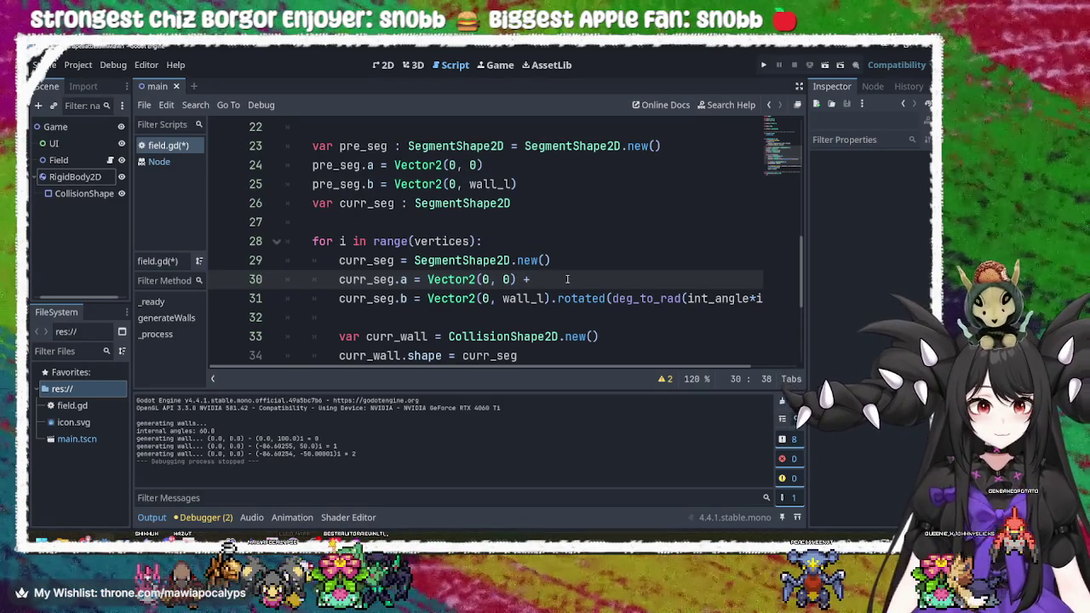
# - Copy pre_seg.b from line 25 and paste it after the '+' on line 30
pyautogui.click(341, 184)
pyautogui.moveTo(373, 184); pyautogui.dragTo(310, 190)
pyautogui.hotkey('ctrl', 'c')
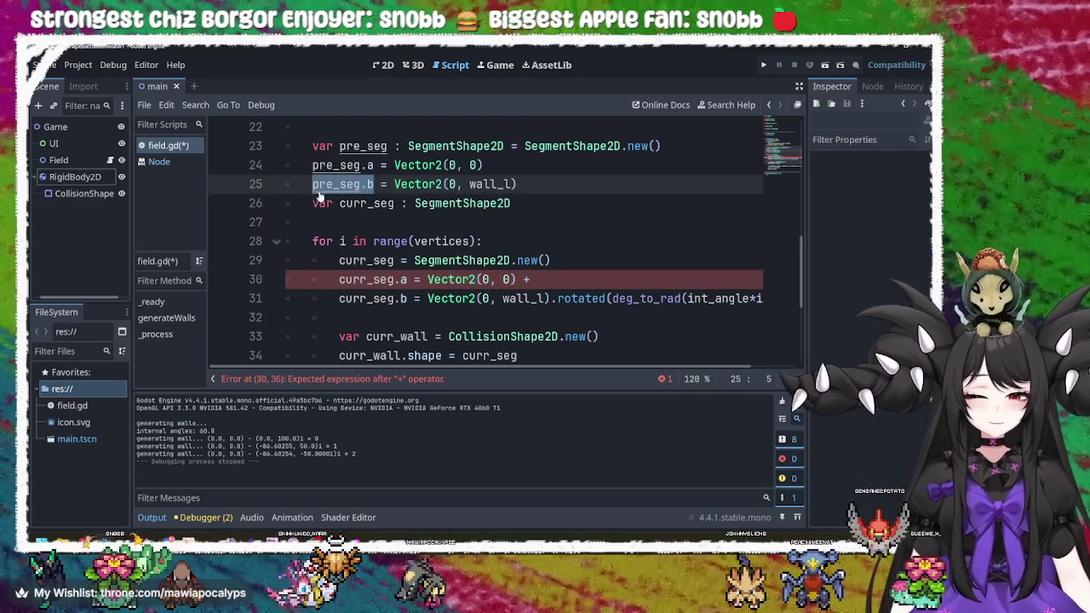
pyautogui.click(551, 280)
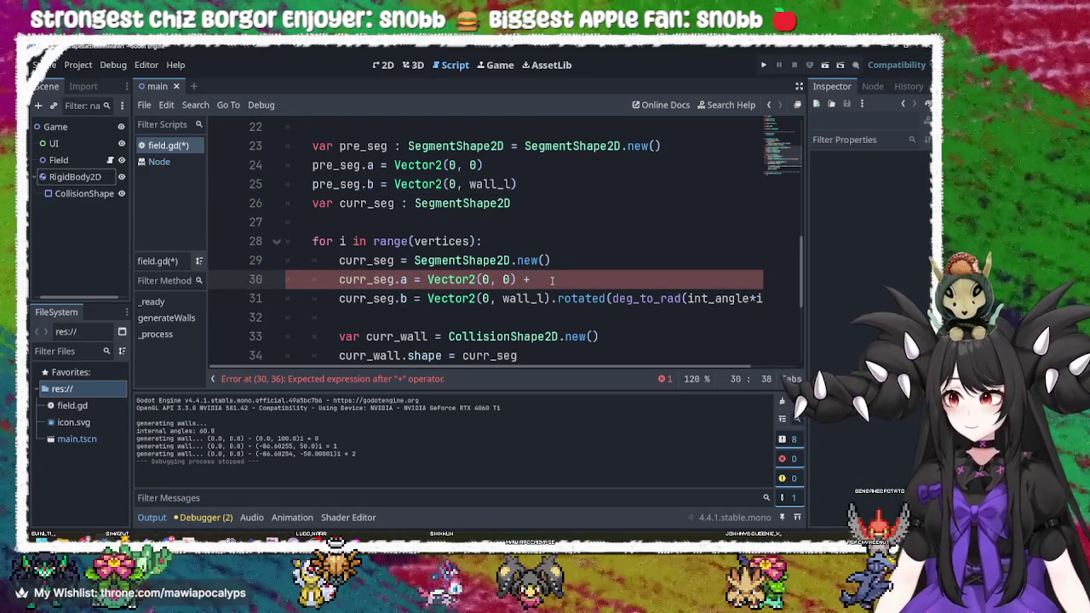
pyautogui.hotkey('ctrl', 'v')
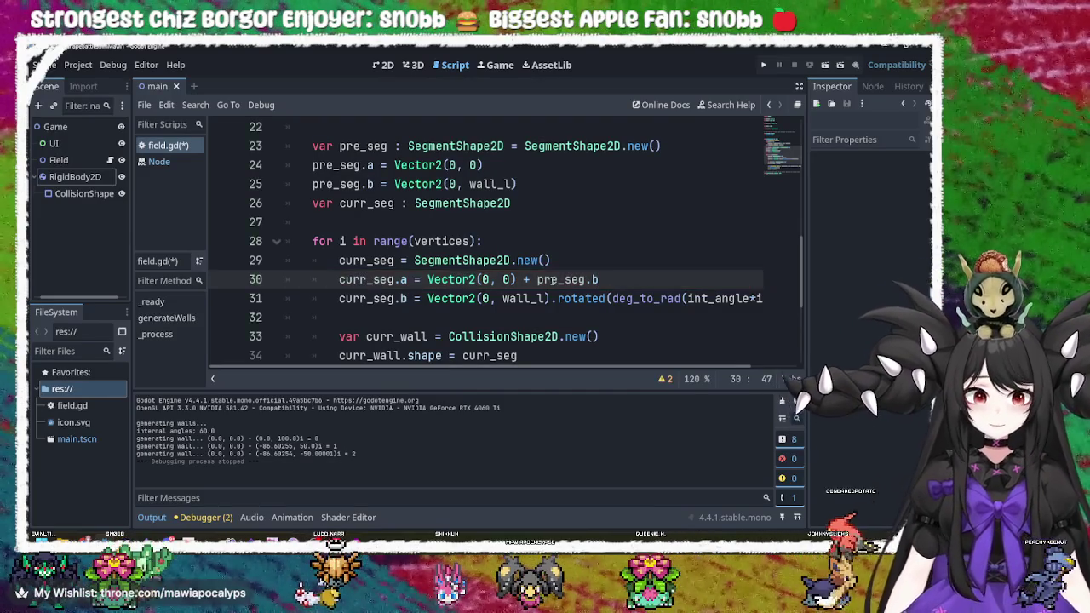
# - Append ' + pre_seg.b' to the end of line 31 and run the game to test the walls
pyautogui.moveTo(631, 275); pyautogui.dragTo(523, 279)
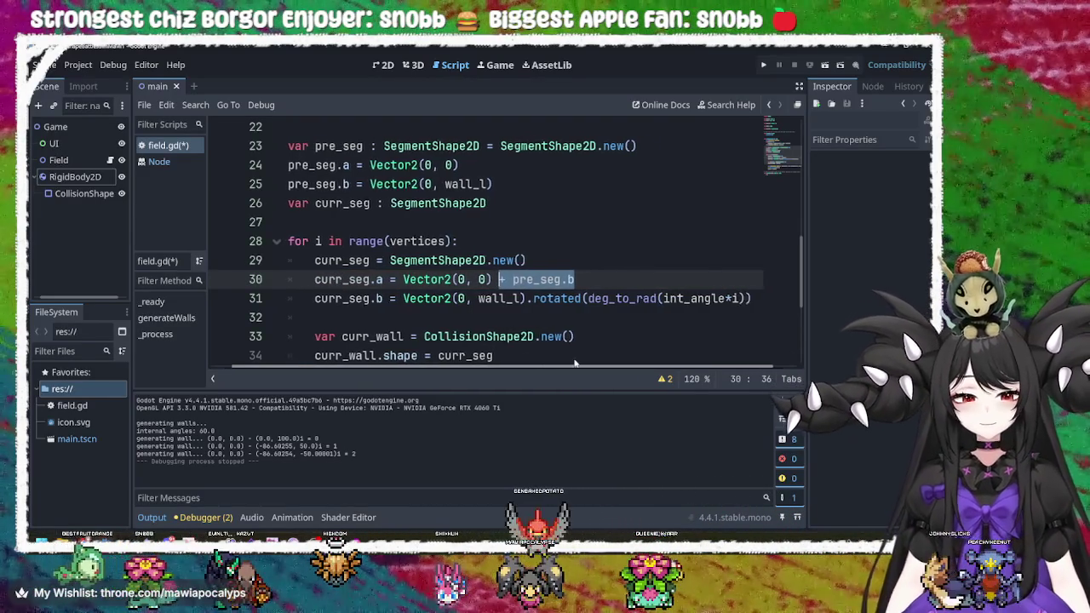
pyautogui.hscroll(2, 647, 332)
pyautogui.click(738, 300)
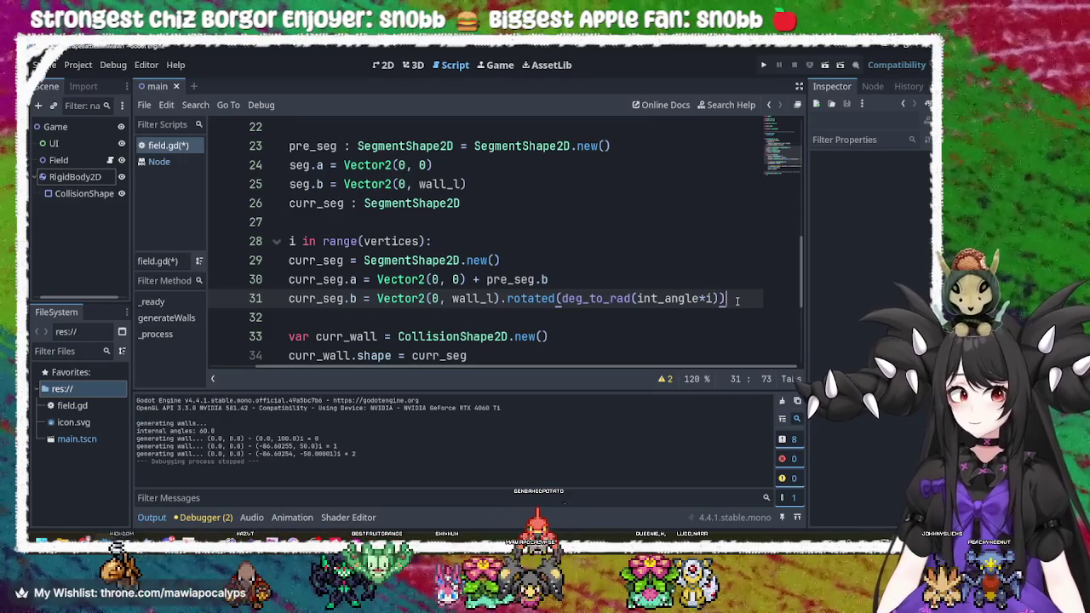
pyautogui.write('+ pre_seg.b')
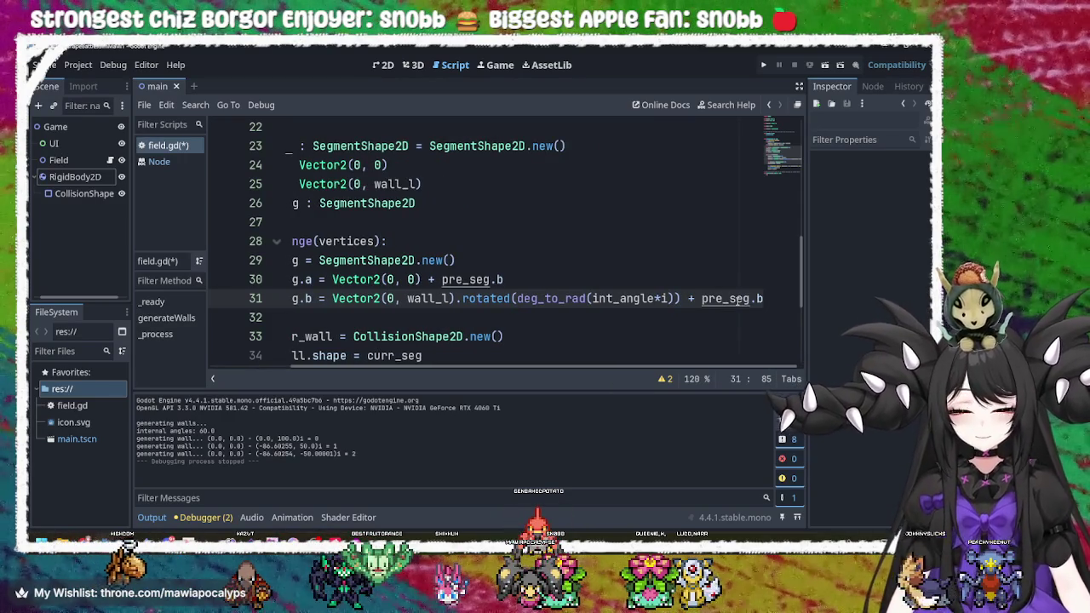
pyautogui.click(763, 65)
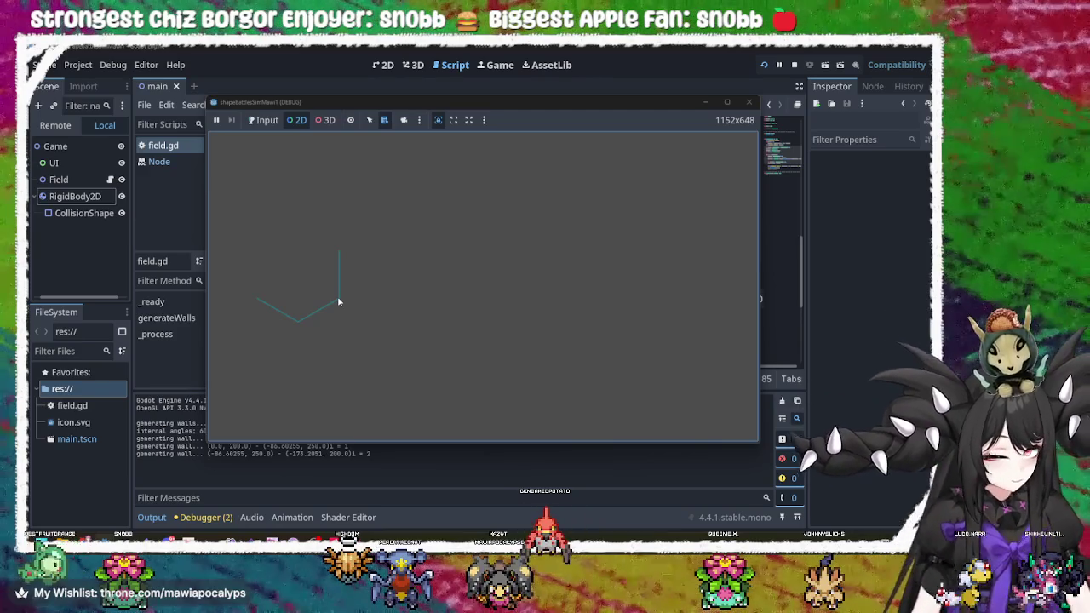
pyautogui.click(749, 103)
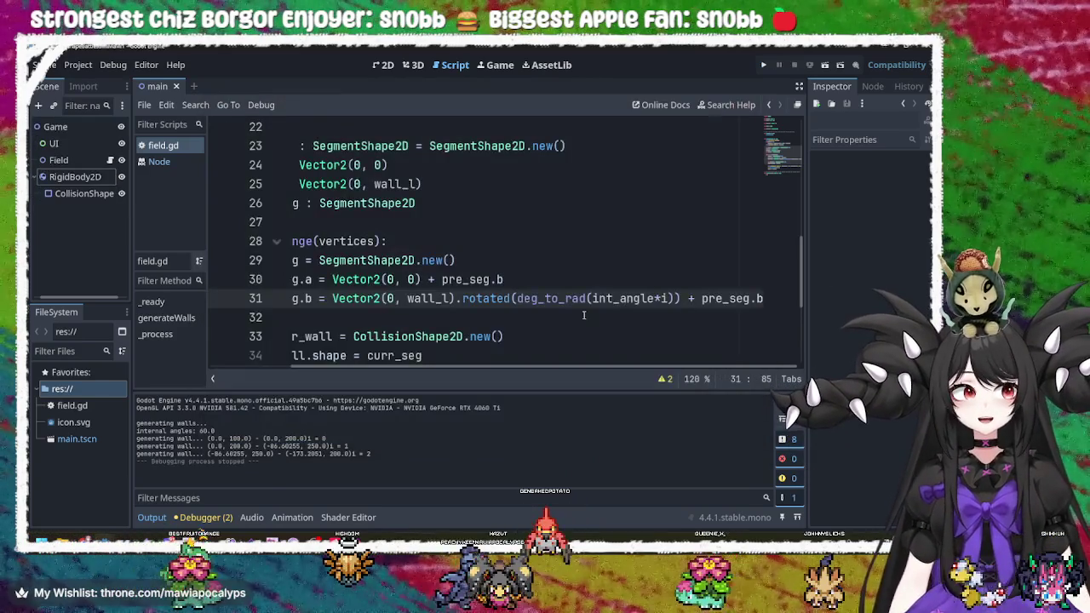
pyautogui.click(619, 296)
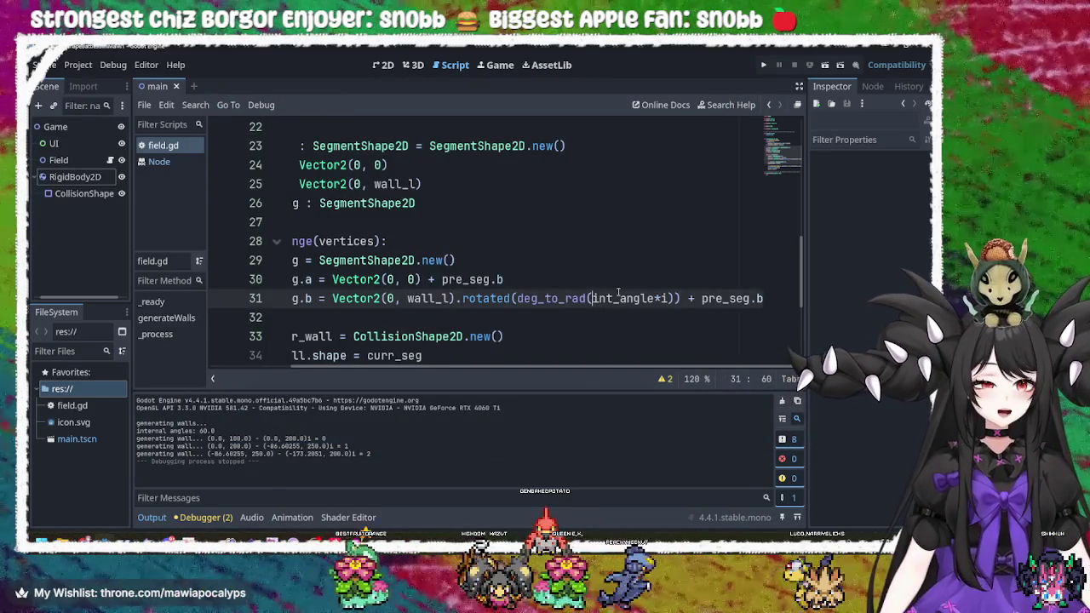
pyautogui.write('-')
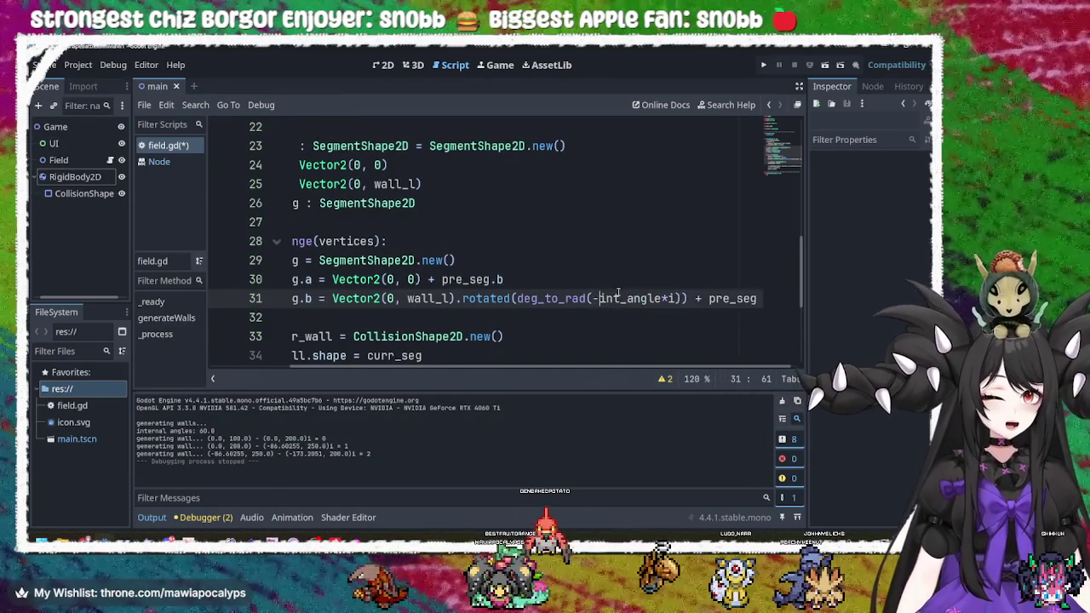
pyautogui.click(763, 65)
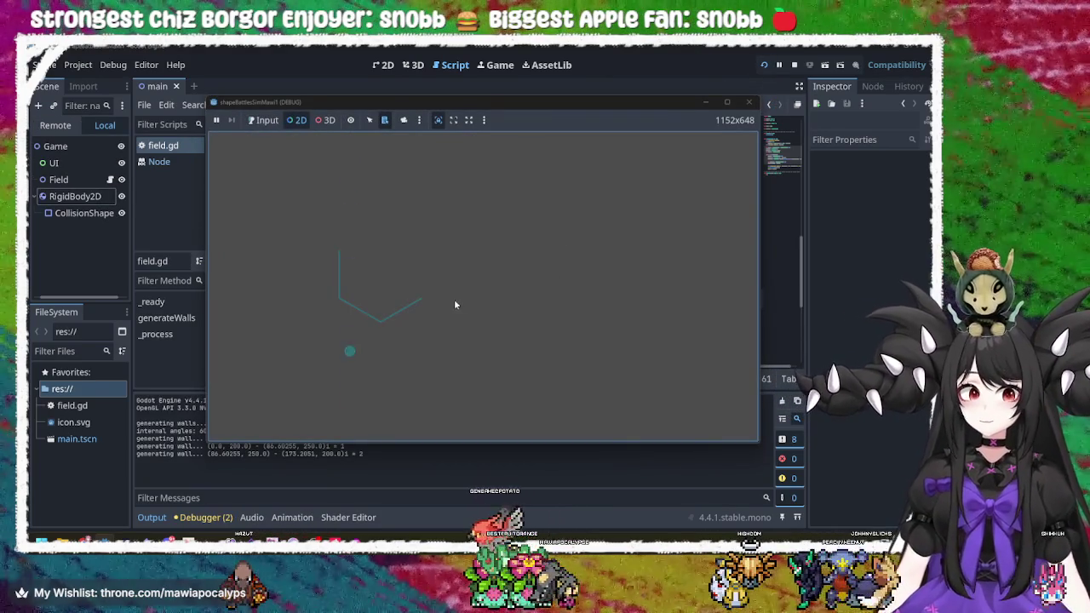
pyautogui.click(749, 102)
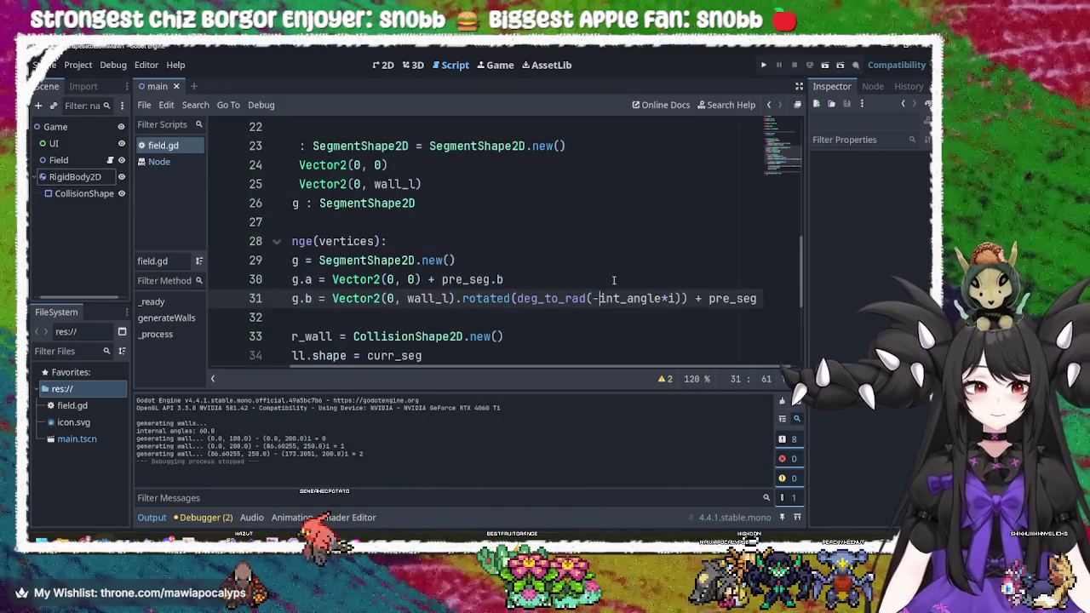
pyautogui.press('BackSpace')
pyautogui.press('Right')
pyautogui.press('Right')
pyautogui.press('Right')
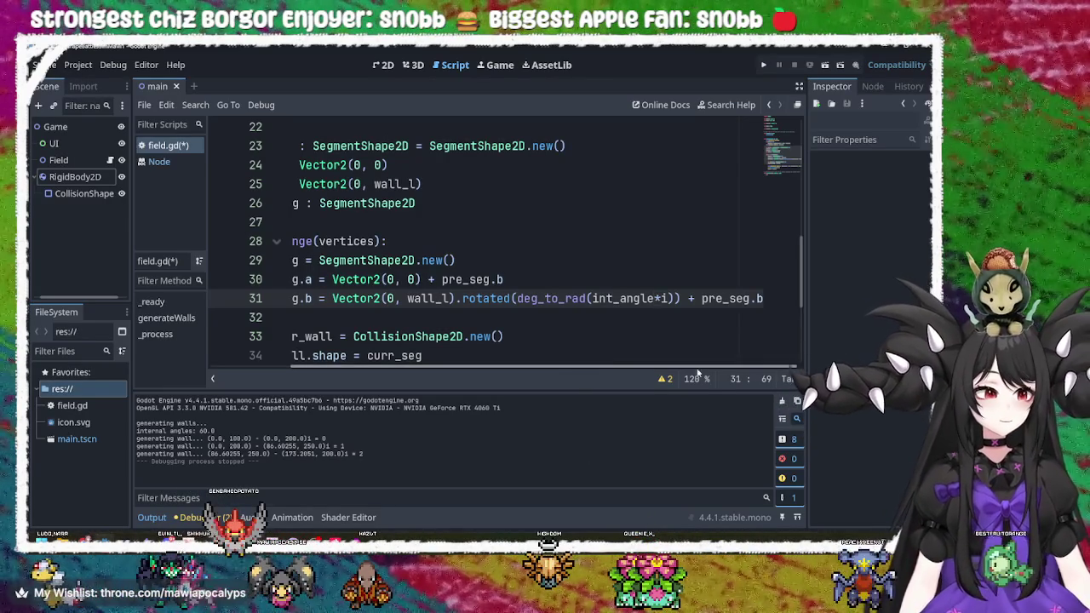
pyautogui.hscroll(-2, 582, 373)
pyautogui.hscroll(2, 548, 371)
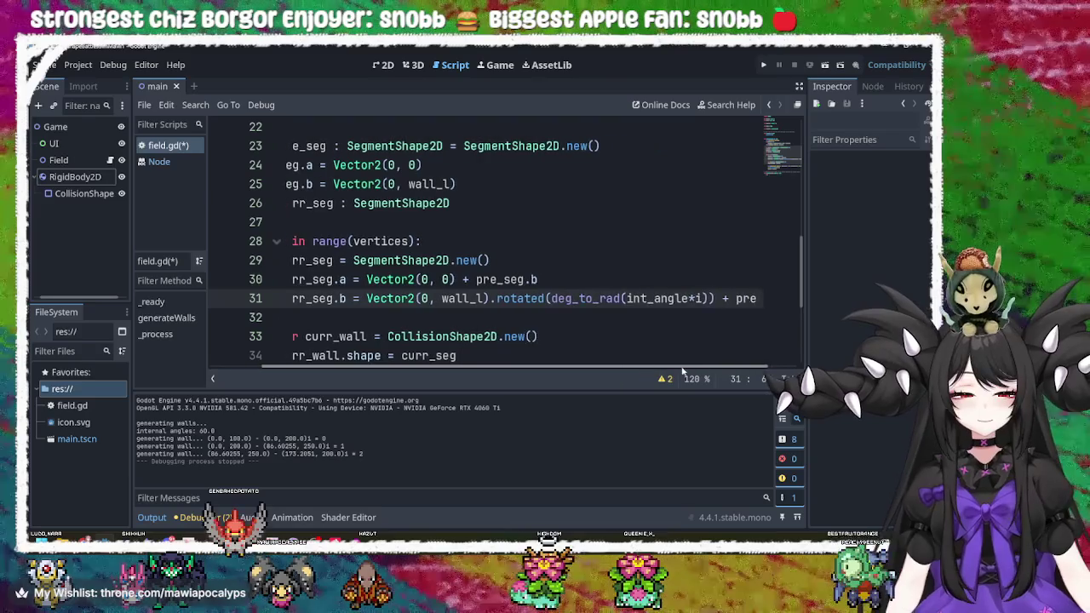
pyautogui.click(630, 299)
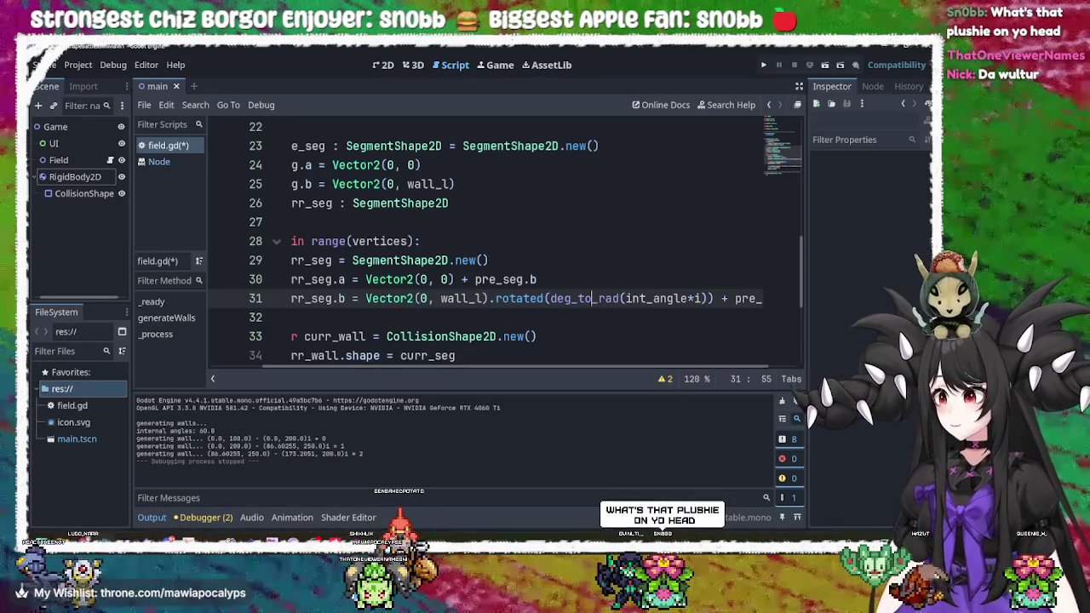
pyautogui.hotkey('alt', 'Tab')
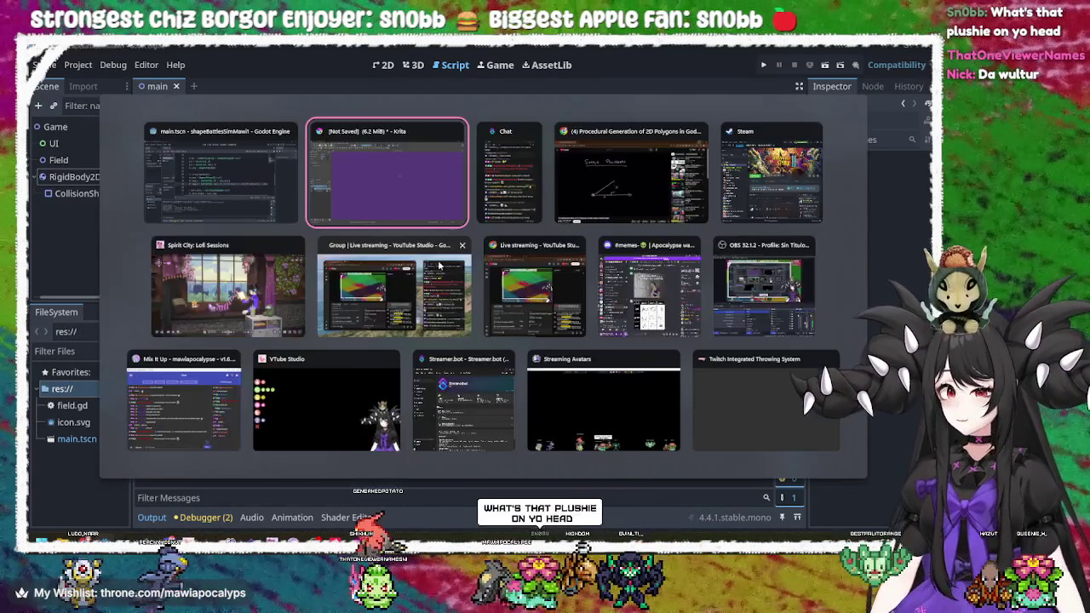
pyautogui.press('Escape')
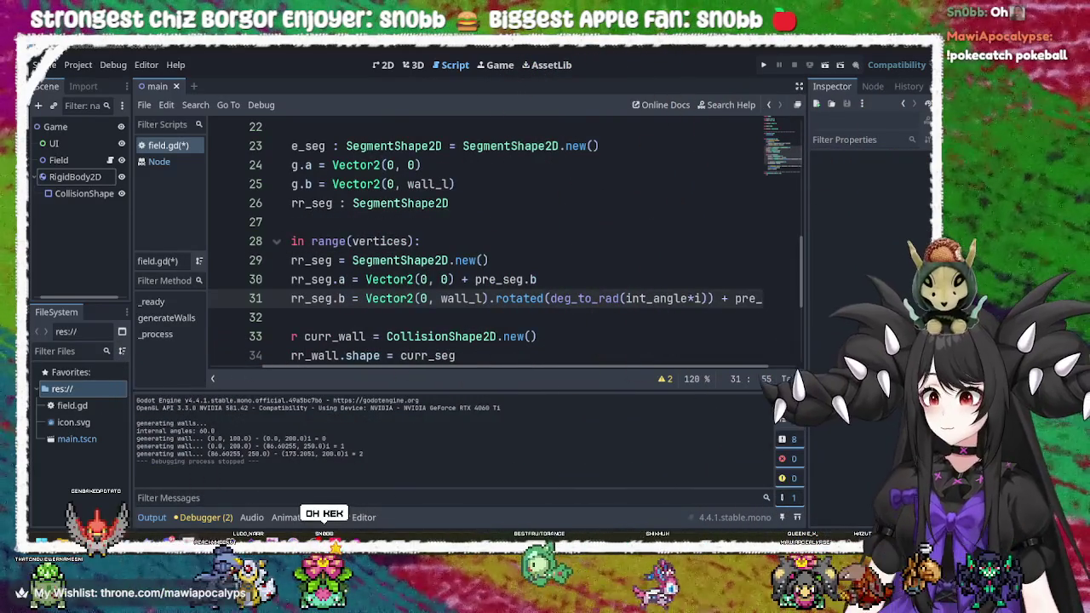
pyautogui.hotkey('alt', 'Tab')
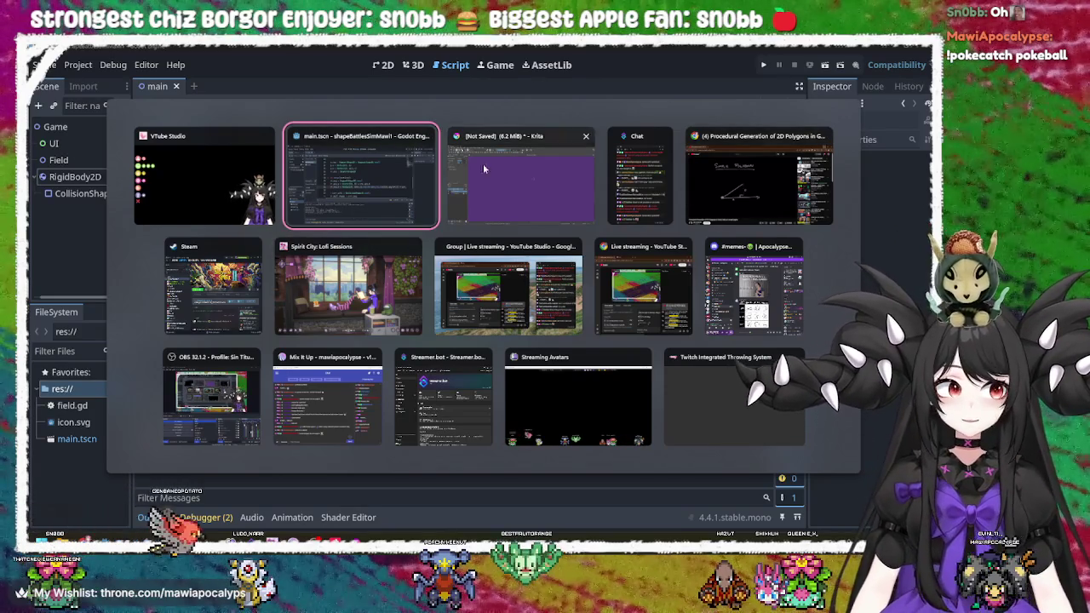
pyautogui.press('Return')
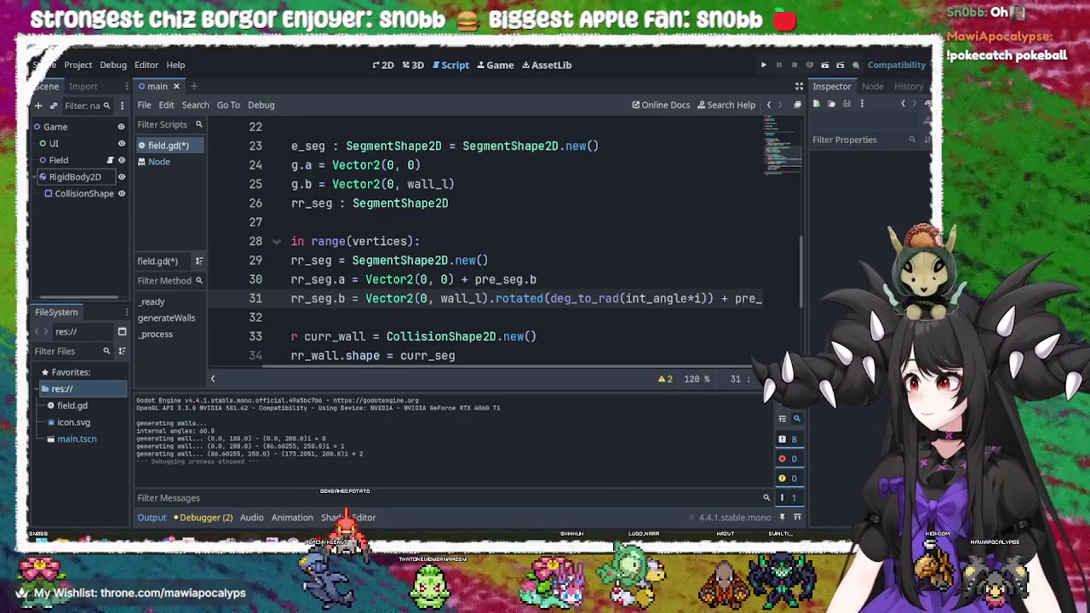
pyautogui.click(687, 270)
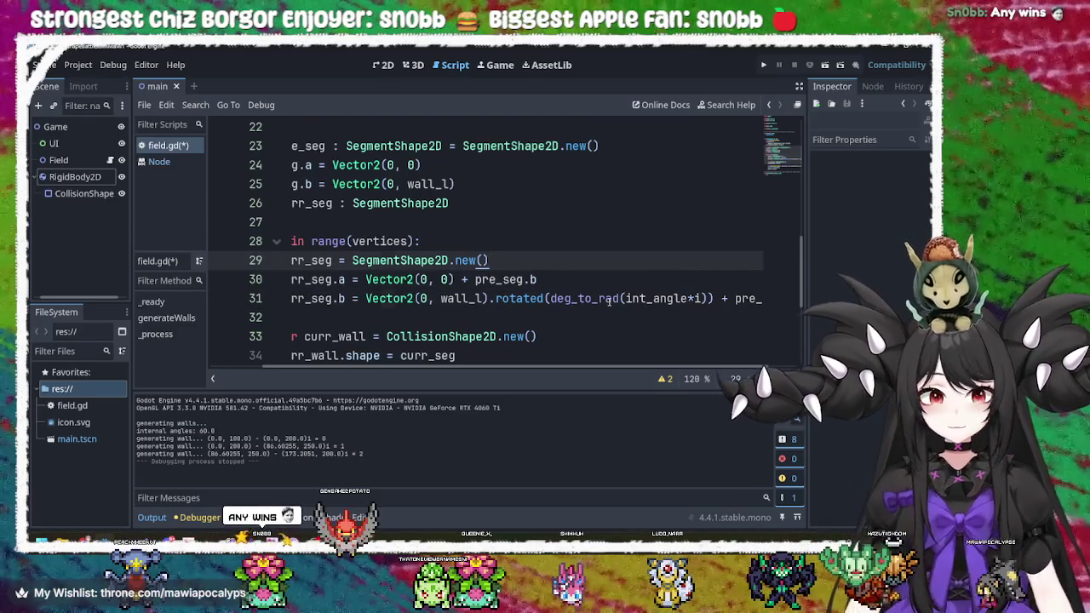
pyautogui.click(551, 298)
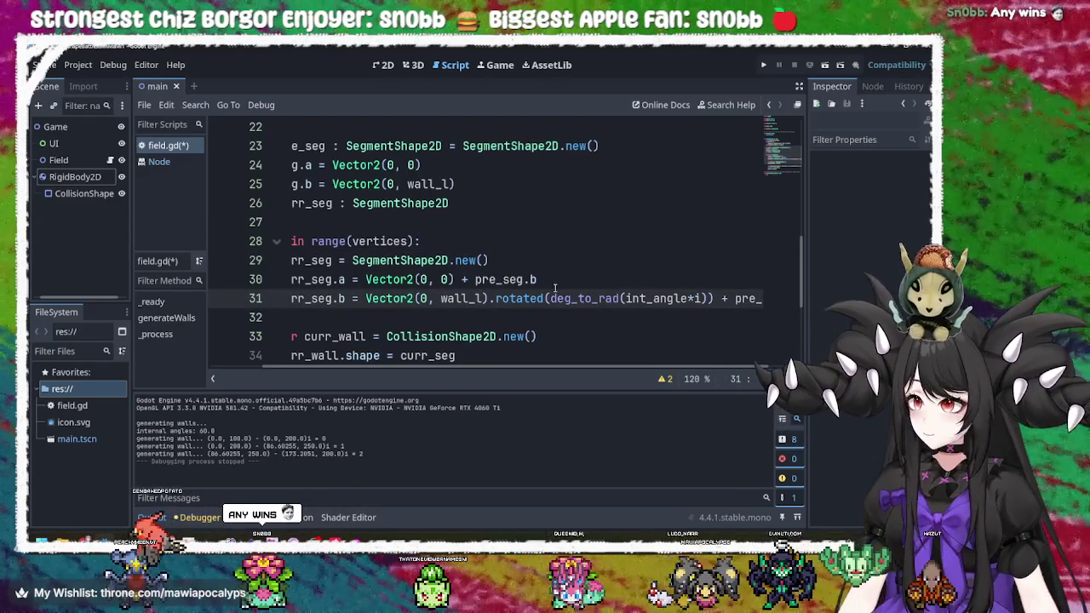
pyautogui.click(528, 252)
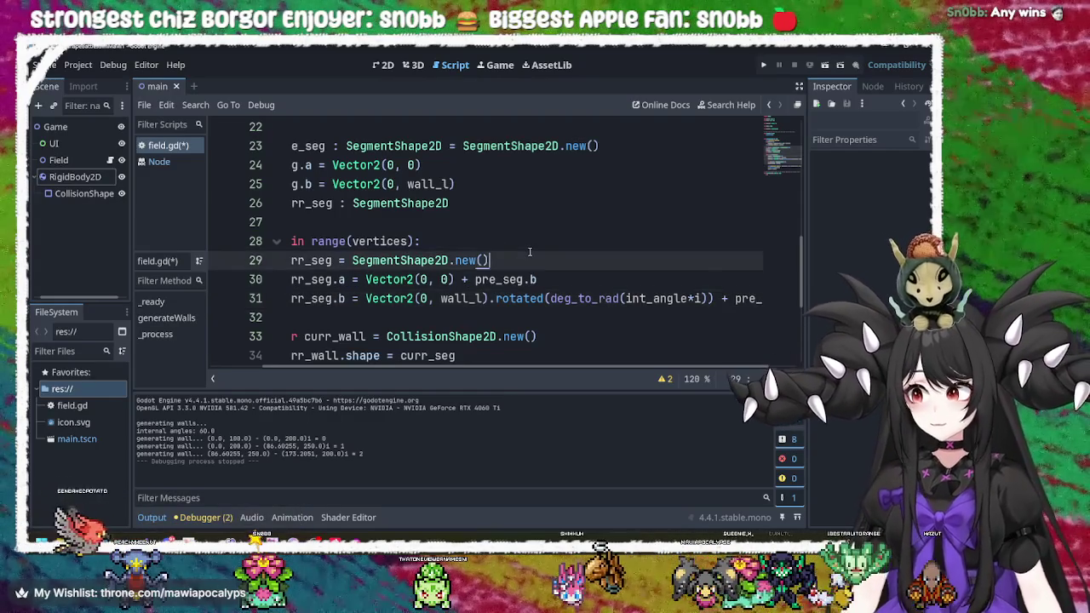
pyautogui.click(509, 237)
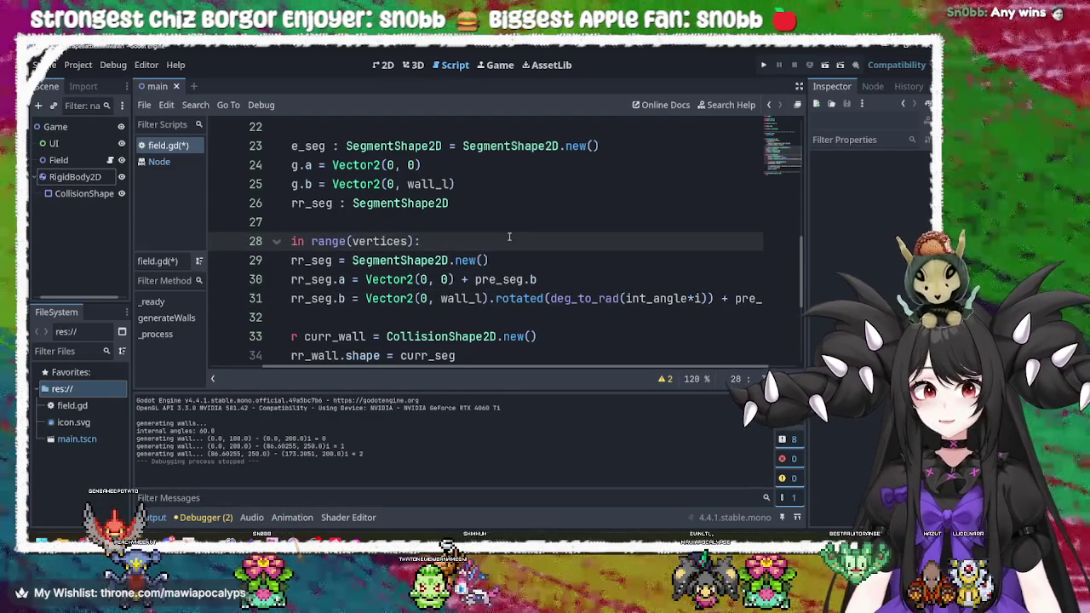
pyautogui.click(529, 212)
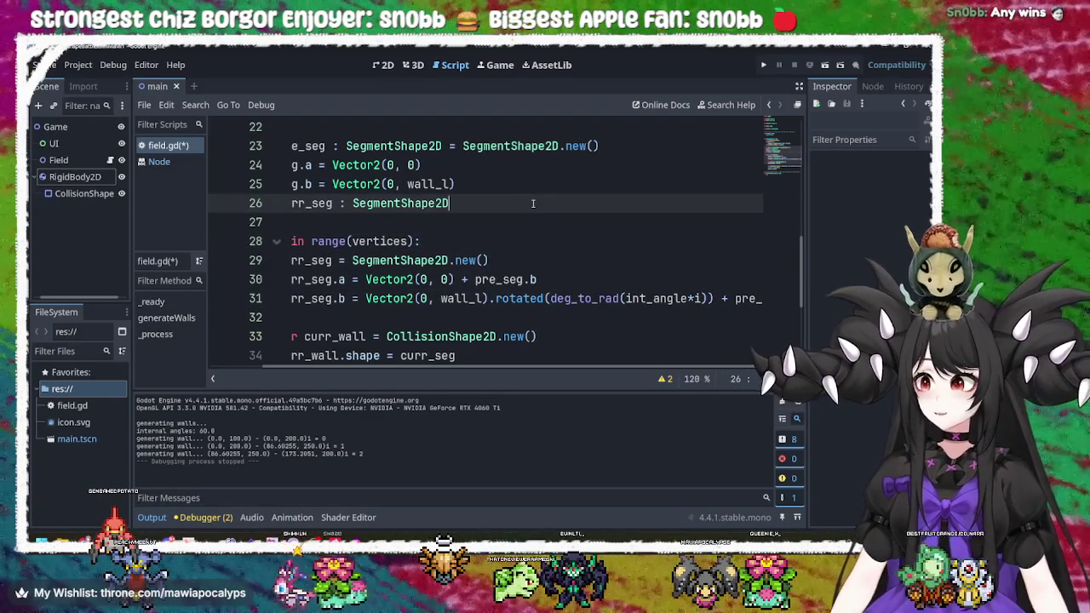
pyautogui.click(520, 184)
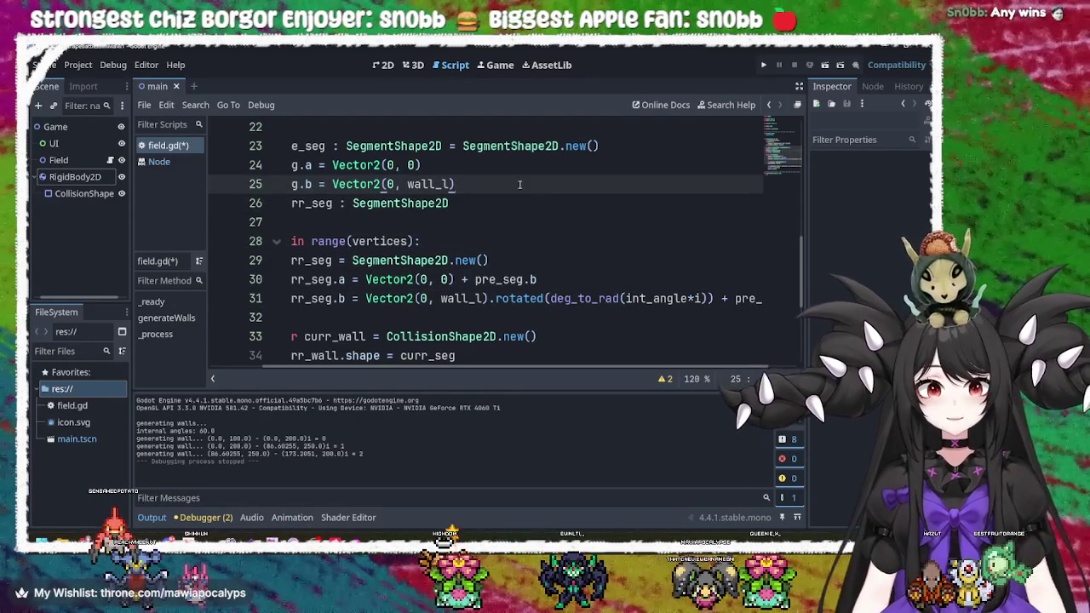
pyautogui.click(494, 168)
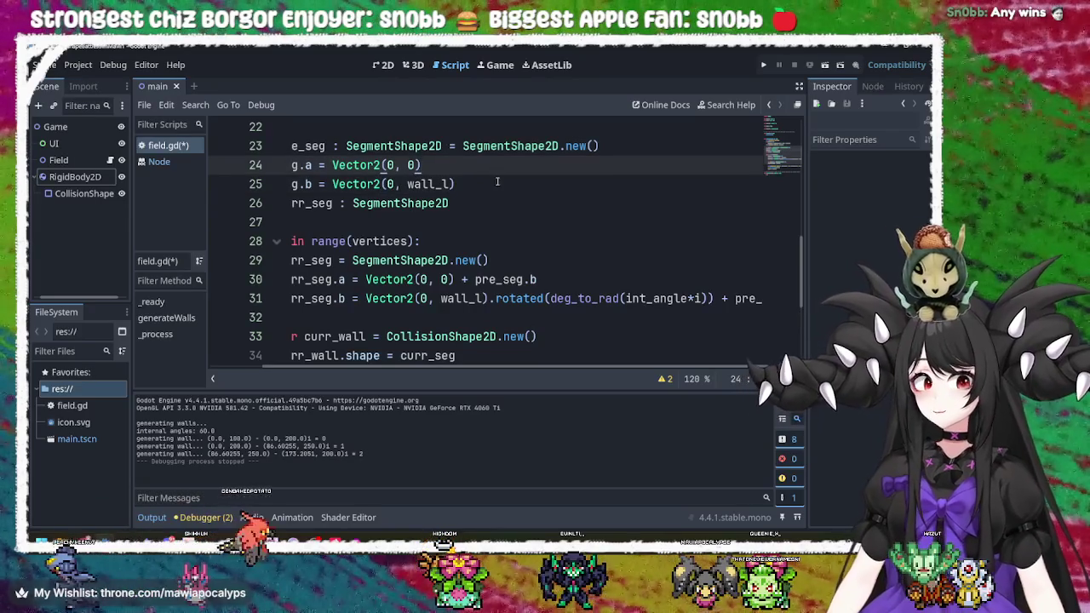
pyautogui.press('Down')
pyautogui.press('Up')
pyautogui.click(505, 181)
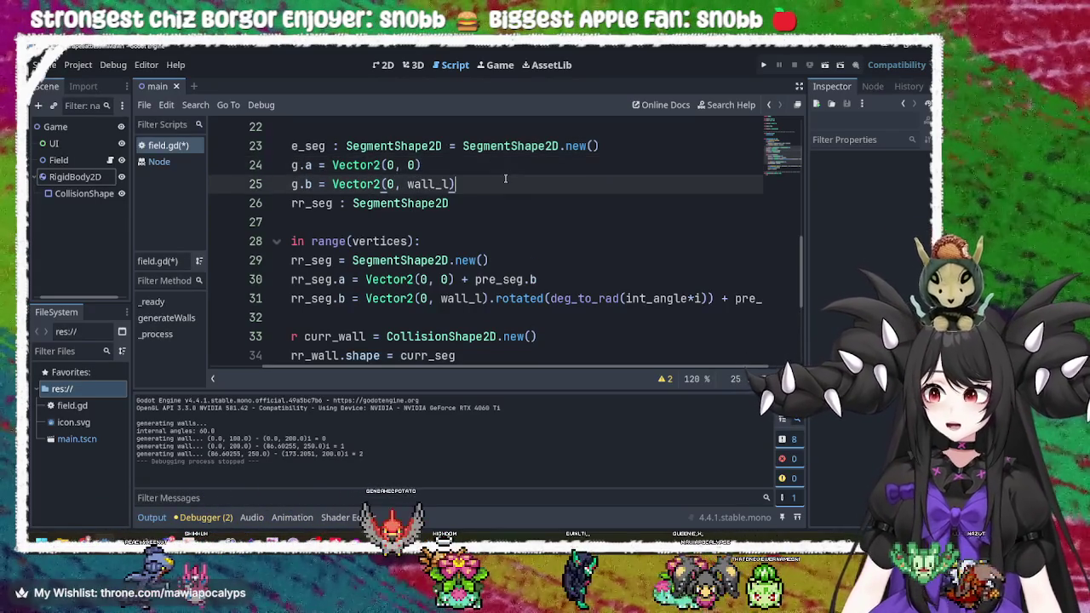
pyautogui.click(506, 167)
pyautogui.click(507, 183)
pyautogui.scroll(-2, 506, 183)
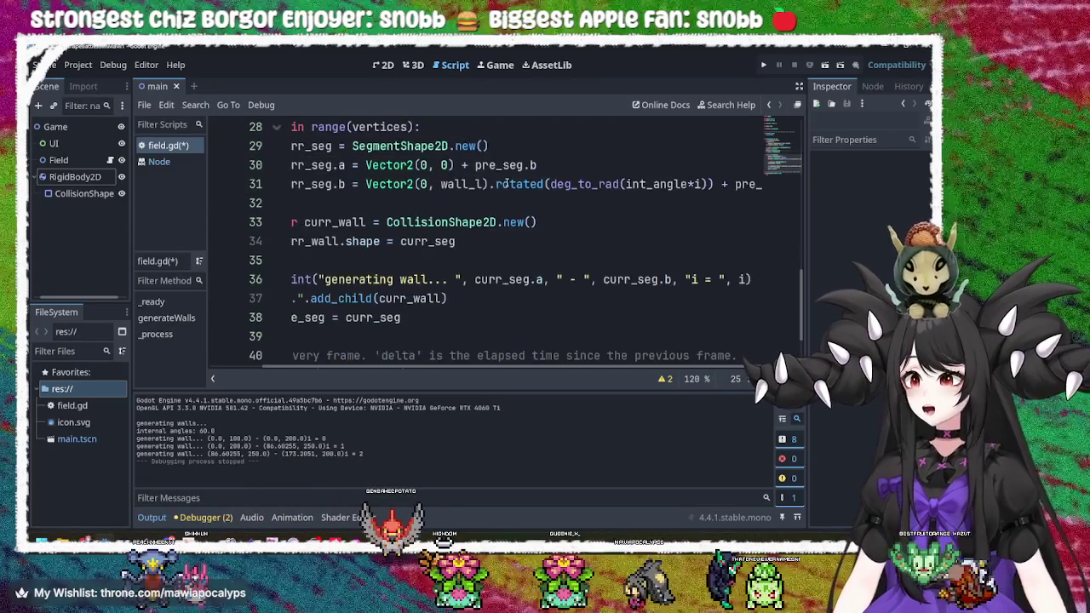
pyautogui.scroll(5, 506, 186)
pyautogui.scroll(-4, 508, 189)
pyautogui.scroll(2, 508, 191)
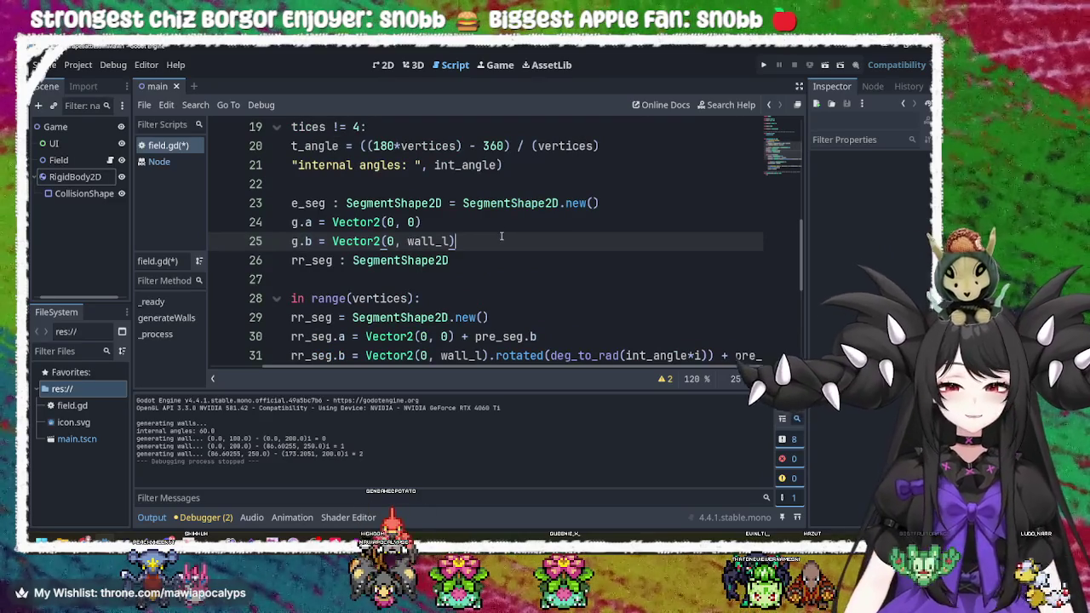
pyautogui.scroll(-2, 502, 236)
pyautogui.scroll(-2, 501, 235)
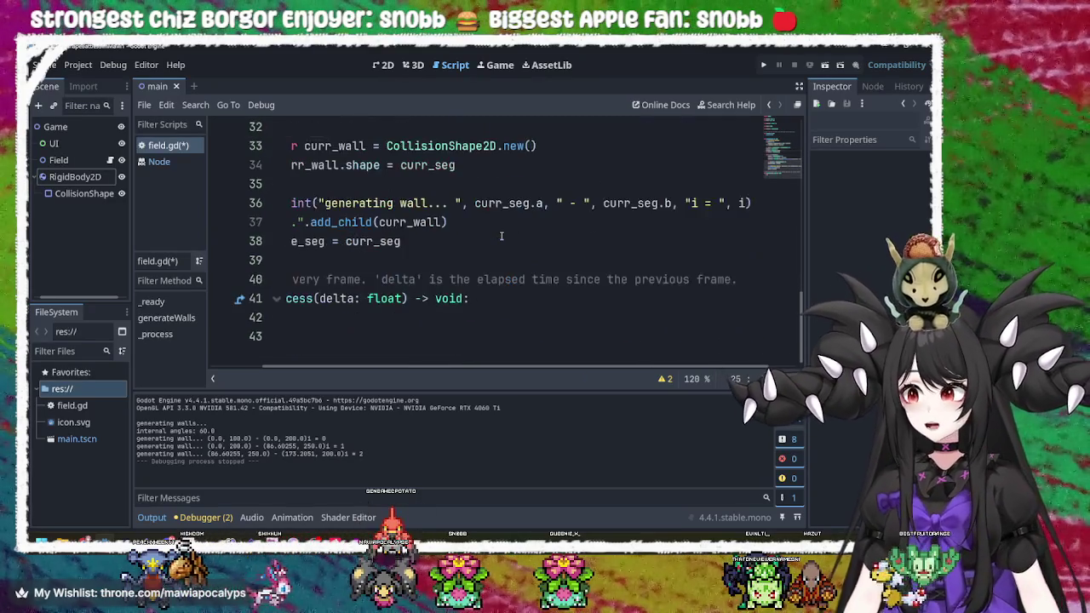
pyautogui.scroll(3, 502, 236)
pyautogui.scroll(4, 502, 236)
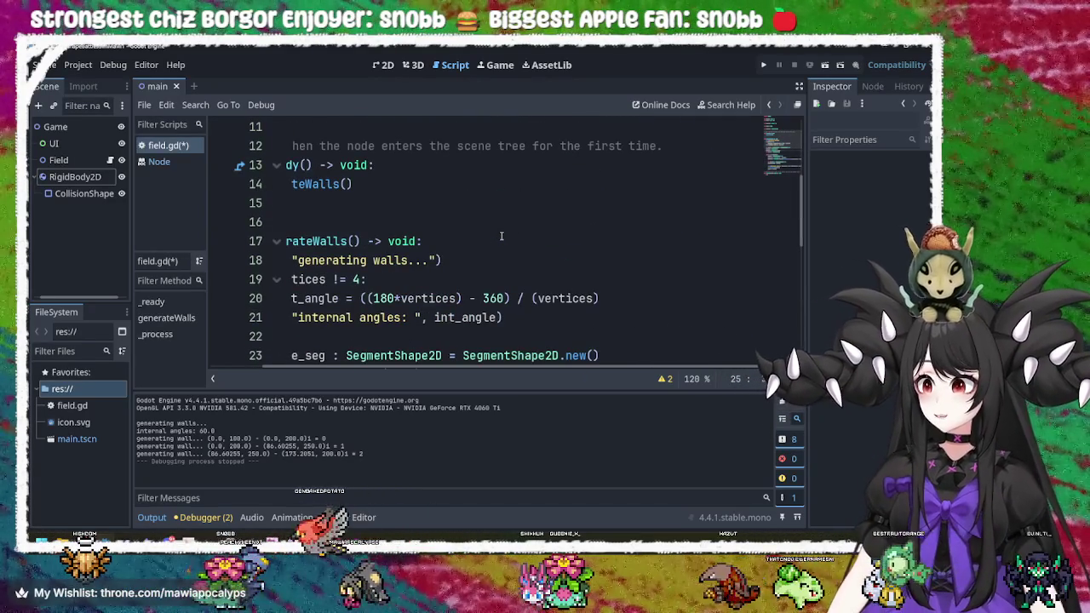
pyautogui.scroll(-3, 501, 235)
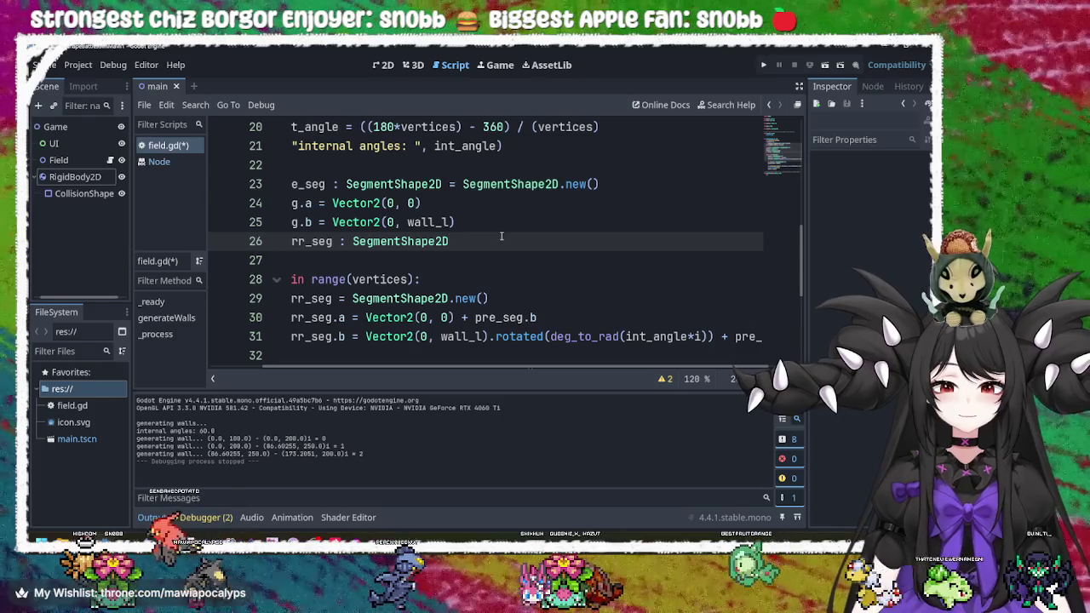
pyautogui.scroll(-1, 494, 259)
pyautogui.click(496, 223)
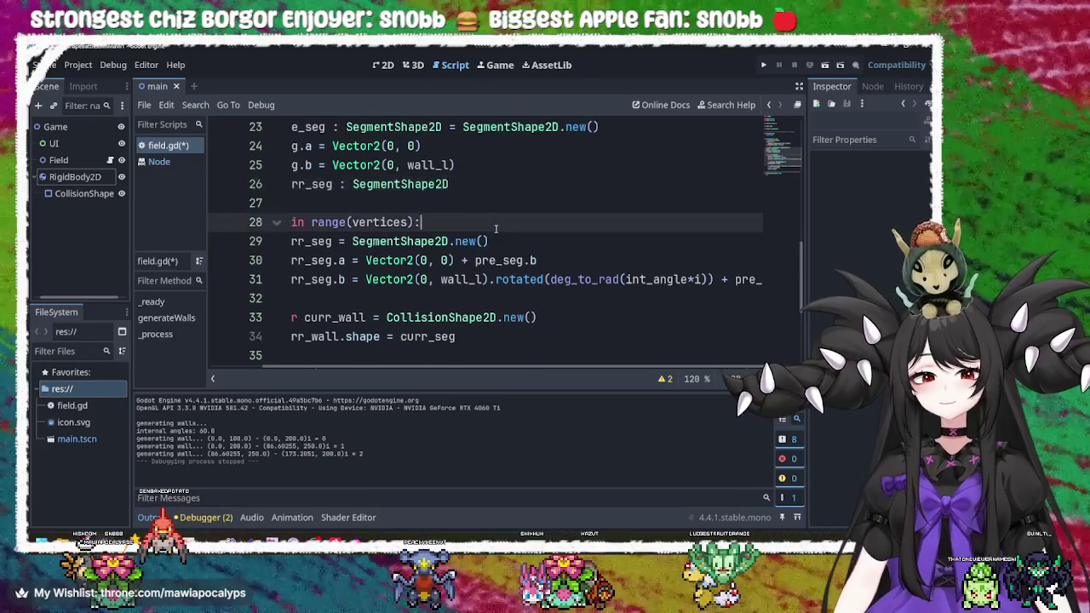
pyautogui.click(508, 244)
pyautogui.click(500, 224)
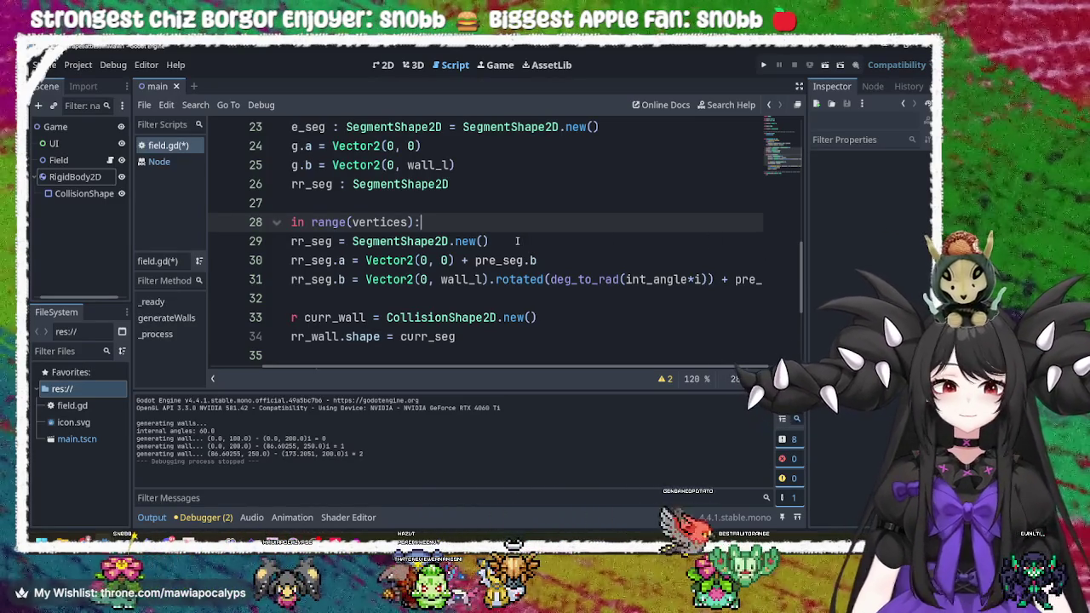
pyautogui.click(515, 241)
pyautogui.click(545, 261)
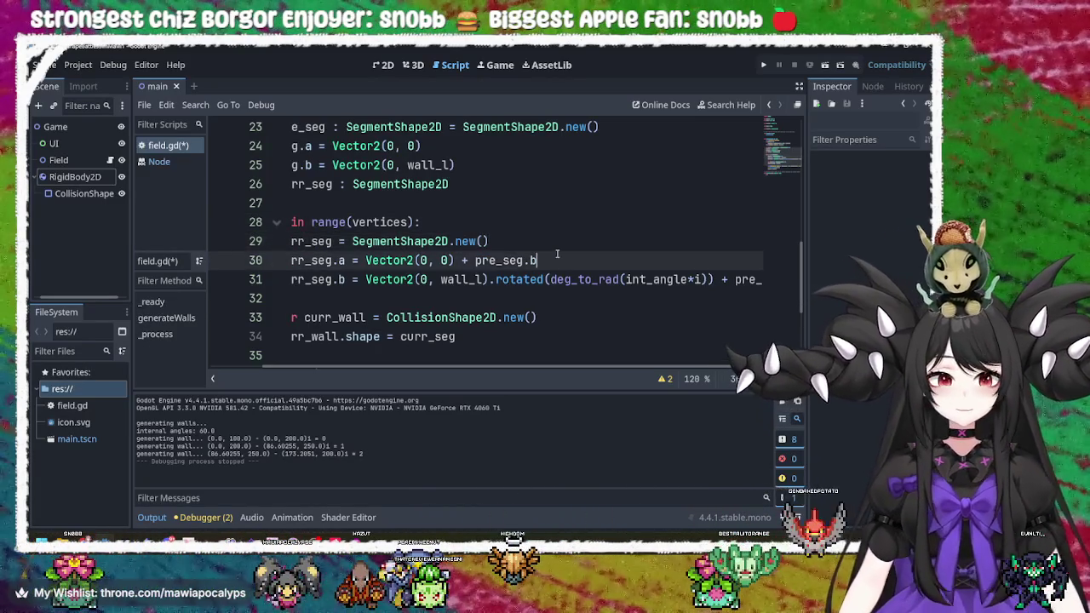
pyautogui.moveTo(514, 367)
pyautogui.mouseDown()
pyautogui.moveTo(677, 364)
pyautogui.moveTo(528, 359)
pyautogui.moveTo(701, 338)
pyautogui.moveTo(490, 323)
pyautogui.mouseUp()
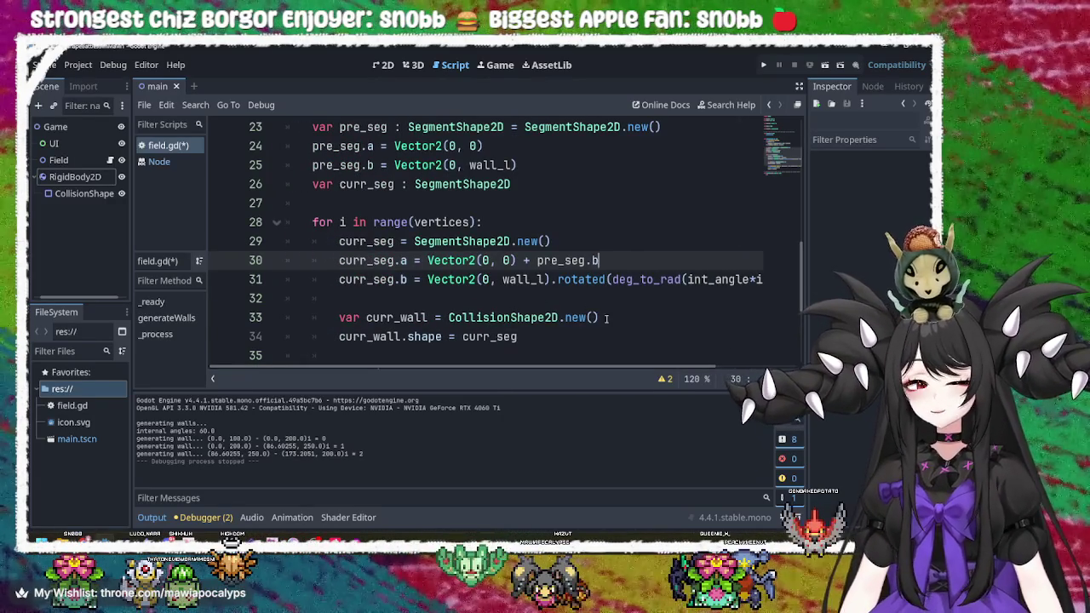
pyautogui.click(609, 318)
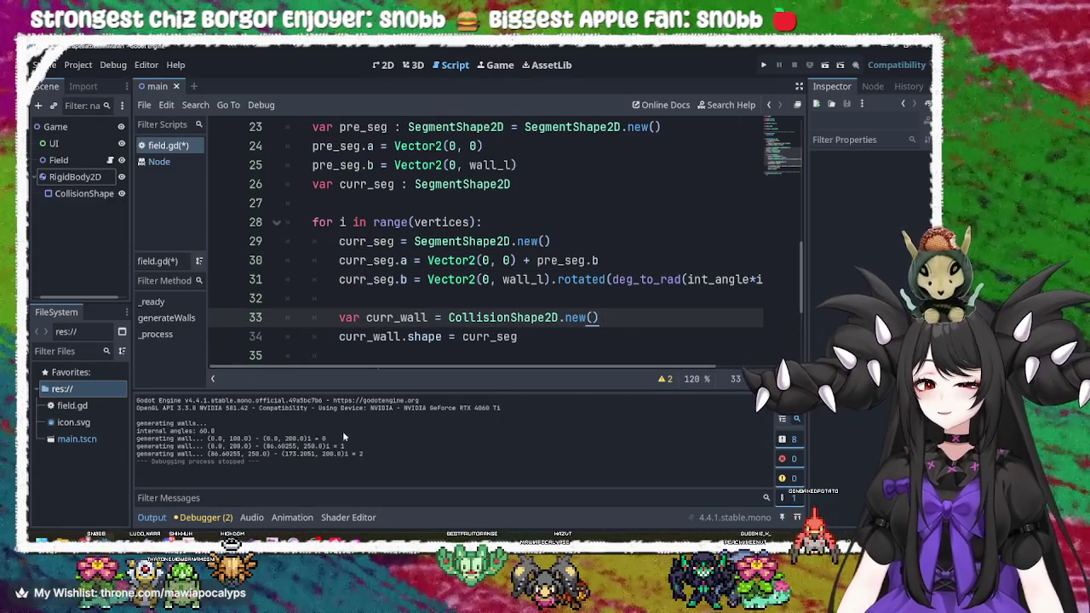
pyautogui.moveTo(126, 540)
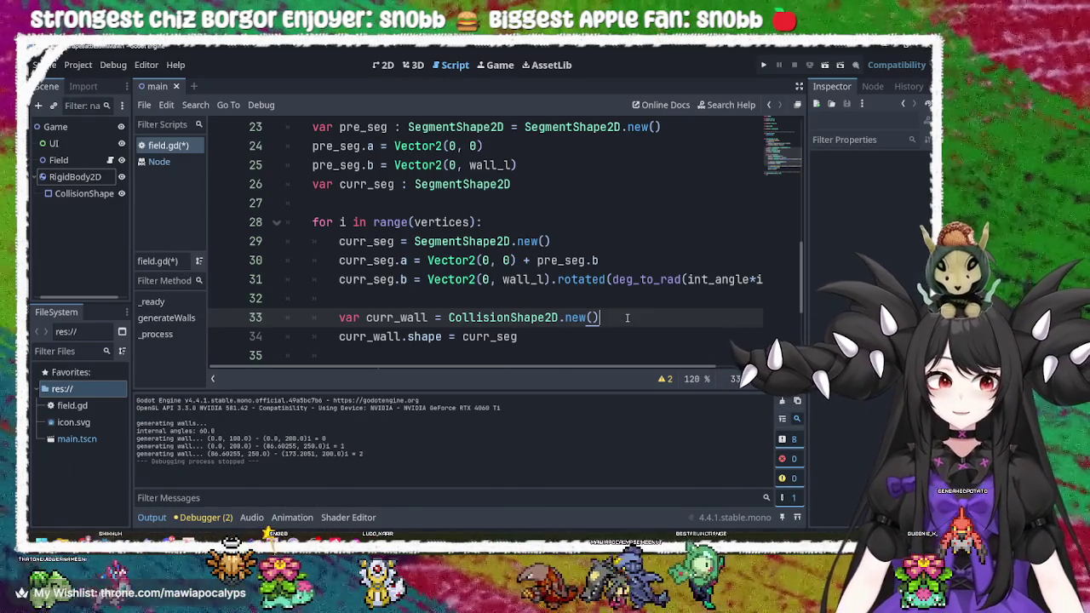
pyautogui.click(587, 336)
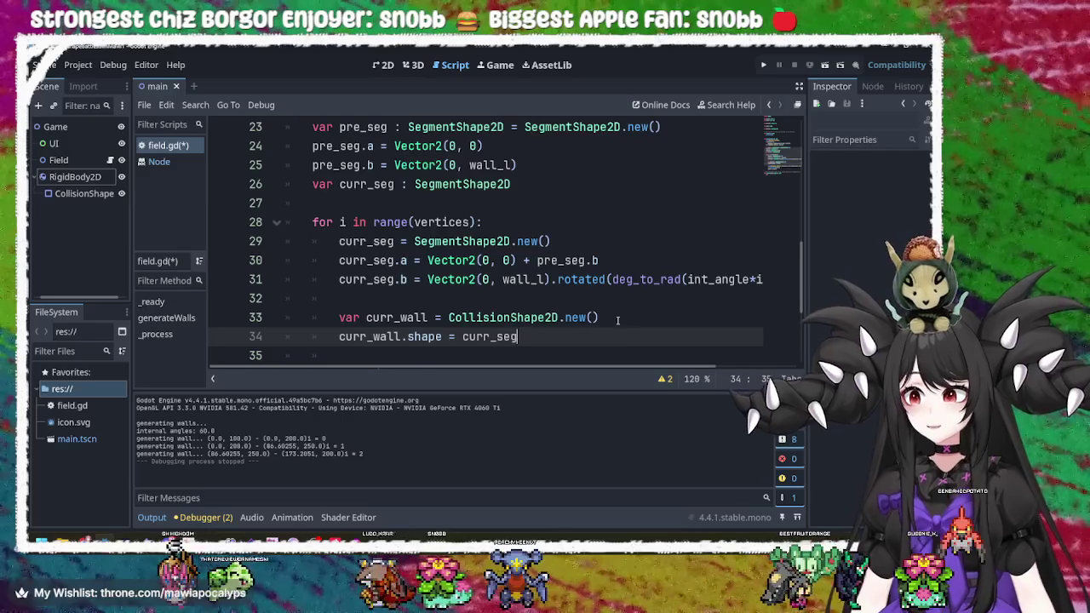
pyautogui.click(623, 317)
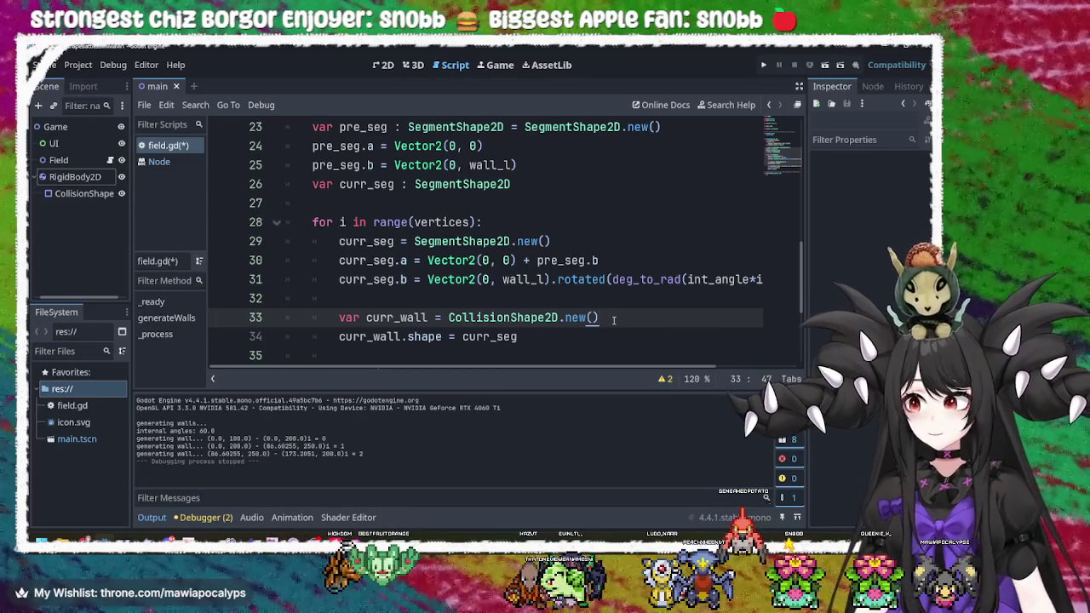
pyautogui.moveTo(591, 367)
pyautogui.mouseDown()
pyautogui.moveTo(732, 365)
pyautogui.moveTo(577, 364)
pyautogui.mouseUp()
pyautogui.scroll(4, 600, 318)
pyautogui.scroll(-3, 603, 319)
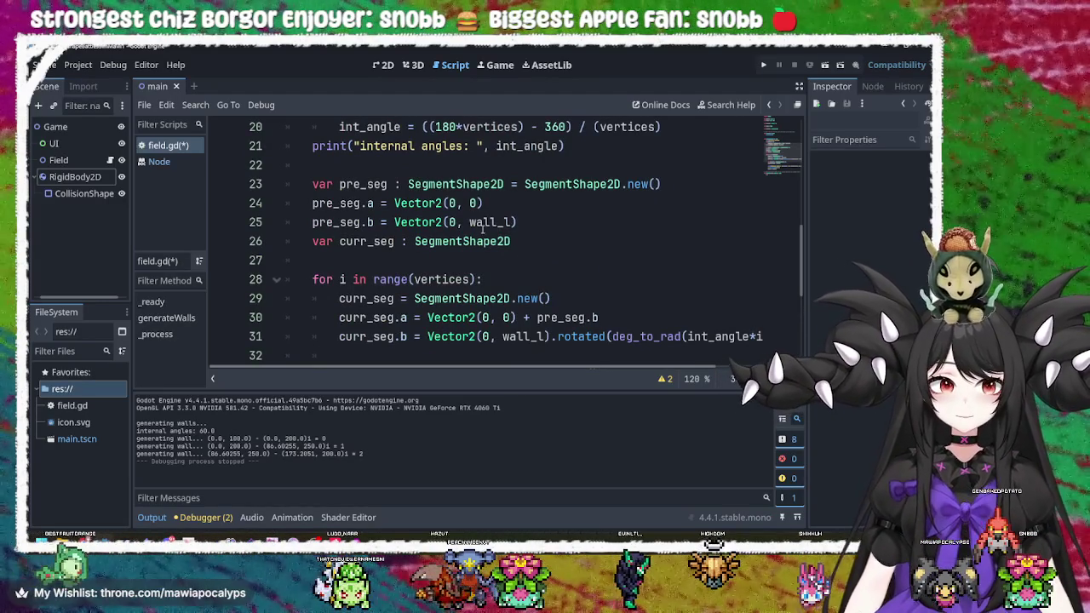
pyautogui.moveTo(481, 227)
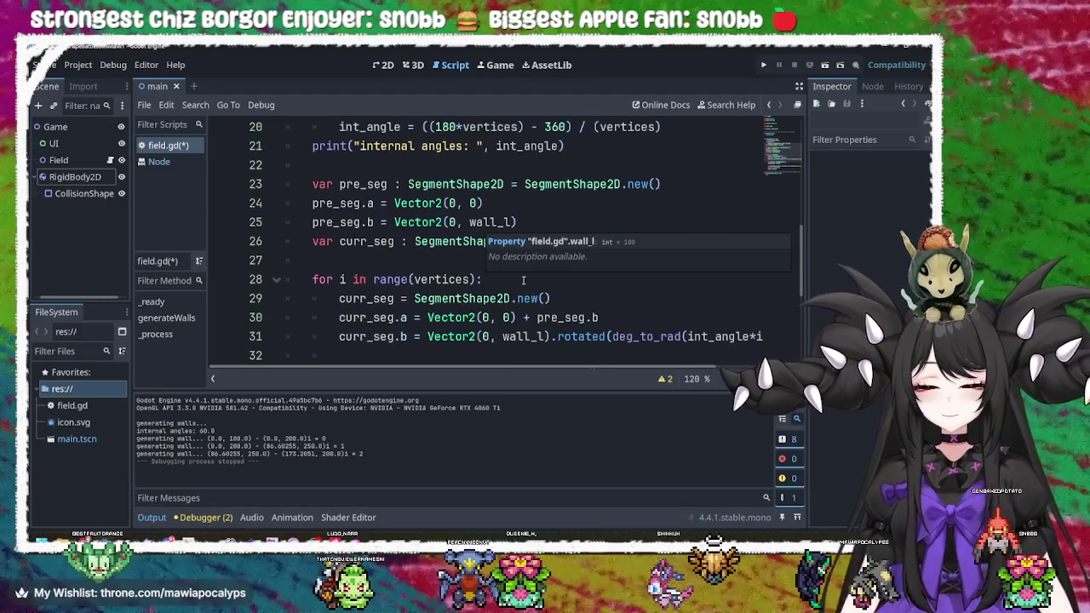
pyautogui.click(763, 64)
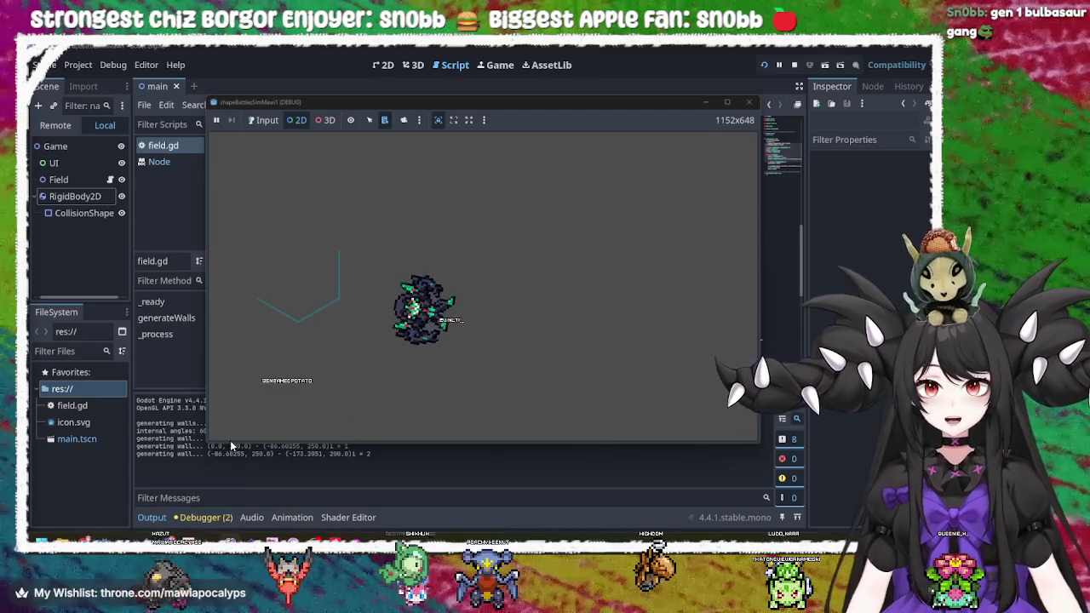
pyautogui.moveTo(317, 258)
pyautogui.mouseDown()
pyautogui.moveTo(523, 307)
pyautogui.moveTo(462, 416)
pyautogui.moveTo(706, 331)
pyautogui.moveTo(718, 302)
pyautogui.moveTo(547, 303)
pyautogui.mouseUp()
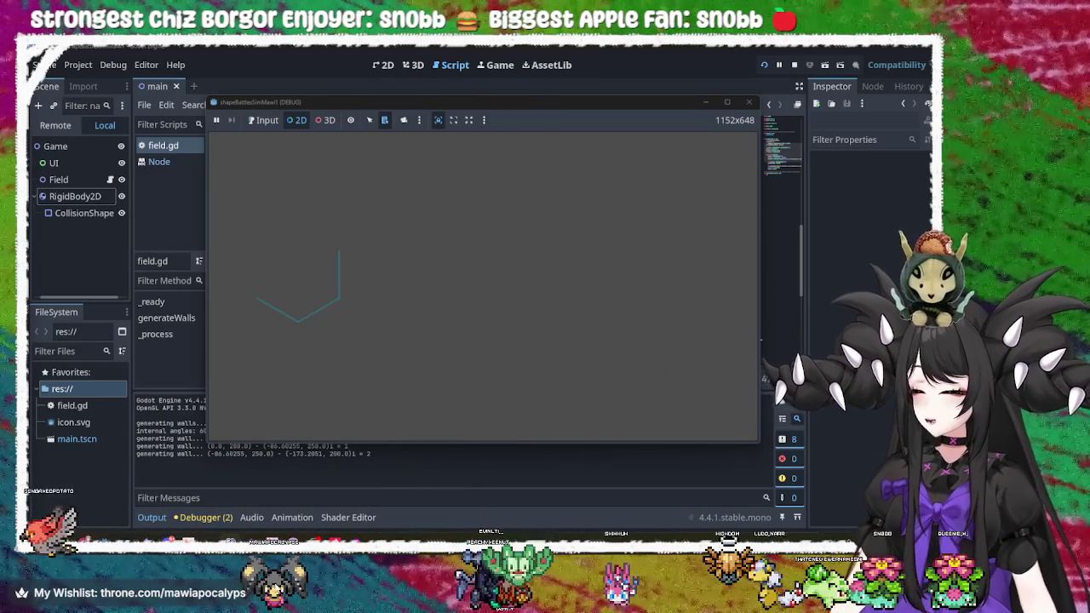
pyautogui.moveTo(304, 542)
pyautogui.mouseDown()
pyautogui.moveTo(686, 314)
pyautogui.moveTo(468, 273)
pyautogui.moveTo(717, 331)
pyautogui.moveTo(554, 498)
pyautogui.moveTo(448, 449)
pyautogui.moveTo(639, 426)
pyautogui.moveTo(445, 362)
pyautogui.moveTo(652, 417)
pyautogui.moveTo(409, 446)
pyautogui.moveTo(531, 235)
pyautogui.moveTo(375, 511)
pyautogui.moveTo(451, 400)
pyautogui.moveTo(560, 368)
pyautogui.moveTo(640, 90)
pyautogui.moveTo(615, 341)
pyautogui.moveTo(341, 309)
pyautogui.moveTo(613, 202)
pyautogui.moveTo(693, 418)
pyautogui.moveTo(447, 521)
pyautogui.moveTo(464, 518)
pyautogui.moveTo(511, 409)
pyautogui.moveTo(413, 346)
pyautogui.moveTo(477, 383)
pyautogui.mouseUp()
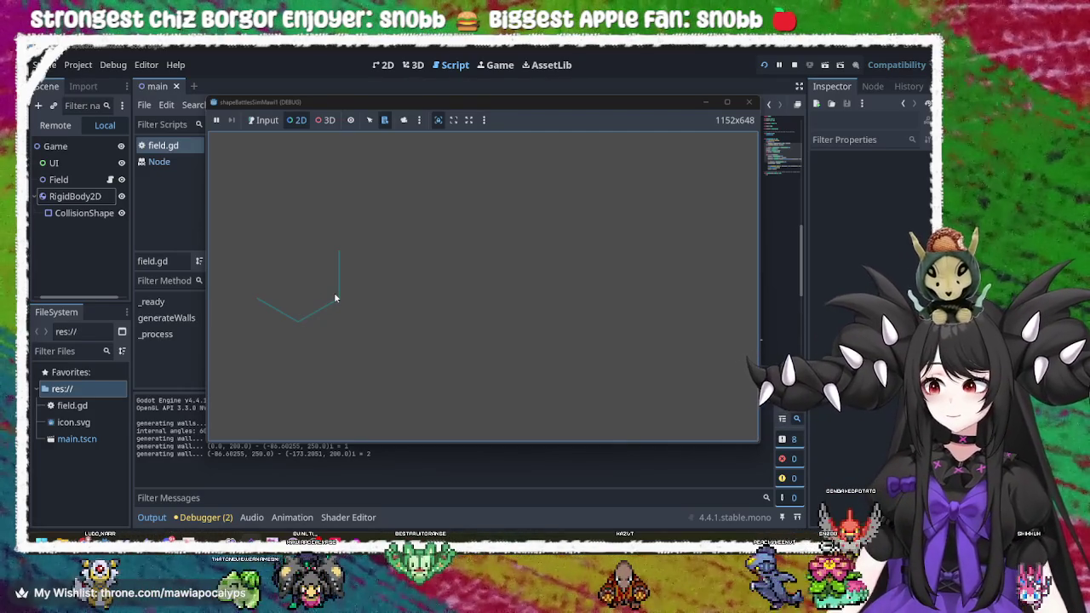
pyautogui.click(750, 103)
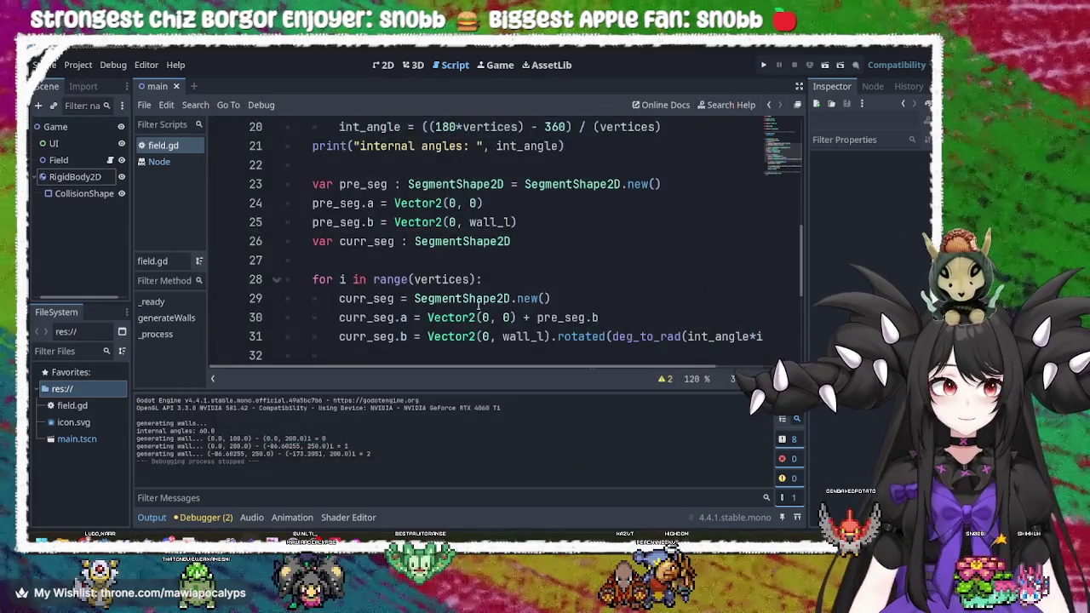
# - Edit line 31 to rotate by deg_to_rad(int_angle*i-180), save field.gd and run the game
pyautogui.write('+ pre_')
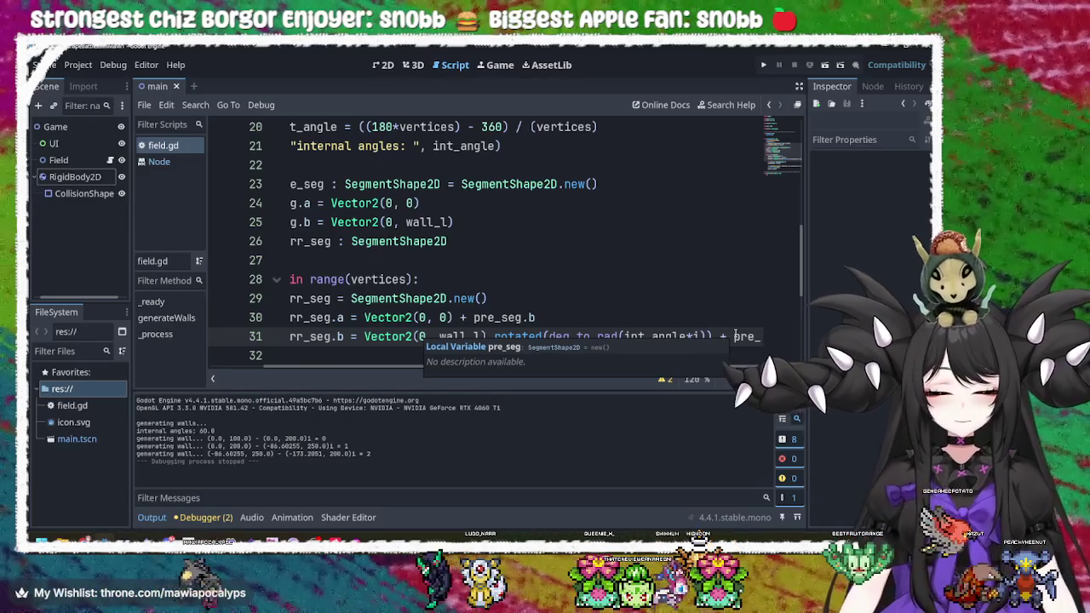
pyautogui.write('-180')
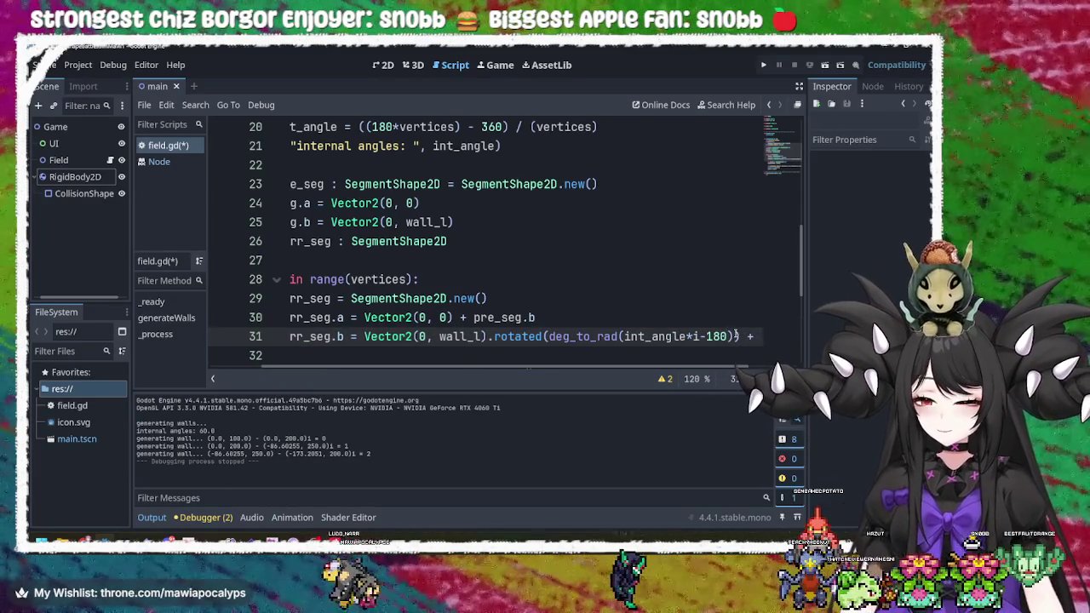
pyautogui.hotkey('ctrl', 's')
pyautogui.click(762, 67)
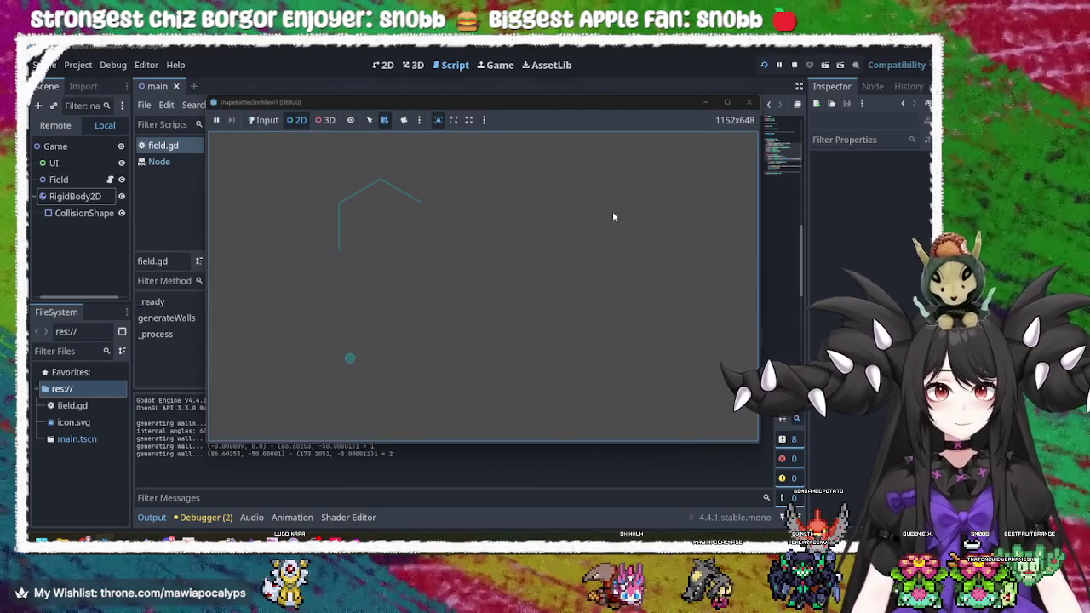
# - Change line 31's rotation to deg_to_rad((int_angle-180)*i) and run the game again
pyautogui.click(748, 101)
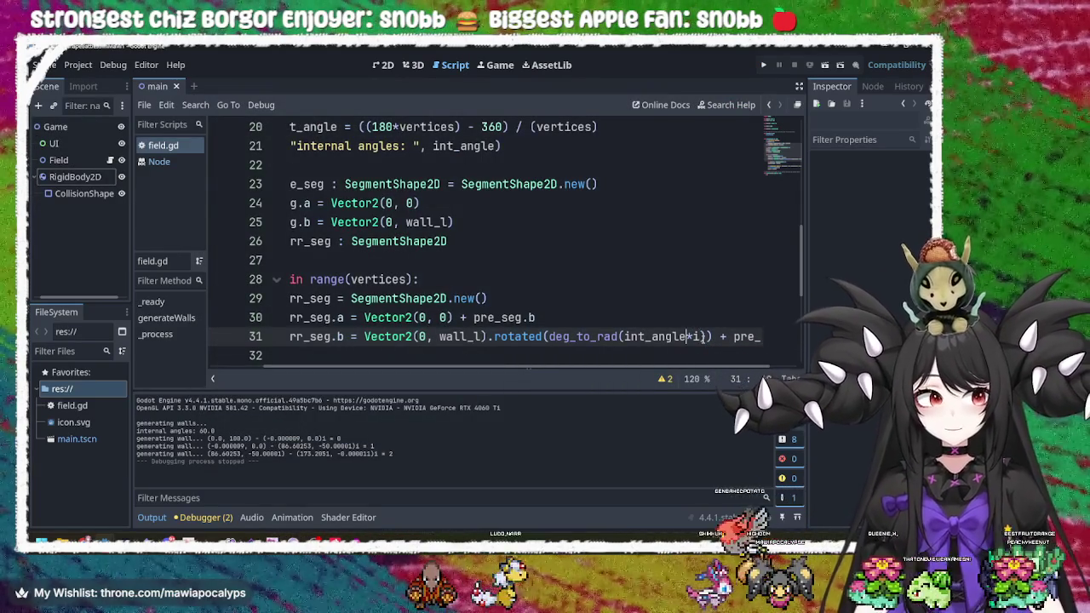
pyautogui.write('*')
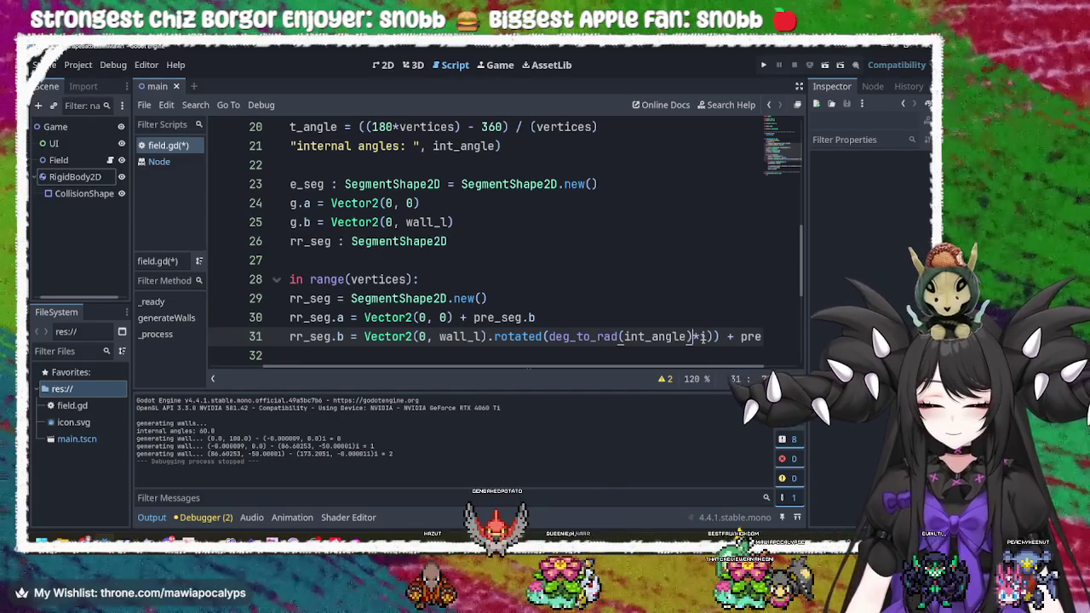
pyautogui.hotkey('ctrl', 'Left')
pyautogui.write('(')
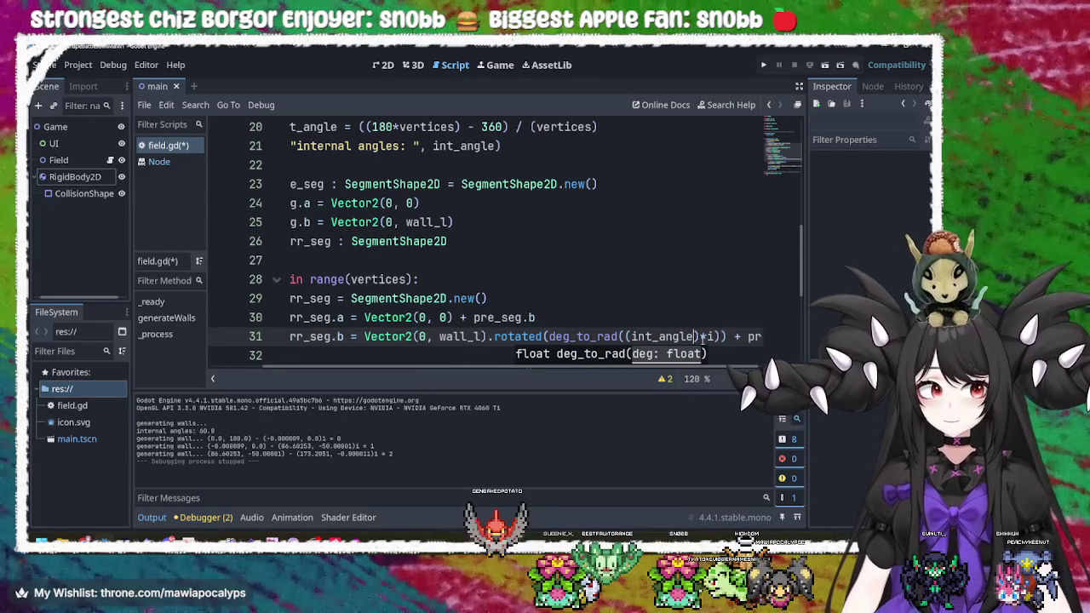
pyautogui.write('80')
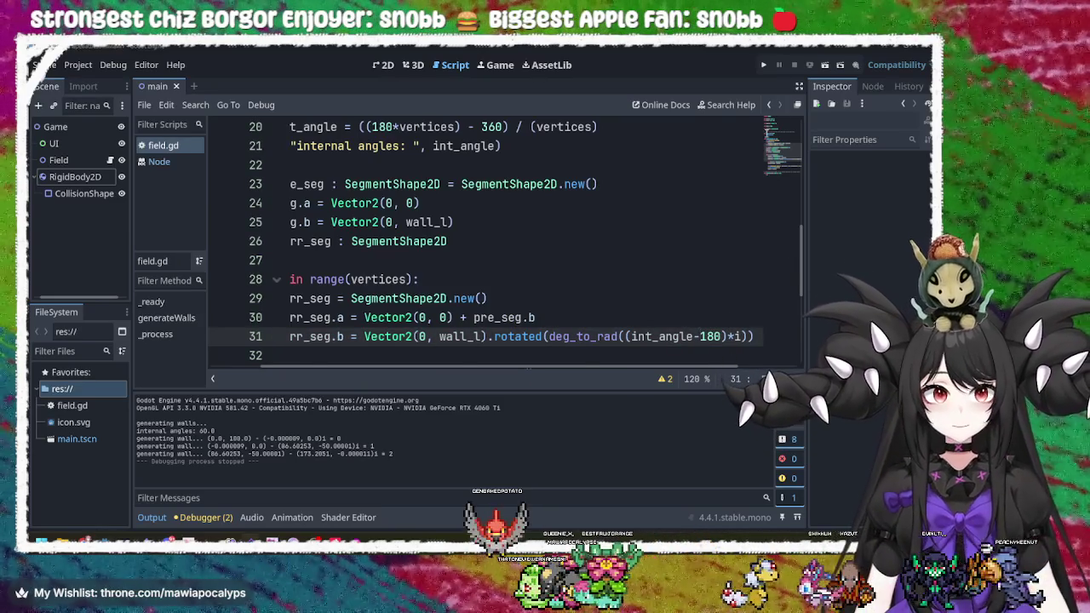
pyautogui.click(764, 66)
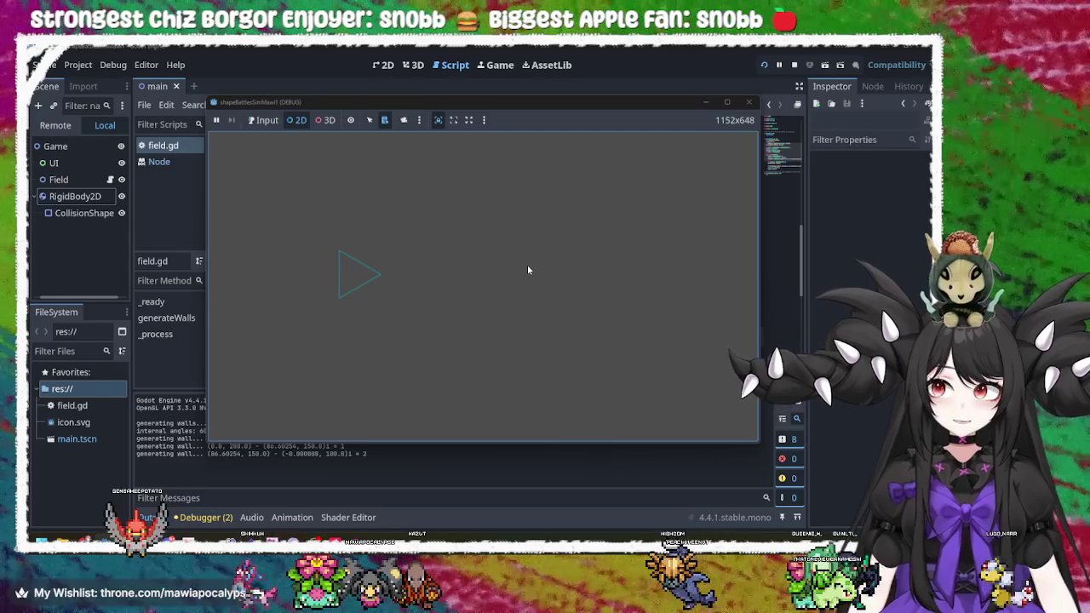
# - Replace the vertex count of 3 on line 3 and rerun the project
pyautogui.click(749, 102)
pyautogui.click(591, 320)
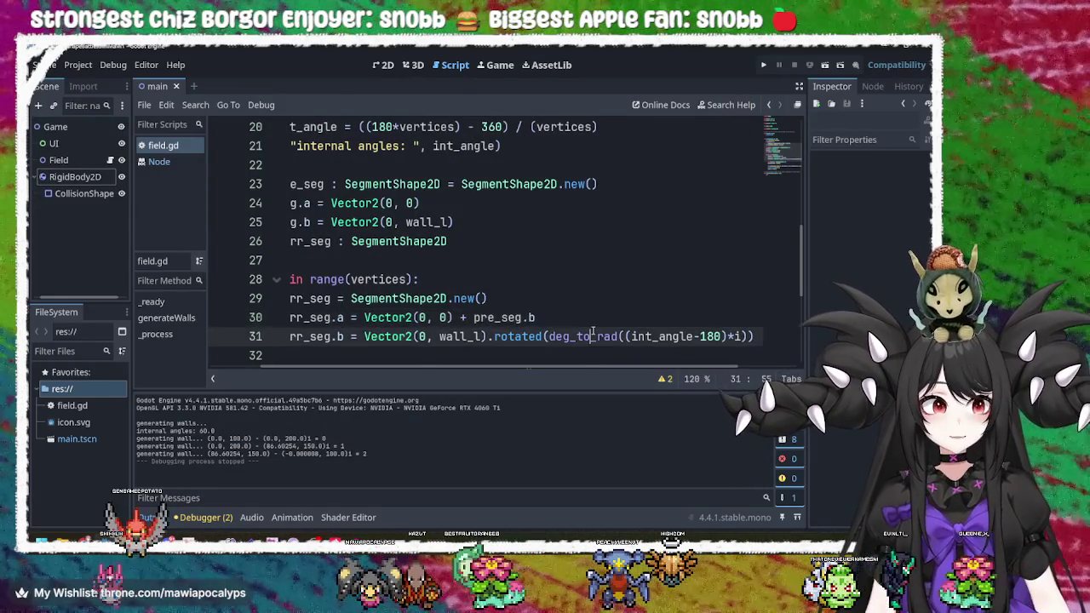
pyautogui.scroll(6, 594, 330)
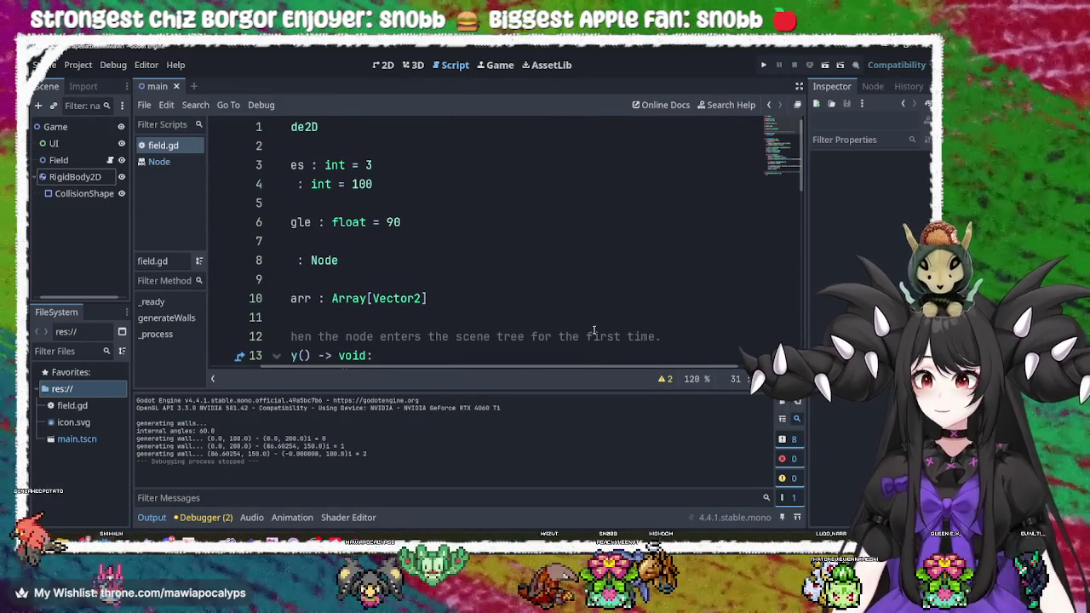
pyautogui.click(375, 165)
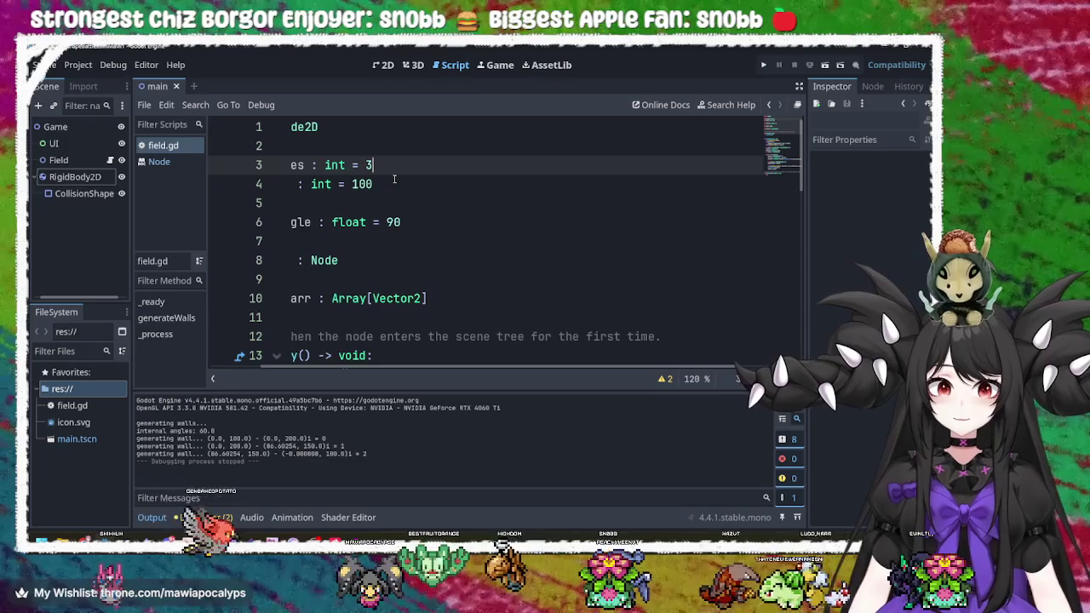
pyautogui.moveTo(421, 368); pyautogui.dragTo(374, 368)
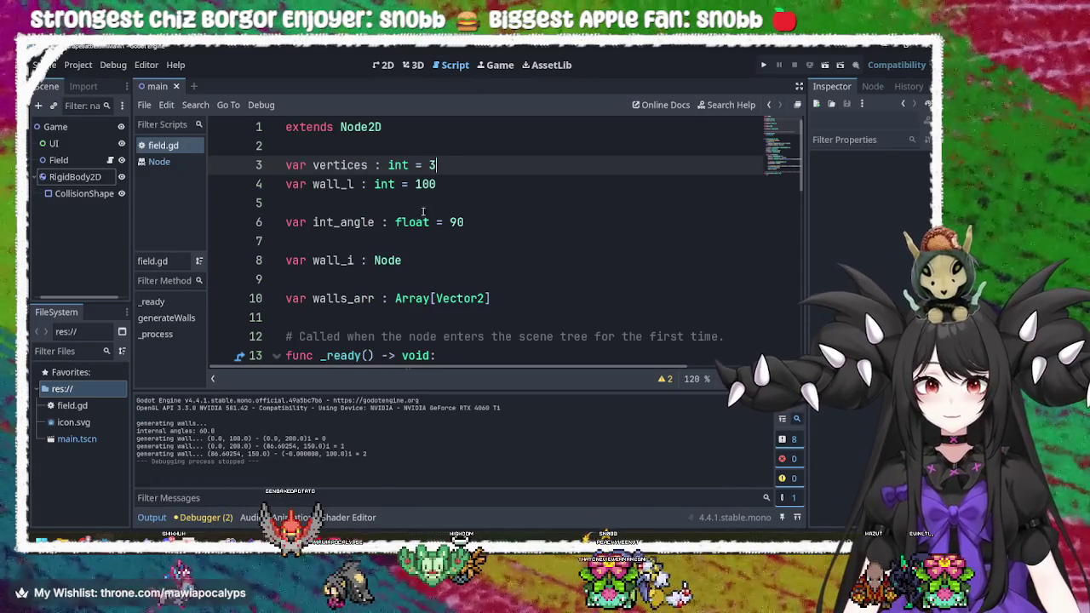
pyautogui.press('BackSpace')
pyautogui.write('4')
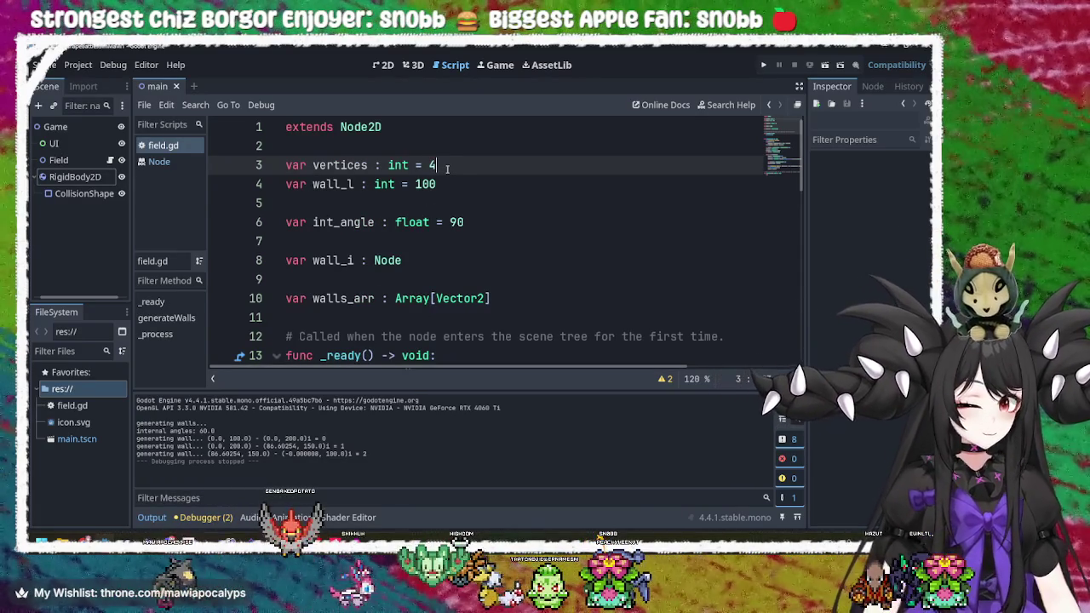
pyautogui.click(763, 64)
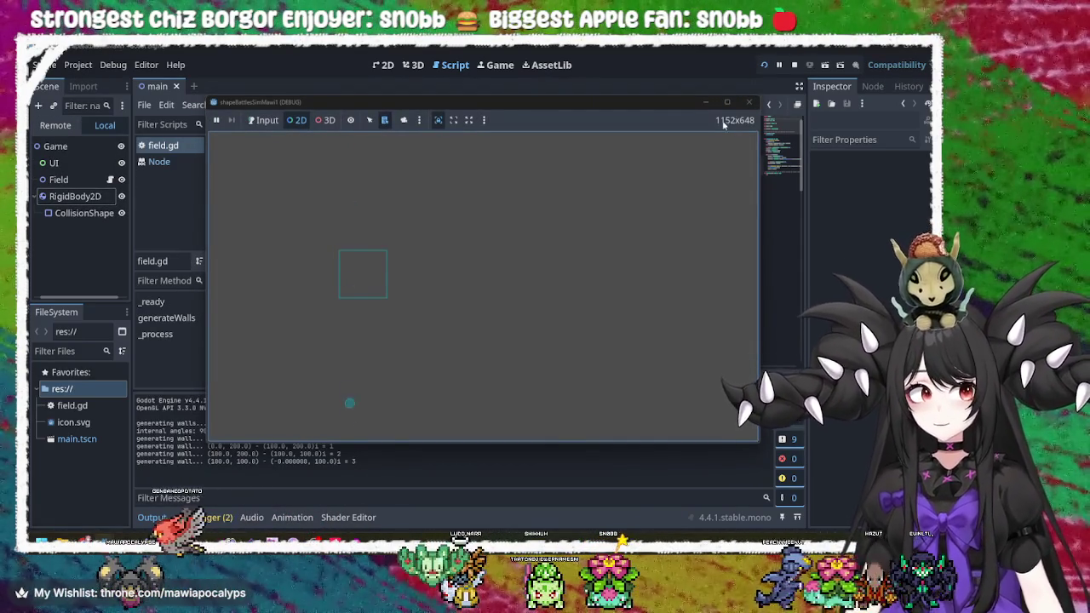
pyautogui.click(747, 104)
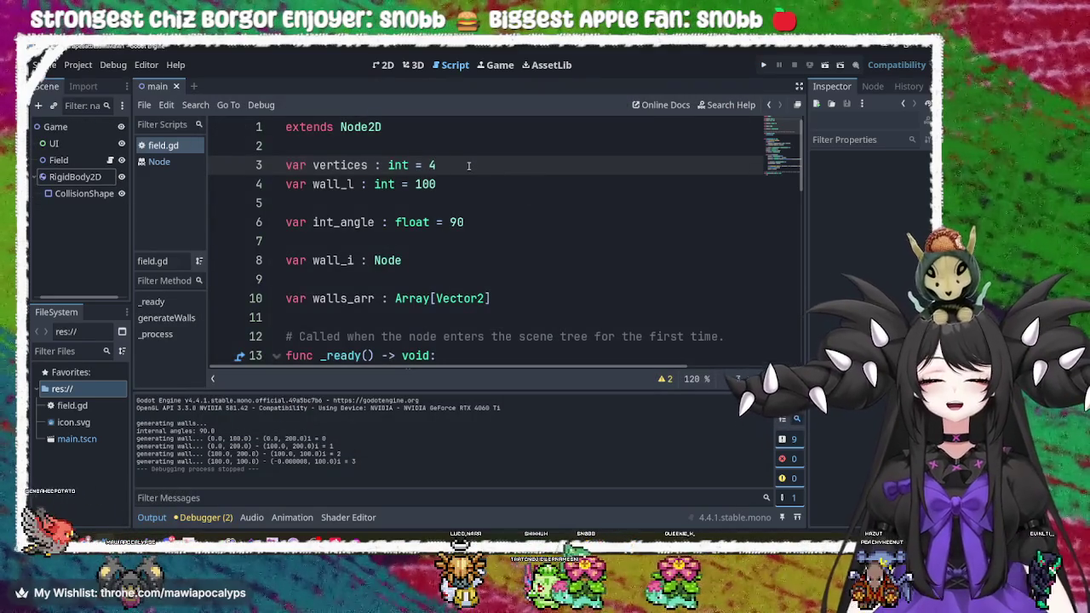
pyautogui.click(763, 65)
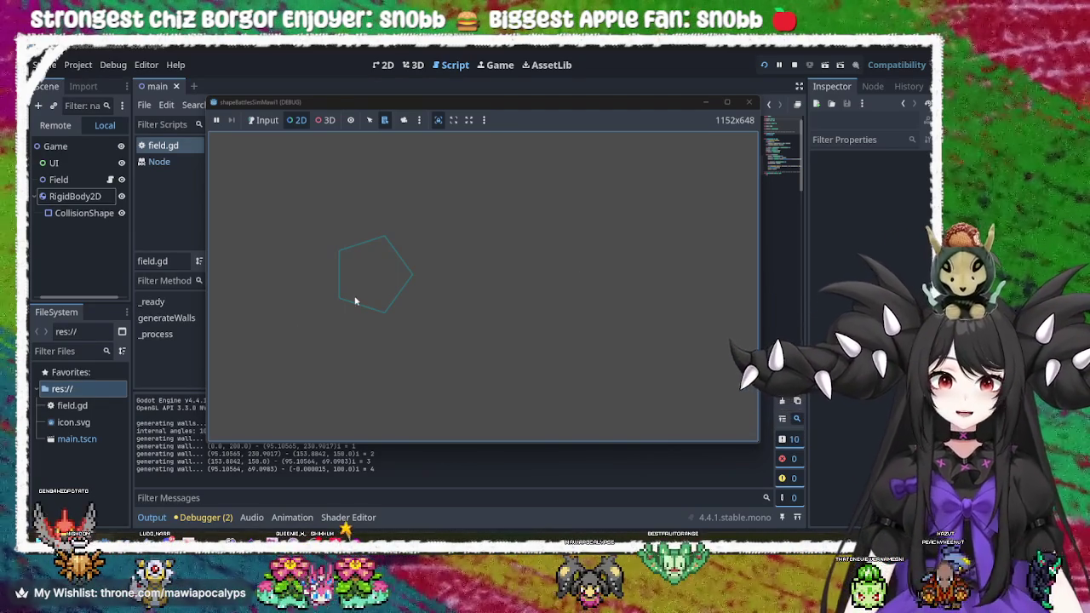
# - Inspect each pentagon wall's remote collision shape in the running game, then stop it
pyautogui.click(366, 308)
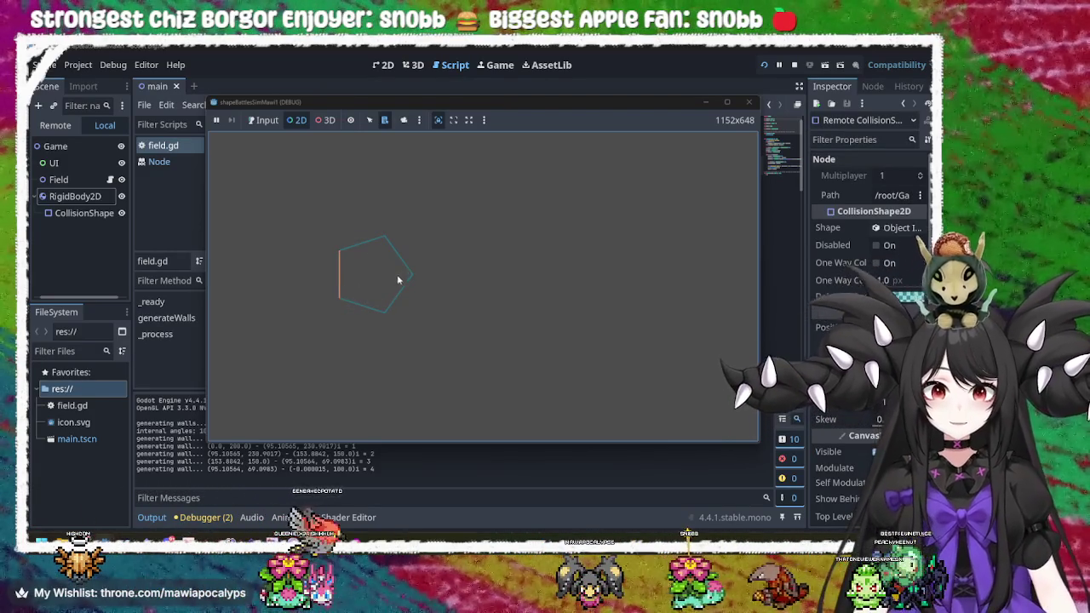
pyautogui.click(406, 261)
pyautogui.click(403, 289)
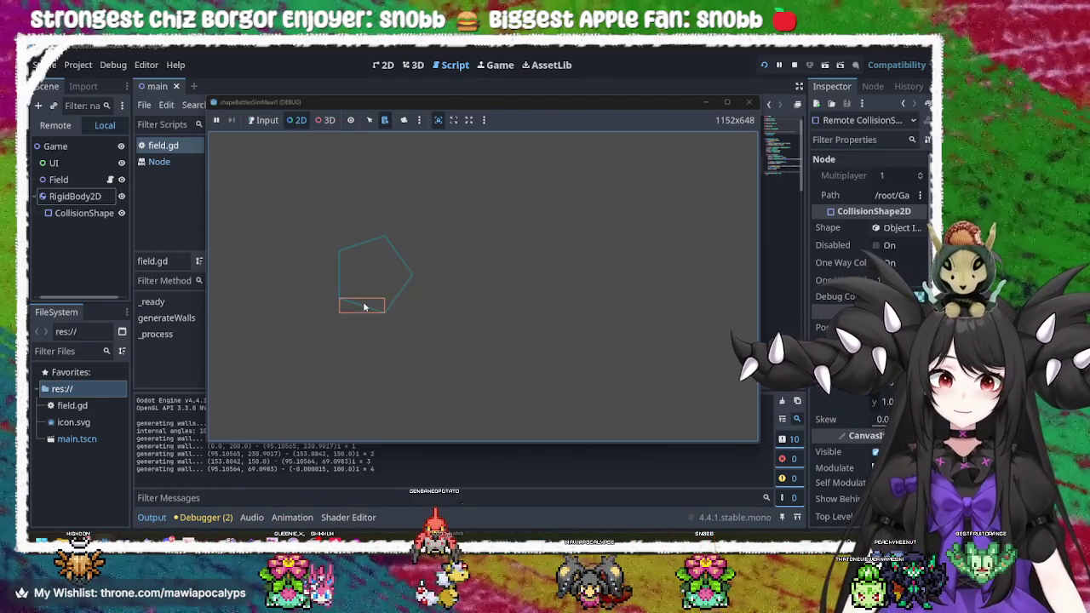
pyautogui.click(365, 306)
pyautogui.click(349, 294)
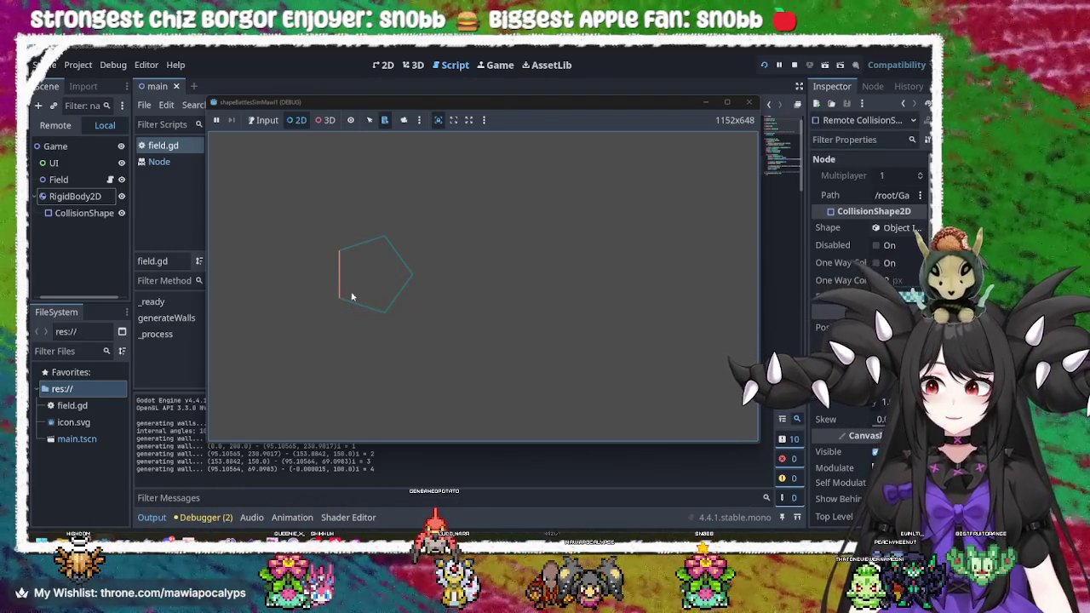
pyautogui.click(361, 246)
pyautogui.click(394, 249)
pyautogui.click(398, 280)
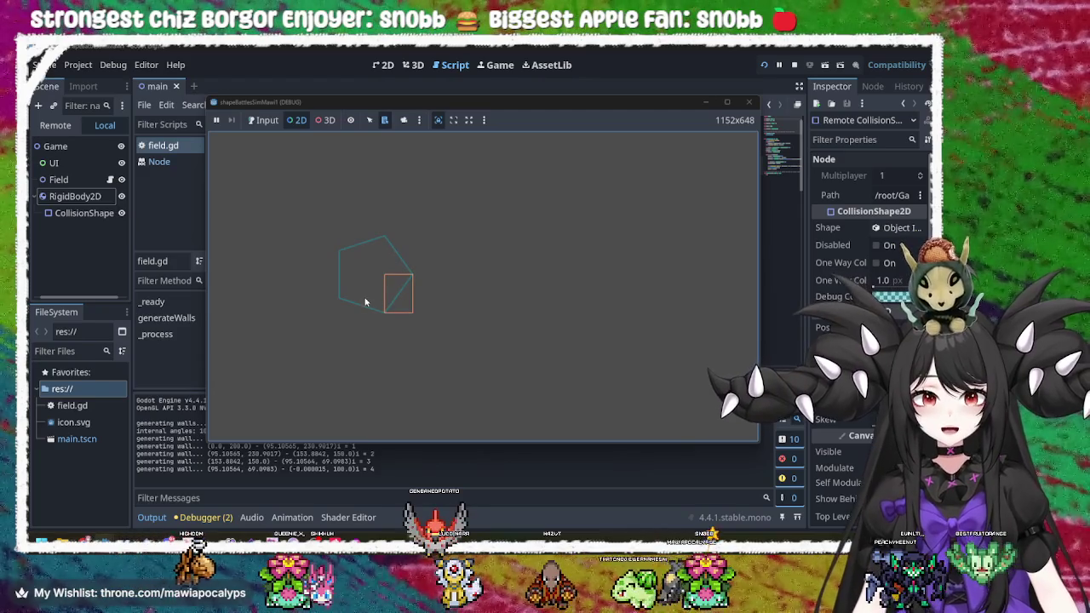
pyautogui.click(356, 305)
pyautogui.click(362, 246)
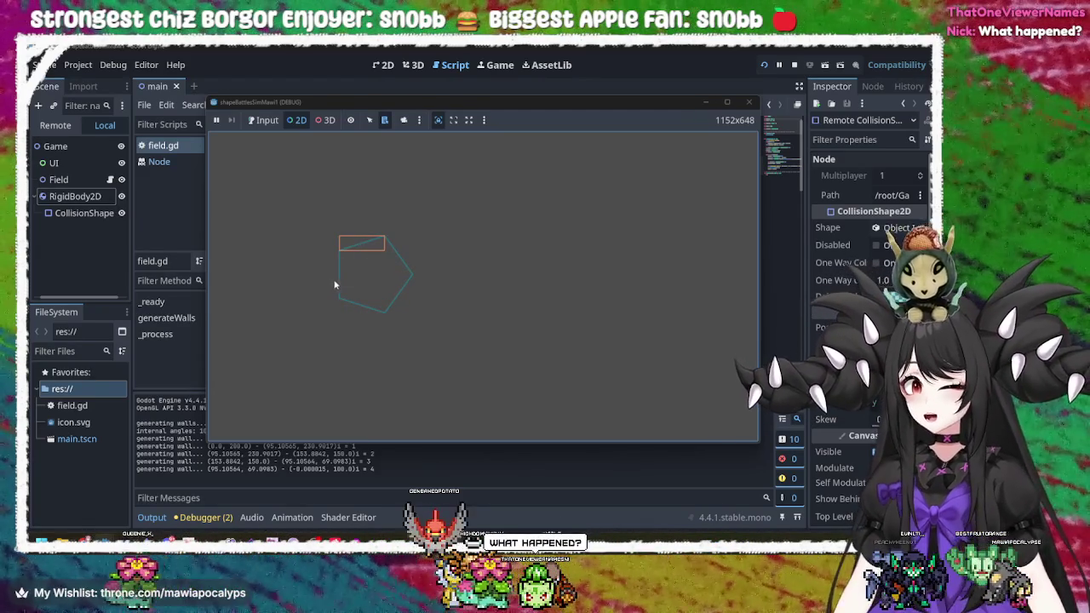
pyautogui.click(342, 274)
pyautogui.click(365, 244)
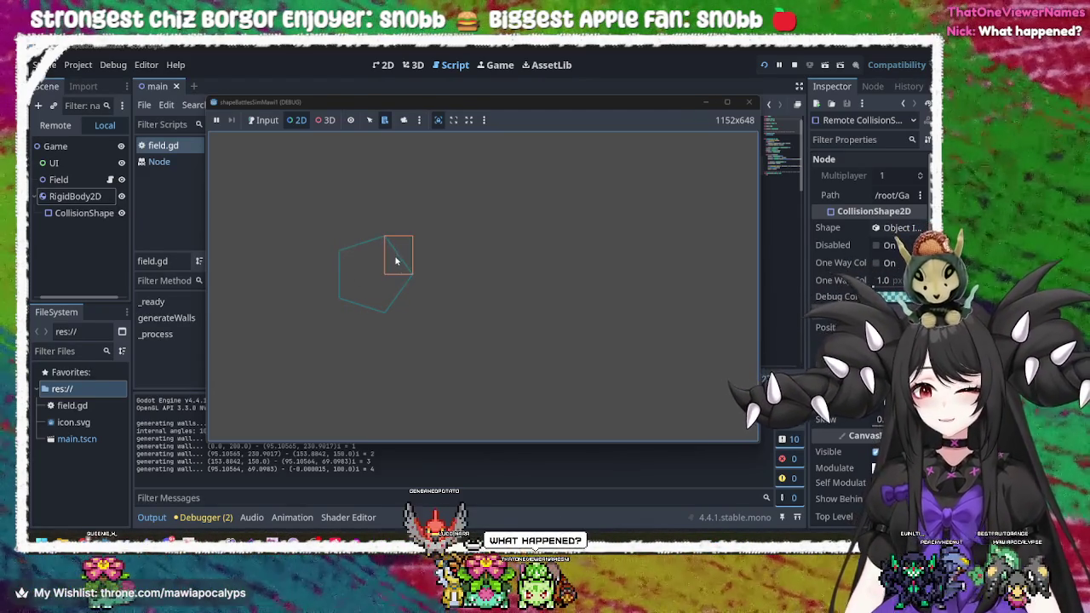
pyautogui.click(396, 303)
pyautogui.click(361, 305)
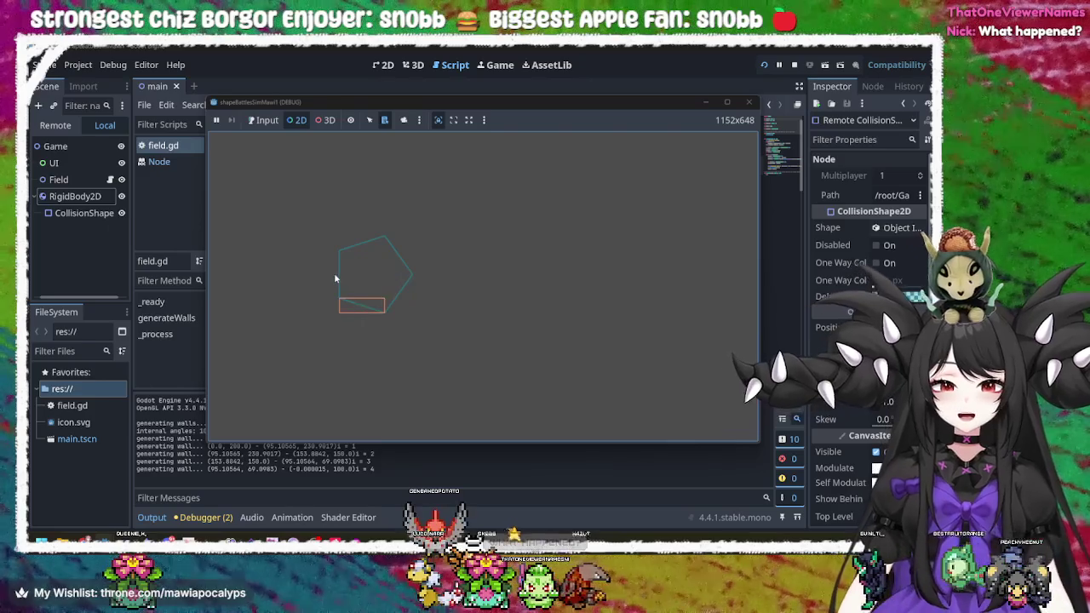
pyautogui.click(341, 276)
pyautogui.click(747, 102)
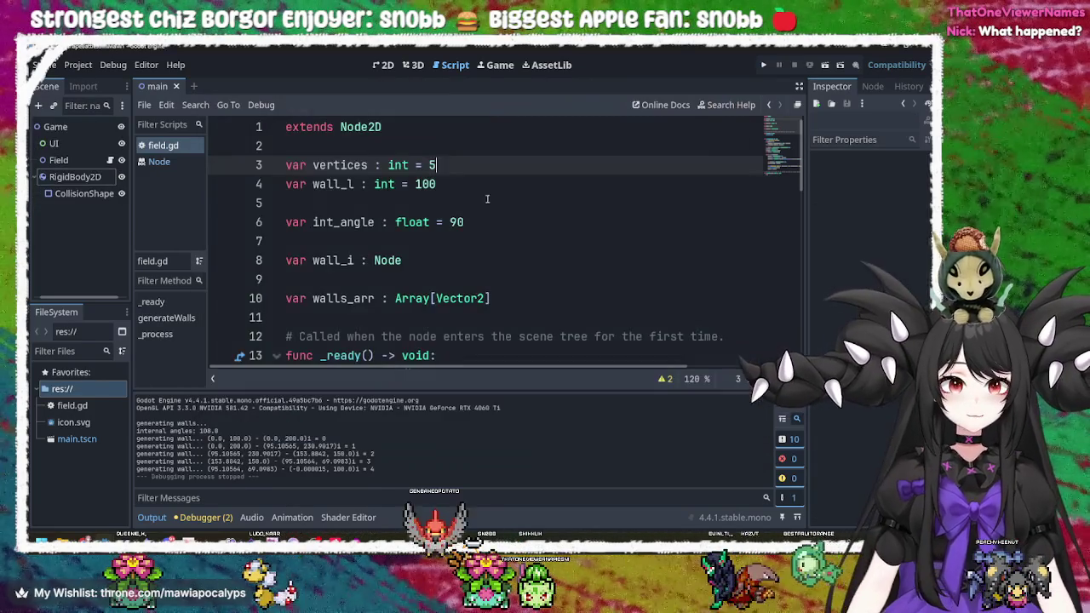
# - Change vertices on line 3 from 5 to 6, then save and run with F5
pyautogui.press('BackSpace')
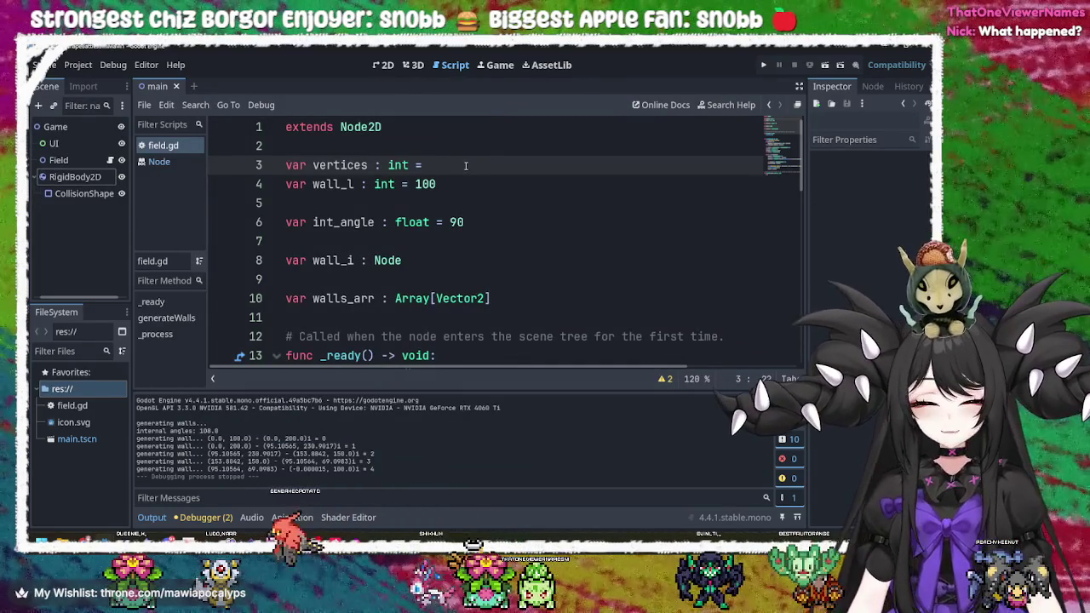
pyautogui.write('6')
pyautogui.press('F5')
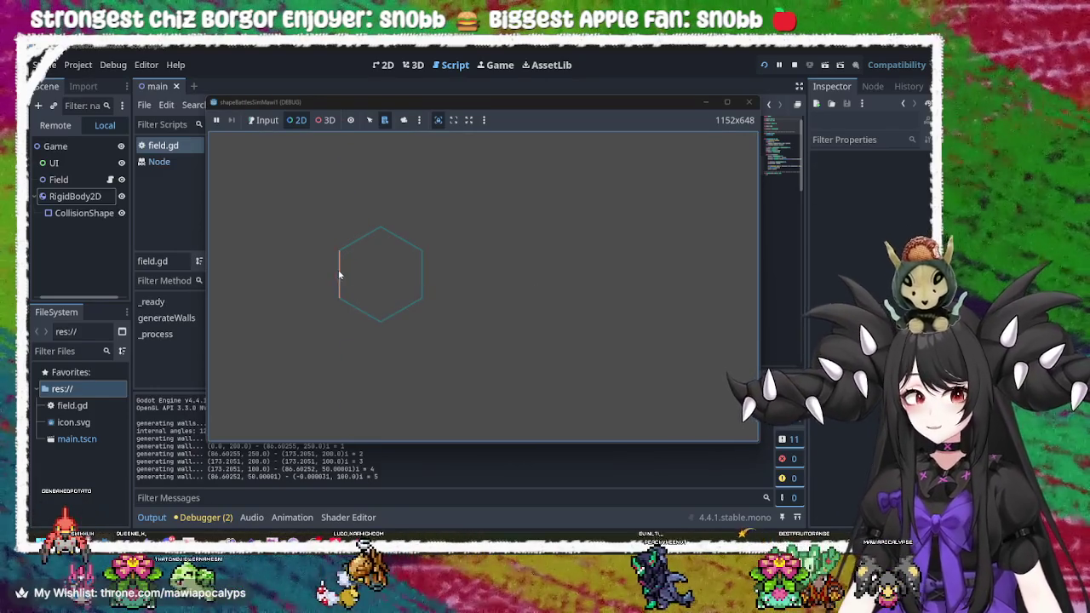
# - Inspect each hexagon wall's collision shape, then stop the game
pyautogui.click(338, 275)
pyautogui.click(397, 240)
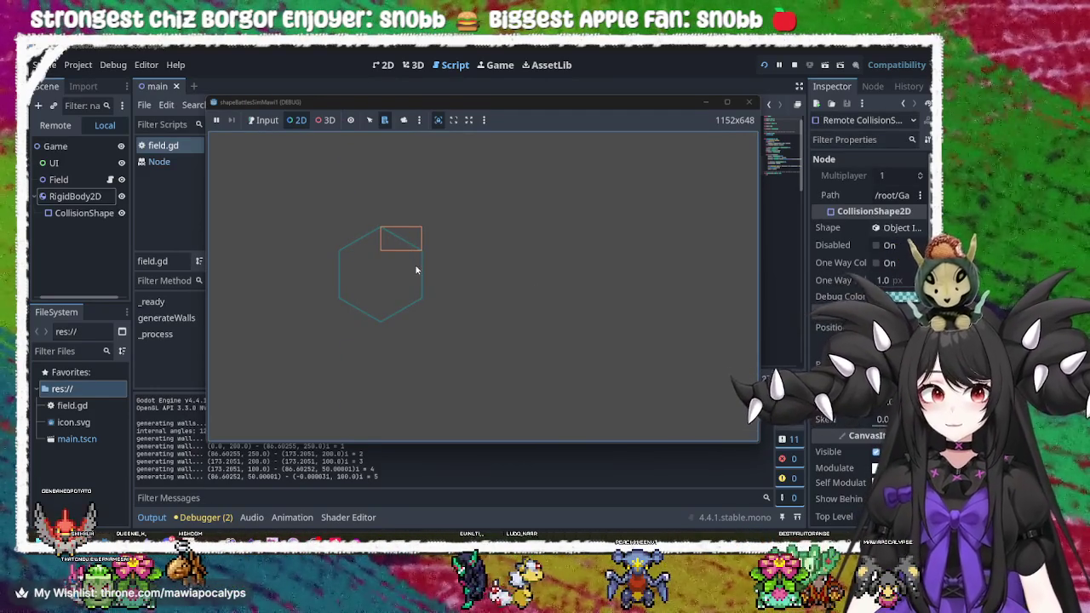
pyautogui.click(420, 280)
pyautogui.click(404, 316)
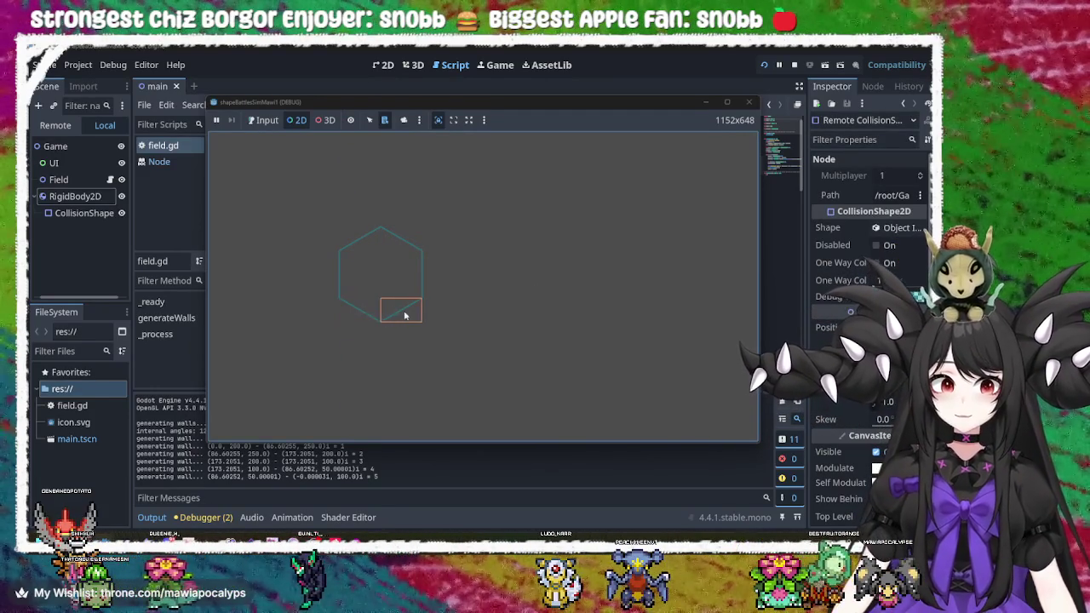
pyautogui.click(337, 278)
pyautogui.click(350, 248)
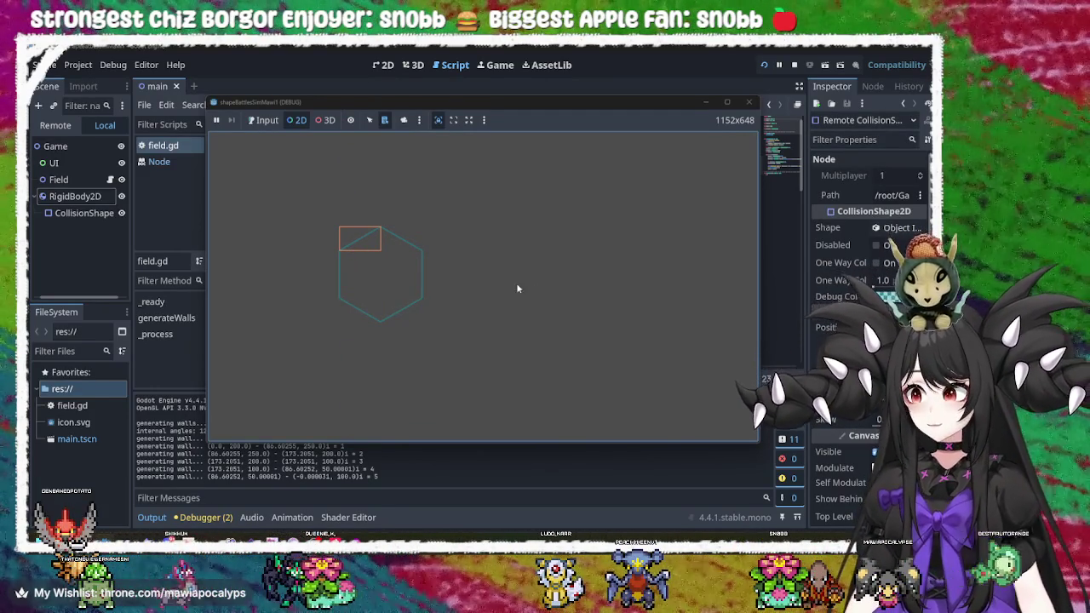
pyautogui.click(750, 103)
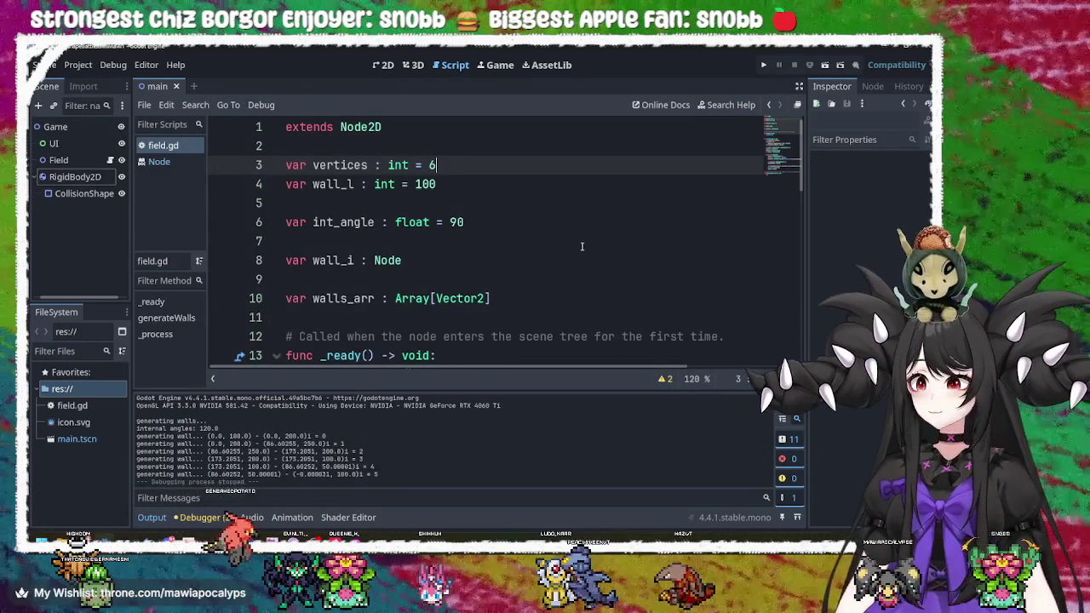
pyautogui.click(582, 246)
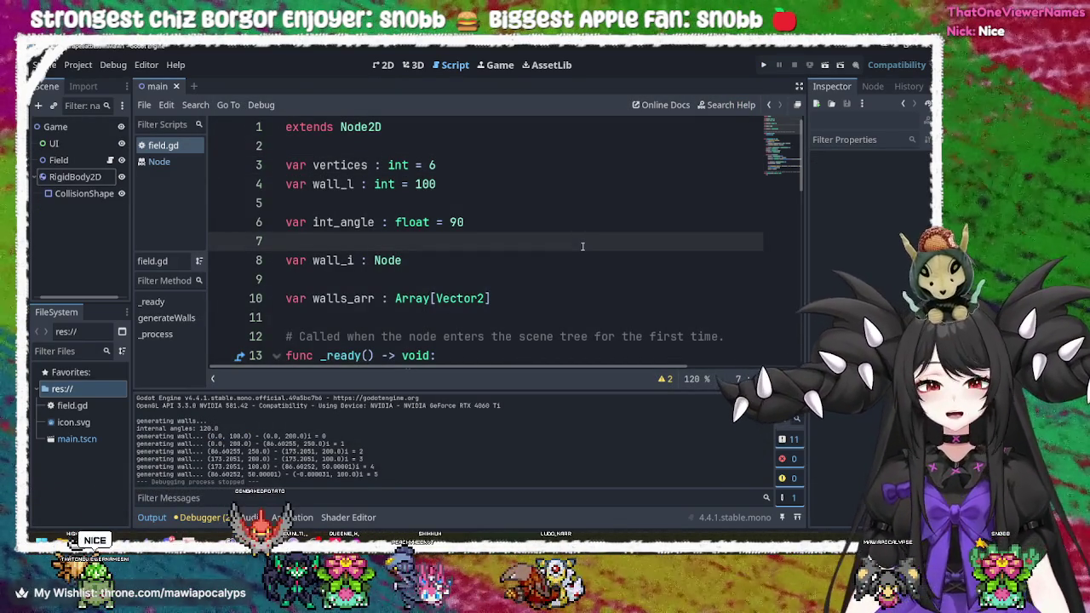
pyautogui.scroll(-4, 582, 246)
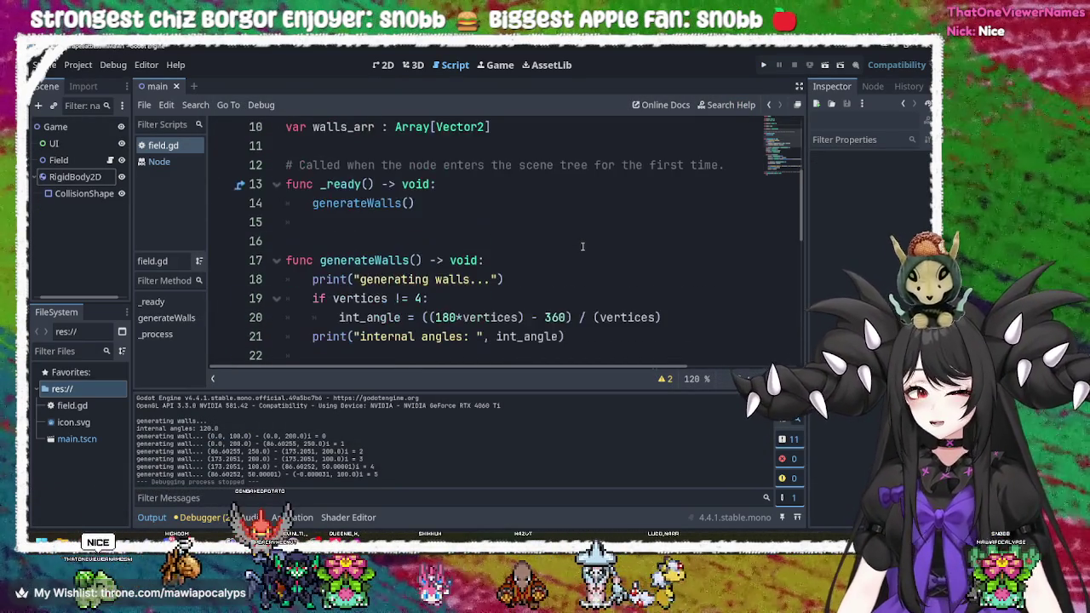
pyautogui.scroll(-2, 583, 246)
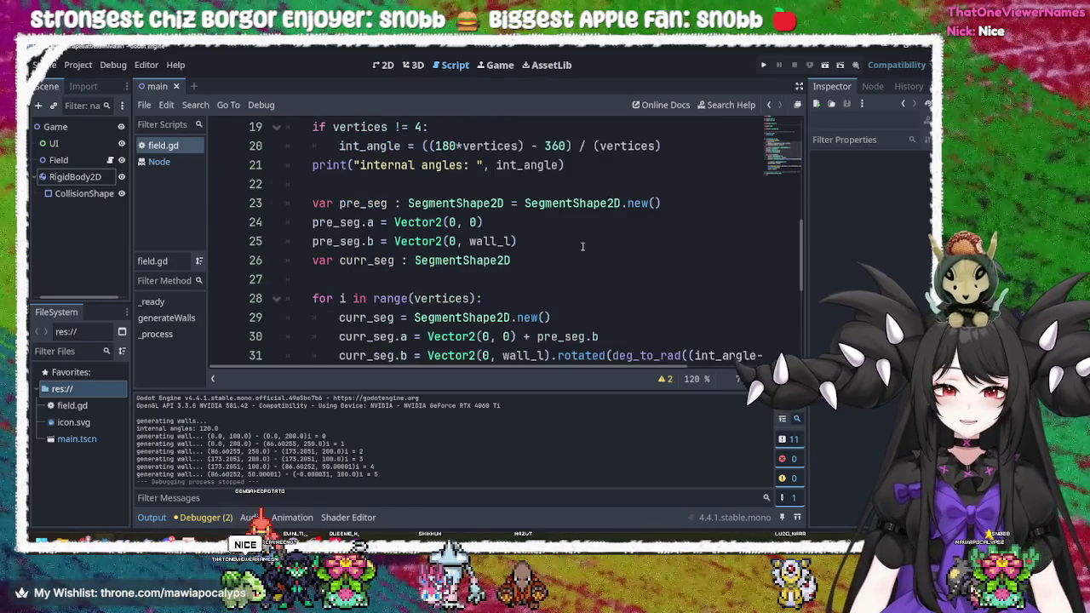
pyautogui.scroll(-2, 582, 246)
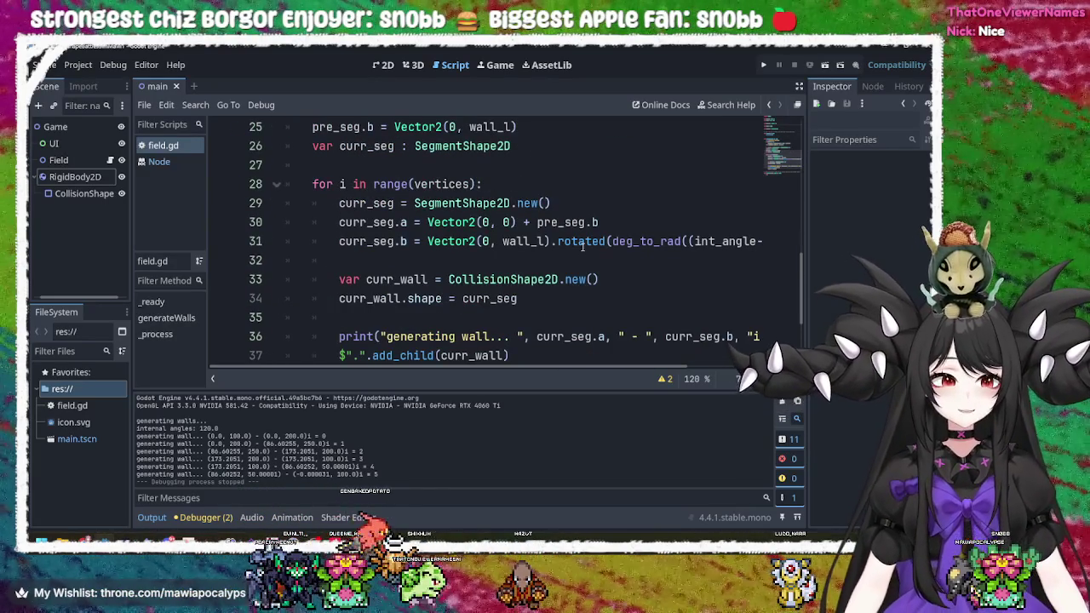
pyautogui.scroll(-1, 583, 255)
pyautogui.scroll(2, 585, 268)
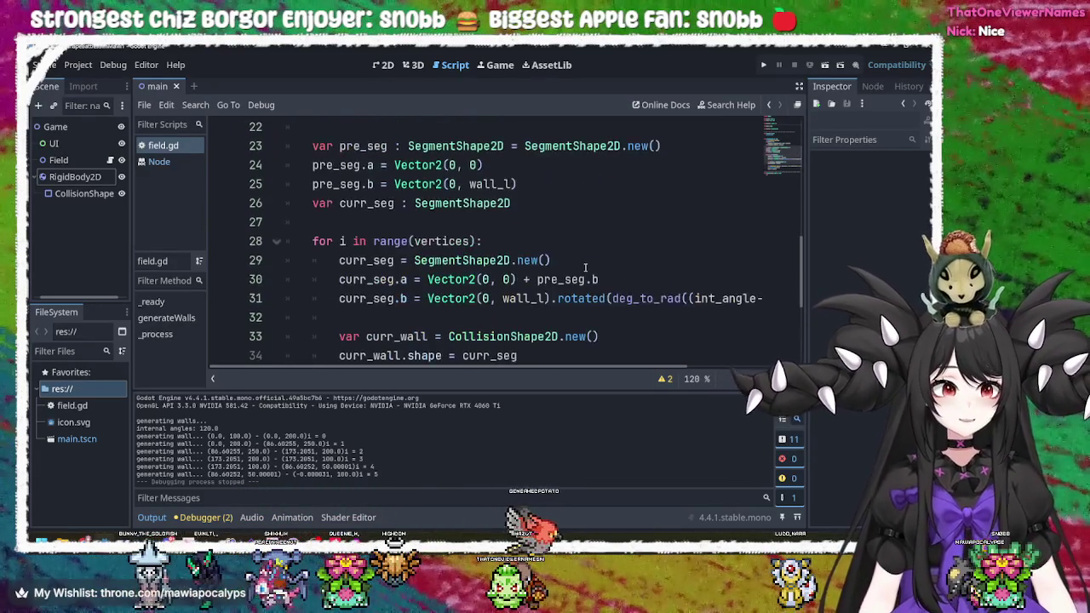
pyautogui.scroll(-1, 585, 269)
pyautogui.click(594, 241)
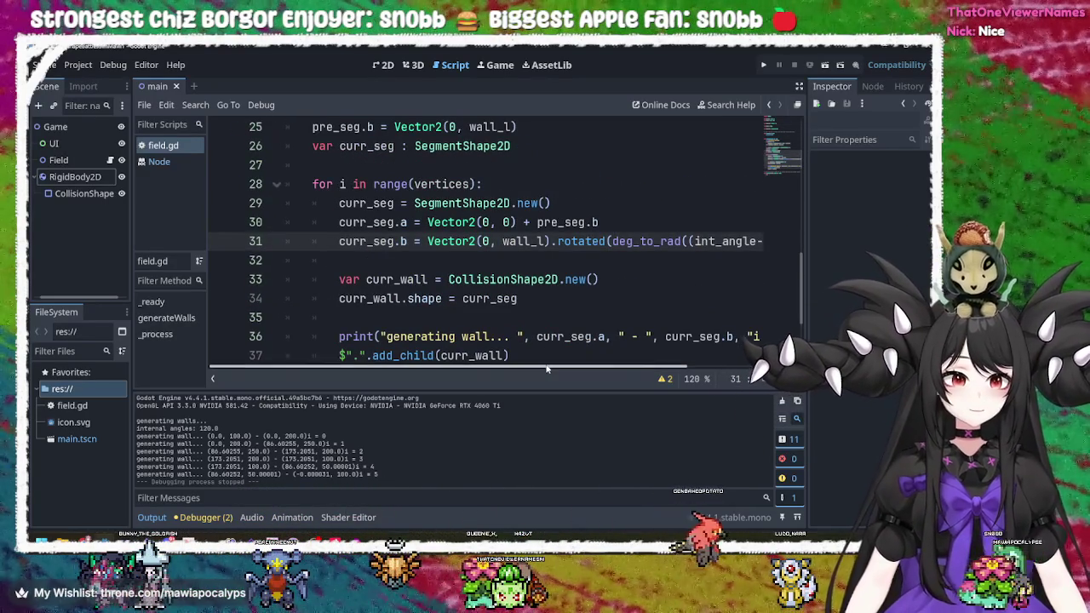
pyautogui.hscroll(4, 699, 371)
pyautogui.hscroll(-2, 698, 372)
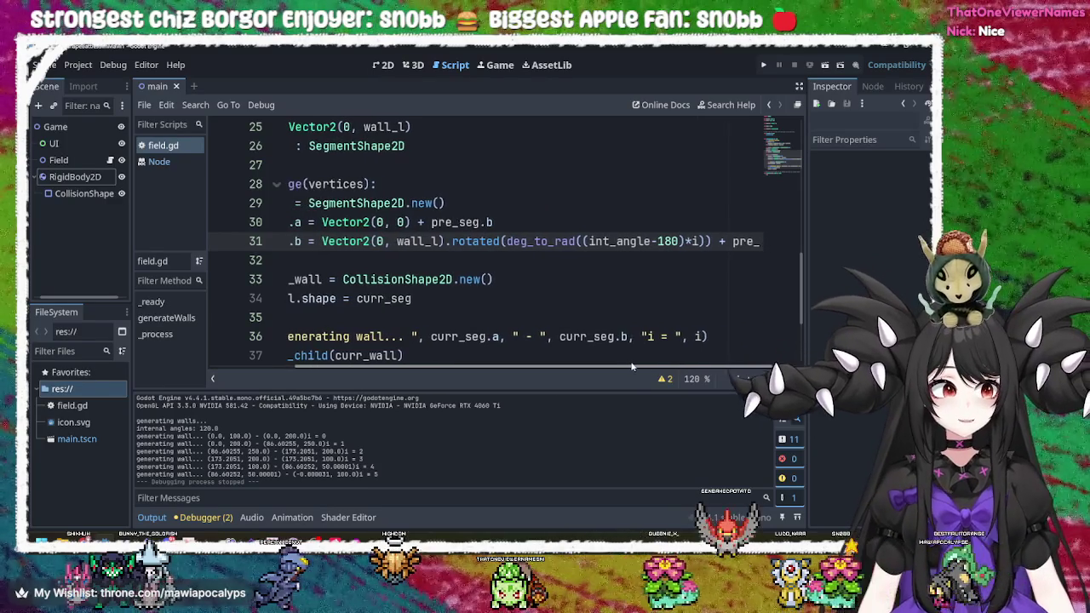
pyautogui.hscroll(-3, 632, 367)
pyautogui.moveTo(552, 223); pyautogui.dragTo(485, 224)
pyautogui.hscroll(-2, 485, 371)
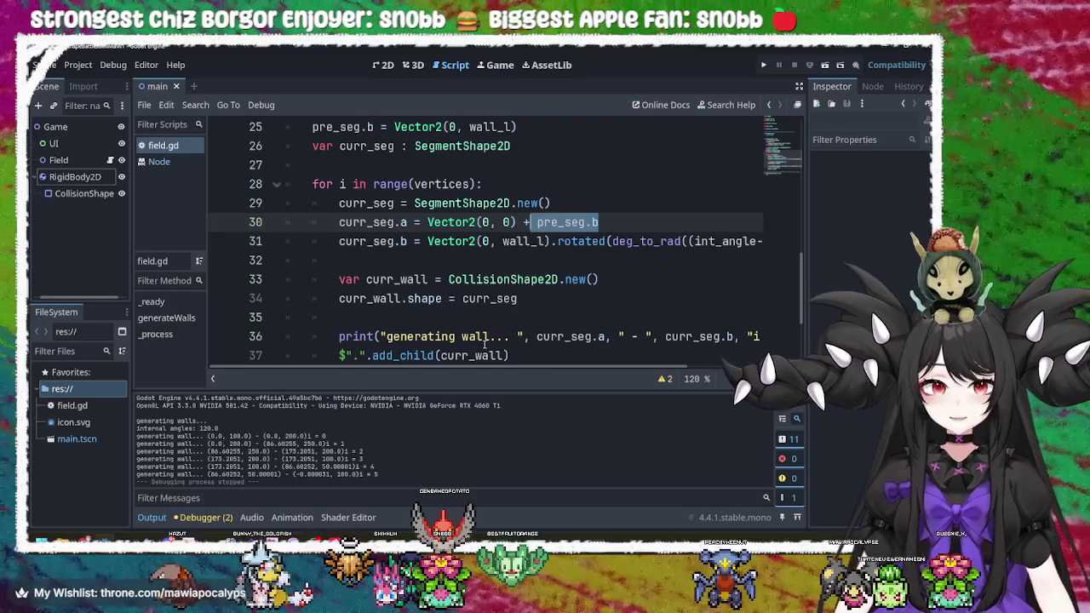
pyautogui.click(586, 223)
# - Delete the redundant Vector2(0, 0) + offset from line 30 and test-run the game
pyautogui.moveTo(535, 222); pyautogui.dragTo(421, 222)
pyautogui.press('BackSpace')
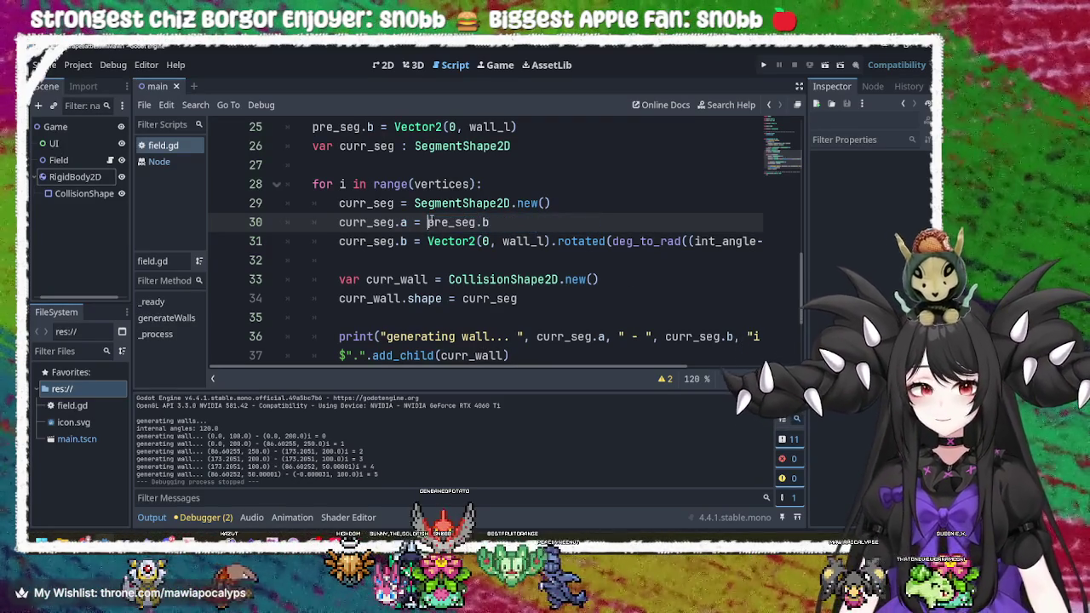
pyautogui.click(763, 65)
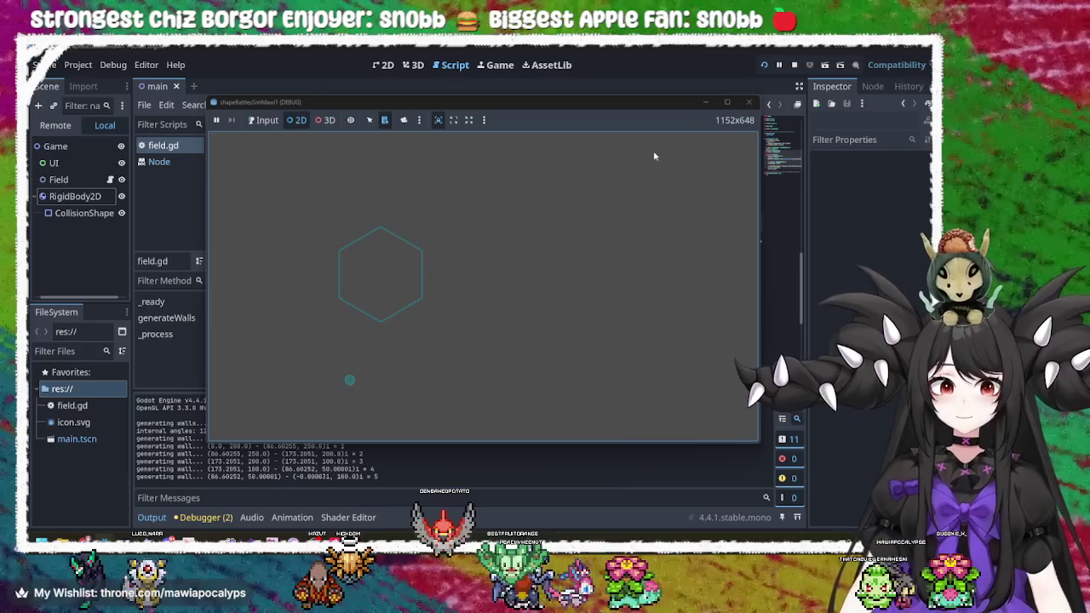
pyautogui.click(748, 102)
# - Make line 31 rotate curr_seg.b by deg_to_rad((int_angle-180)*i) plus pre_seg.b, and test-run it
pyautogui.click(501, 241)
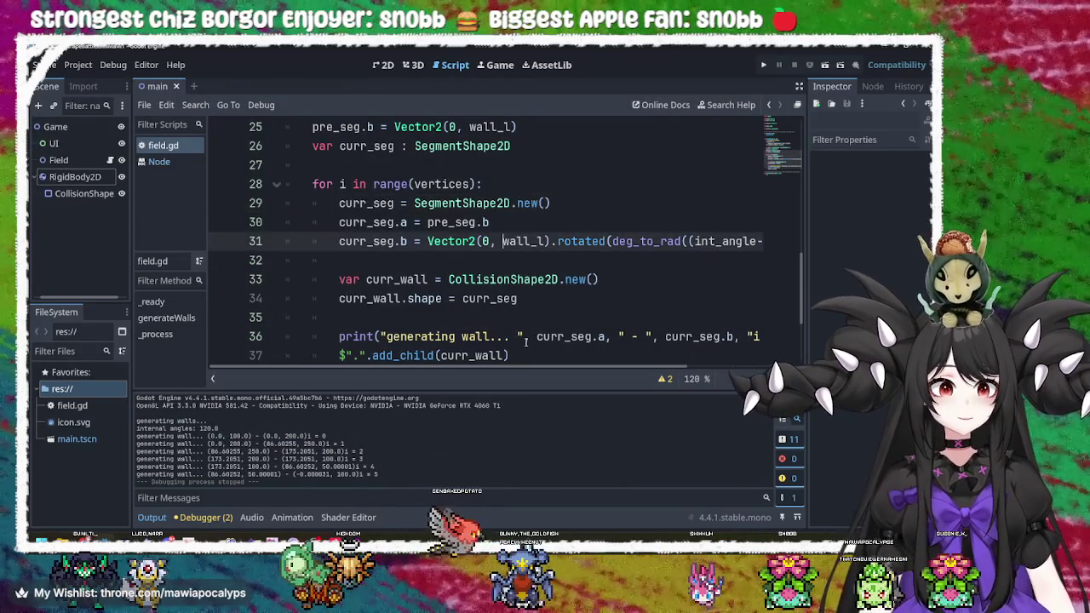
pyautogui.scroll(1, 500, 358)
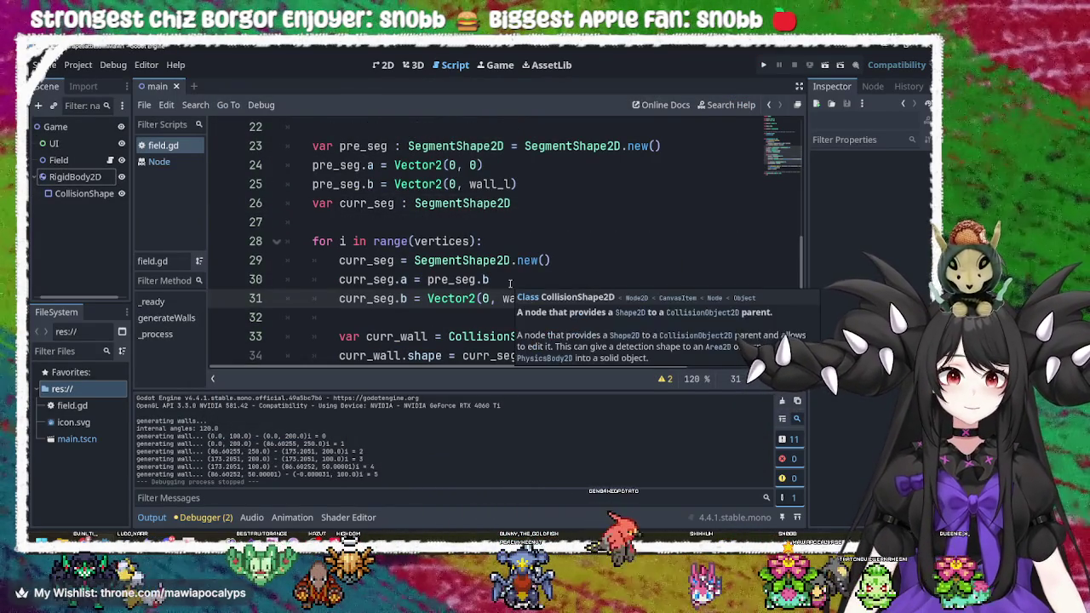
pyautogui.moveTo(535, 367); pyautogui.dragTo(654, 365)
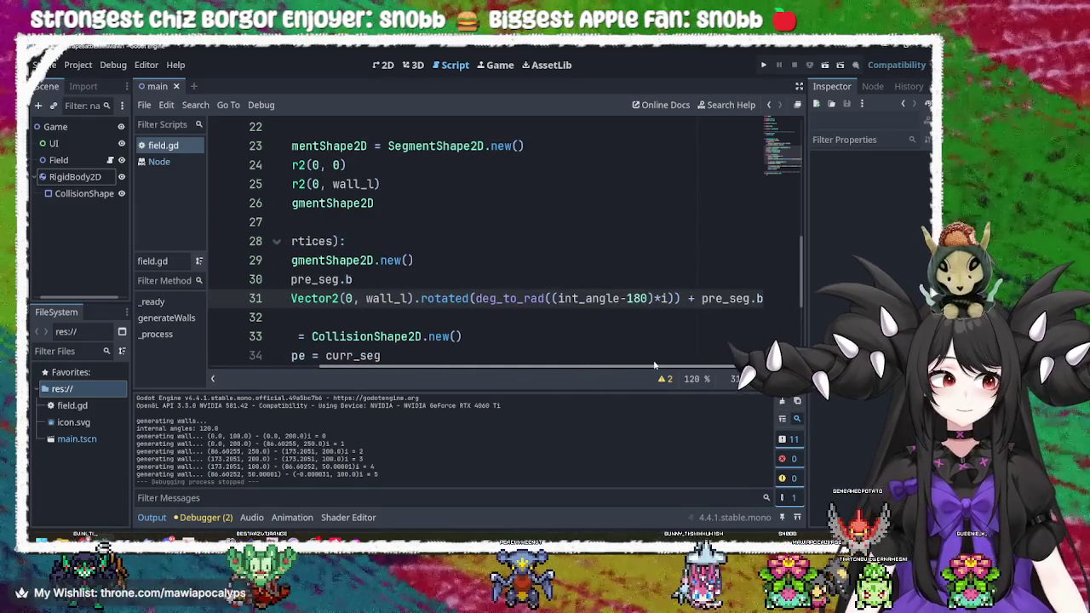
pyautogui.click(715, 298)
pyautogui.doubleClick(716, 298)
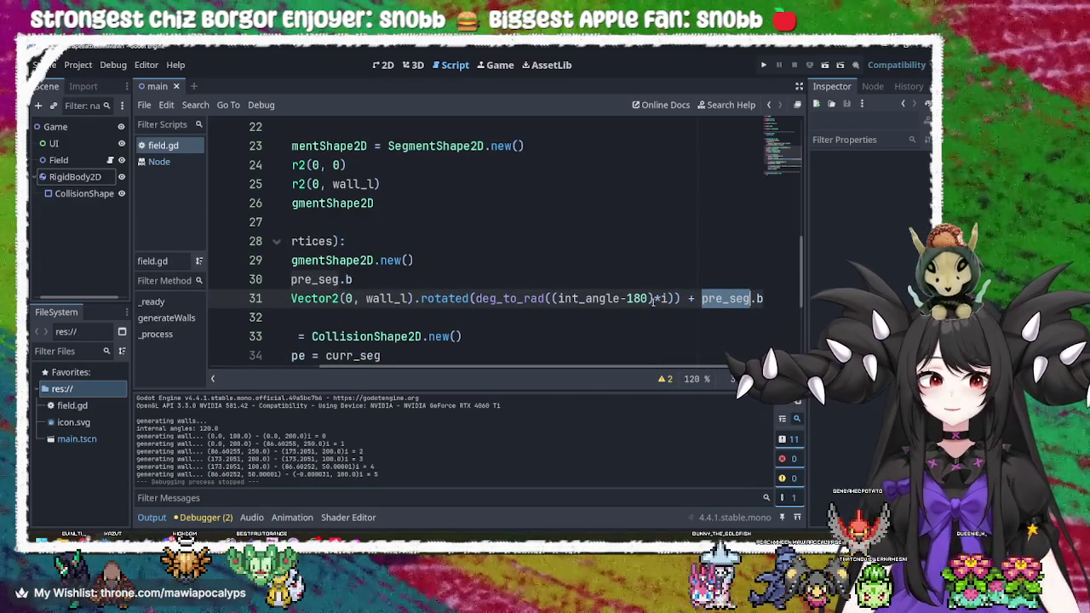
pyautogui.click(728, 300)
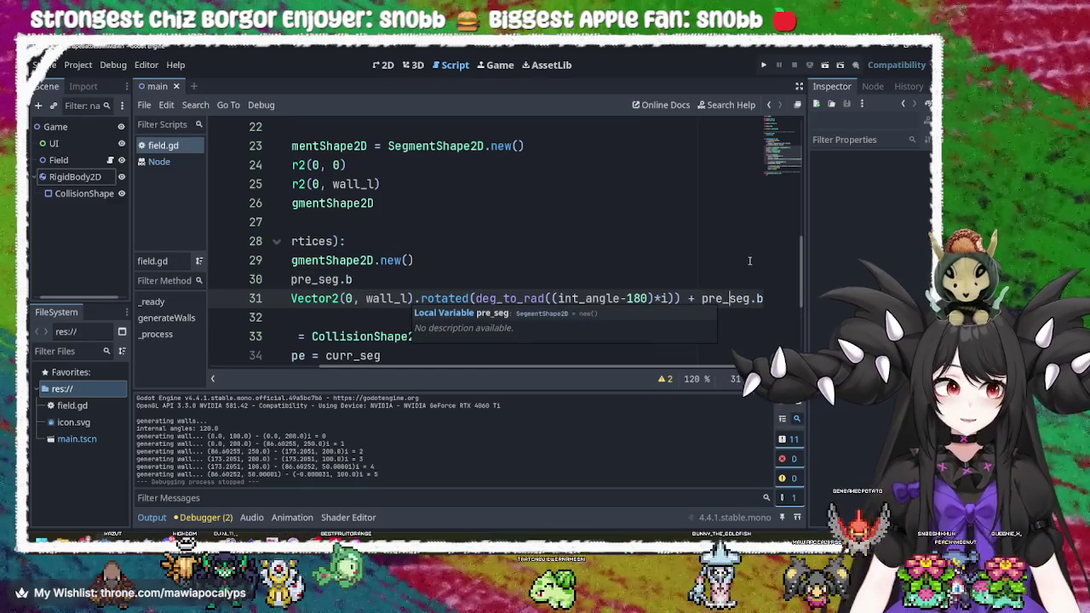
pyautogui.press('Up')
pyautogui.press('Down')
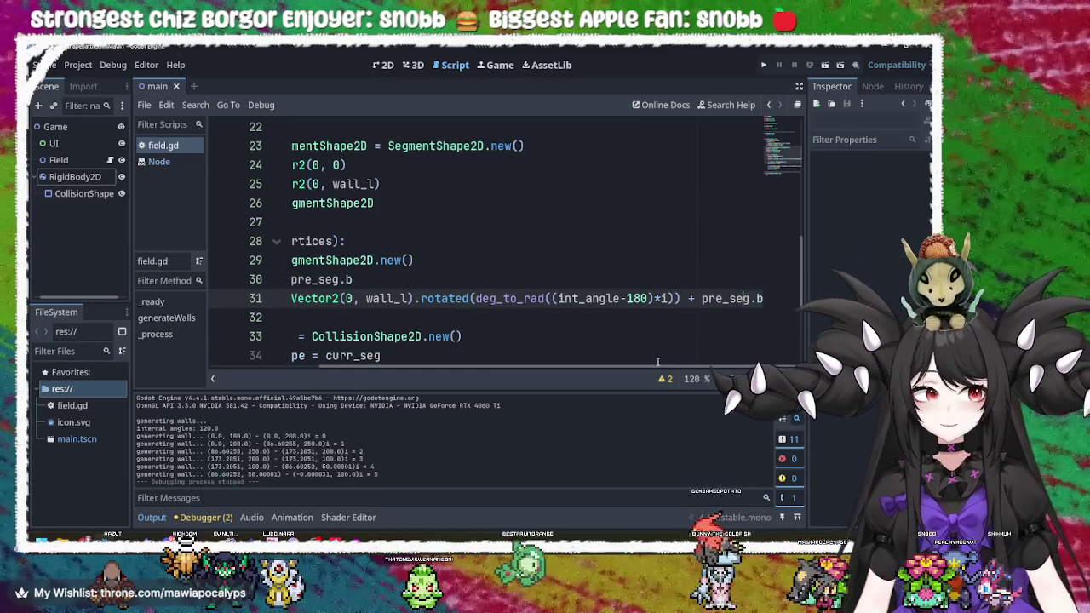
pyautogui.press('F5')
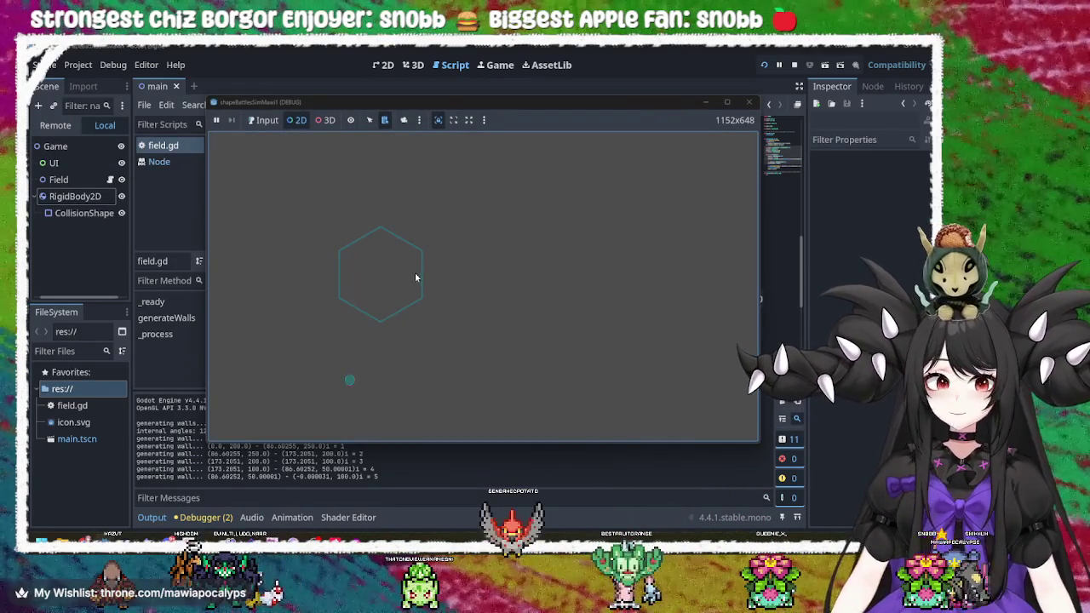
pyautogui.click(749, 102)
pyautogui.moveTo(598, 371)
pyautogui.mouseDown()
pyautogui.moveTo(490, 371)
pyautogui.moveTo(609, 373)
pyautogui.moveTo(470, 377)
pyautogui.mouseUp()
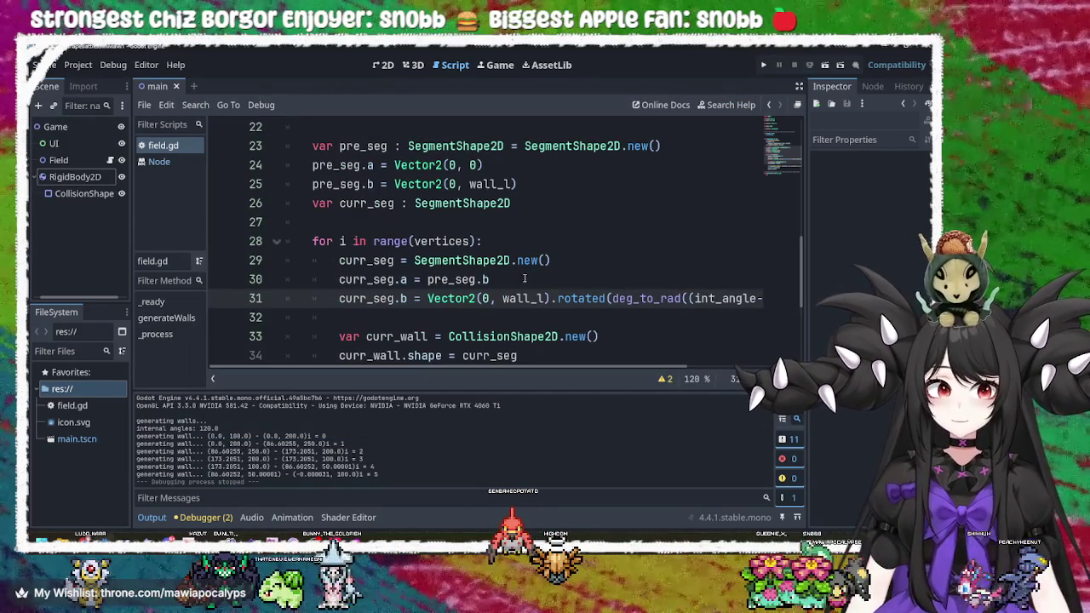
# - Change wall_l on line 4 to 500 and test-run the game
pyautogui.moveTo(641, 368)
pyautogui.mouseDown()
pyautogui.moveTo(736, 364)
pyautogui.moveTo(639, 368)
pyautogui.mouseUp()
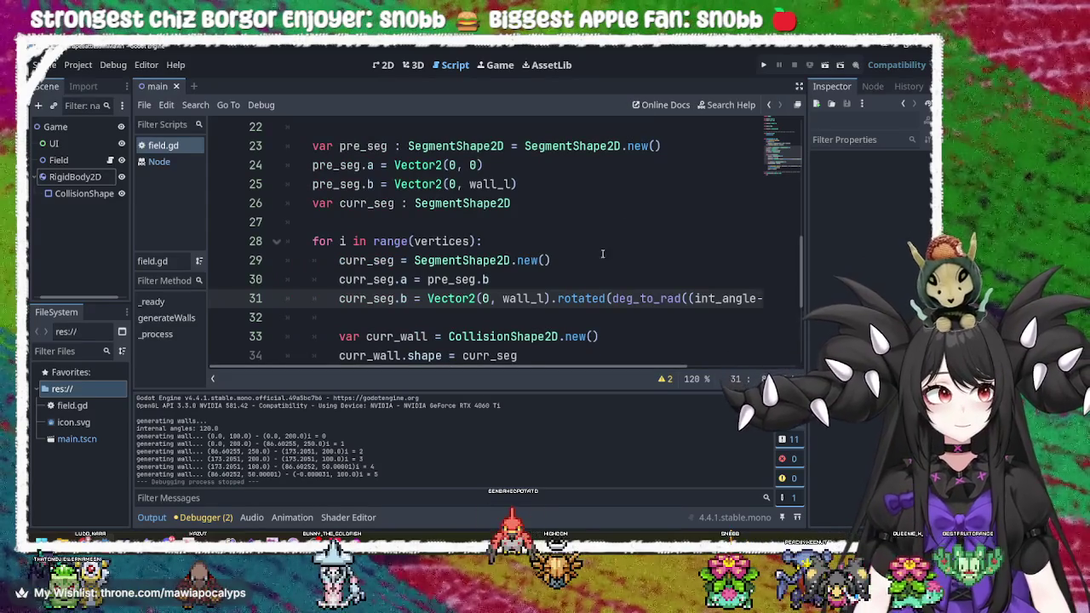
pyautogui.scroll(7, 621, 208)
pyautogui.scroll(-11, 440, 222)
pyautogui.scroll(5, 531, 252)
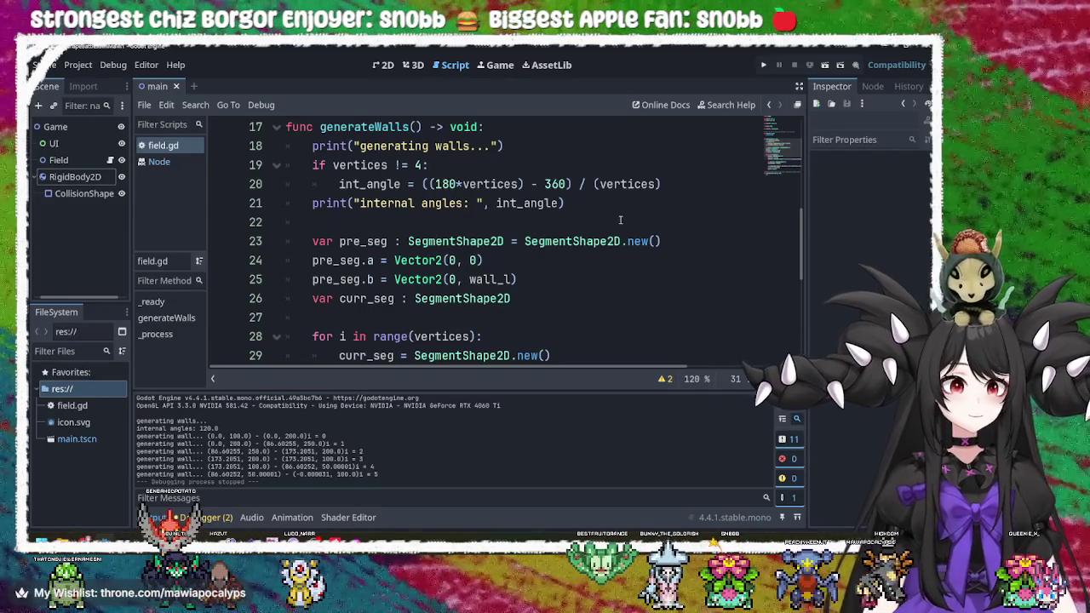
pyautogui.scroll(5, 522, 238)
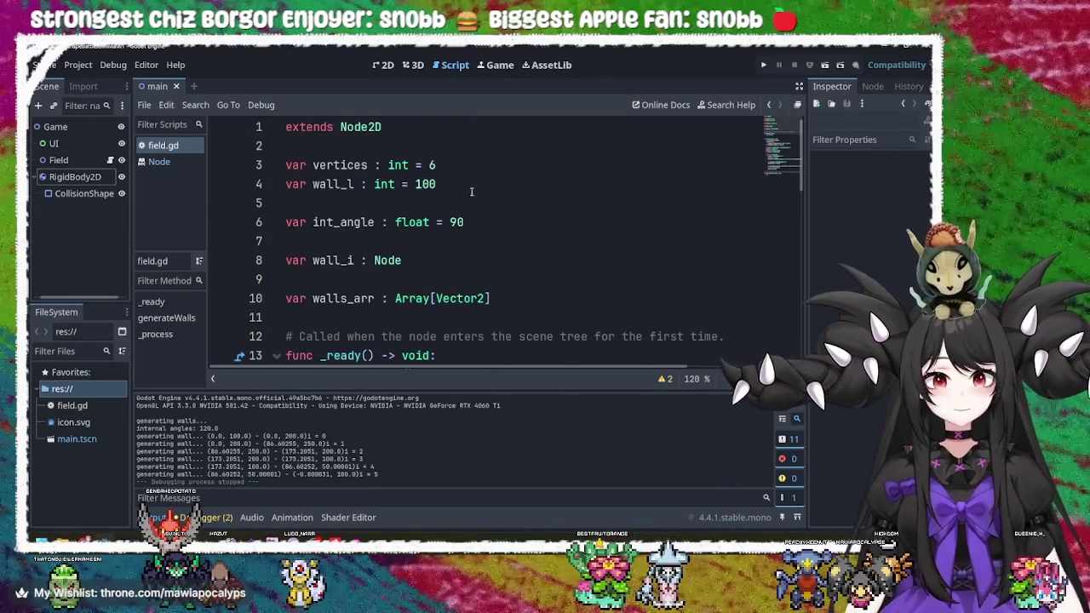
pyautogui.click(472, 183)
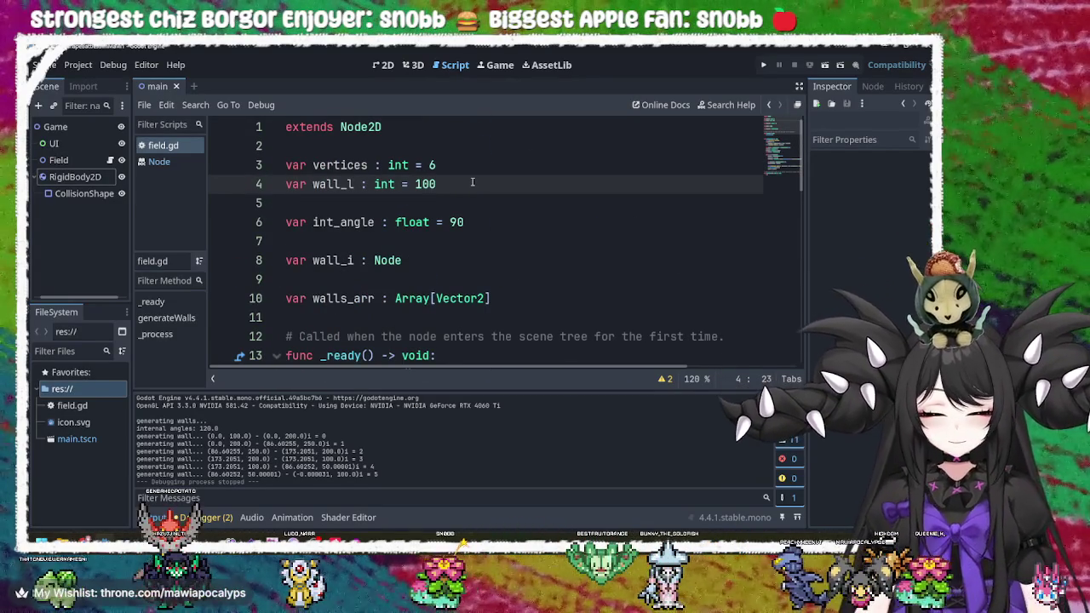
pyautogui.press('Left')
pyautogui.press('Left')
pyautogui.hotkey('shift', 'Left')
pyautogui.write('5')
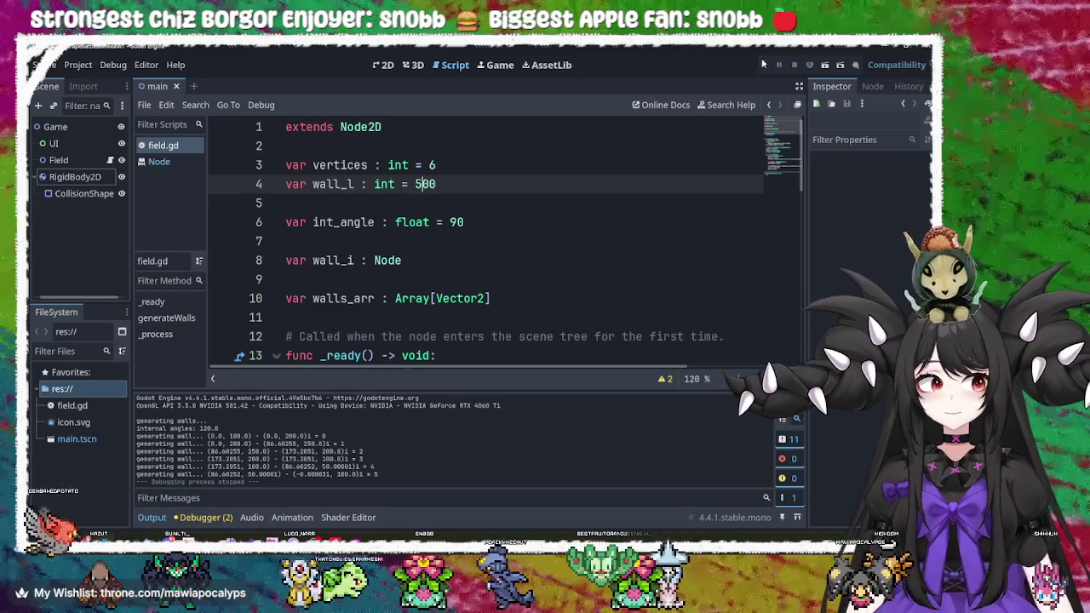
pyautogui.click(764, 65)
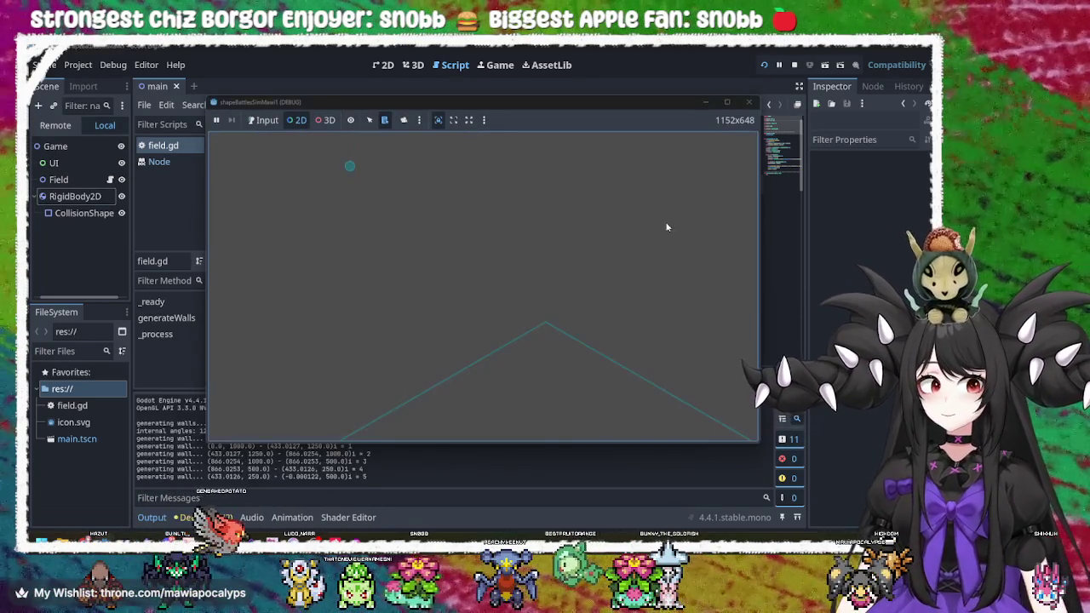
pyautogui.click(749, 101)
# - Set wall_l to 200 and run the game again with F5 to check the hexagon
pyautogui.click(443, 184)
pyautogui.press('Left')
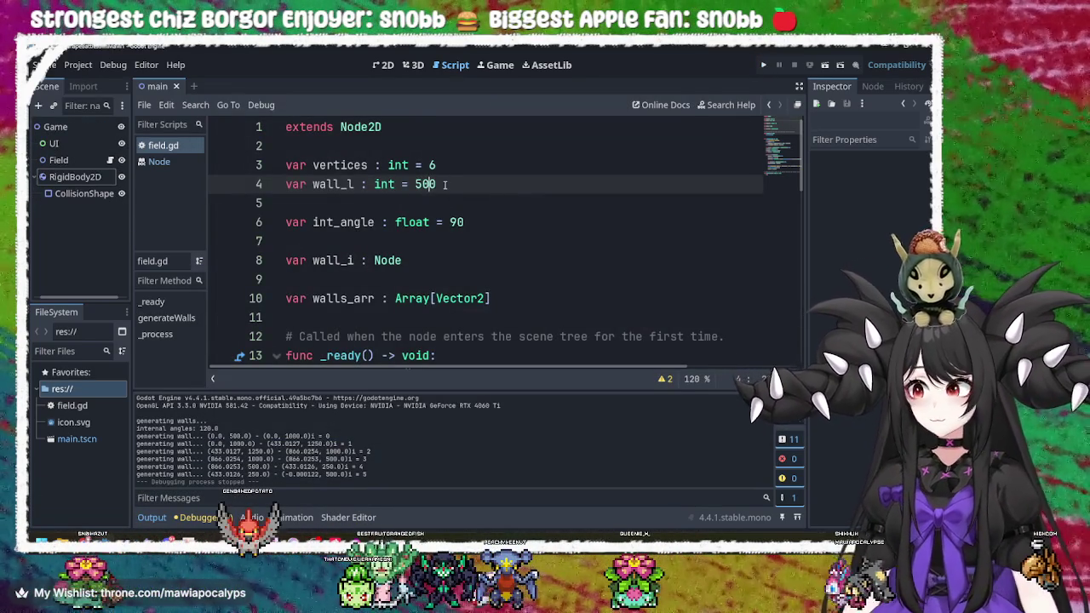
pyautogui.press('BackSpace')
pyautogui.write('1')
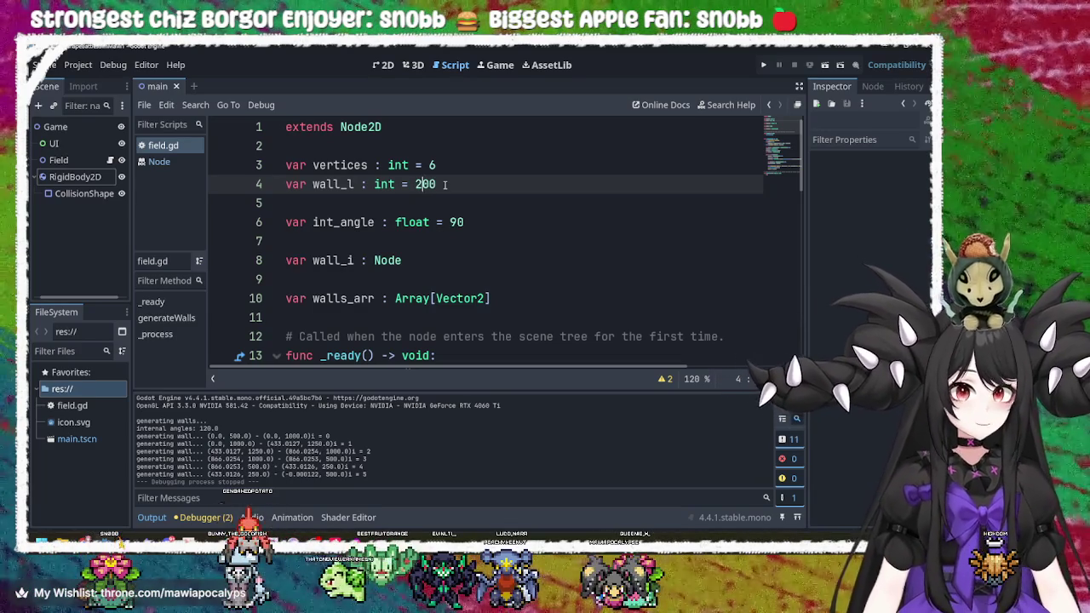
pyautogui.press('F5')
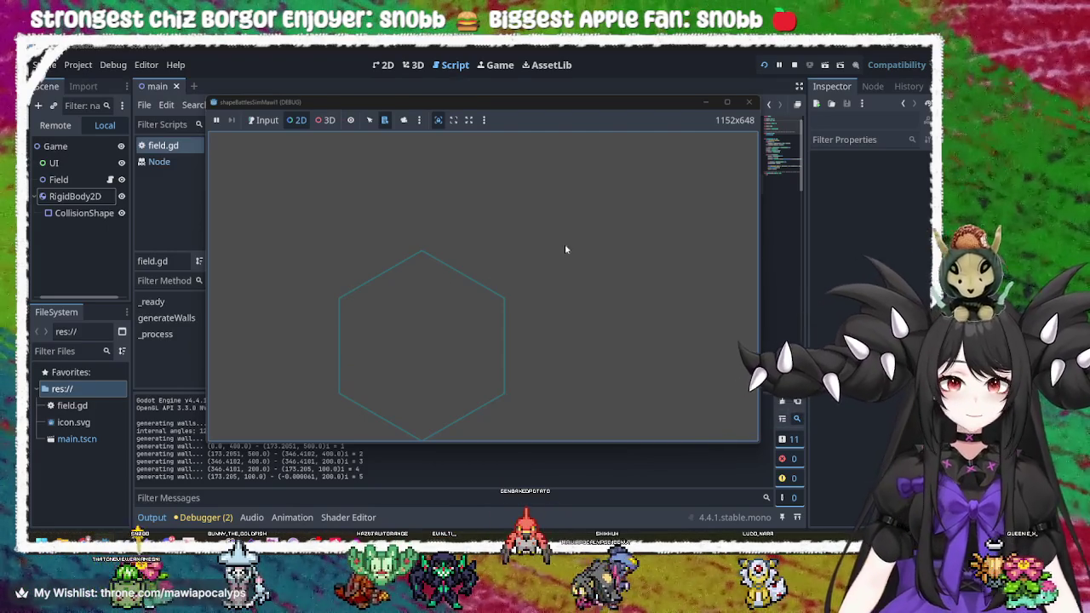
pyautogui.click(749, 102)
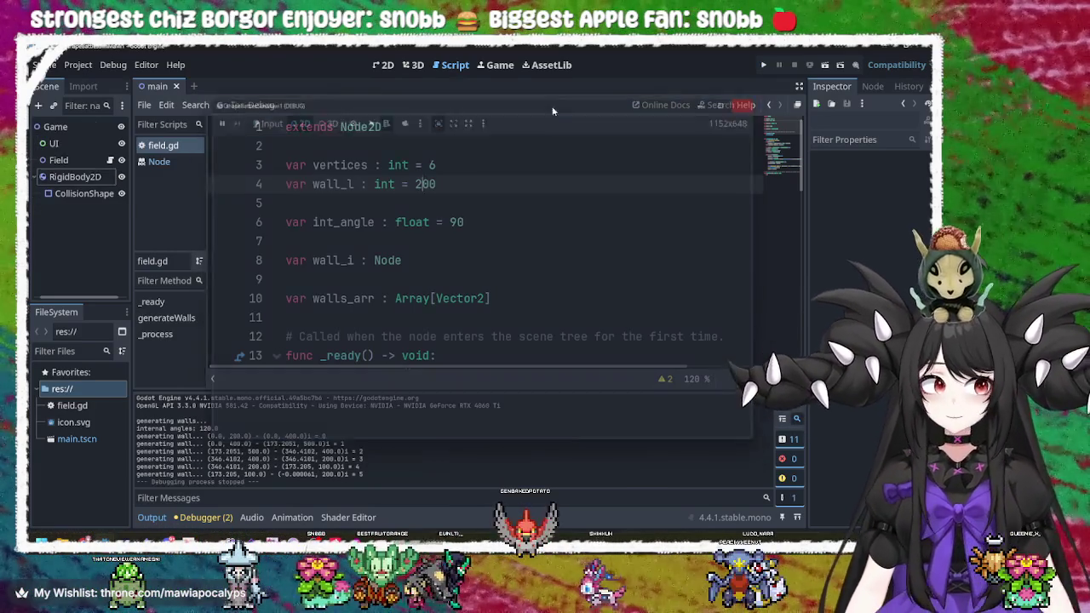
# - In the 2D view, reset the Field node's position to 0, 0
pyautogui.click(383, 64)
pyautogui.scroll(3, 355, 247)
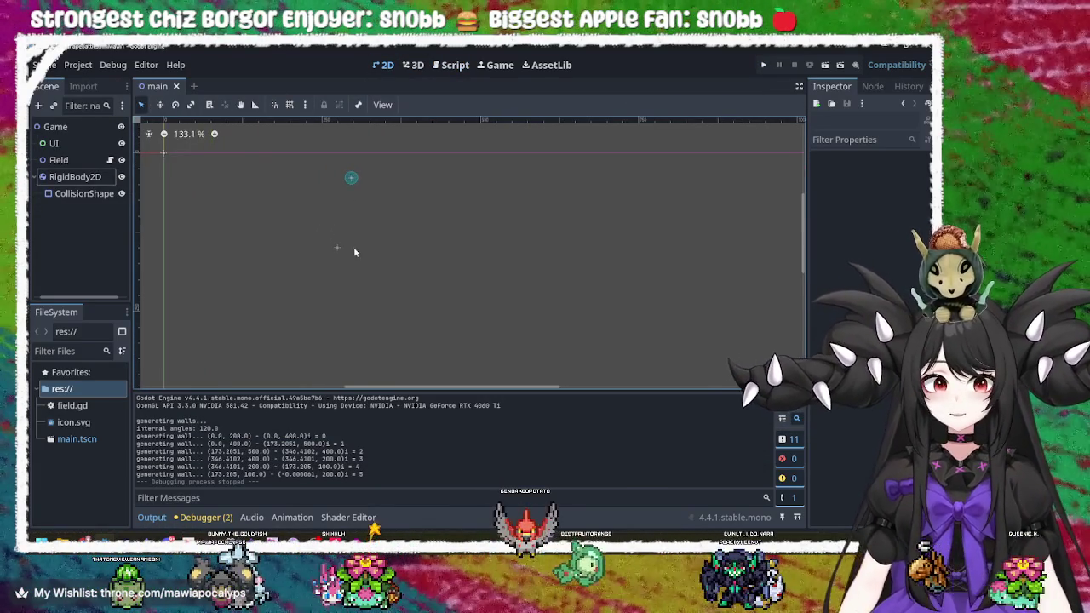
pyautogui.click(337, 249)
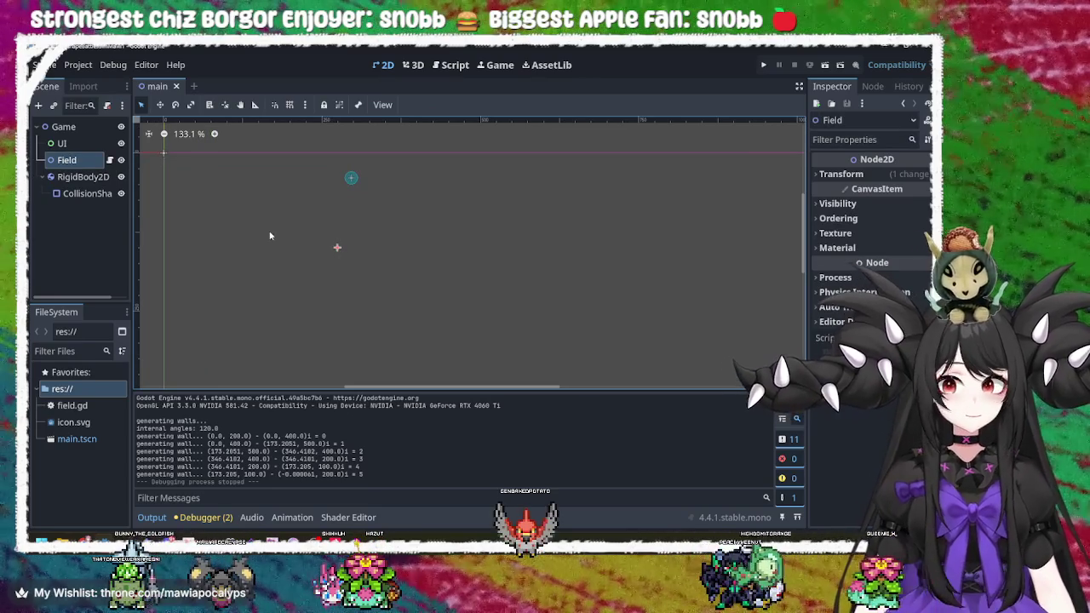
pyautogui.scroll(-1, 270, 236)
pyautogui.moveTo(273, 236)
pyautogui.mouseDown()
pyautogui.moveTo(437, 210)
pyautogui.moveTo(401, 231)
pyautogui.mouseUp()
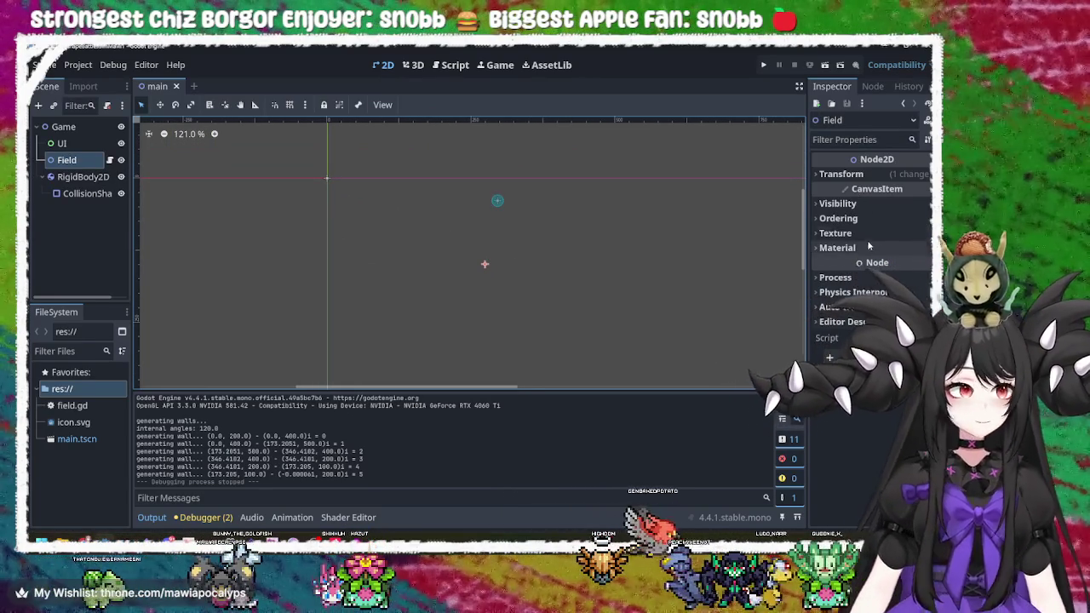
pyautogui.click(843, 174)
pyautogui.click(868, 192)
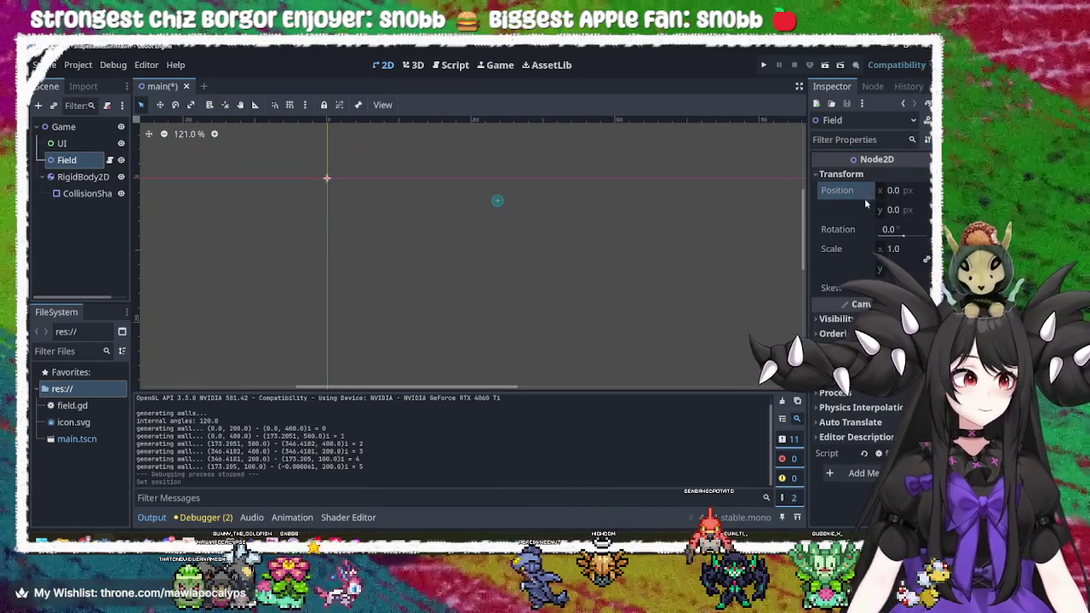
# - Reset the CollisionShape2D's position to the origin
pyautogui.click(499, 202)
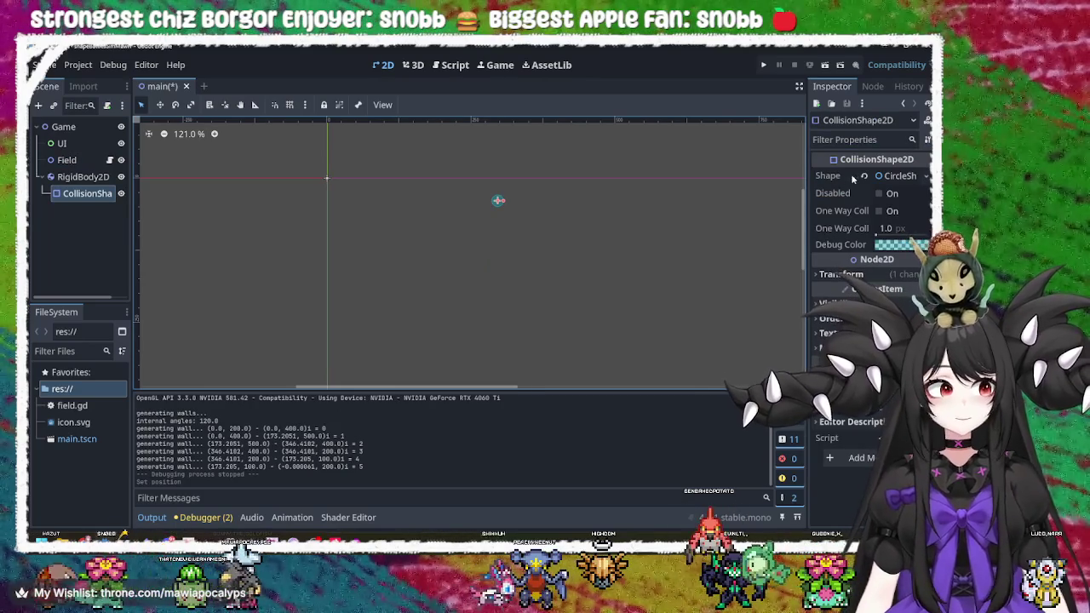
pyautogui.click(843, 274)
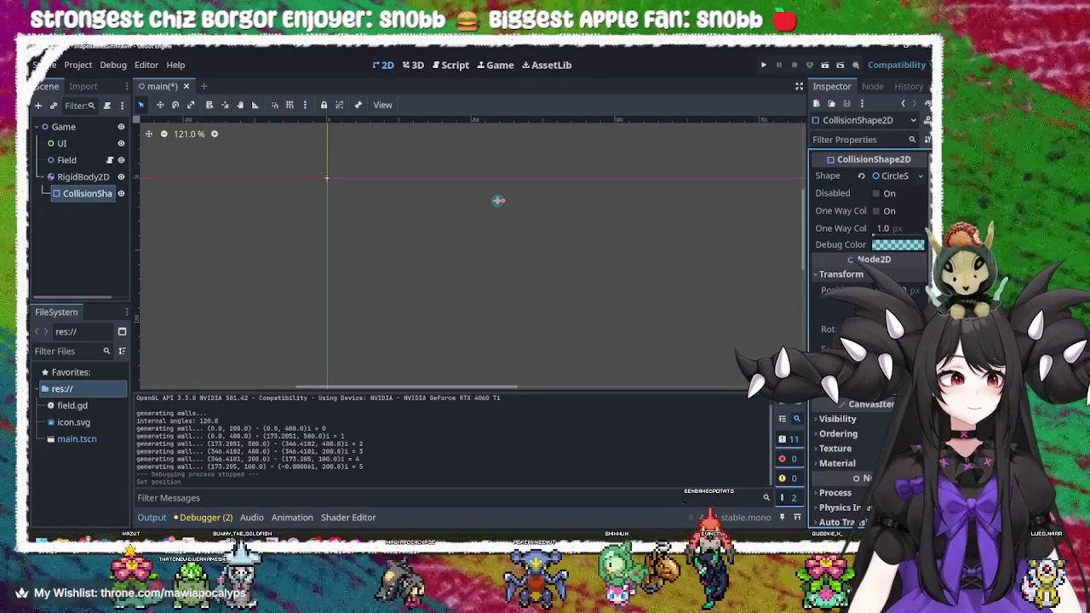
pyautogui.click(360, 229)
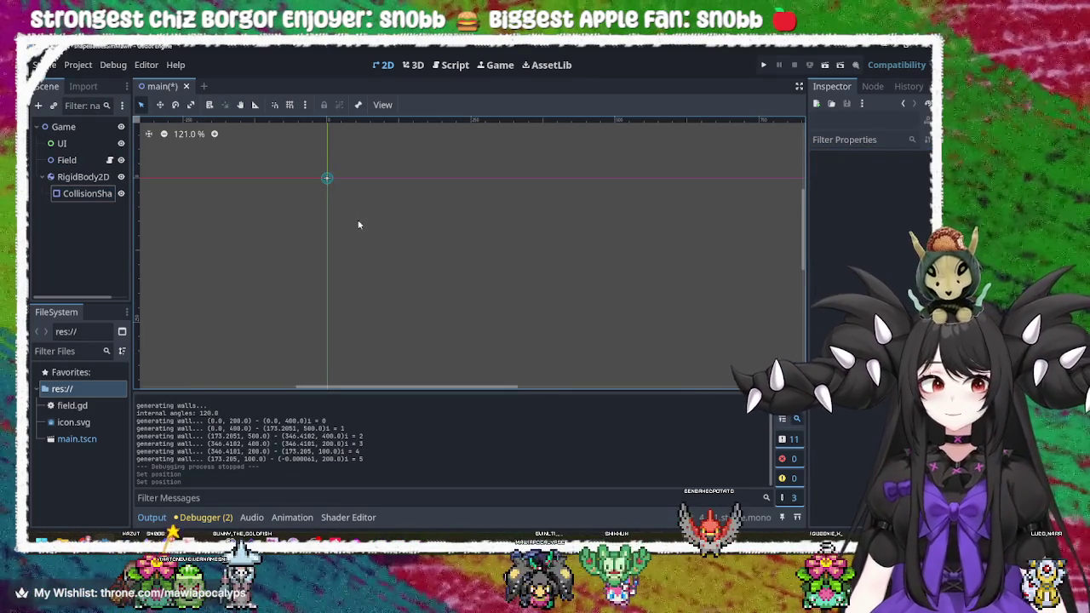
pyautogui.moveTo(287, 165); pyautogui.dragTo(471, 238)
pyautogui.click(384, 226)
# - Select the Game root node and run the project to check the hexagon field
pyautogui.hscroll(5, 420, 227)
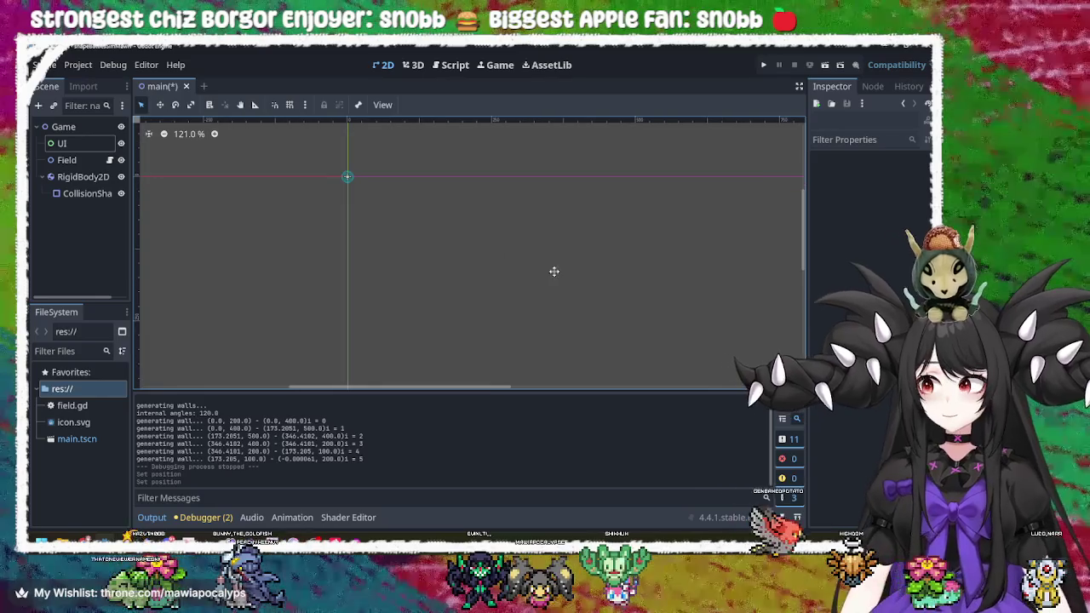
pyautogui.hscroll(3, 545, 270)
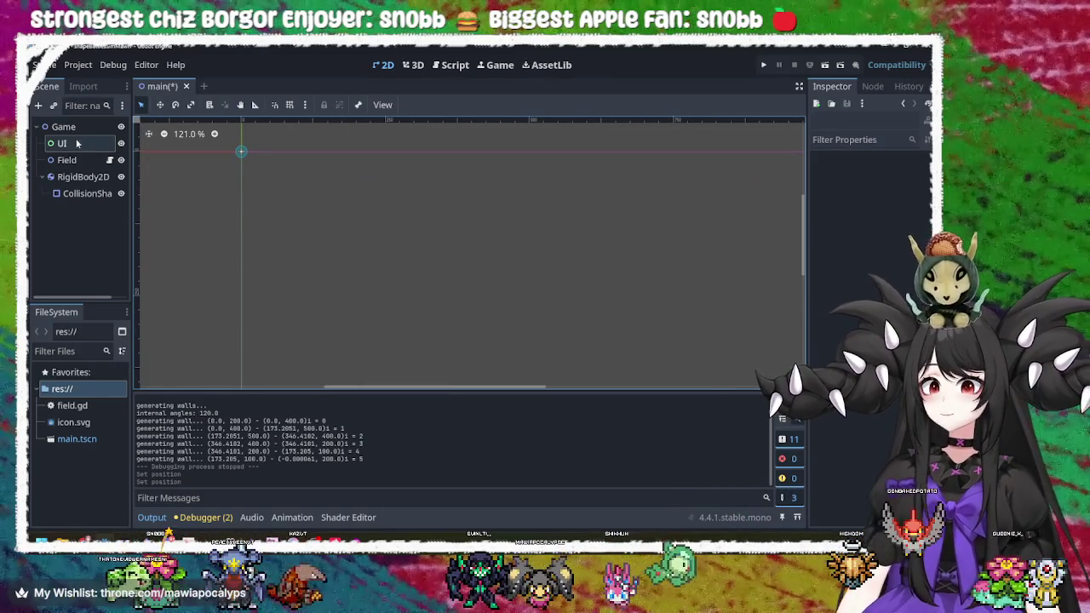
pyautogui.click(63, 126)
pyautogui.moveTo(392, 213)
pyautogui.mouseDown()
pyautogui.moveTo(416, 253)
pyautogui.moveTo(428, 227)
pyautogui.moveTo(533, 306)
pyautogui.moveTo(634, 224)
pyautogui.mouseUp()
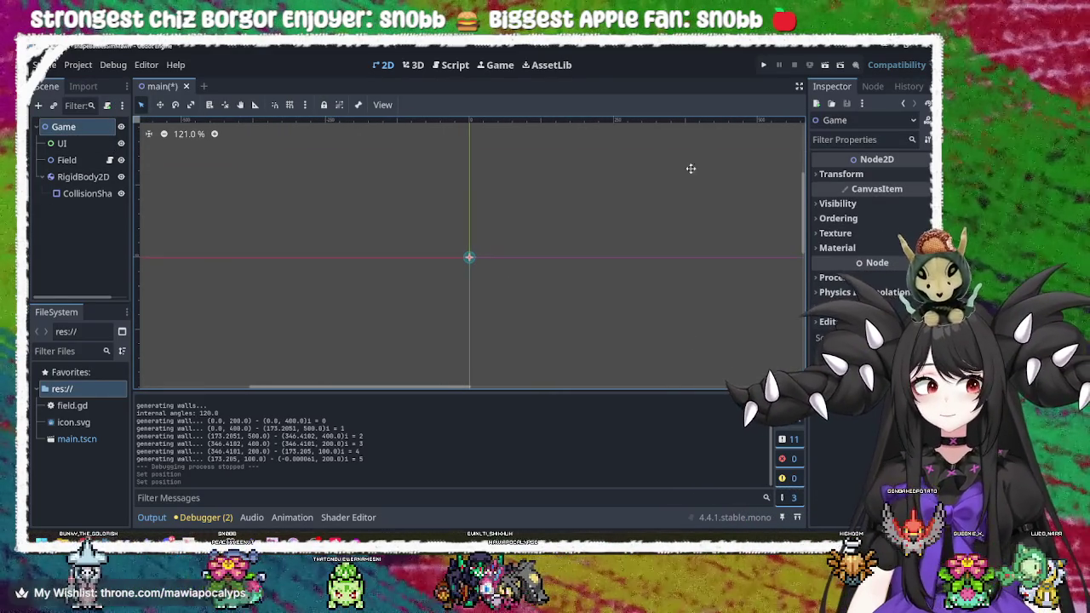
pyautogui.click(761, 65)
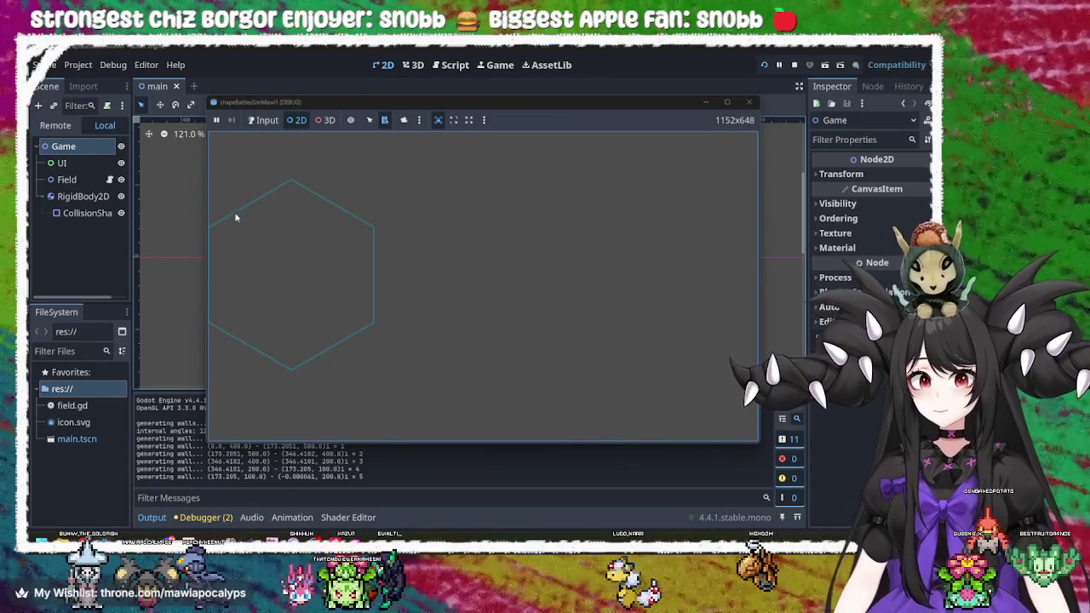
# - Close the running game, reframe the 2D viewport and select the UI node
pyautogui.click(230, 207)
pyautogui.click(748, 101)
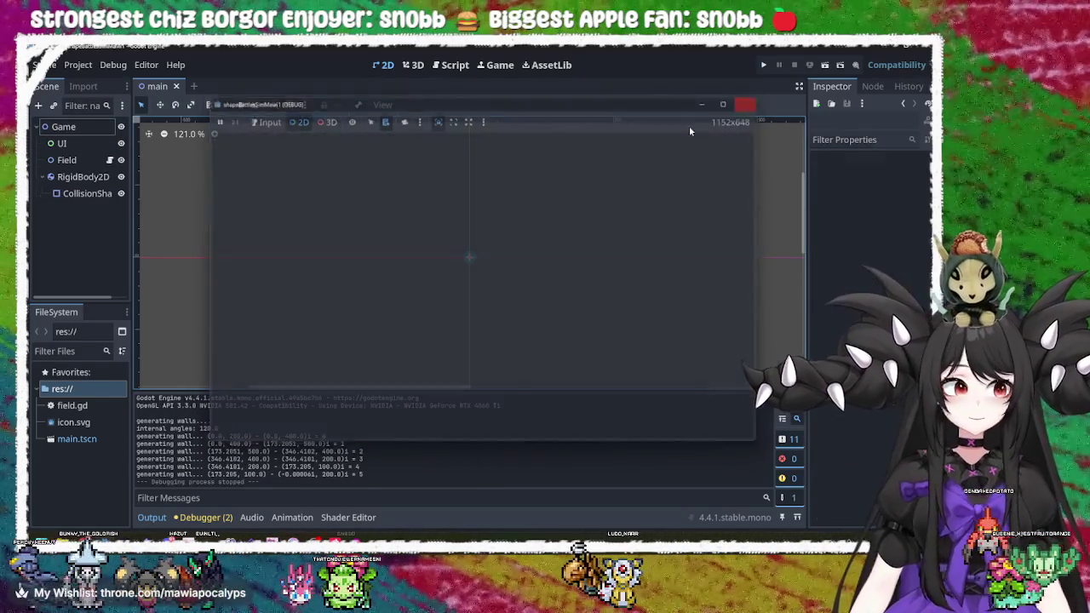
pyautogui.moveTo(586, 287)
pyautogui.mouseDown()
pyautogui.moveTo(498, 257)
pyautogui.moveTo(465, 212)
pyautogui.moveTo(434, 251)
pyautogui.mouseUp()
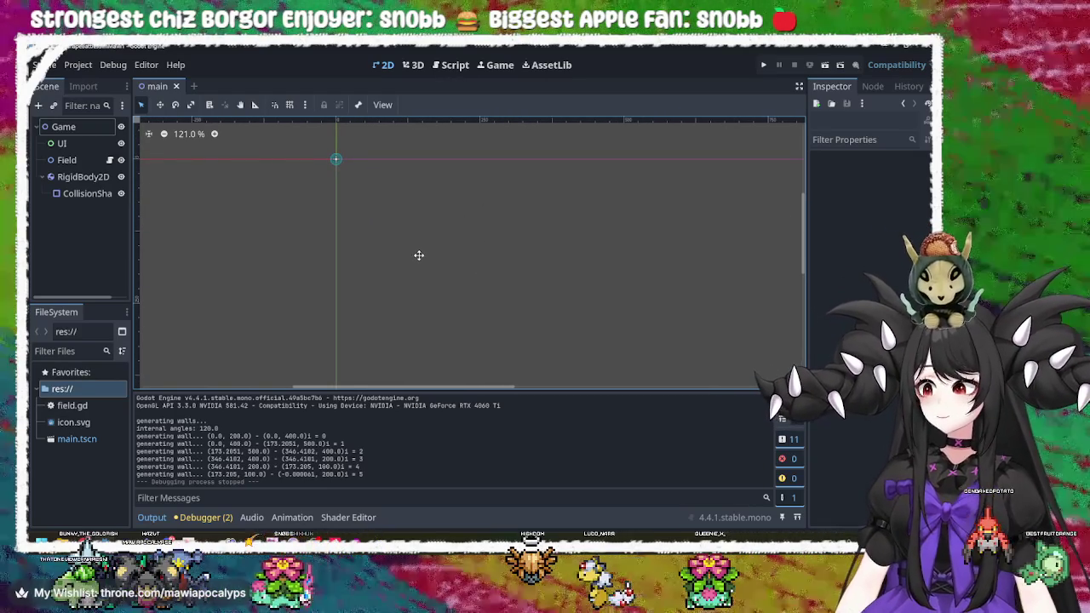
pyautogui.scroll(-4, 451, 265)
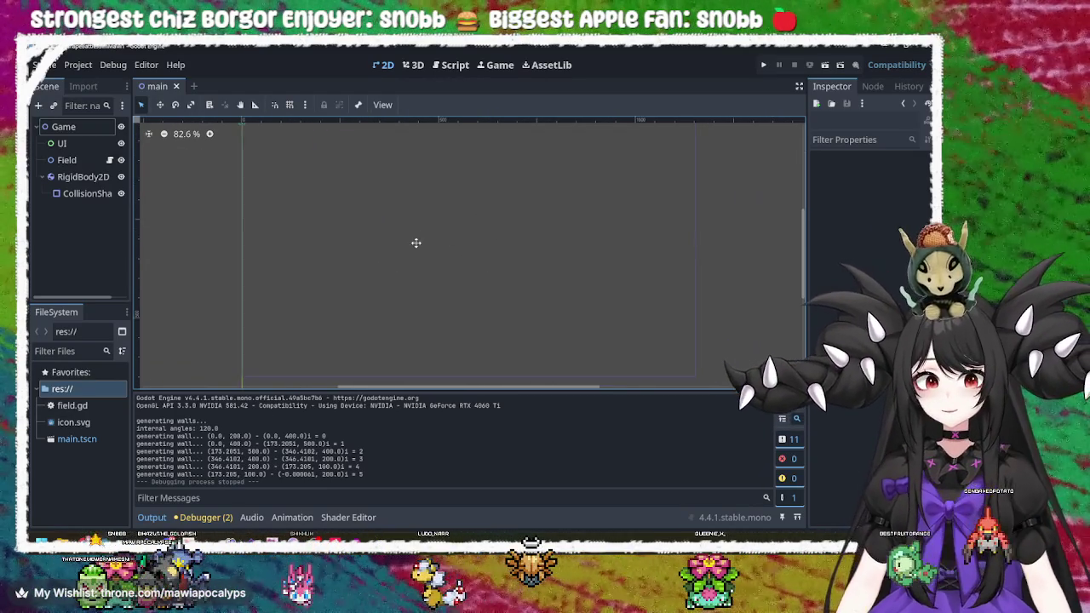
pyautogui.moveTo(445, 260)
pyautogui.mouseDown()
pyautogui.moveTo(455, 270)
pyautogui.moveTo(451, 241)
pyautogui.moveTo(408, 237)
pyautogui.mouseUp()
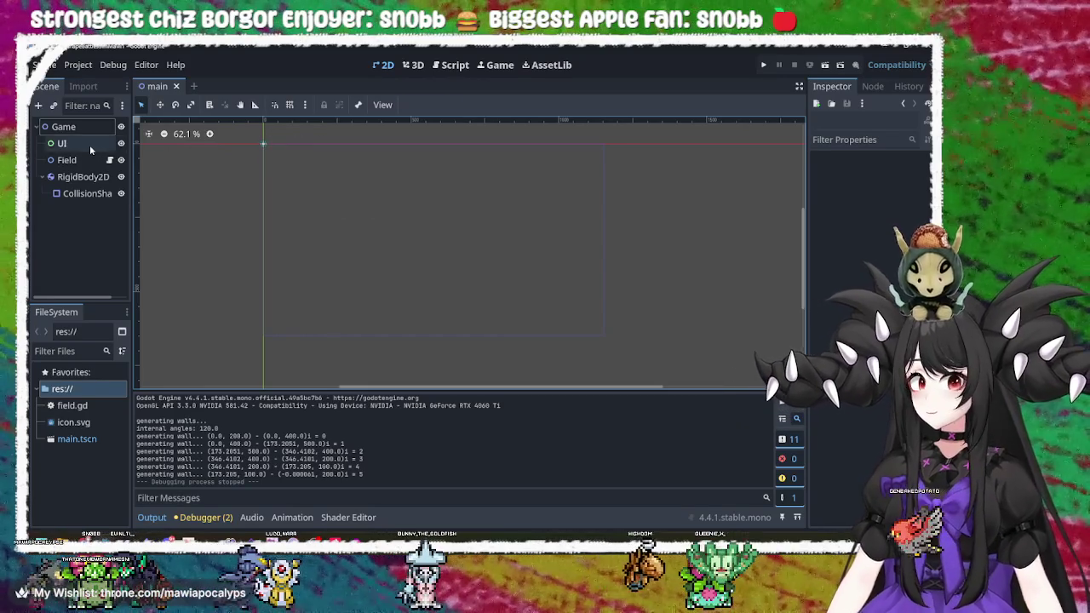
pyautogui.click(89, 145)
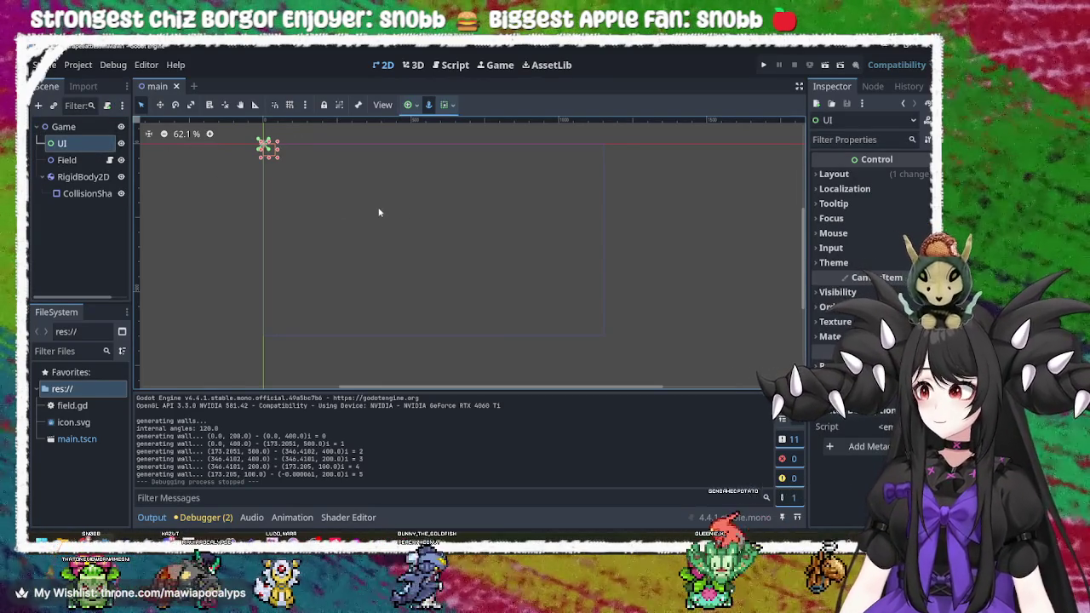
pyautogui.rightClick(94, 146)
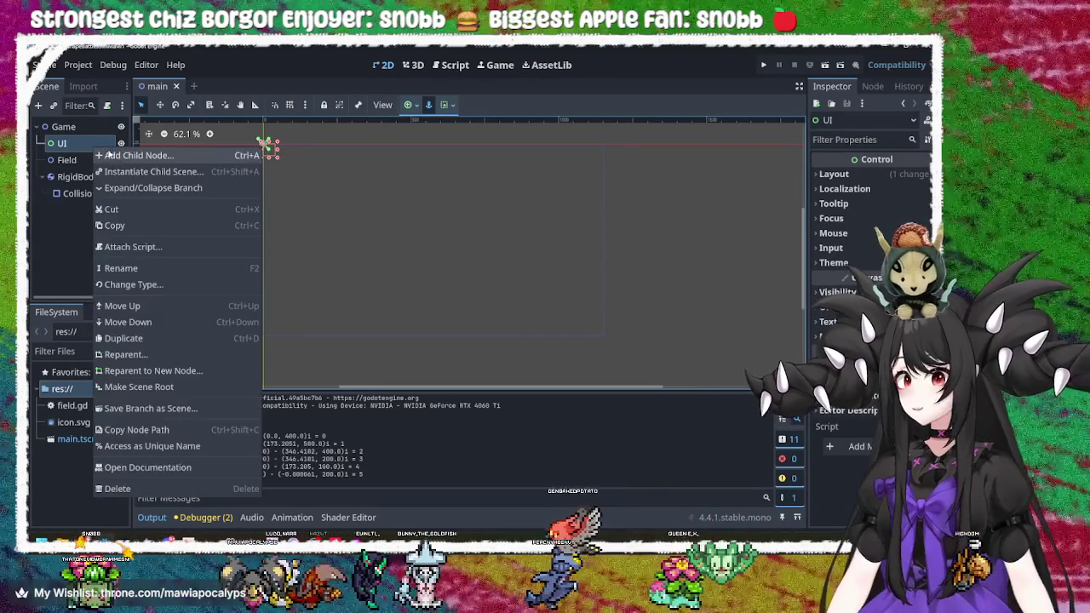
pyautogui.click(114, 151)
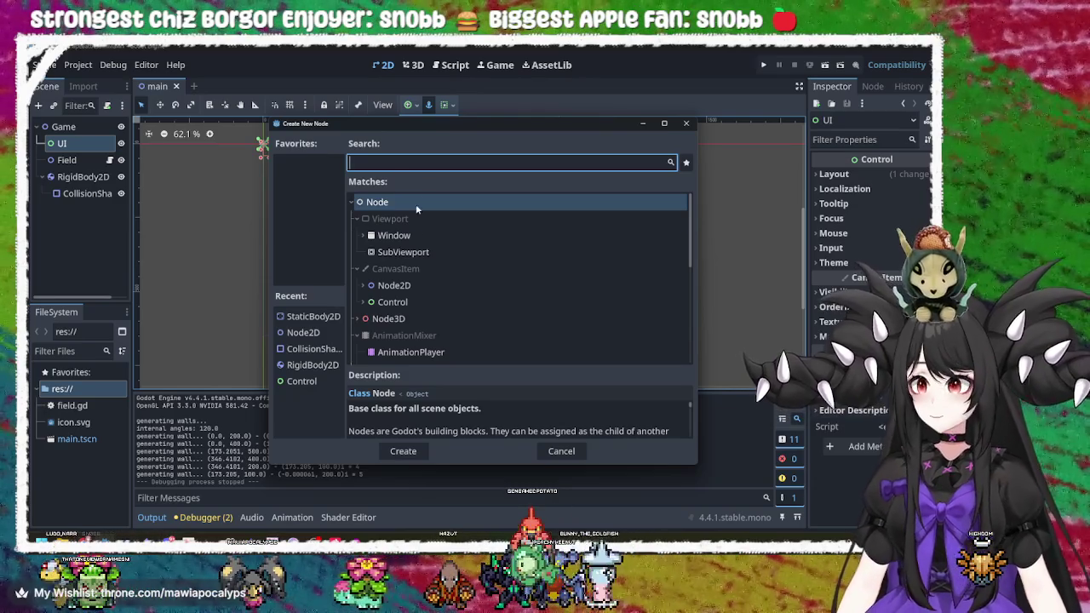
pyautogui.click(408, 303)
pyautogui.click(373, 304)
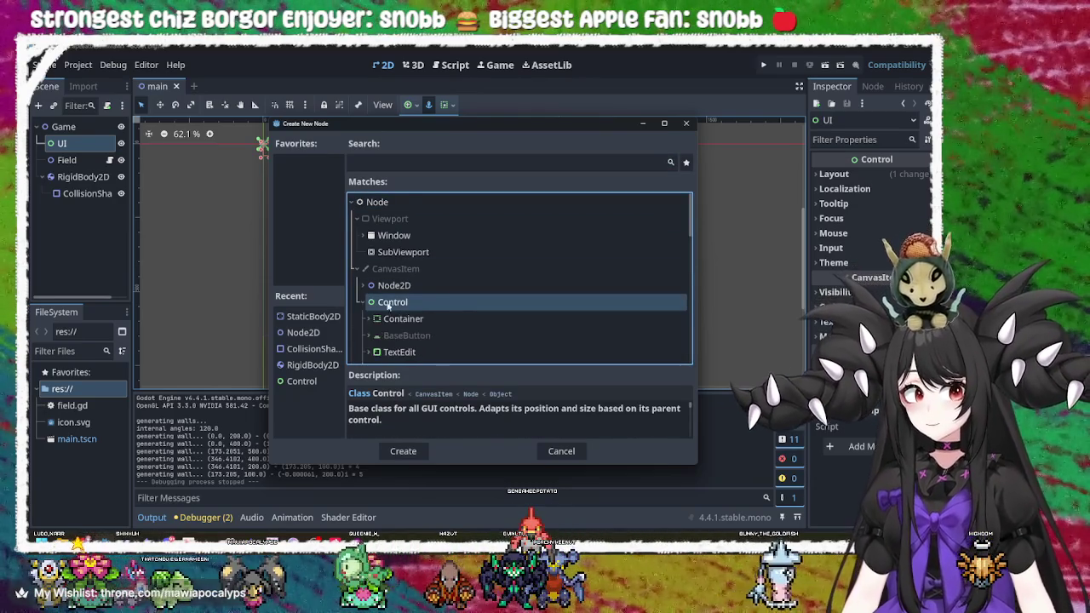
pyautogui.scroll(-1, 449, 302)
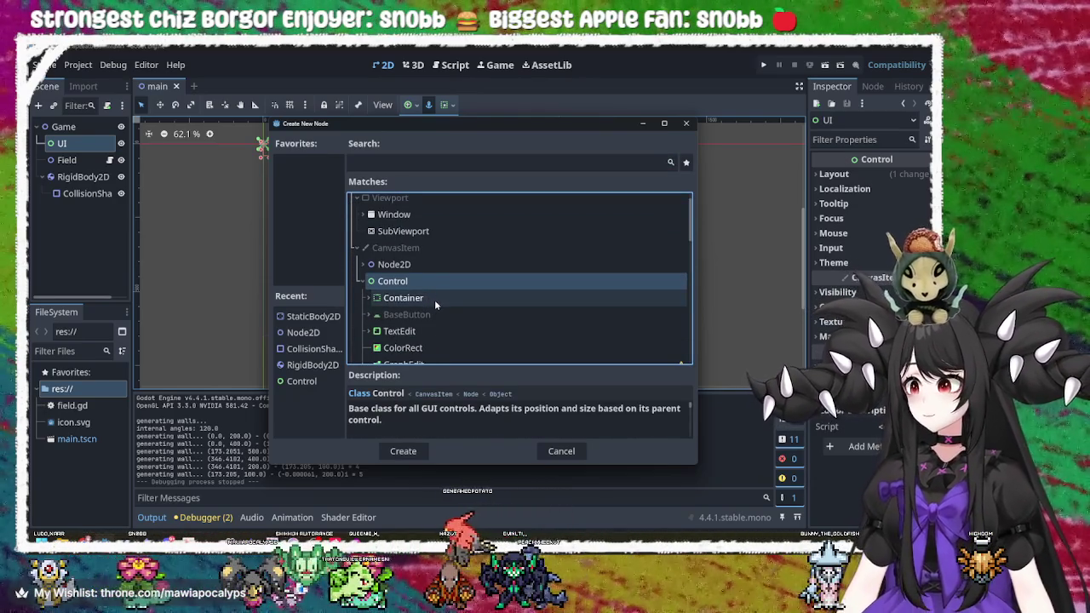
pyautogui.scroll(-4, 439, 301)
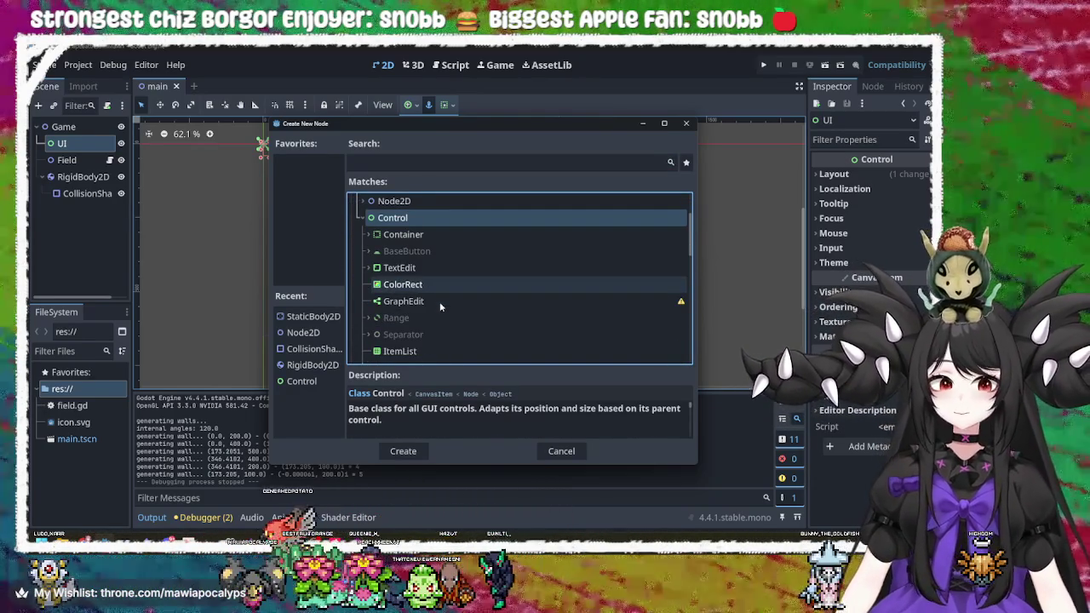
pyautogui.scroll(-4, 449, 292)
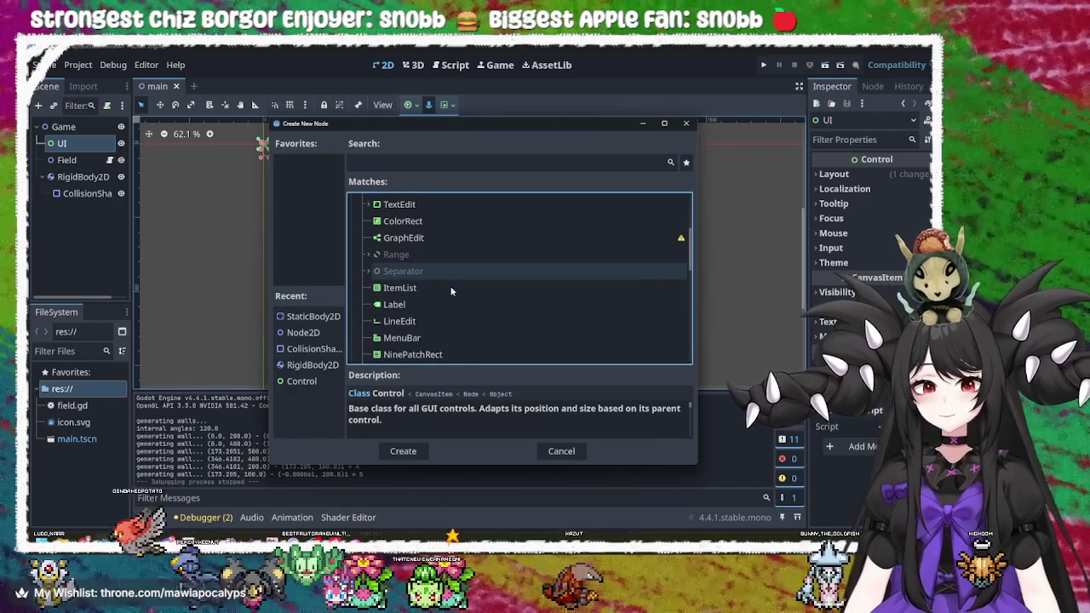
pyautogui.scroll(-9, 451, 292)
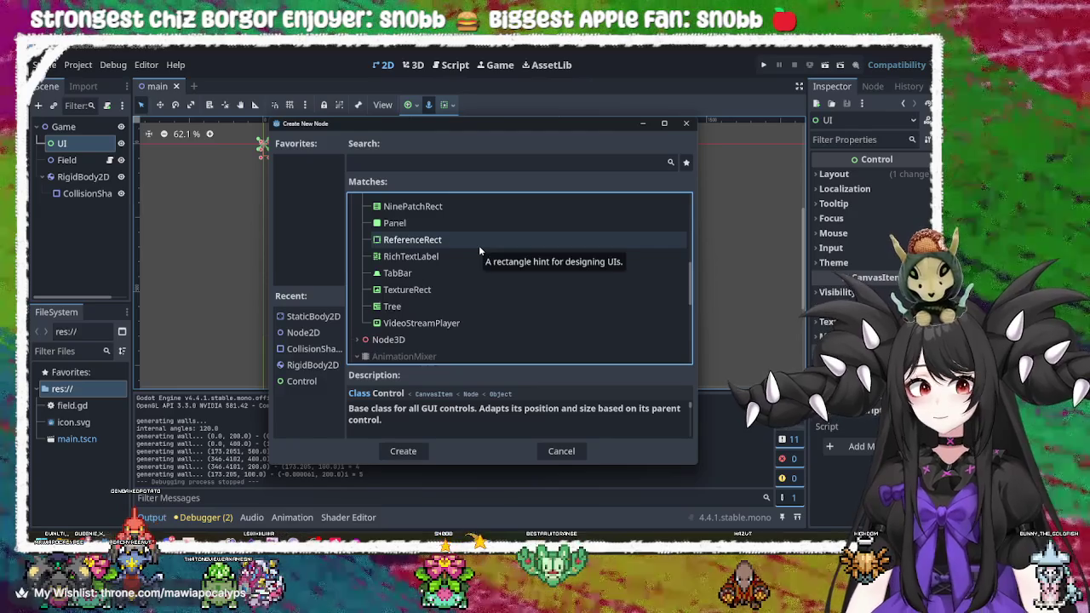
pyautogui.scroll(4, 480, 255)
pyautogui.scroll(5, 481, 271)
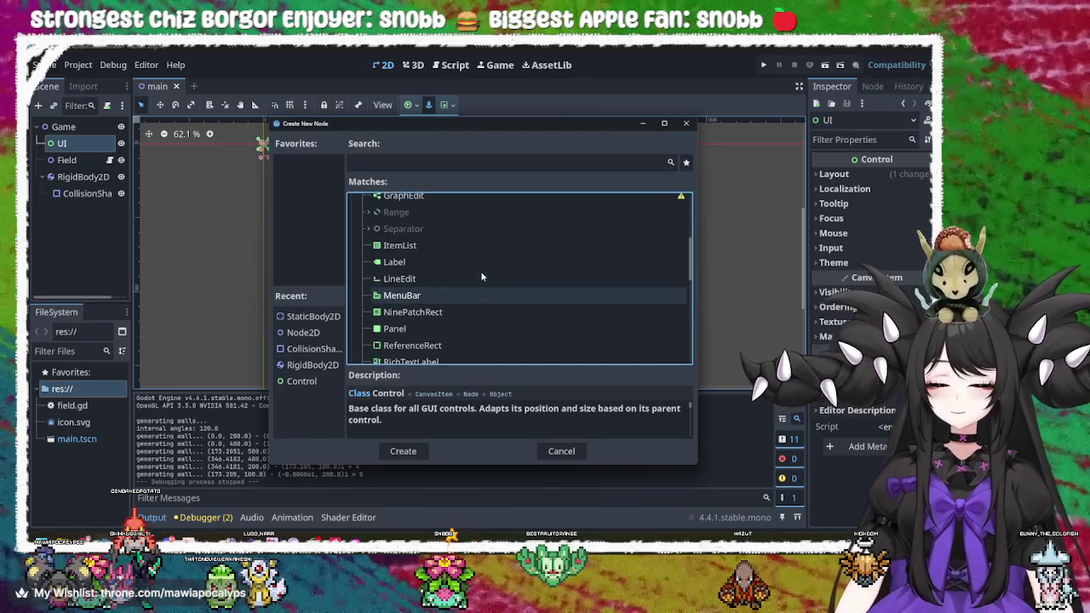
pyautogui.press('Escape')
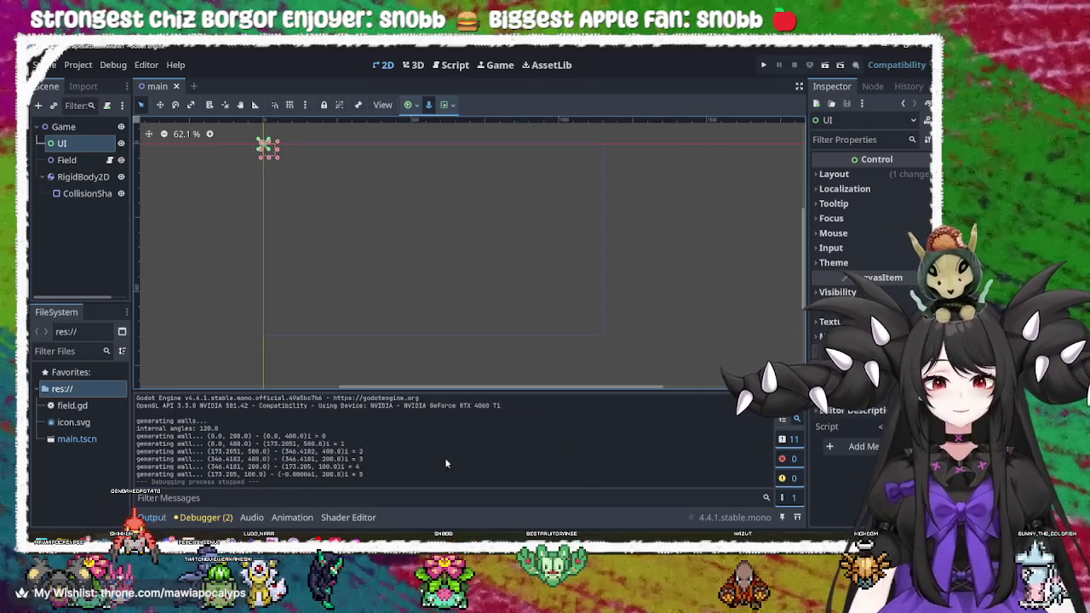
pyautogui.hotkey('alt', 'Tab')
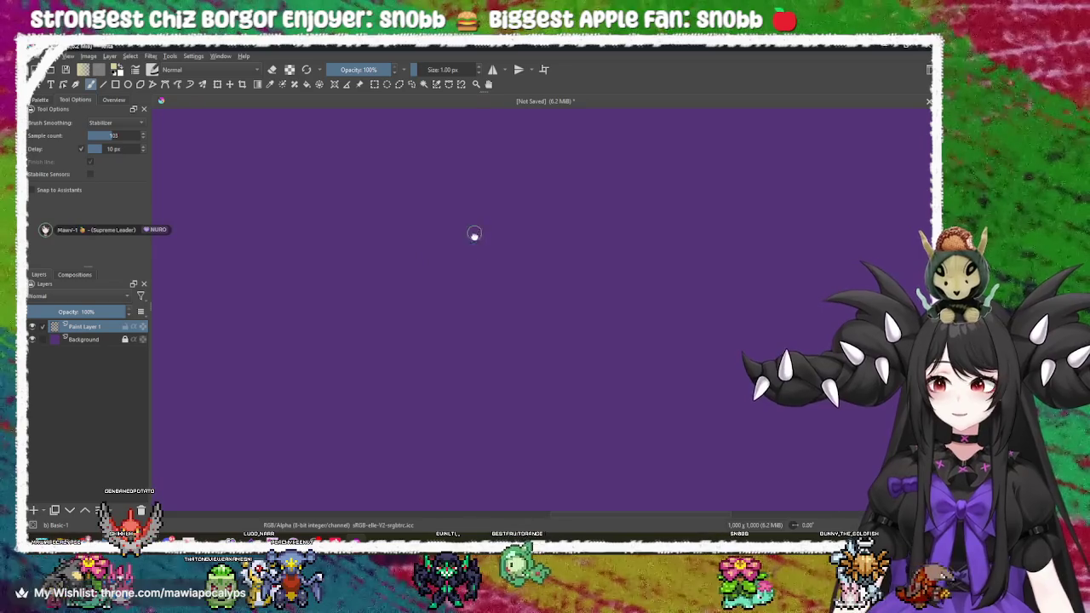
# - Draw the large outer frame and the triangle's left side
pyautogui.moveTo(258, 149)
pyautogui.mouseDown()
pyautogui.moveTo(244, 428)
pyautogui.moveTo(854, 423)
pyautogui.mouseUp()
pyautogui.moveTo(846, 181)
pyautogui.mouseDown()
pyautogui.moveTo(724, 135)
pyautogui.moveTo(434, 136)
pyautogui.moveTo(289, 155)
pyautogui.mouseUp()
pyautogui.moveTo(460, 226)
pyautogui.mouseDown()
pyautogui.moveTo(457, 270)
pyautogui.moveTo(483, 271)
pyautogui.mouseUp()
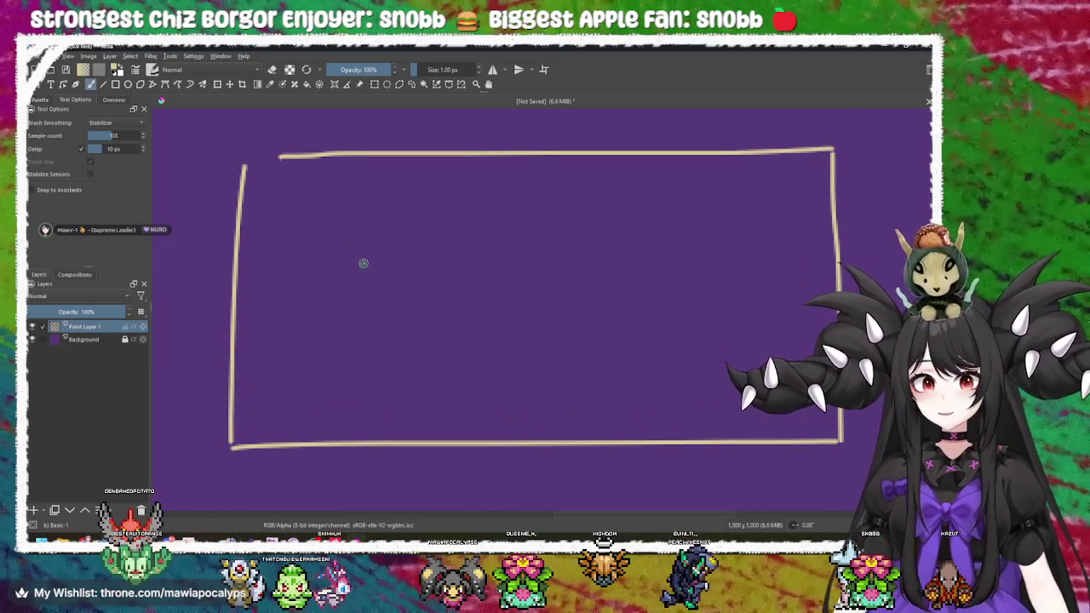
pyautogui.moveTo(392, 226)
pyautogui.mouseDown()
pyautogui.moveTo(298, 316)
pyautogui.moveTo(409, 371)
pyautogui.mouseUp()
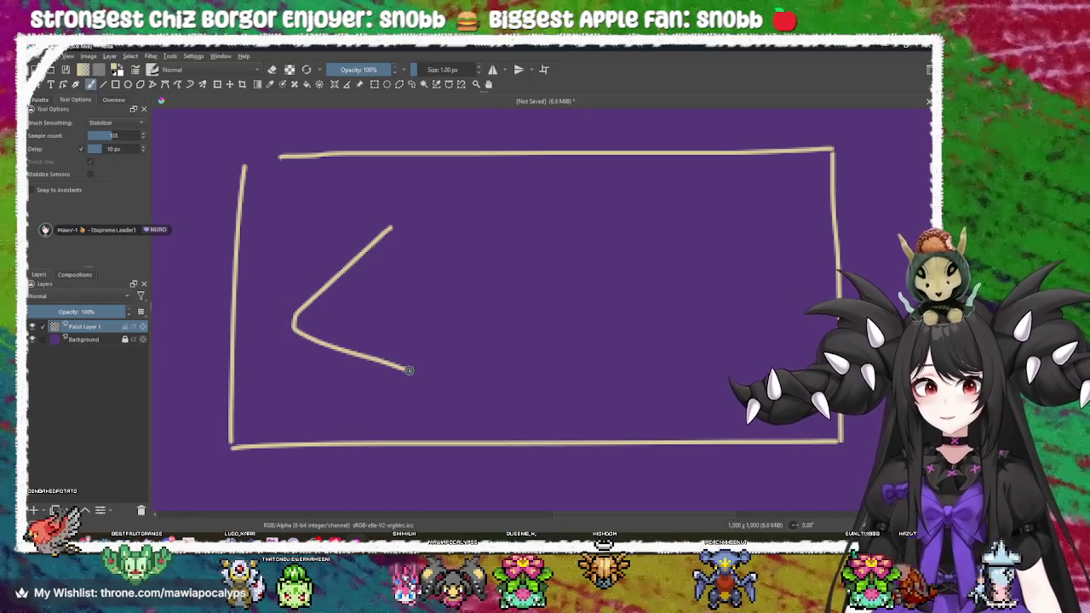
pyautogui.hotkey('ctrl', 'z')
pyautogui.moveTo(392, 239)
pyautogui.mouseDown()
pyautogui.moveTo(377, 247)
pyautogui.moveTo(347, 347)
pyautogui.moveTo(492, 344)
pyautogui.moveTo(390, 245)
pyautogui.mouseUp()
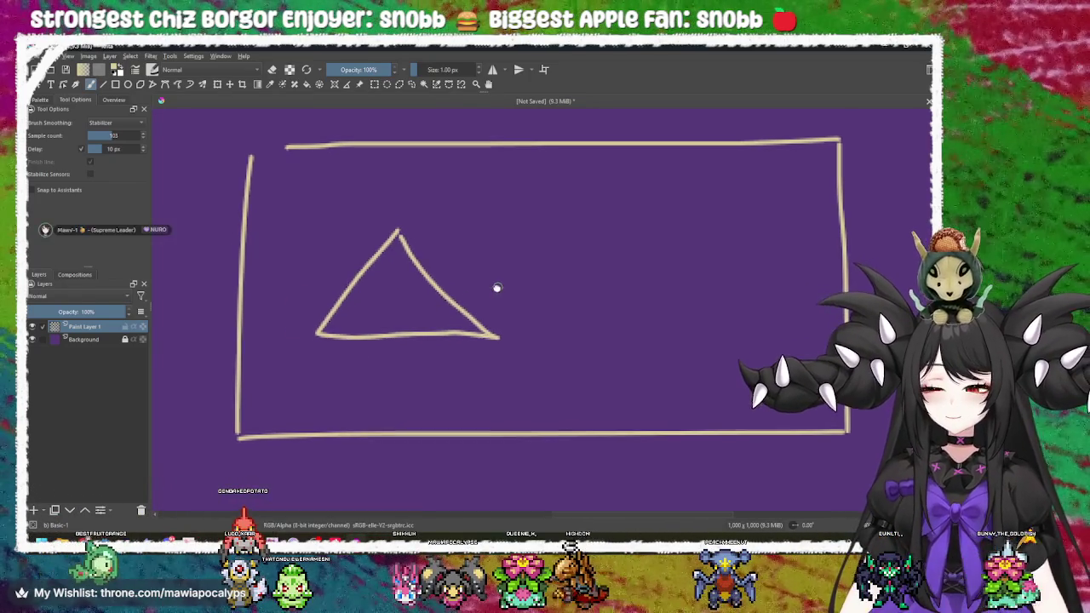
# - Sketch the bar above the triangle, redrawing it after a bad attempt
pyautogui.moveTo(328, 207)
pyautogui.mouseDown()
pyautogui.moveTo(326, 231)
pyautogui.moveTo(422, 236)
pyautogui.moveTo(468, 205)
pyautogui.moveTo(339, 202)
pyautogui.mouseUp()
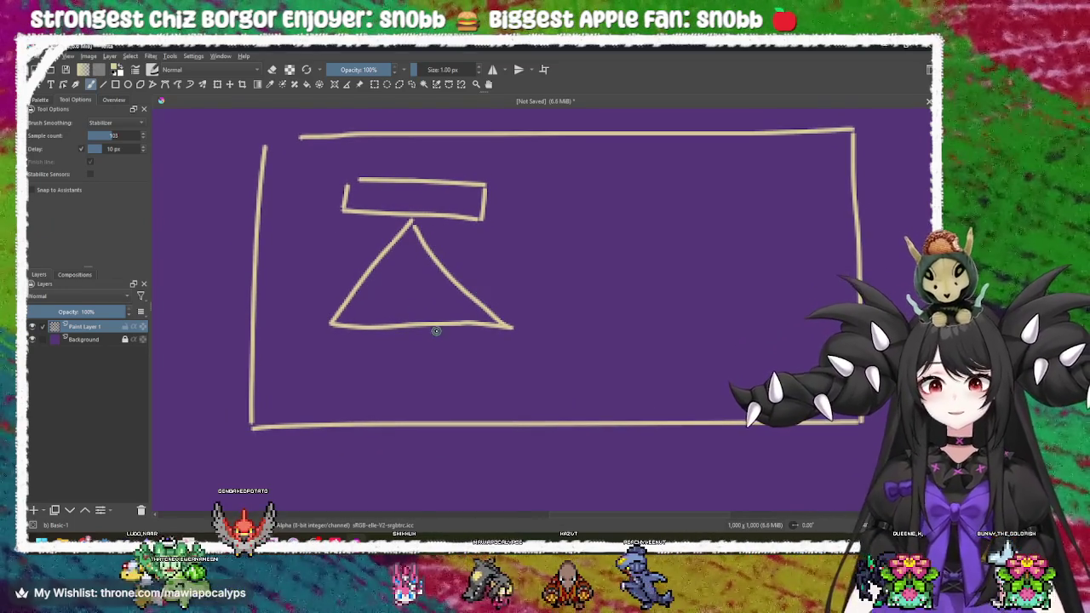
pyautogui.hotkey('ctrl', 'z')
pyautogui.hotkey('ctrl', 'z')
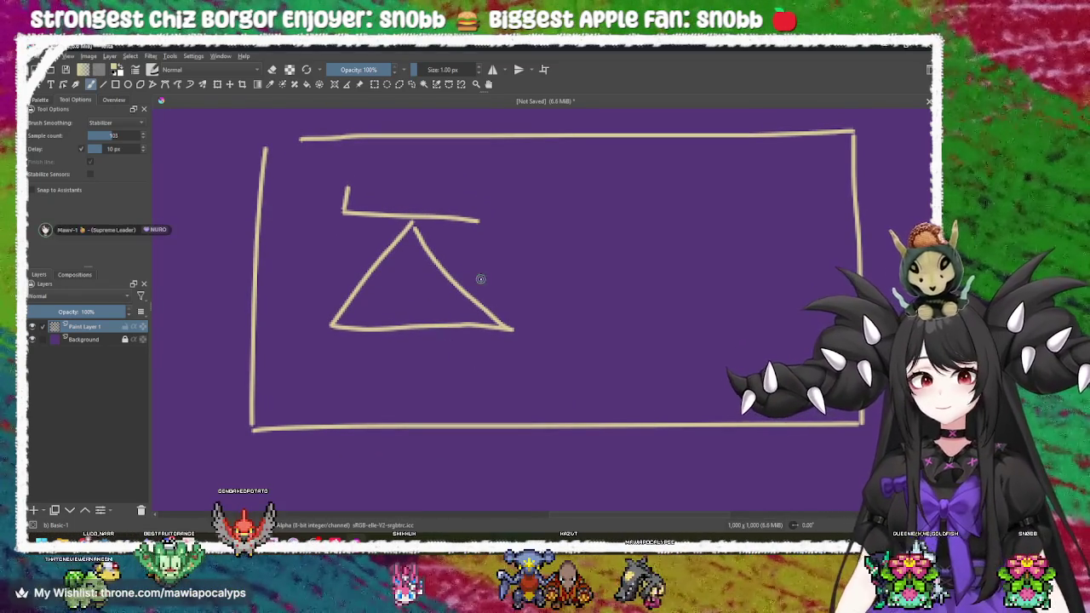
pyautogui.hotkey('ctrl', 'z')
pyautogui.hotkey('ctrl', 'z')
pyautogui.moveTo(348, 195)
pyautogui.mouseDown()
pyautogui.moveTo(481, 190)
pyautogui.moveTo(349, 175)
pyautogui.mouseUp()
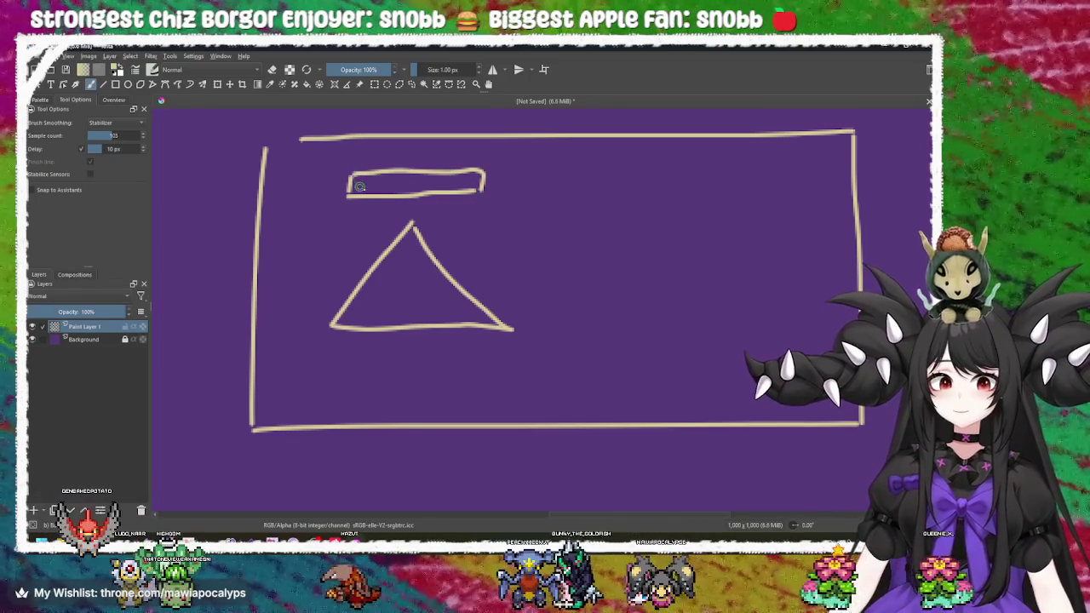
# - Draw two small boxes below the triangle
pyautogui.scroll(-2, 430, 239)
pyautogui.moveTo(324, 340)
pyautogui.mouseDown()
pyautogui.moveTo(325, 325)
pyautogui.moveTo(415, 330)
pyautogui.moveTo(409, 342)
pyautogui.moveTo(324, 344)
pyautogui.mouseUp()
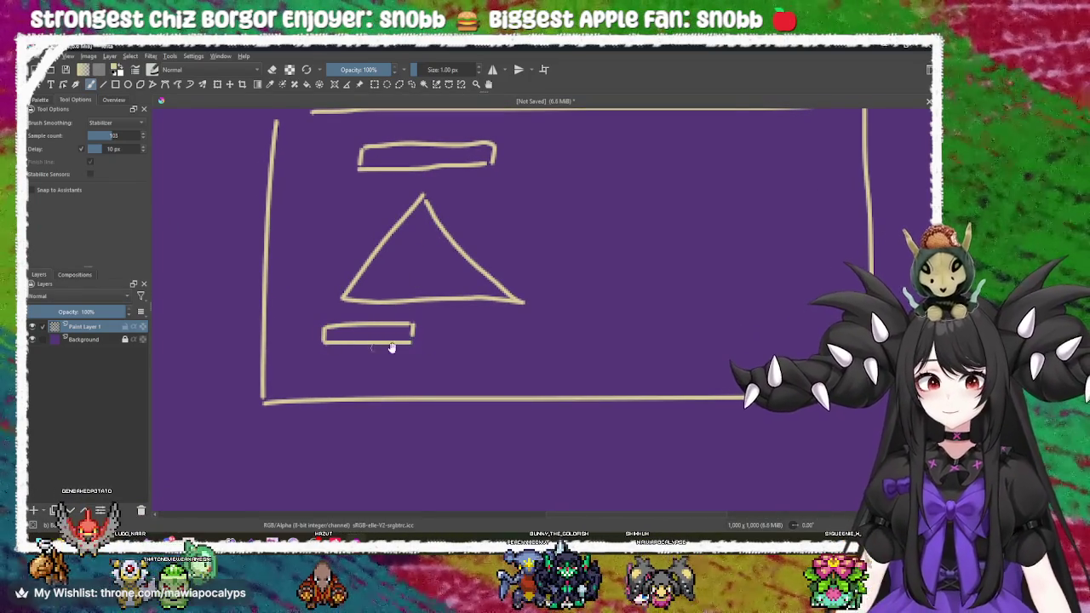
pyautogui.hscroll(2, 400, 336)
pyautogui.moveTo(404, 329)
pyautogui.mouseDown()
pyautogui.moveTo(404, 343)
pyautogui.moveTo(482, 326)
pyautogui.moveTo(485, 345)
pyautogui.mouseUp()
pyautogui.moveTo(400, 343); pyautogui.dragTo(477, 343)
pyautogui.scroll(2, 511, 324)
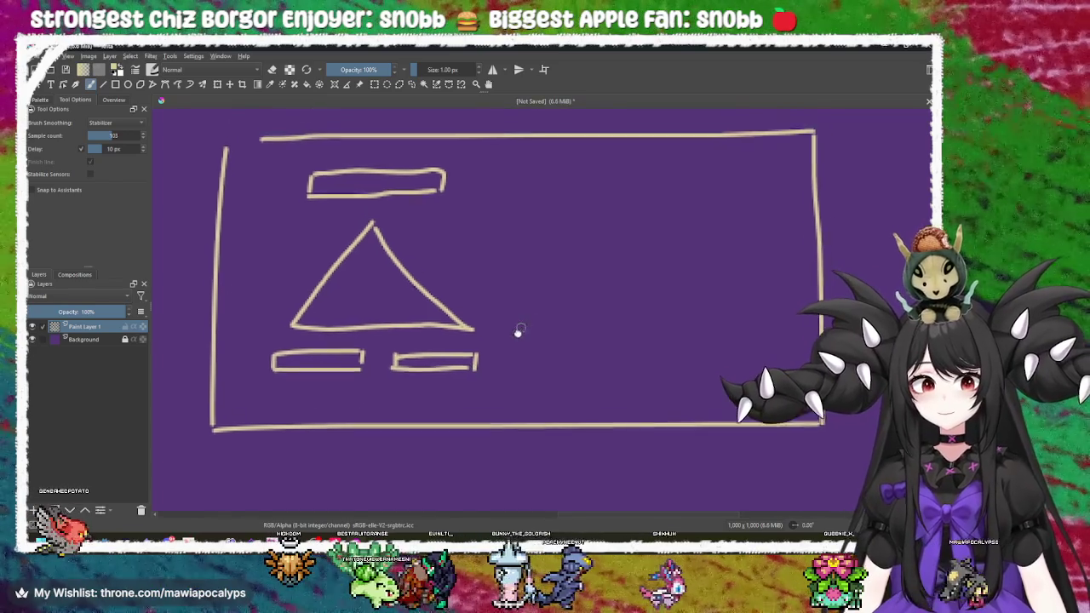
pyautogui.hscroll(1, 511, 315)
pyautogui.moveTo(523, 282); pyautogui.dragTo(526, 272)
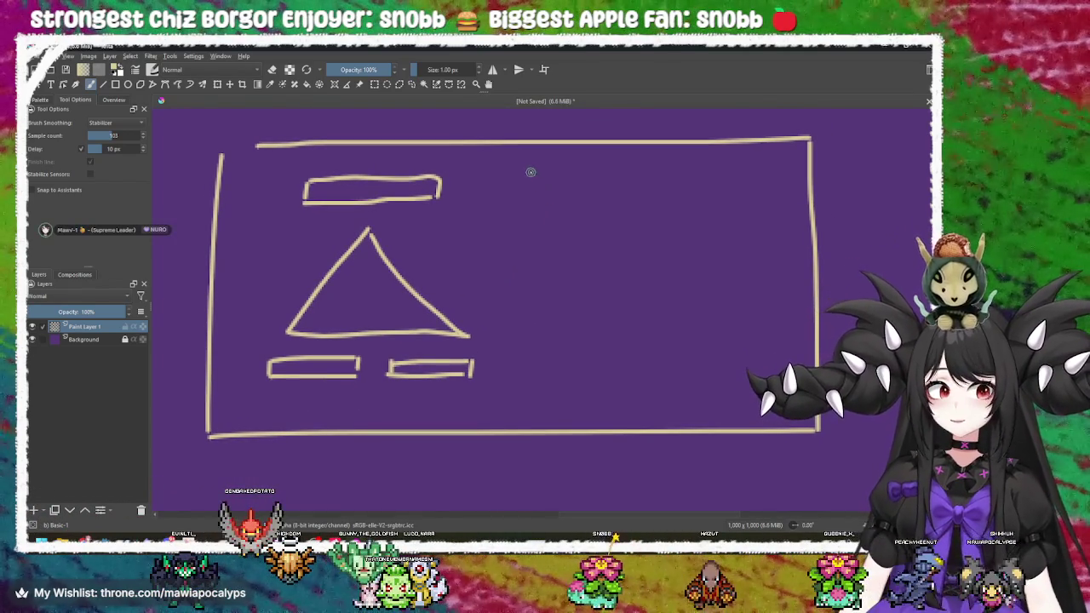
# - Draw a vertical divider splitting the frame and two stacked bars in the right panel
pyautogui.moveTo(513, 148); pyautogui.dragTo(499, 419)
pyautogui.moveTo(543, 162)
pyautogui.mouseDown()
pyautogui.moveTo(541, 186)
pyautogui.moveTo(734, 163)
pyautogui.mouseUp()
pyautogui.moveTo(541, 187)
pyautogui.mouseDown()
pyautogui.moveTo(731, 190)
pyautogui.moveTo(737, 170)
pyautogui.mouseUp()
pyautogui.moveTo(558, 210)
pyautogui.mouseDown()
pyautogui.moveTo(556, 225)
pyautogui.moveTo(713, 209)
pyautogui.mouseUp()
pyautogui.moveTo(558, 232); pyautogui.dragTo(711, 238)
# - Draw a tall vertical arrow on the right, a dot, and a divider above the triangle
pyautogui.moveTo(616, 280); pyautogui.dragTo(576, 287)
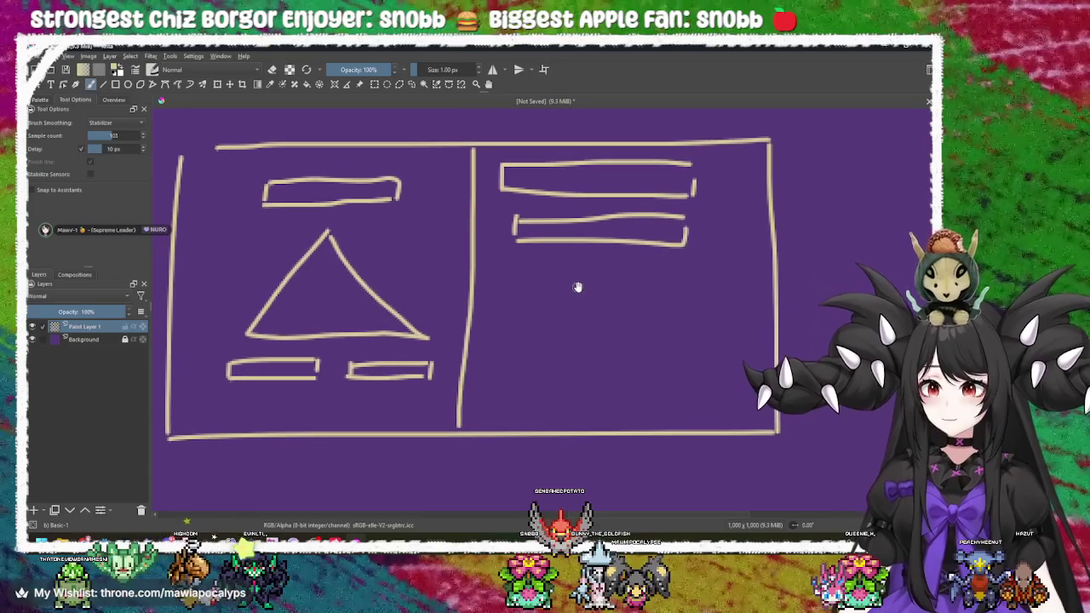
pyautogui.moveTo(746, 264); pyautogui.dragTo(737, 253)
pyautogui.moveTo(733, 149)
pyautogui.mouseDown()
pyautogui.moveTo(729, 358)
pyautogui.moveTo(710, 380)
pyautogui.mouseUp()
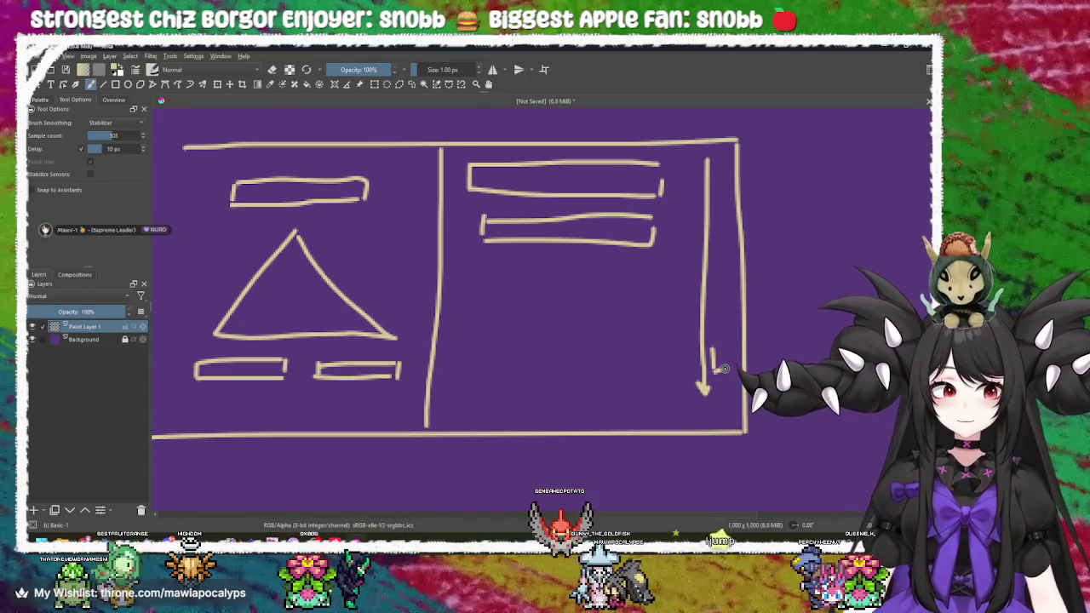
pyautogui.moveTo(576, 323)
pyautogui.mouseDown()
pyautogui.moveTo(667, 321)
pyautogui.moveTo(616, 263)
pyautogui.mouseUp()
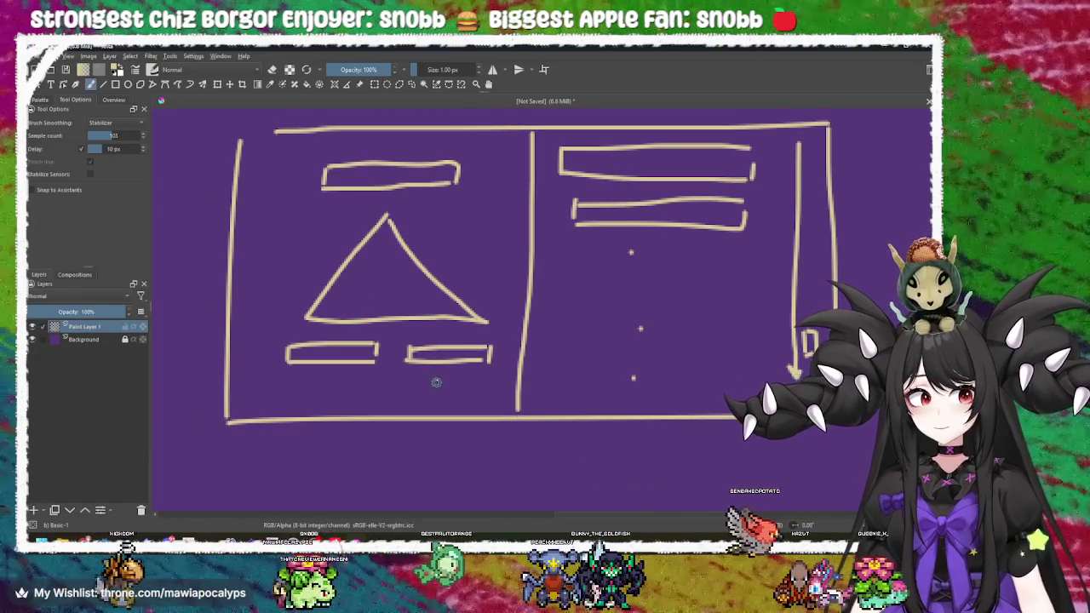
pyautogui.moveTo(633, 377); pyautogui.dragTo(681, 389)
pyautogui.moveTo(614, 301); pyautogui.dragTo(585, 308)
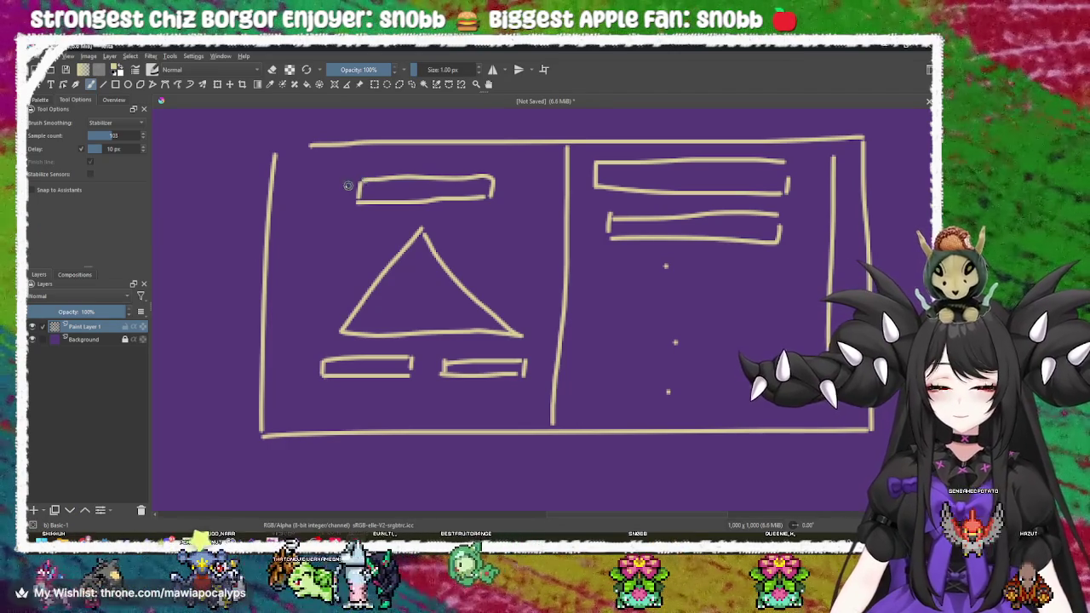
pyautogui.moveTo(267, 215); pyautogui.dragTo(560, 213)
# - Draw a horizontal divider just below the triangle, redoing one misplaced stroke
pyautogui.moveTo(256, 346); pyautogui.dragTo(556, 360)
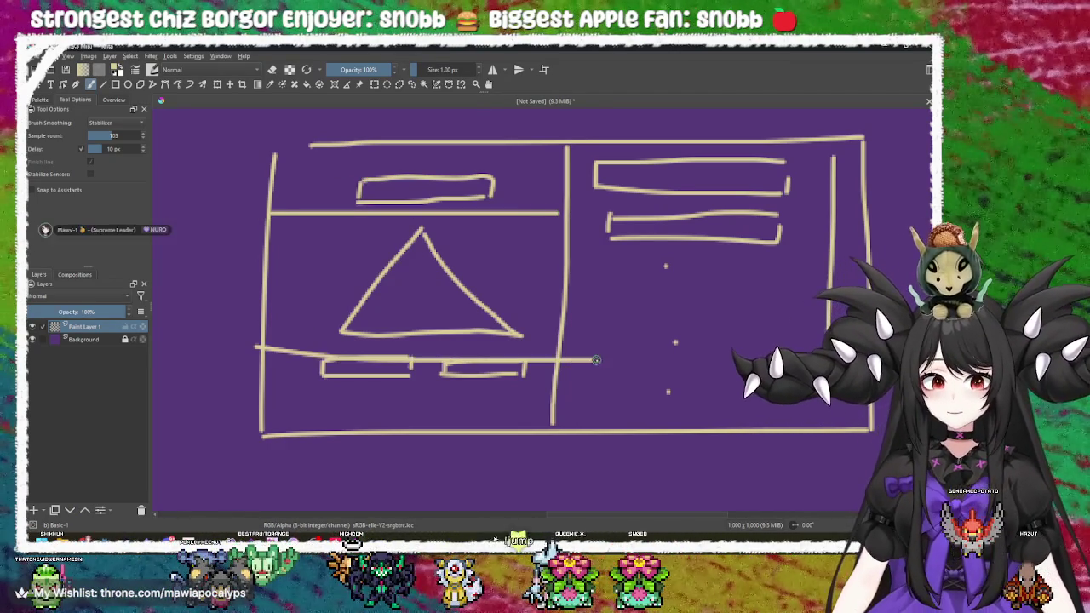
pyautogui.hotkey('ctrl', 'z')
pyautogui.moveTo(269, 348); pyautogui.dragTo(591, 347)
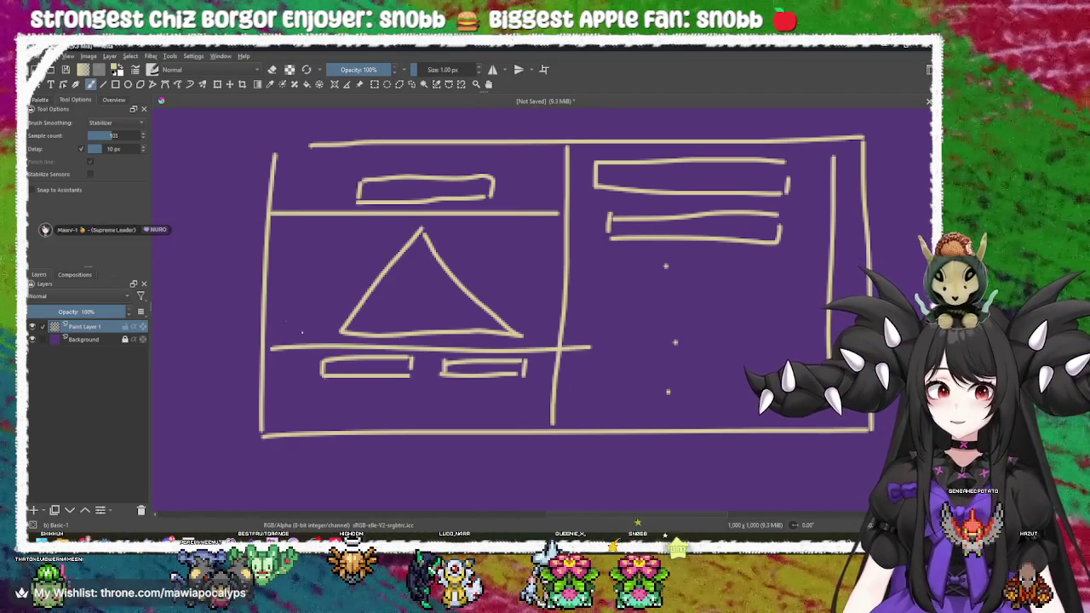
# - Draw a vertical line near the right edge marking off a narrow strip, then return to Godot
pyautogui.moveTo(694, 268)
pyautogui.mouseDown()
pyautogui.moveTo(596, 274)
pyautogui.moveTo(545, 301)
pyautogui.moveTo(628, 301)
pyautogui.moveTo(582, 275)
pyautogui.mouseUp()
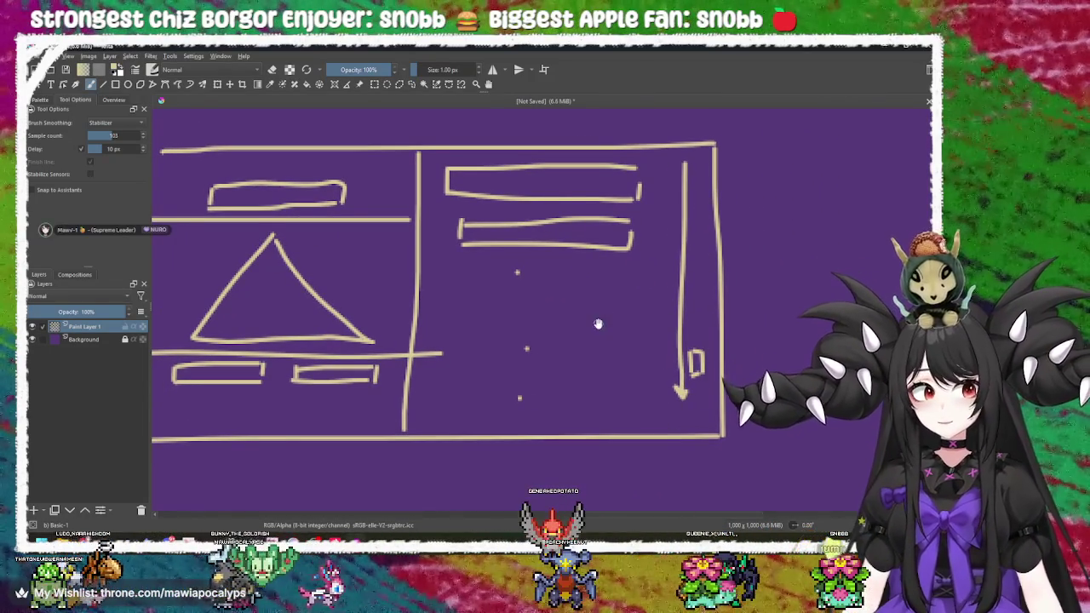
pyautogui.moveTo(598, 324); pyautogui.dragTo(634, 323)
pyautogui.moveTo(551, 346)
pyautogui.mouseDown()
pyautogui.moveTo(583, 358)
pyautogui.moveTo(419, 316)
pyautogui.mouseUp()
pyautogui.moveTo(558, 119)
pyautogui.mouseDown()
pyautogui.moveTo(560, 383)
pyautogui.moveTo(637, 370)
pyautogui.moveTo(585, 333)
pyautogui.mouseUp()
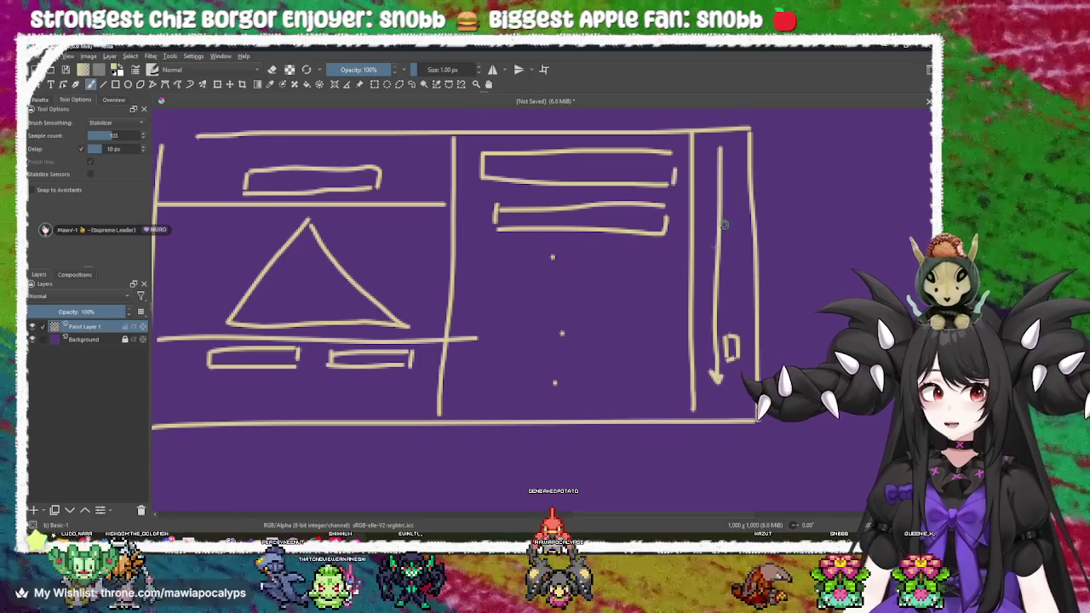
pyautogui.moveTo(483, 305); pyautogui.dragTo(618, 309)
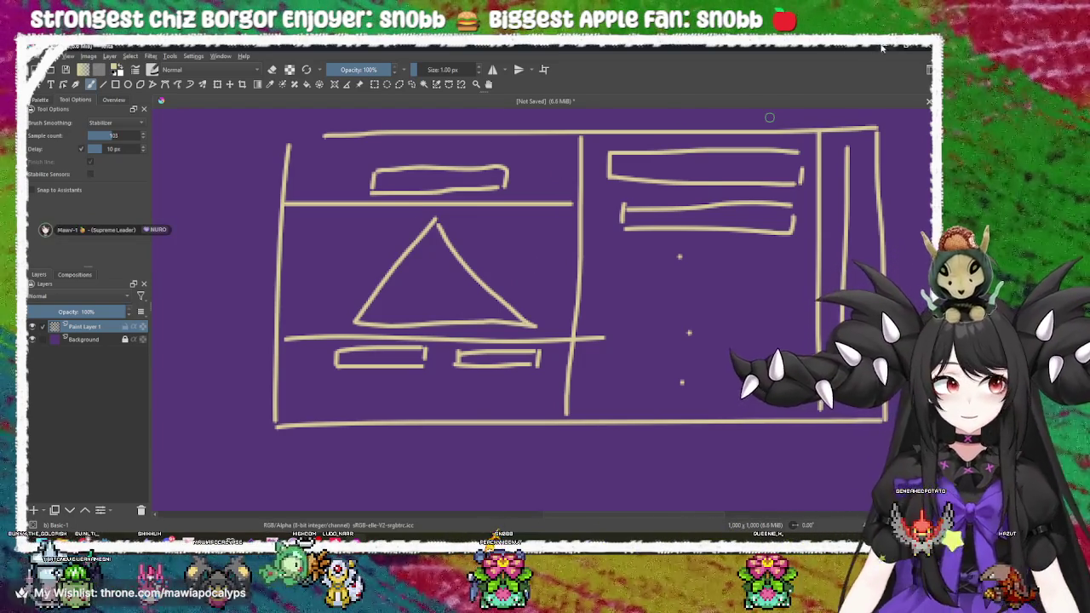
pyautogui.hotkey('alt', 'Tab')
# - Create an HBoxContainer as a child of the UI node, found by searching 'contain'
pyautogui.click(352, 204)
pyautogui.scroll(1, 334, 176)
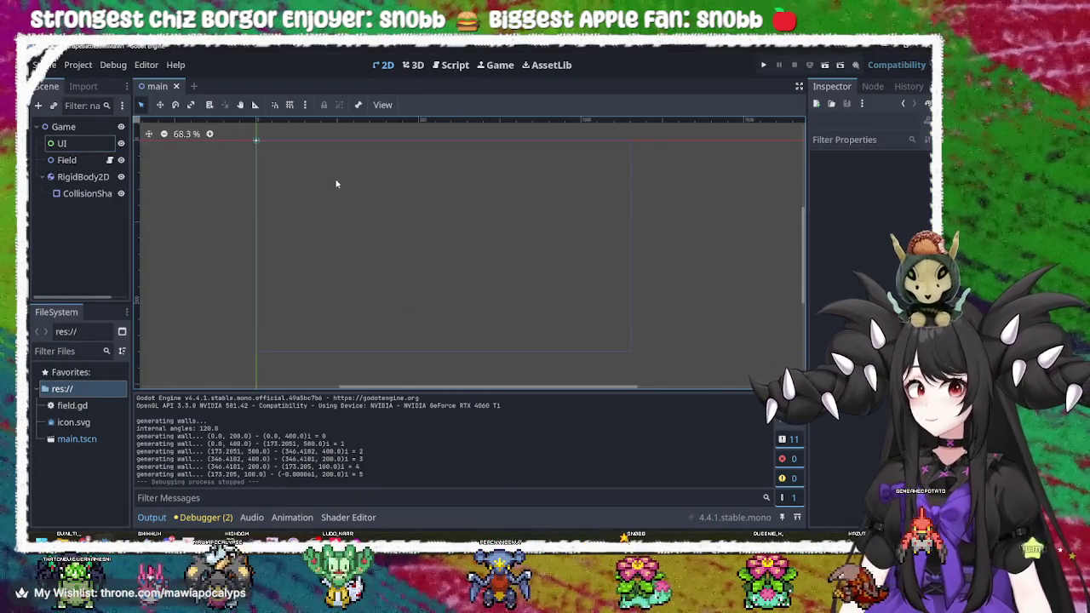
pyautogui.moveTo(334, 175); pyautogui.dragTo(375, 212)
pyautogui.click(97, 143)
pyautogui.rightClick(88, 143)
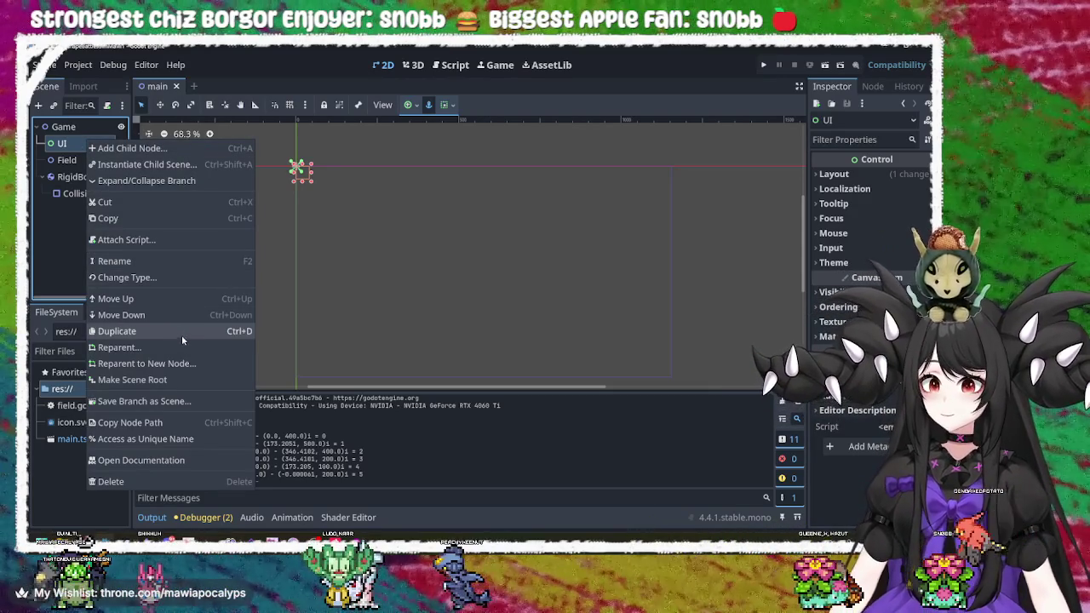
pyautogui.click(159, 148)
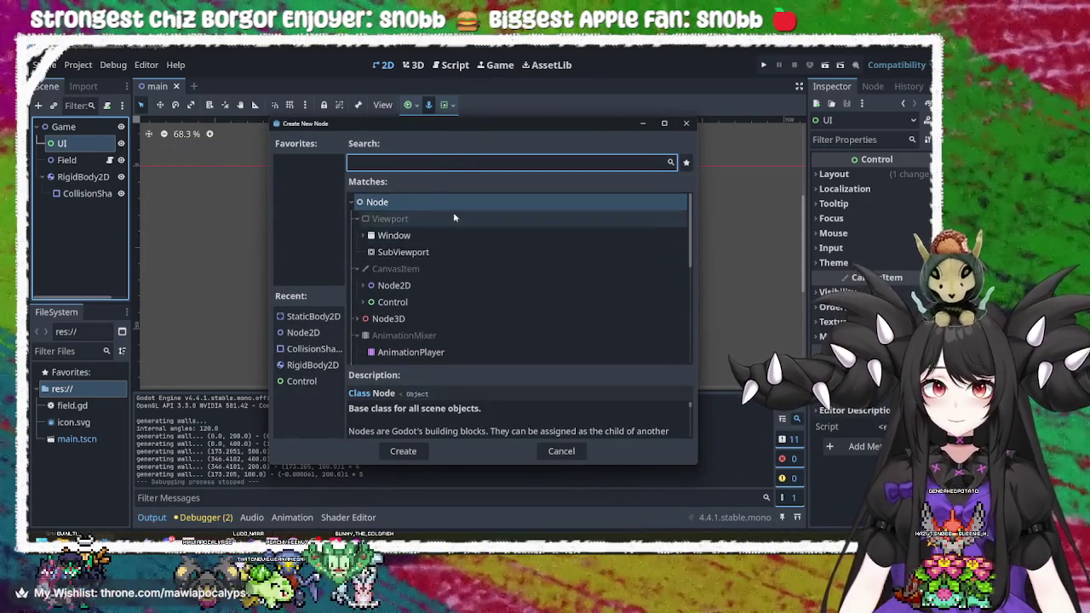
pyautogui.write('containe')
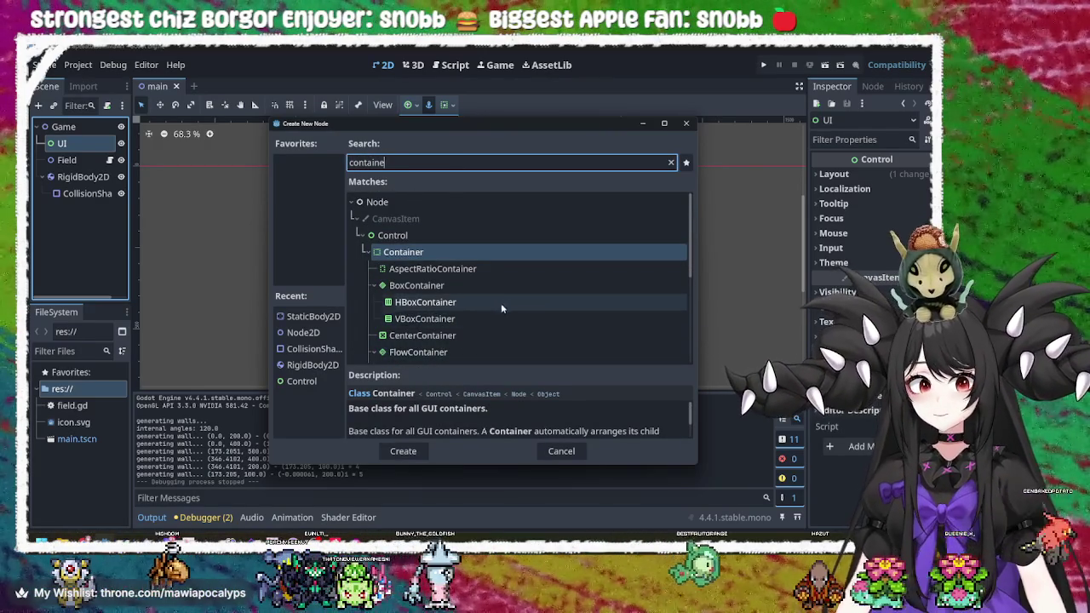
pyautogui.click(493, 304)
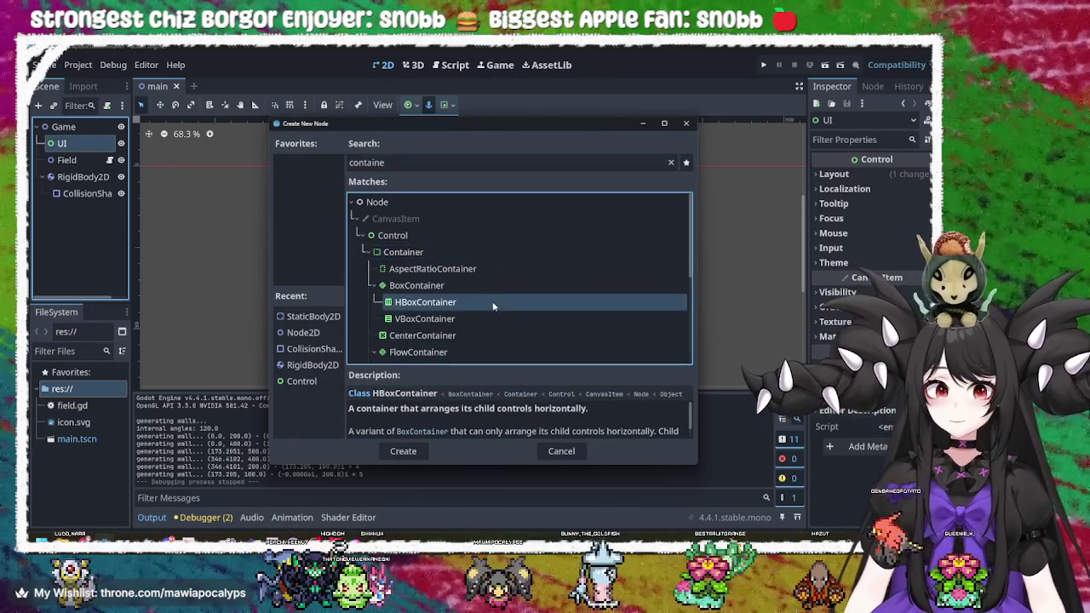
pyautogui.click(403, 452)
pyautogui.moveTo(392, 248)
pyautogui.mouseDown()
pyautogui.moveTo(451, 245)
pyautogui.moveTo(389, 243)
pyautogui.mouseUp()
# - Apply the Full Rect anchor preset to the HBoxContainer
pyautogui.click(409, 105)
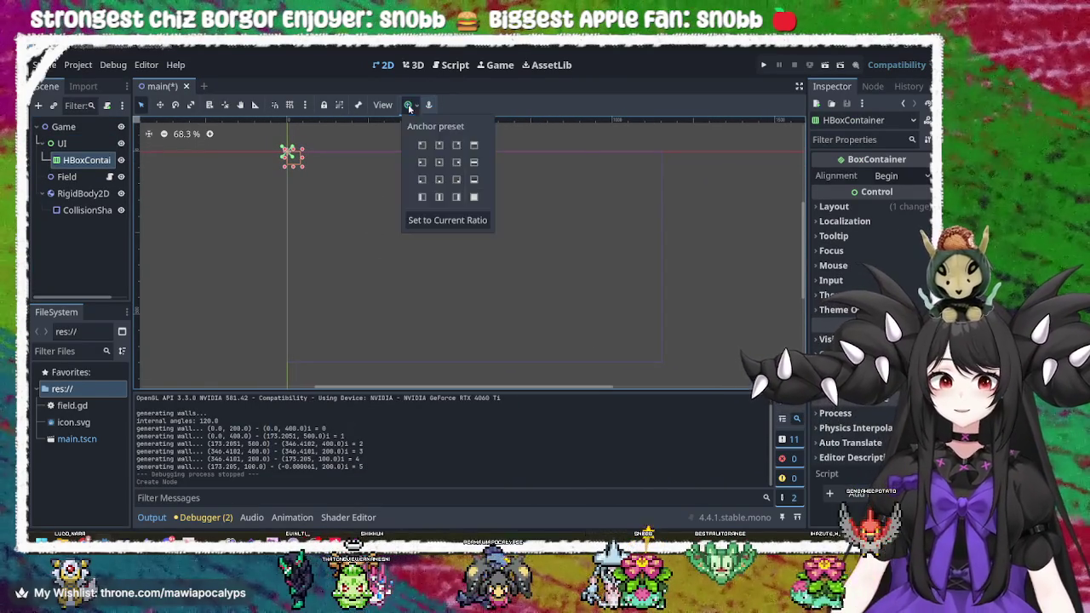
pyautogui.click(474, 196)
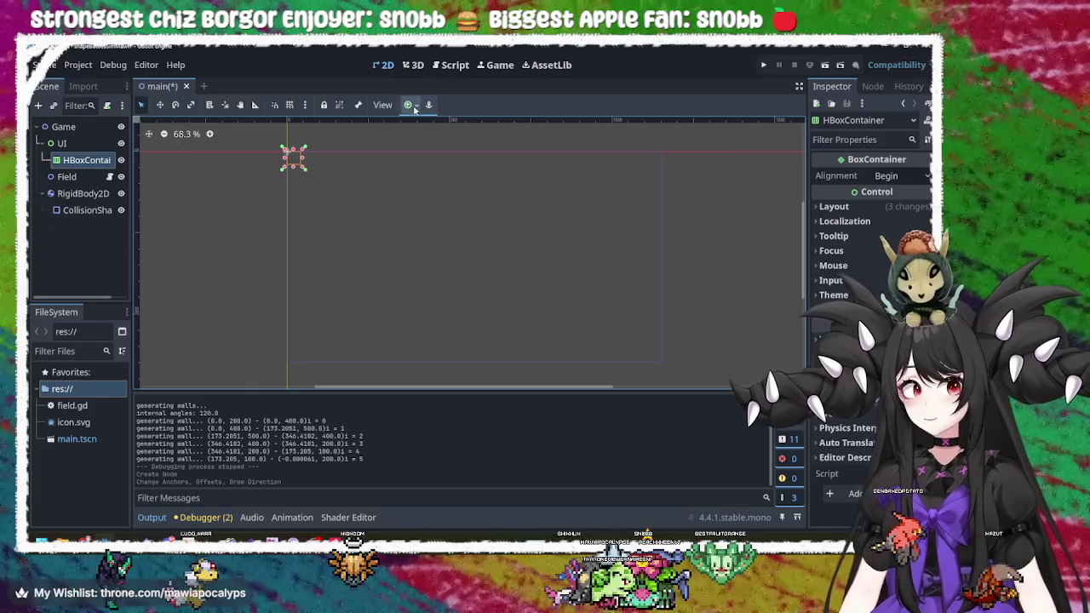
pyautogui.click(409, 105)
pyautogui.click(475, 197)
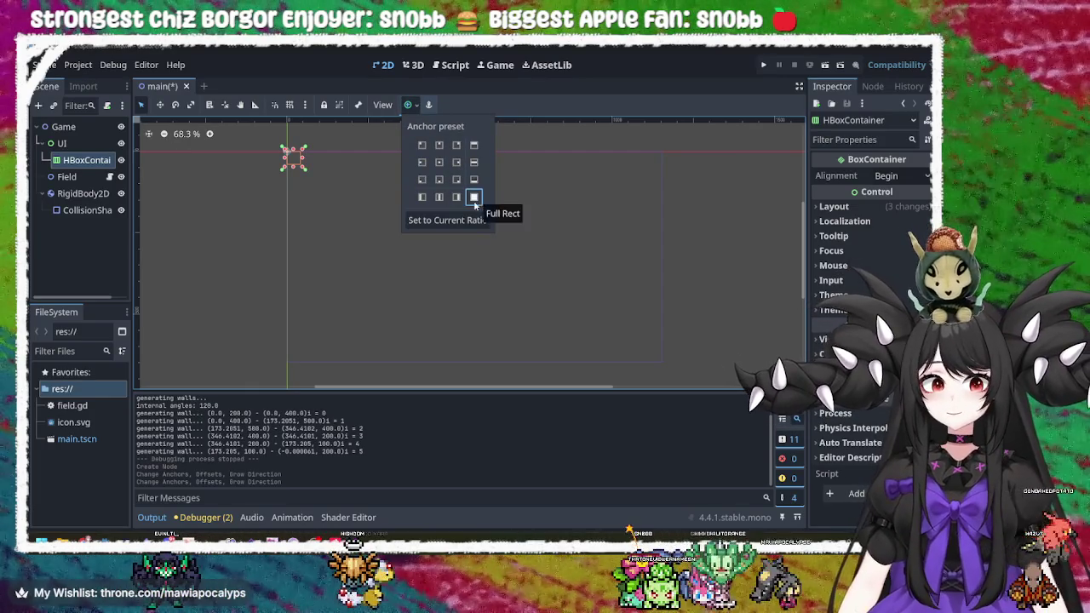
pyautogui.click(429, 105)
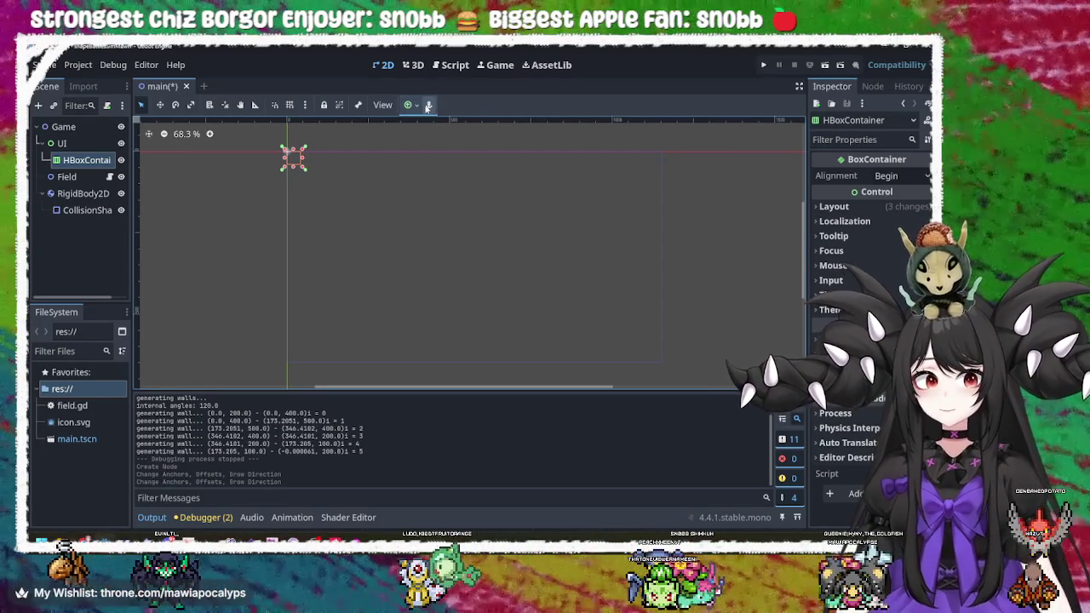
pyautogui.click(409, 105)
pyautogui.click(467, 196)
pyautogui.click(468, 196)
pyautogui.click(429, 106)
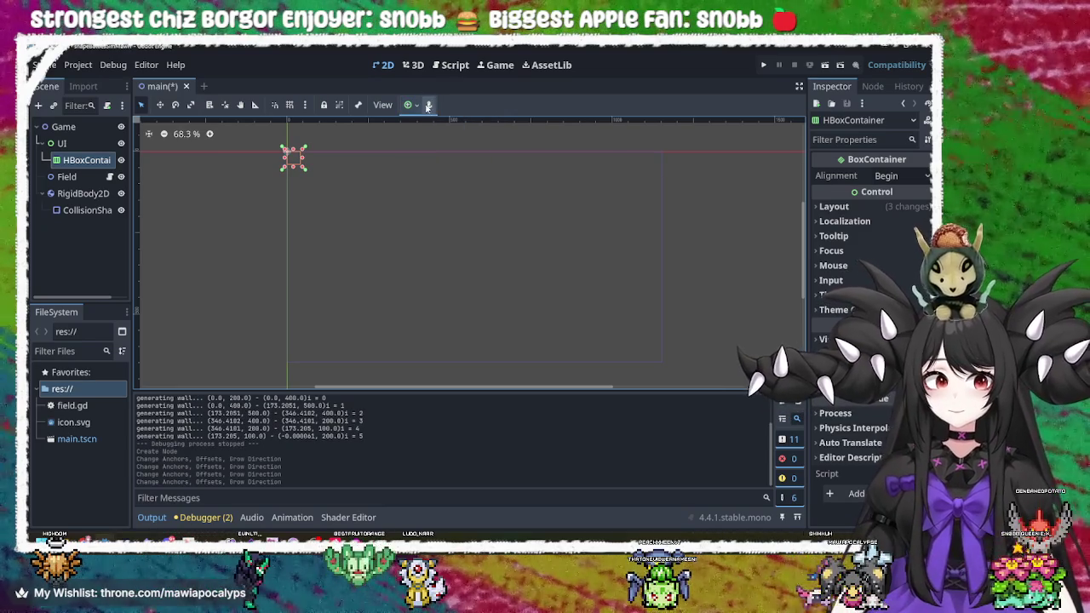
pyautogui.click(408, 105)
pyautogui.click(470, 199)
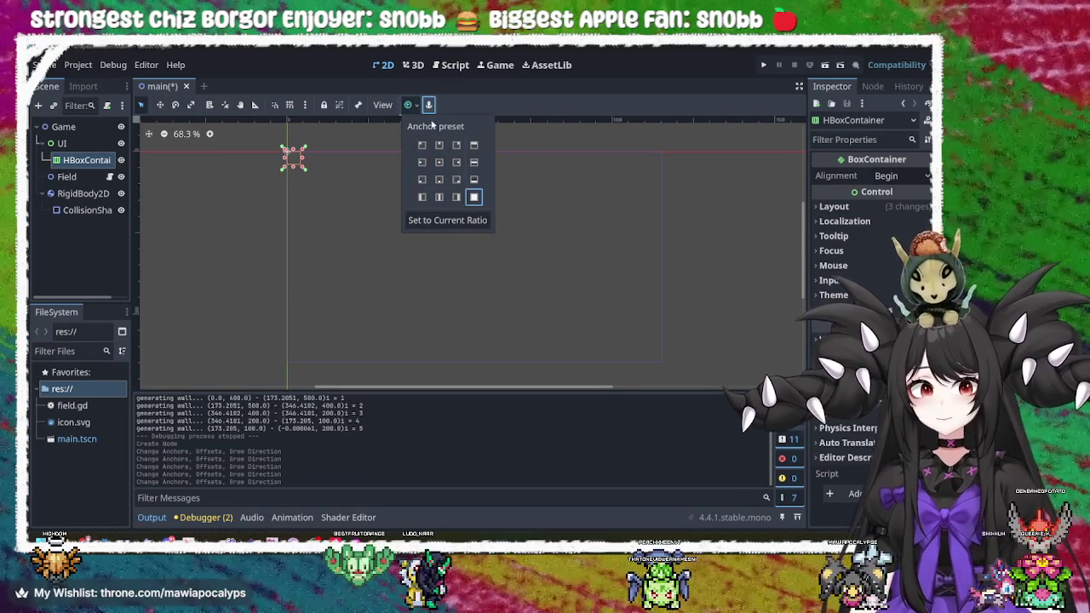
# - Set the UI node's Layout Anchors Preset to Full Rect in the Inspector
pyautogui.click(61, 143)
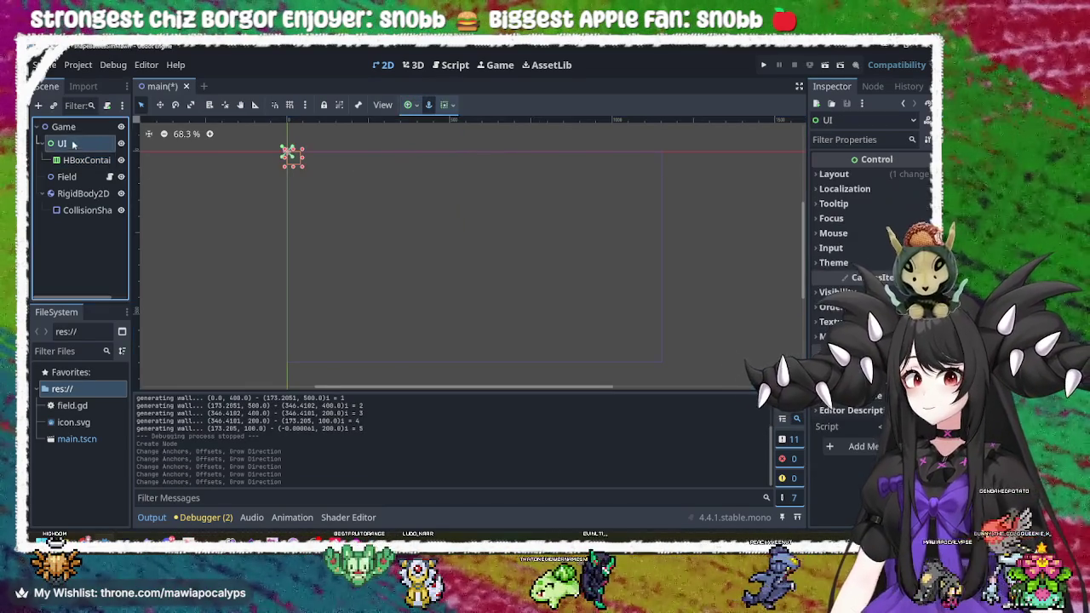
pyautogui.click(73, 127)
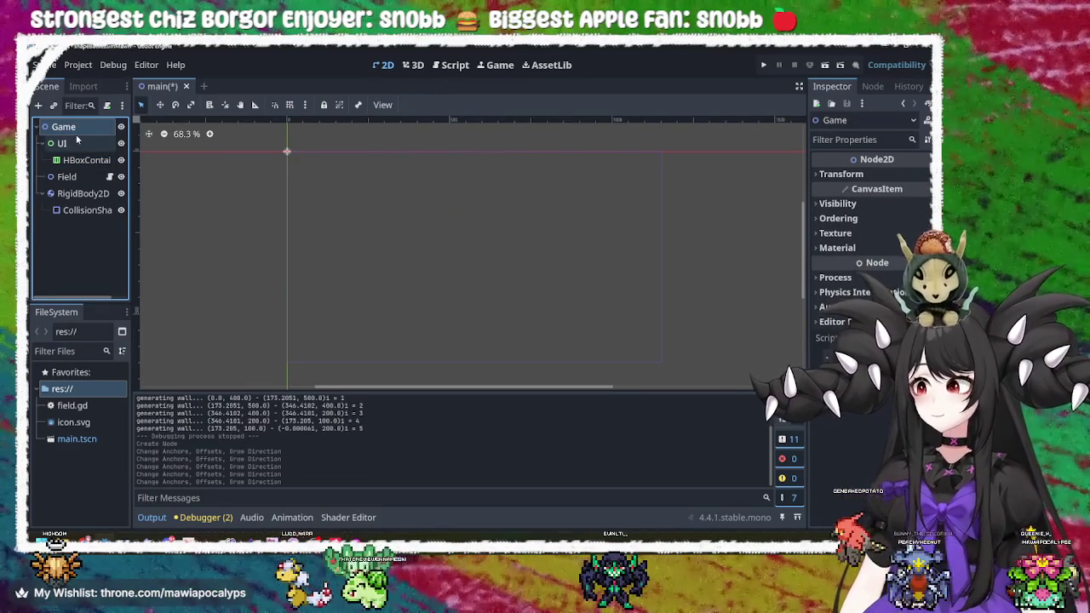
pyautogui.click(77, 143)
pyautogui.click(94, 160)
pyautogui.click(114, 145)
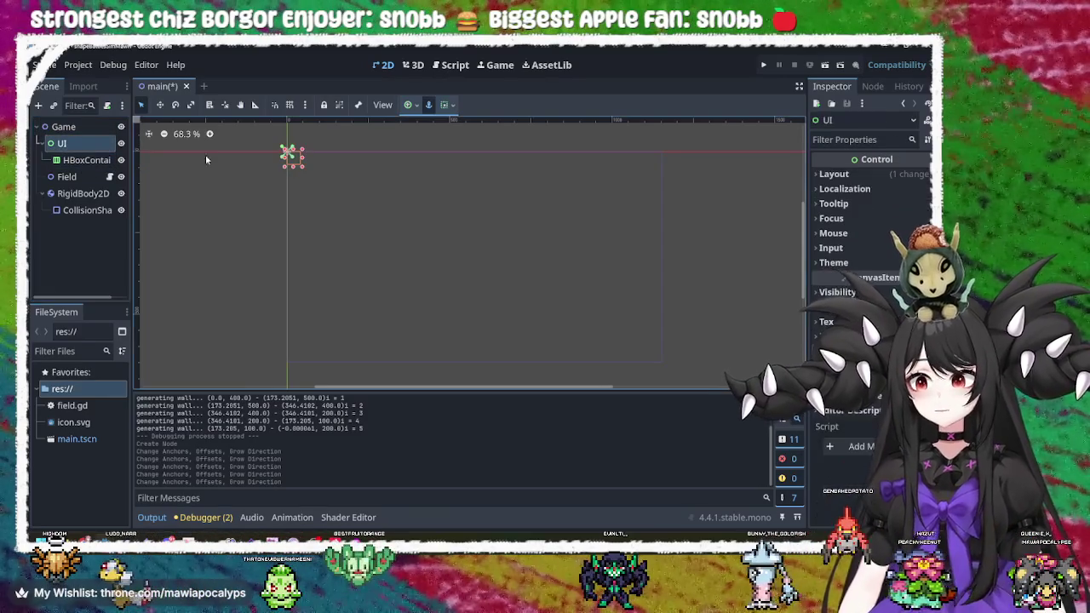
pyautogui.click(826, 176)
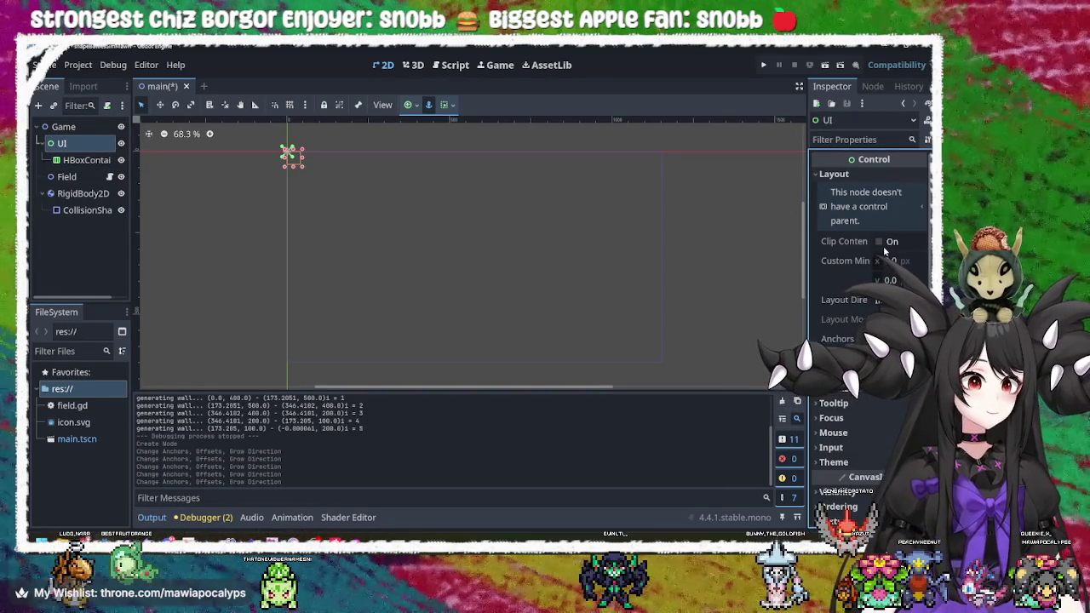
pyautogui.click(869, 299)
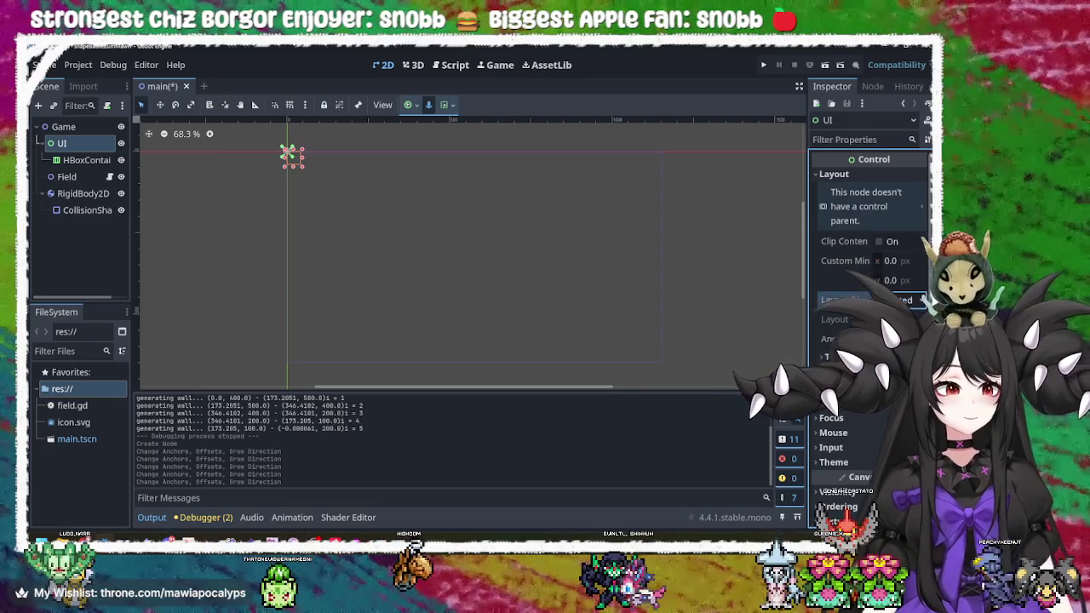
pyautogui.click(886, 338)
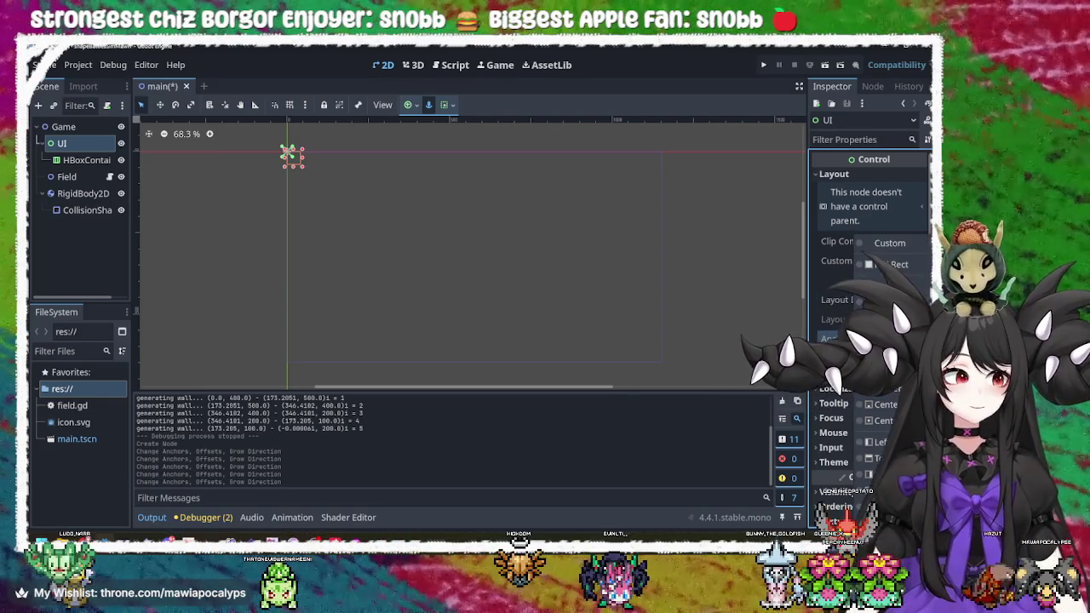
pyautogui.click(890, 264)
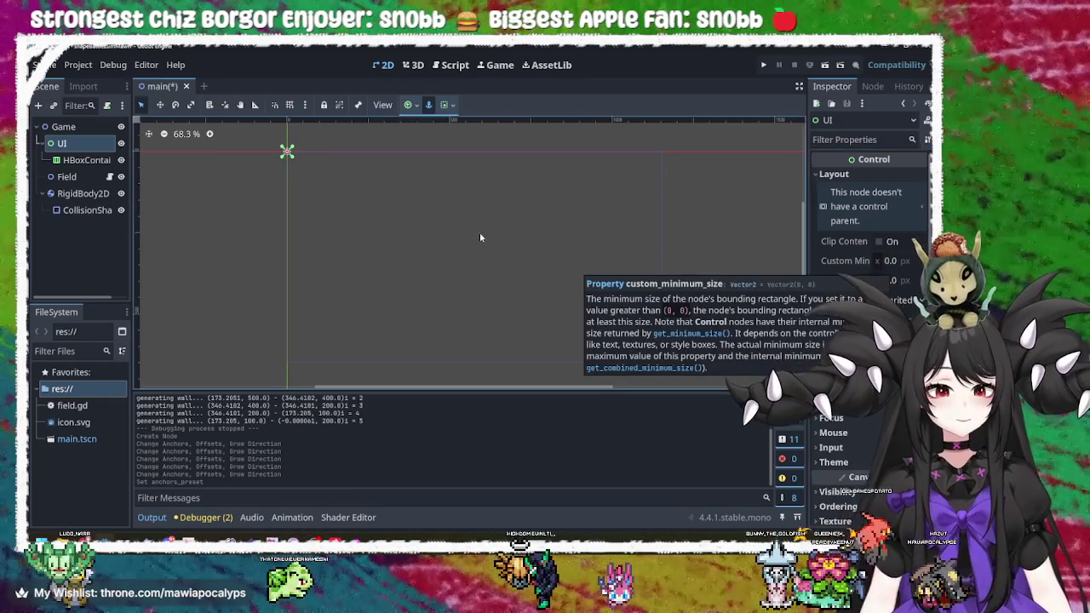
# - Save the scene and run the game
pyautogui.click(479, 237)
pyautogui.scroll(-2, 491, 248)
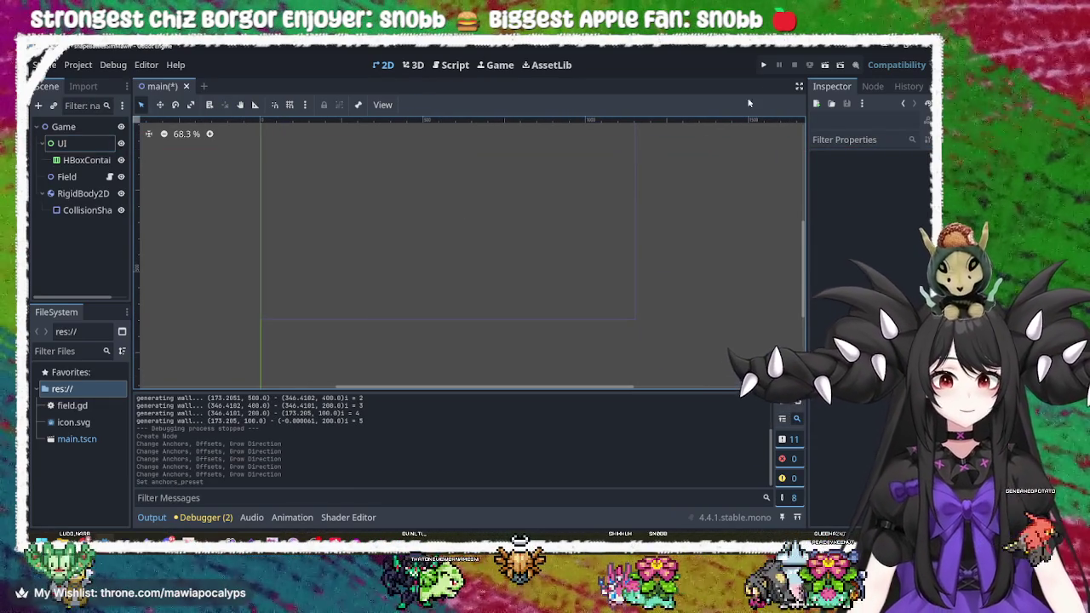
pyautogui.click(772, 64)
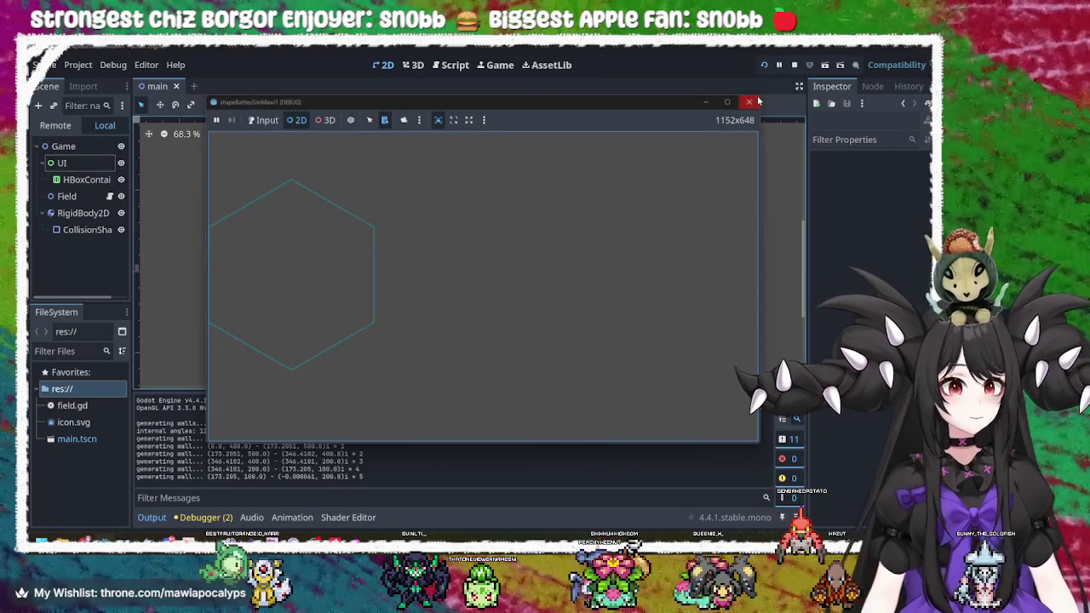
# - Close the running game window and select the HBoxContainer node
pyautogui.click(748, 103)
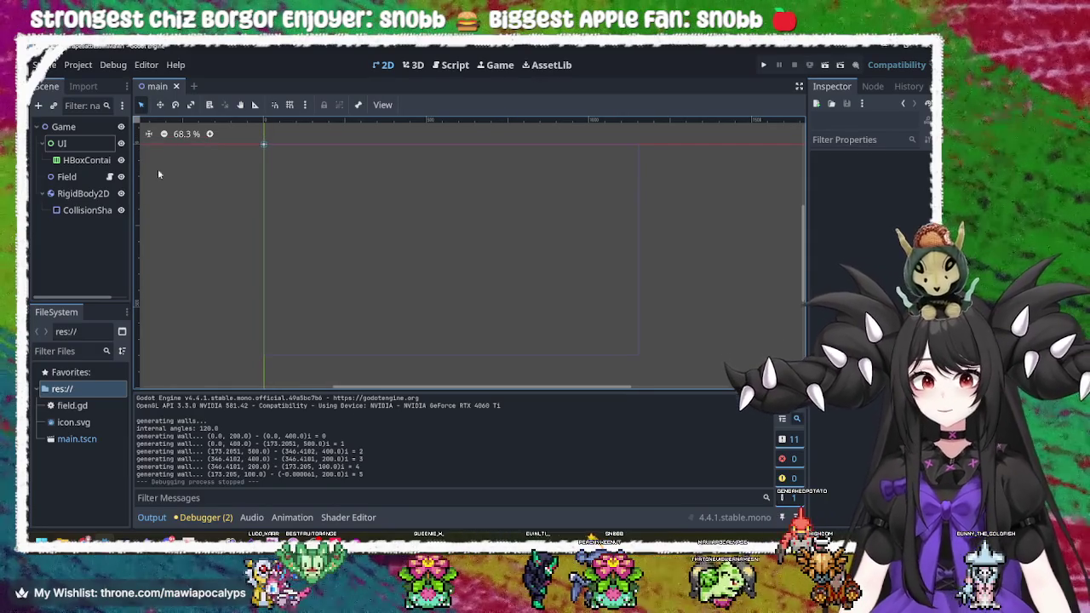
pyautogui.click(89, 160)
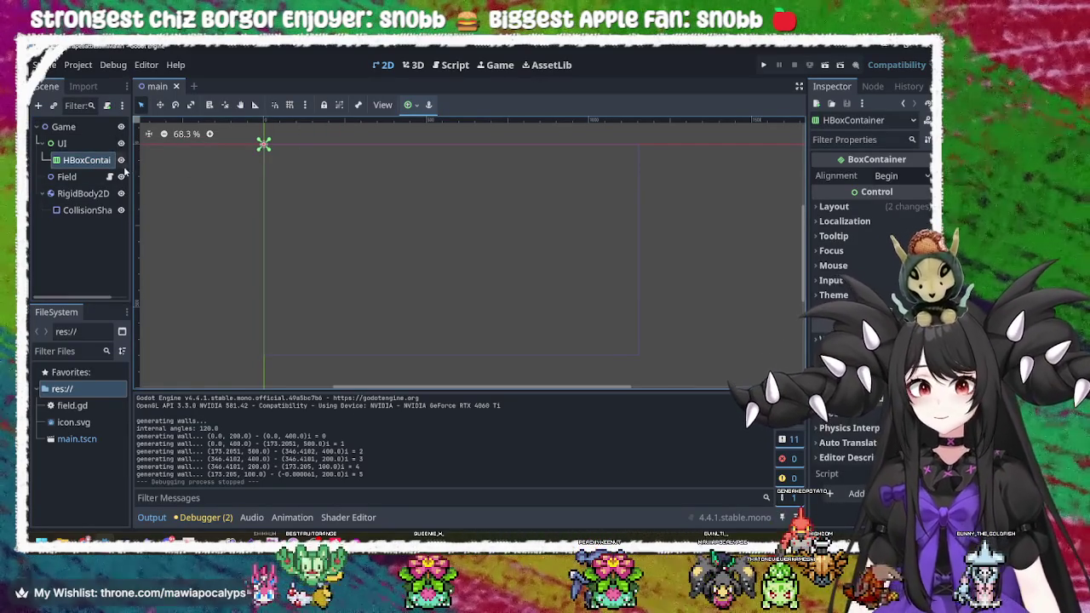
# - Give both the HBoxContainer and the UI node Full Rect anchors
pyautogui.click(415, 106)
pyautogui.click(474, 197)
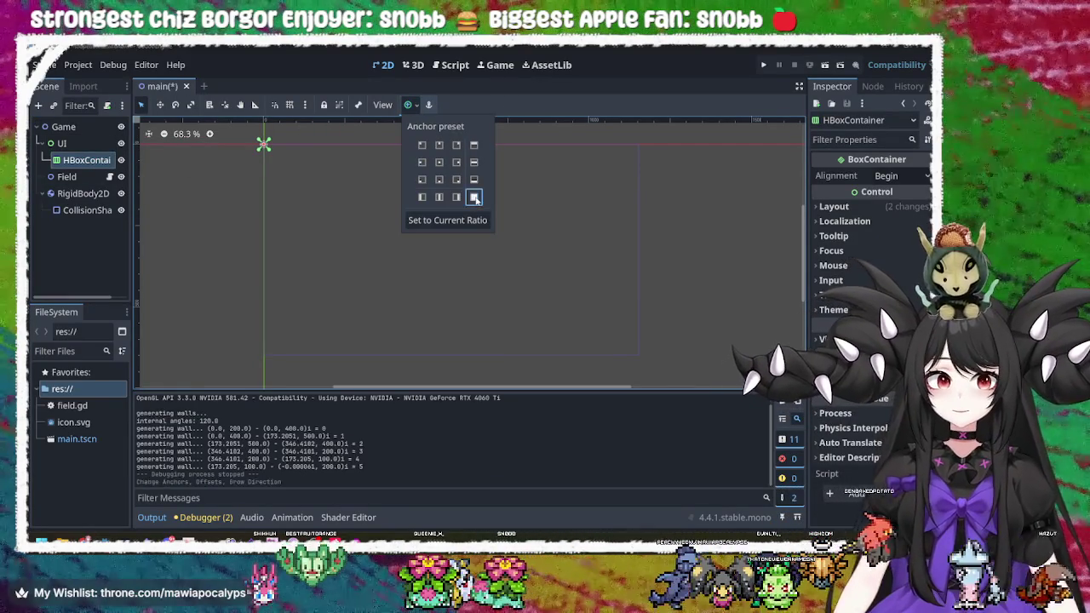
pyautogui.click(309, 240)
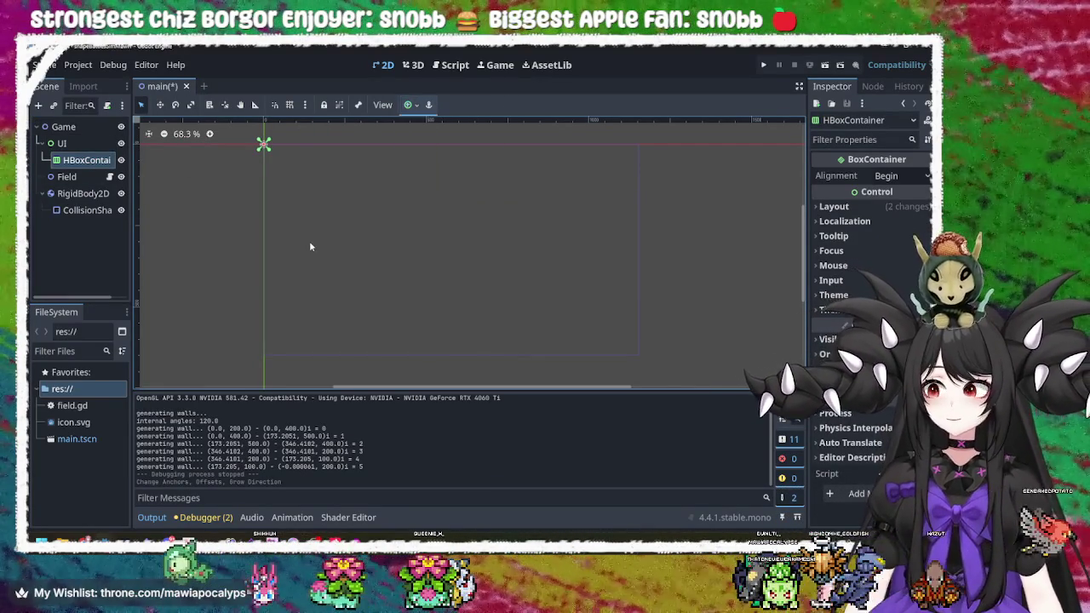
pyautogui.click(61, 143)
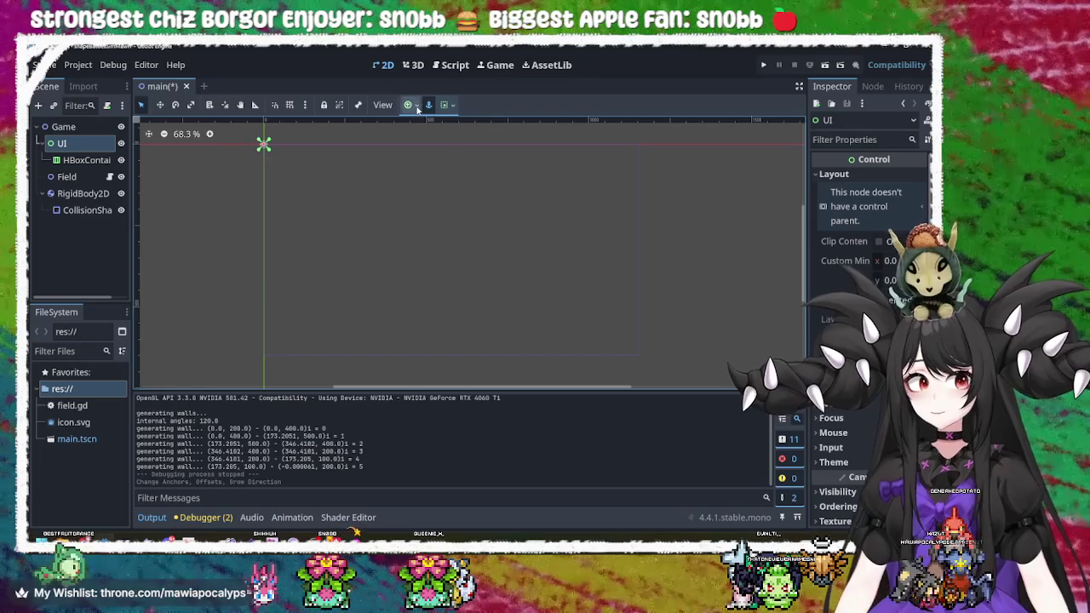
pyautogui.click(443, 104)
pyautogui.click(475, 197)
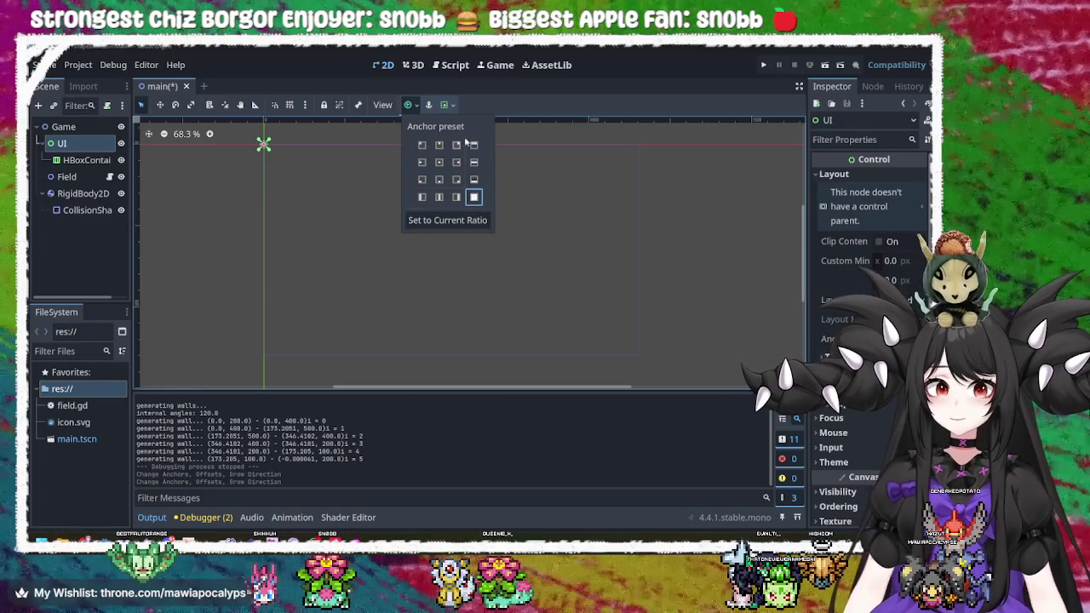
# - Set UI's horizontal and vertical container sizing to Fill with Expand enabled
pyautogui.click(445, 106)
pyautogui.click(445, 105)
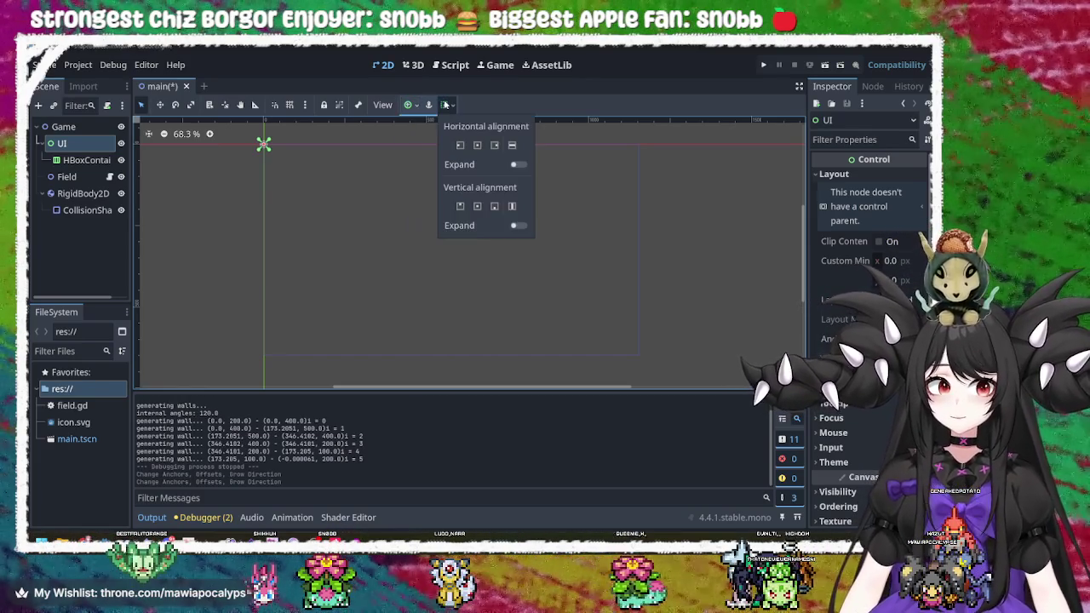
pyautogui.click(512, 145)
pyautogui.click(519, 164)
pyautogui.click(512, 206)
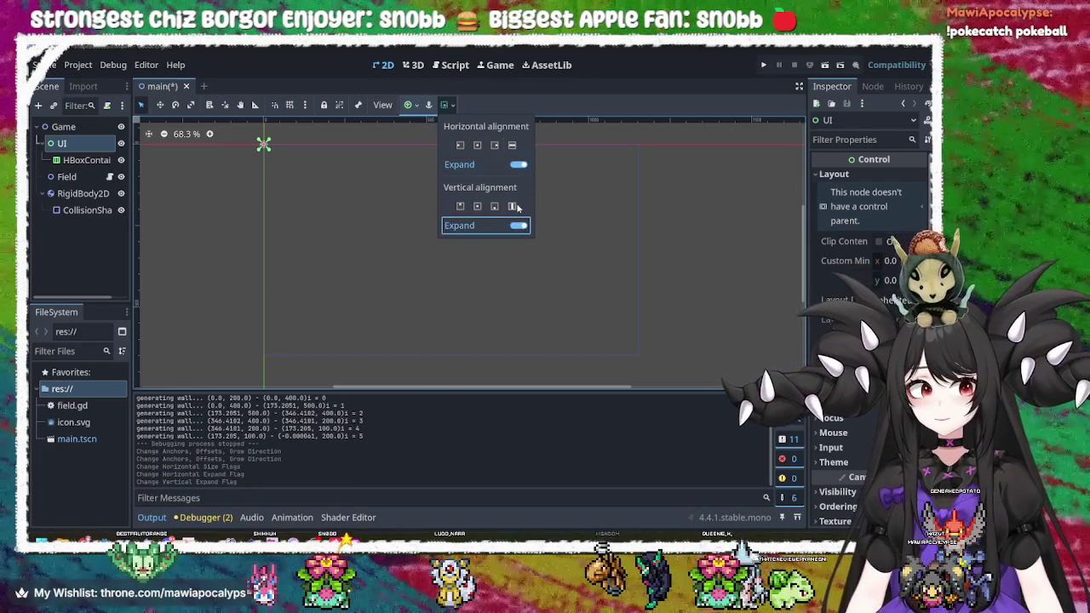
pyautogui.click(518, 226)
pyautogui.click(511, 255)
pyautogui.click(445, 241)
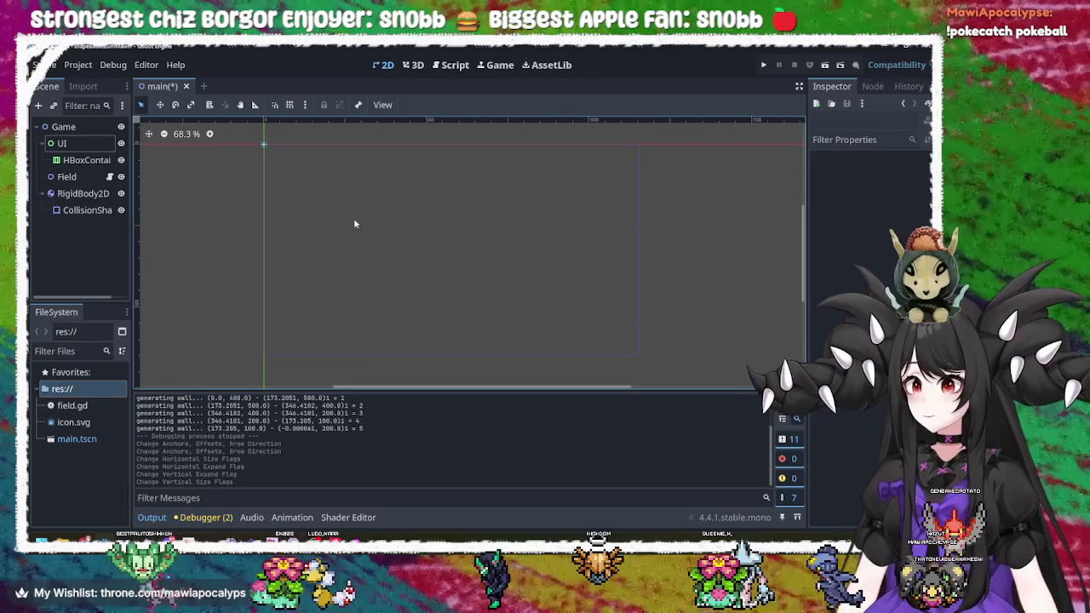
pyautogui.click(85, 160)
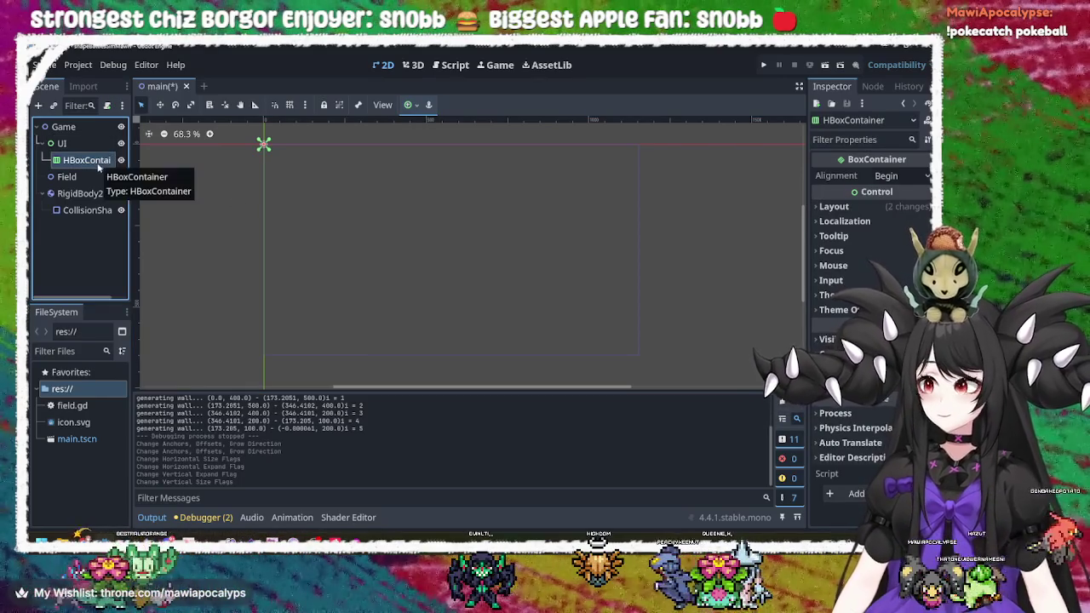
# - Add a VBoxContainer under HBoxContainer and paste copies to make three VBoxContainer columns
pyautogui.rightClick(82, 162)
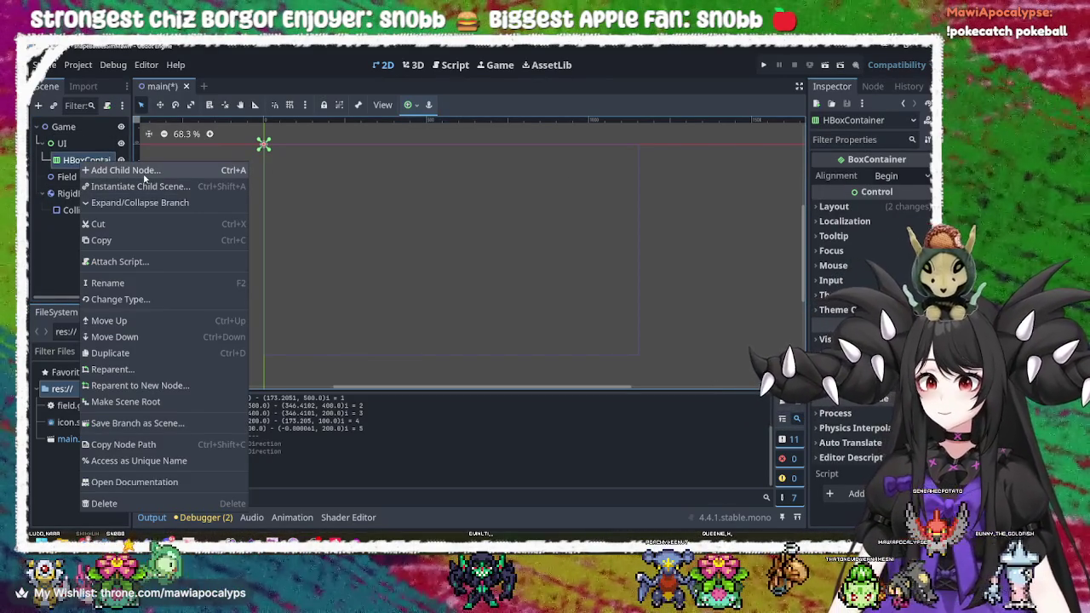
pyautogui.click(145, 174)
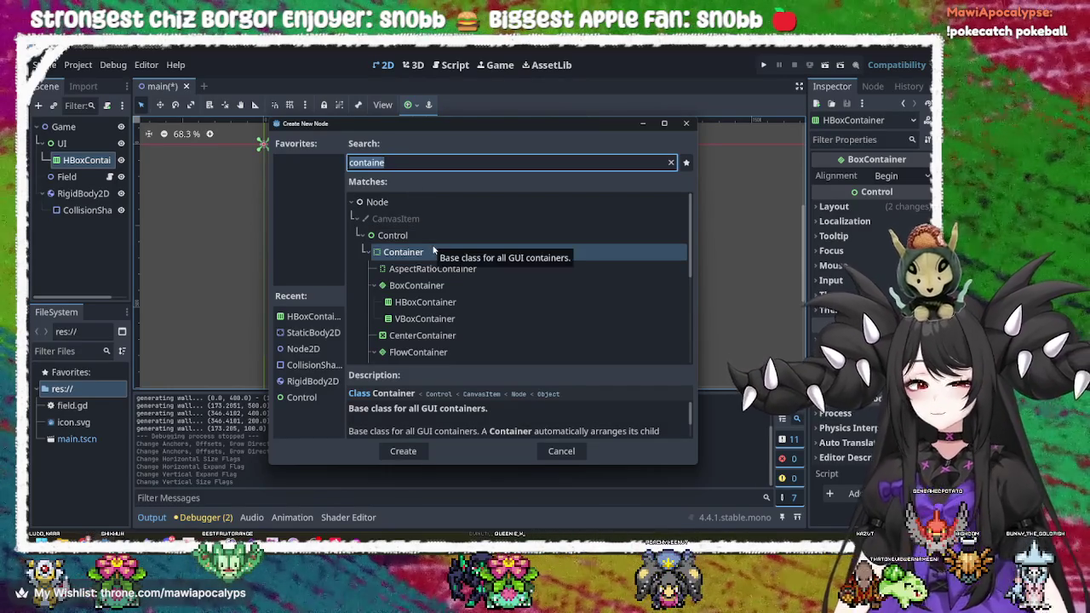
pyautogui.click(447, 319)
pyautogui.doubleClick(446, 318)
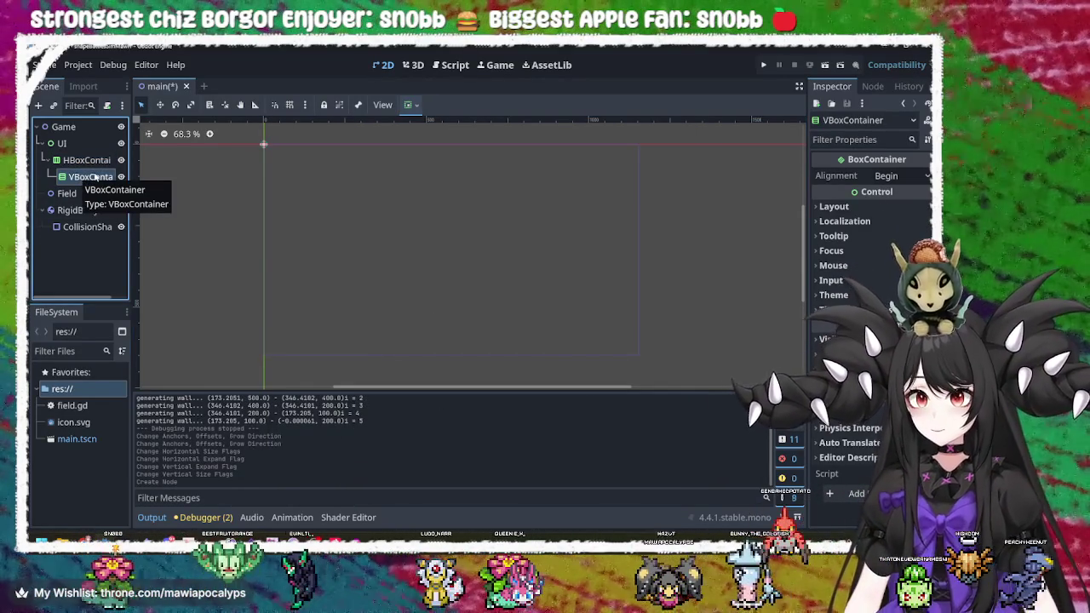
pyautogui.hotkey('ctrl', 'v')
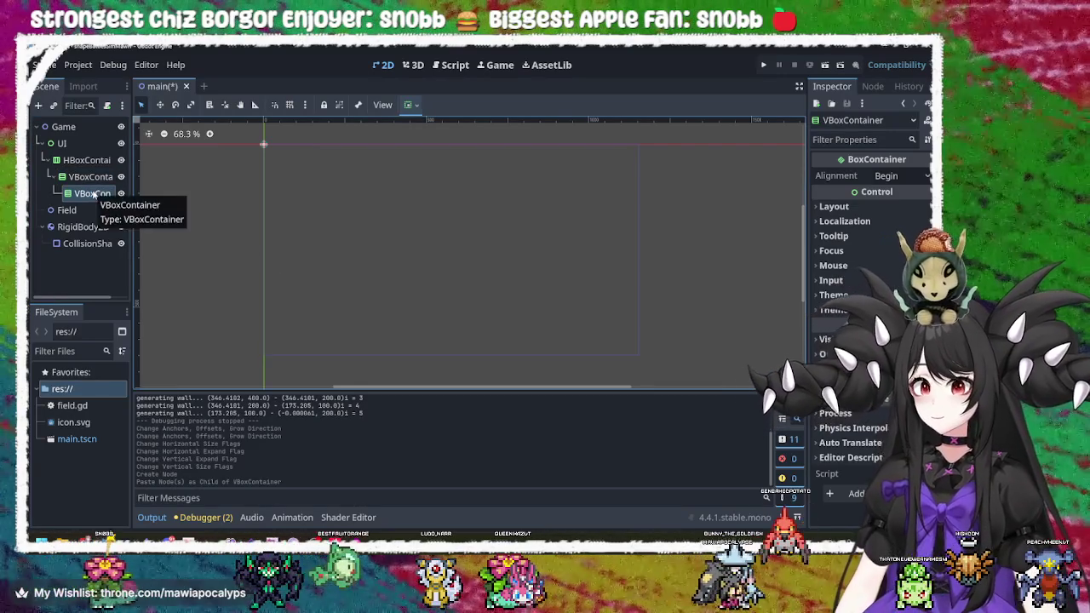
pyautogui.hotkey('ctrl', 'z')
pyautogui.click(101, 161)
pyautogui.hotkey('ctrl', 'v')
pyautogui.hotkey('ctrl', 'v')
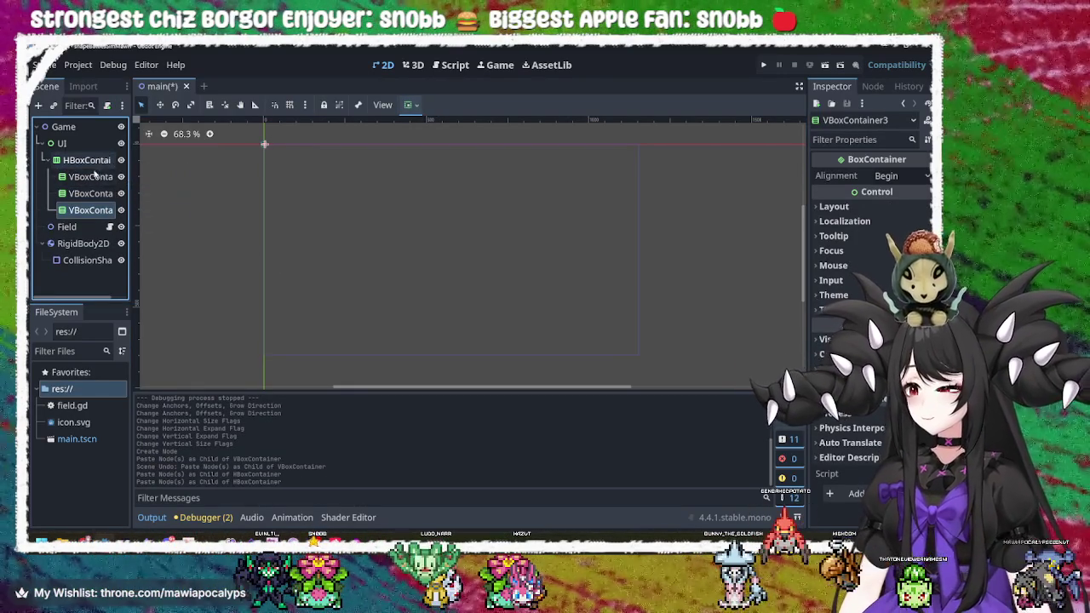
# - Copy the HBoxContainer with its three columns and paste it under the UI node
pyautogui.click(85, 160)
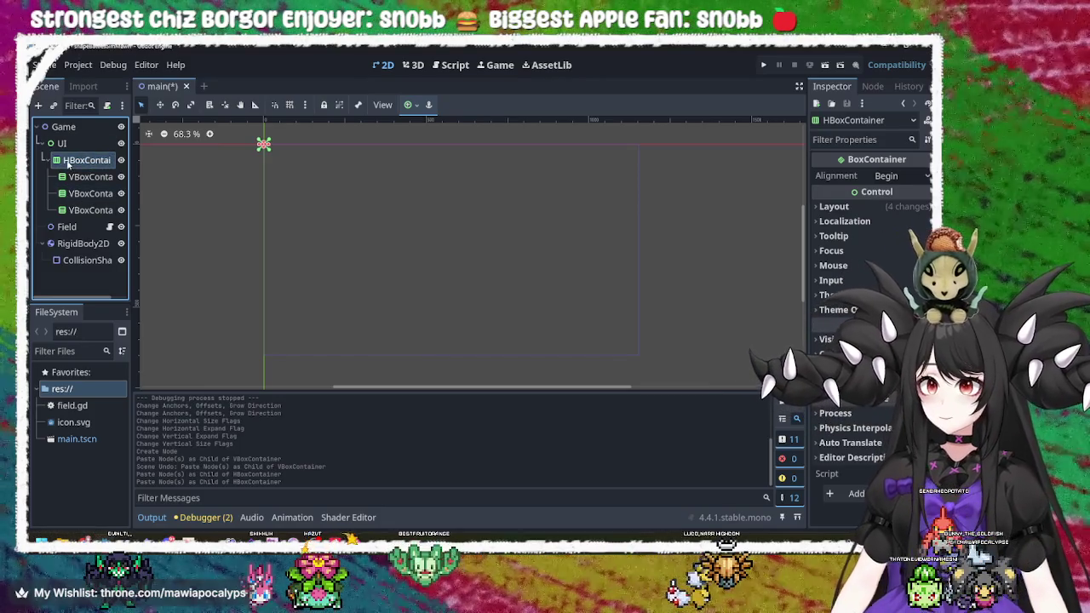
pyautogui.click(71, 162)
pyautogui.press('Escape')
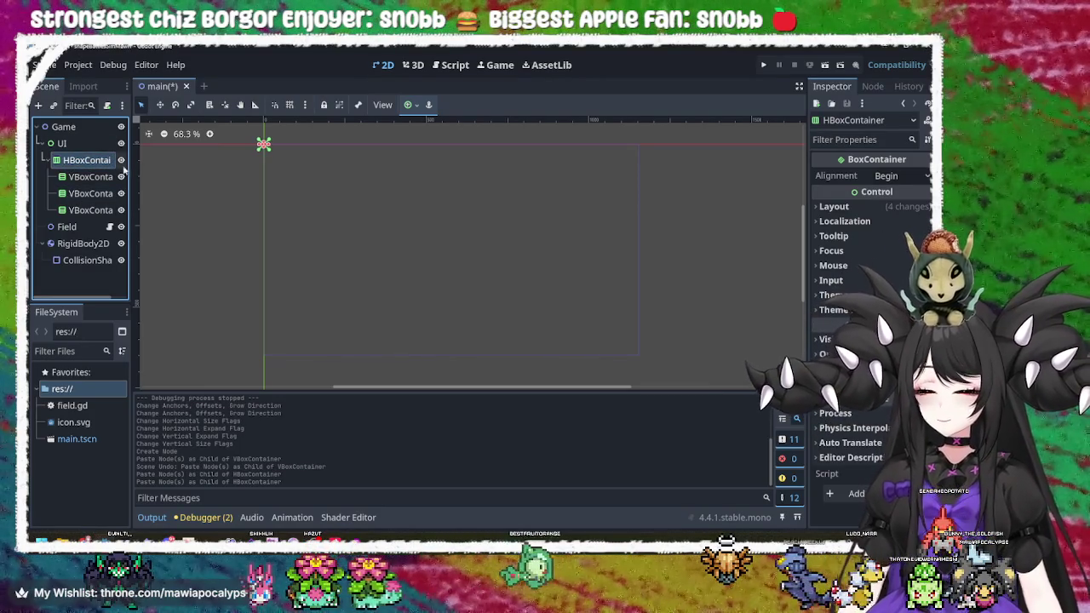
pyautogui.click(61, 144)
pyautogui.hotkey('ctrl', 'v')
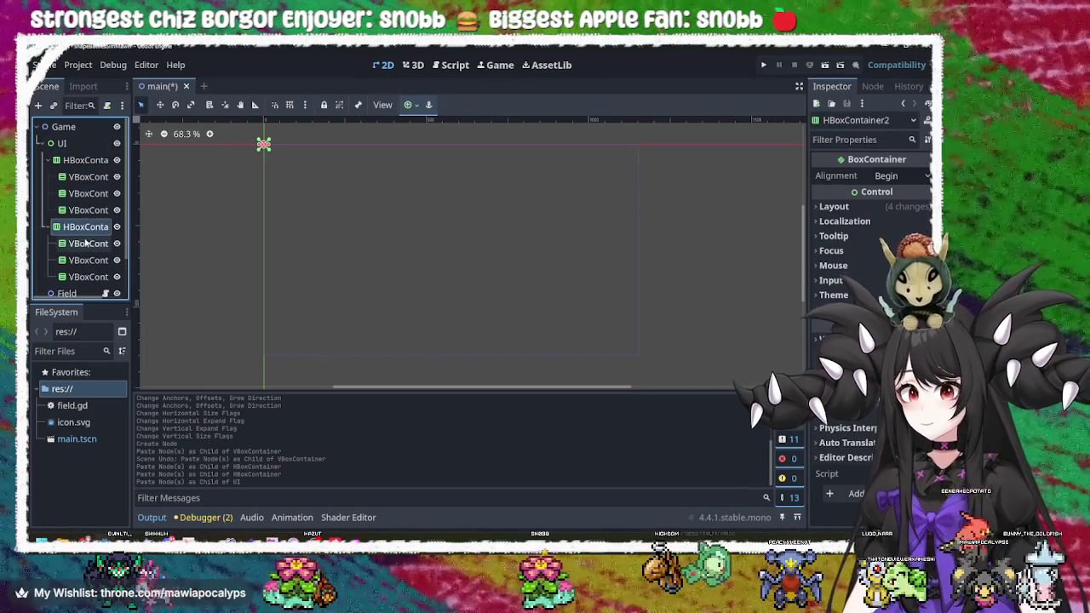
# - Delete the three VBoxContainers from HBoxContainer2, confirming each removal
pyautogui.click(85, 244)
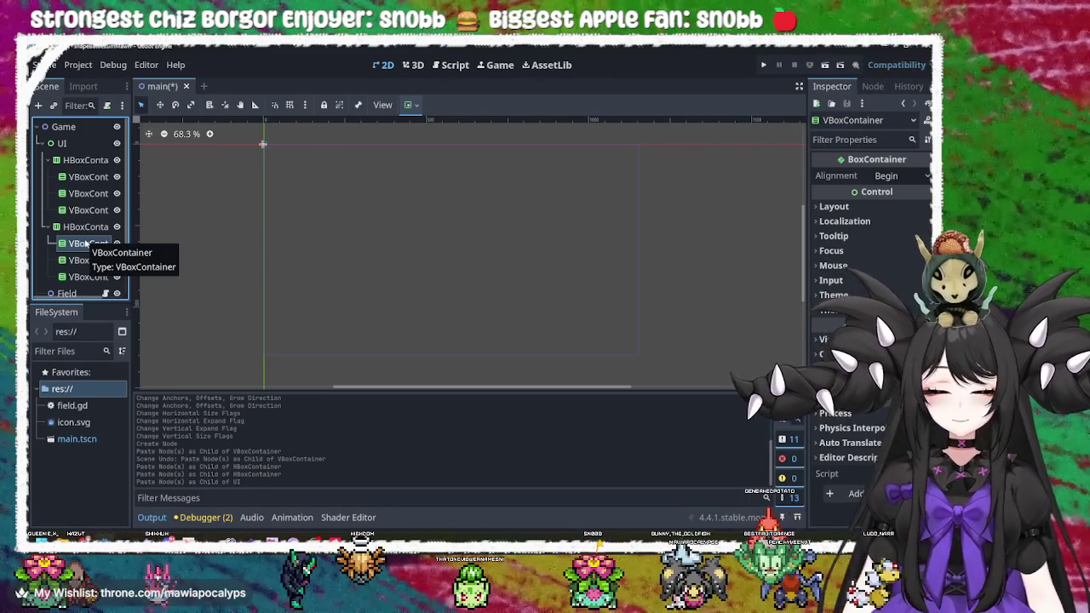
pyautogui.press('Delete')
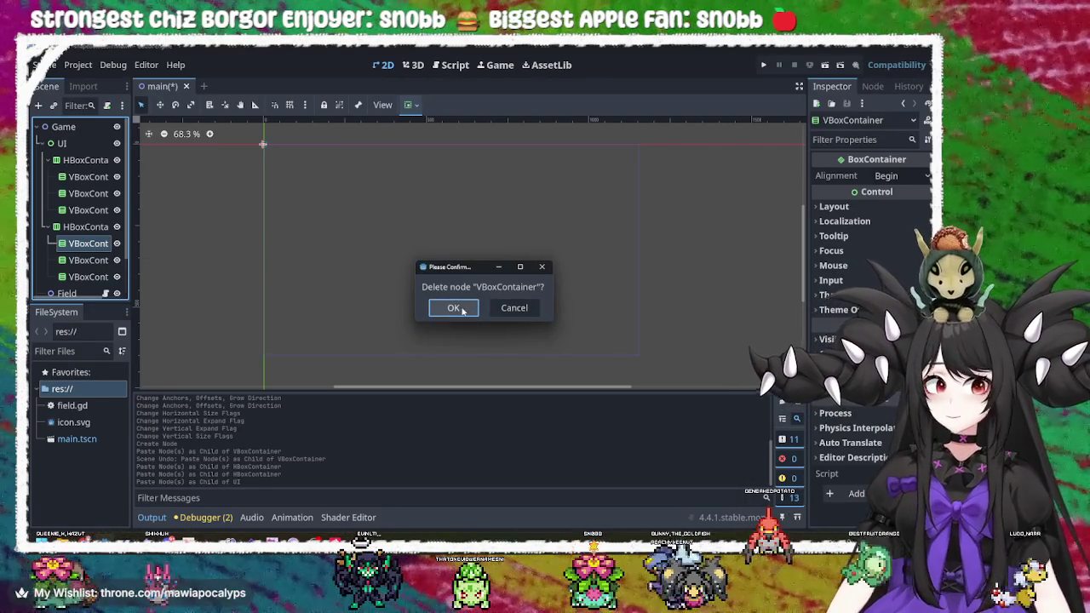
pyautogui.click(454, 308)
pyautogui.click(88, 244)
pyautogui.press('Delete')
pyautogui.click(451, 307)
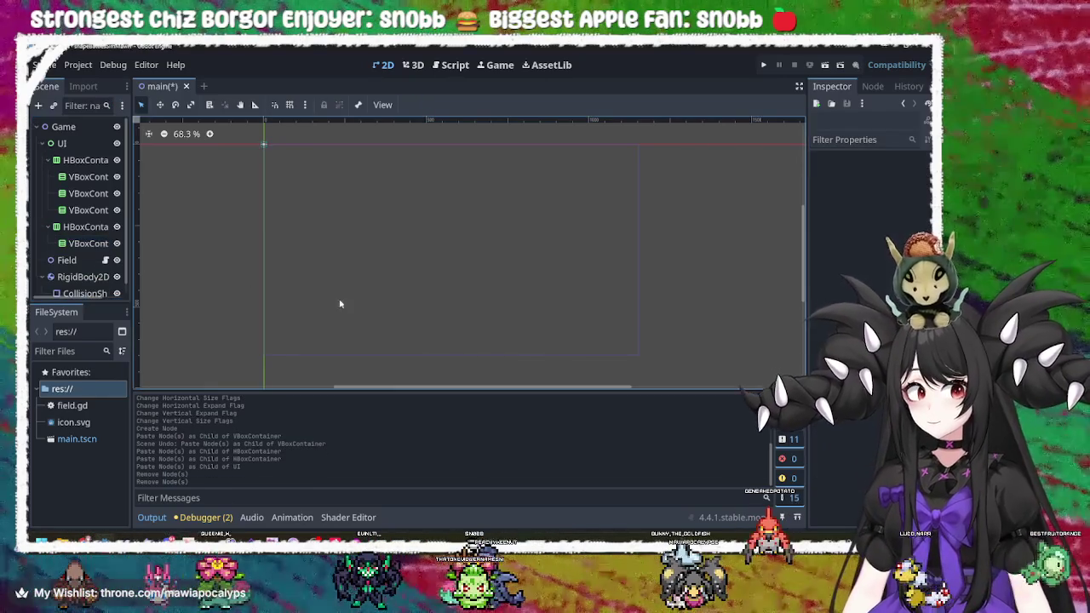
pyautogui.click(87, 244)
pyautogui.press('Delete')
pyautogui.click(451, 307)
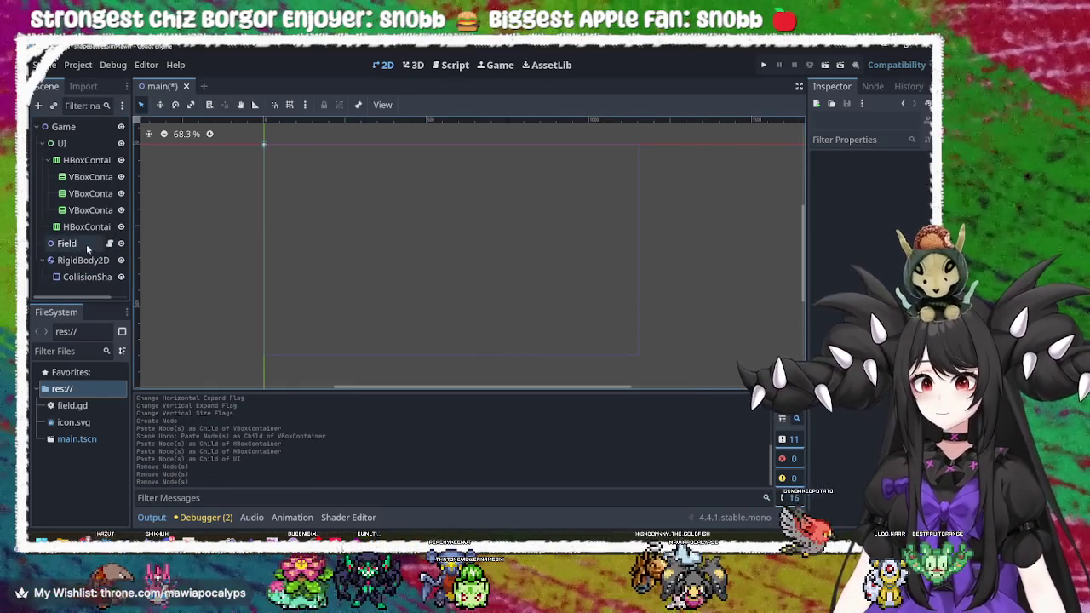
# - Start adding a new child node to the emptied HBoxContainer2
pyautogui.click(86, 226)
pyautogui.rightClick(85, 227)
pyautogui.click(177, 157)
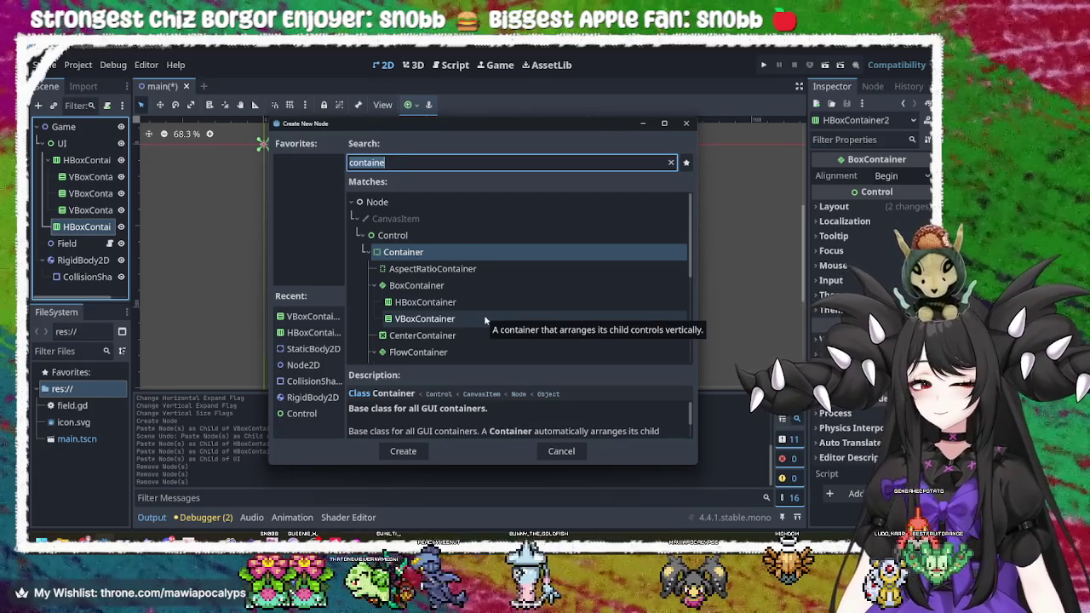
# - Create a nested HBoxContainer inside HBoxContainer2 and paste a second one beside it
pyautogui.click(484, 303)
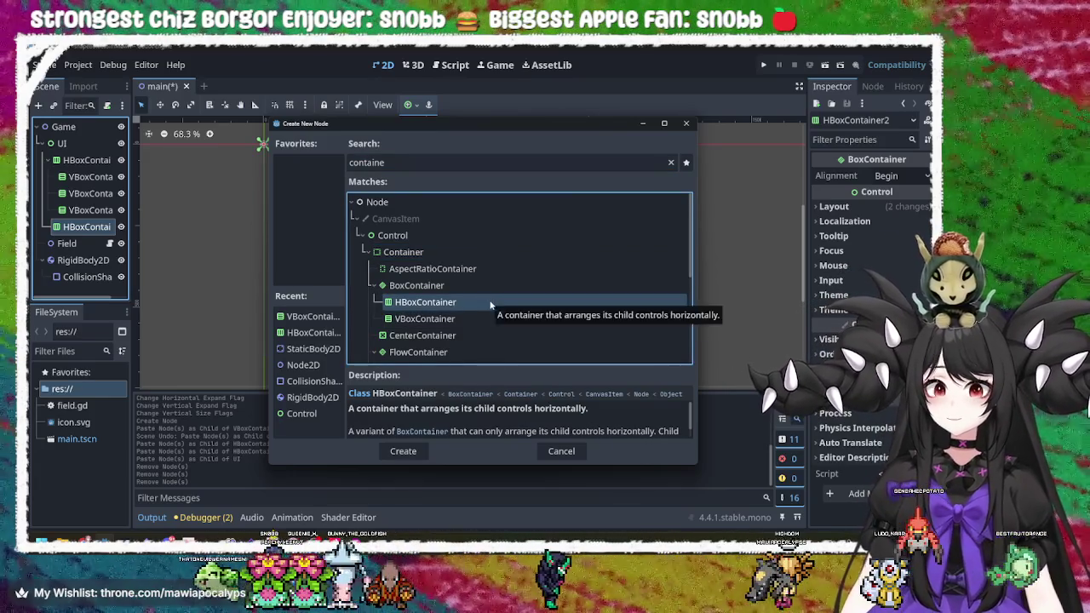
pyautogui.click(430, 452)
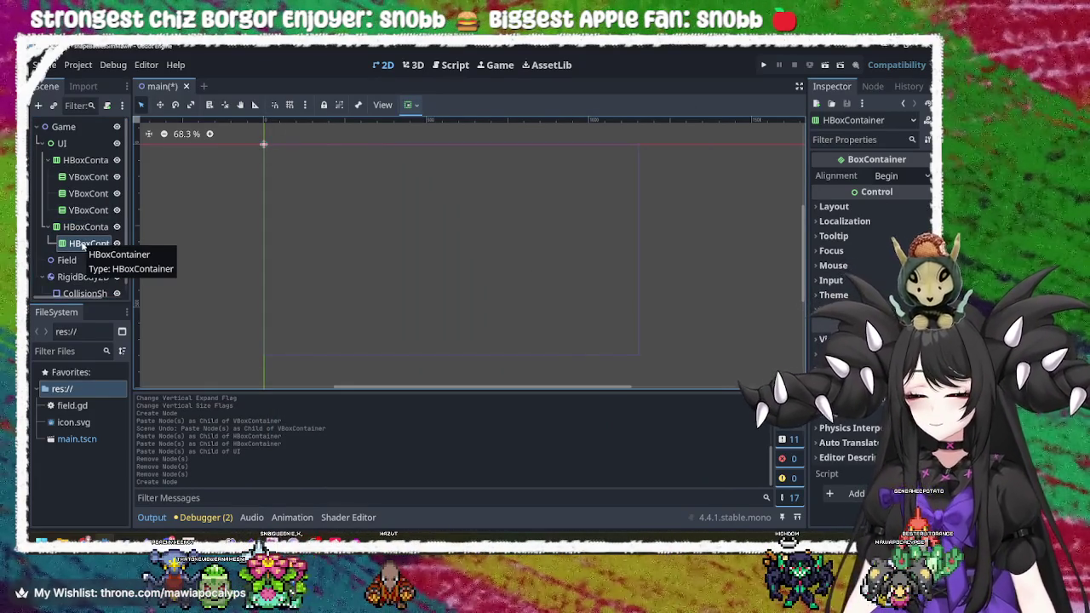
pyautogui.click(109, 228)
pyautogui.hotkey('ctrl', 'v')
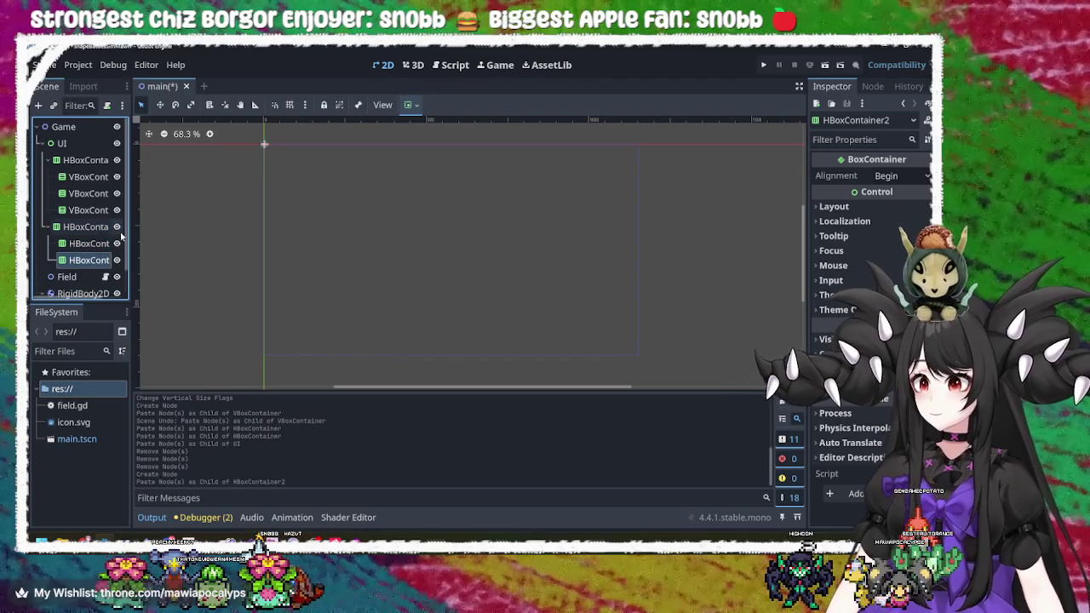
pyautogui.doubleClick(88, 260)
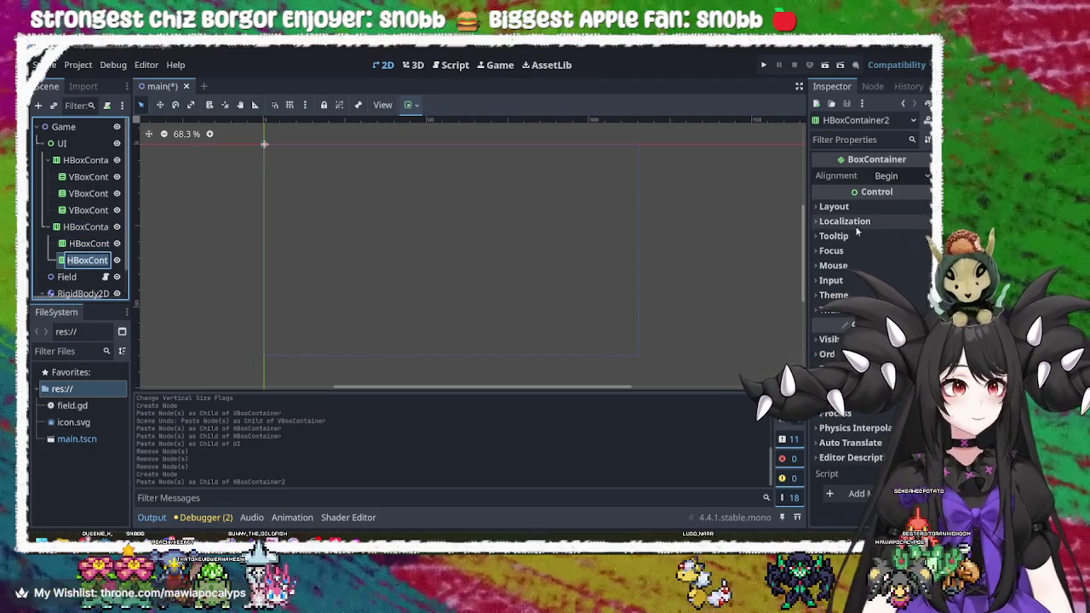
pyautogui.press('Return')
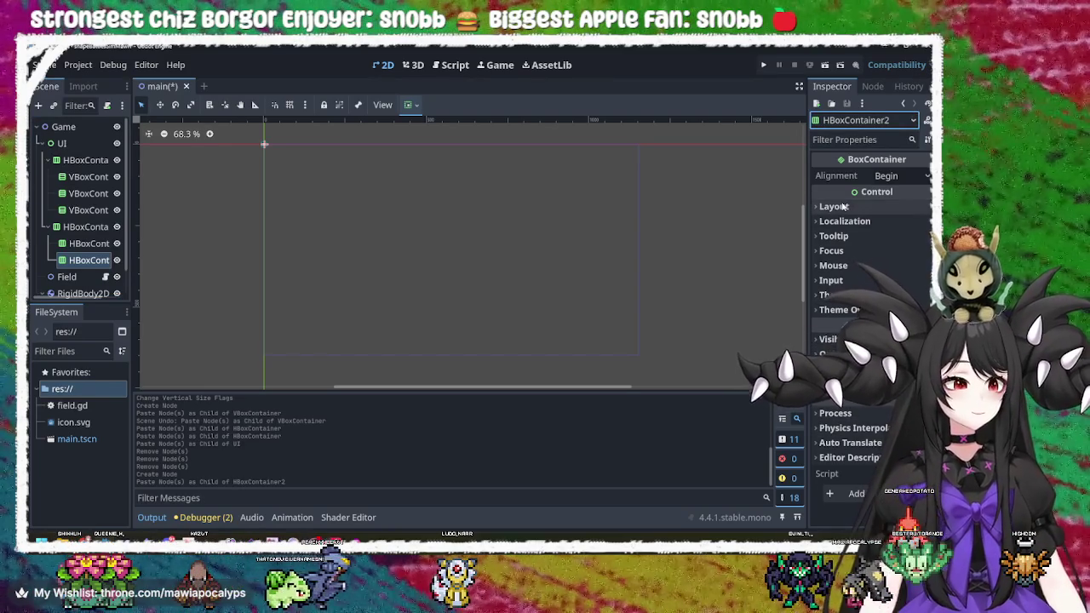
# - Inspect the Theme Override constants and the first VBoxContainer's Layout properties
pyautogui.click(833, 310)
pyautogui.click(825, 325)
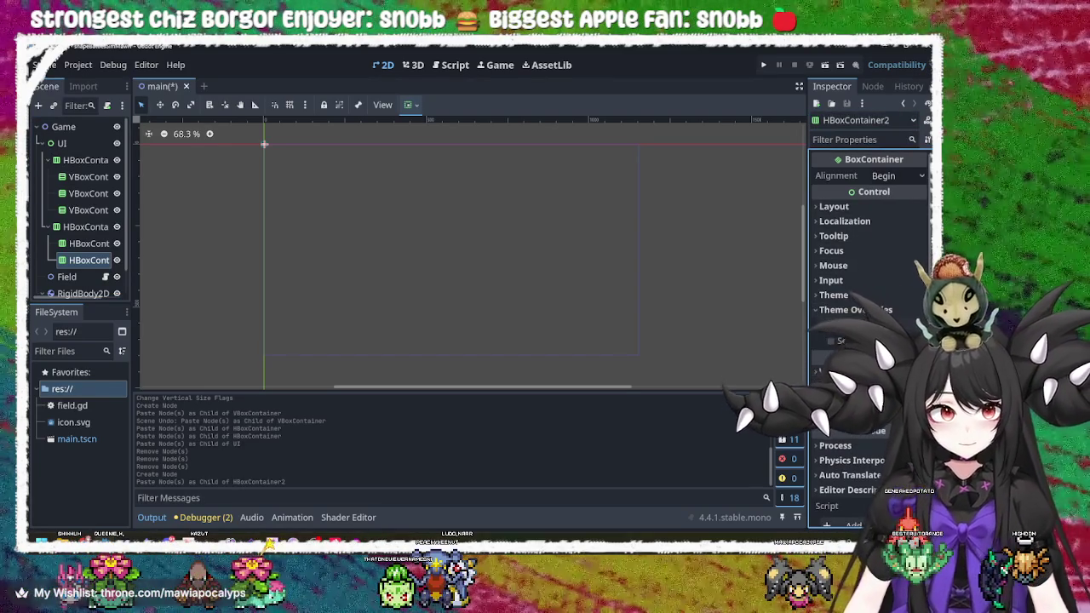
pyautogui.click(741, 298)
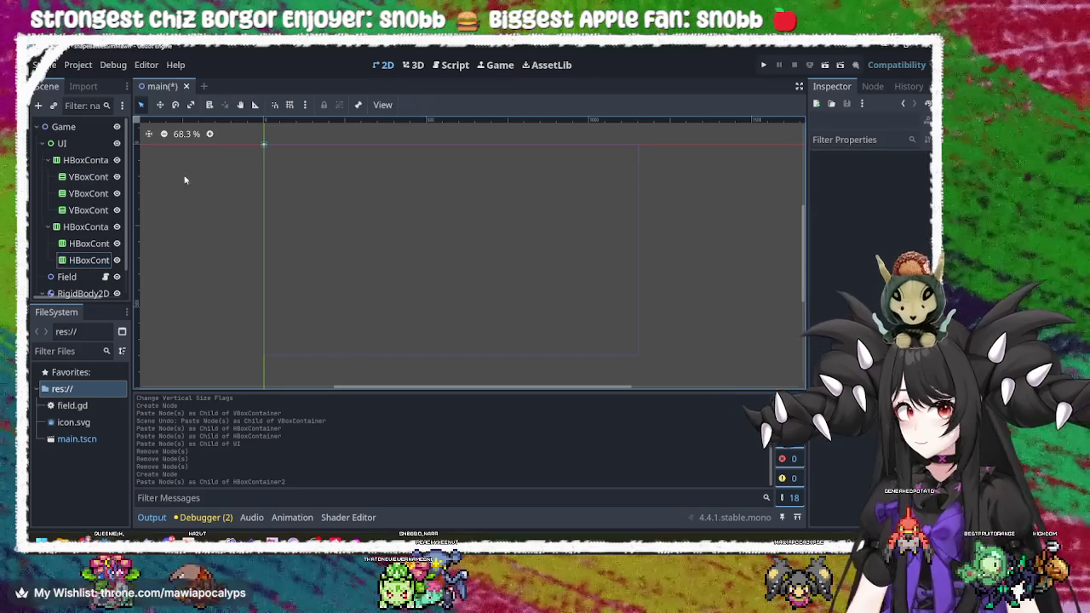
pyautogui.click(88, 176)
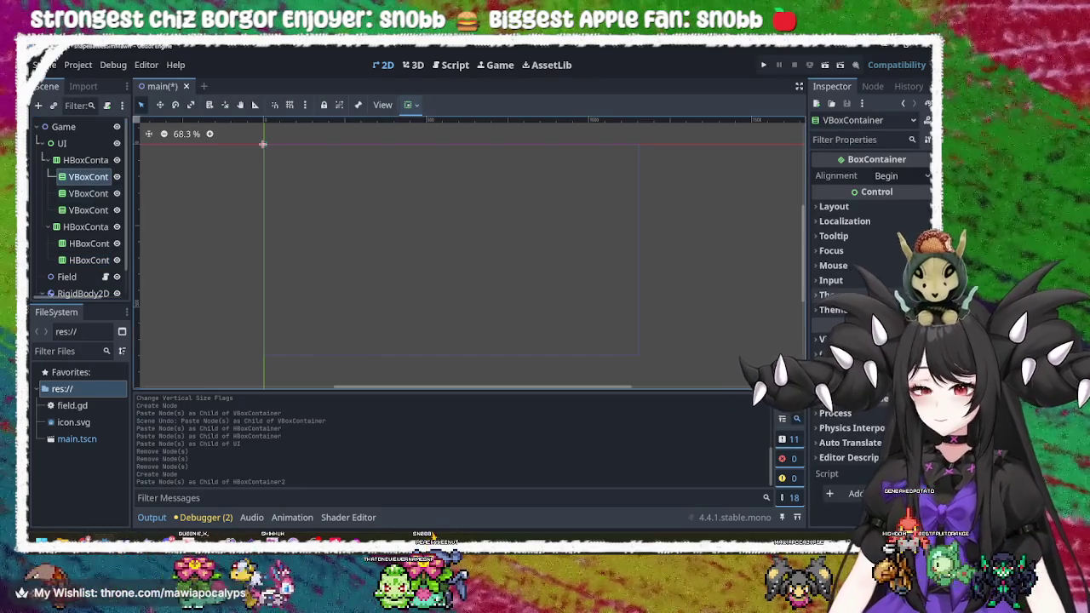
pyautogui.click(835, 207)
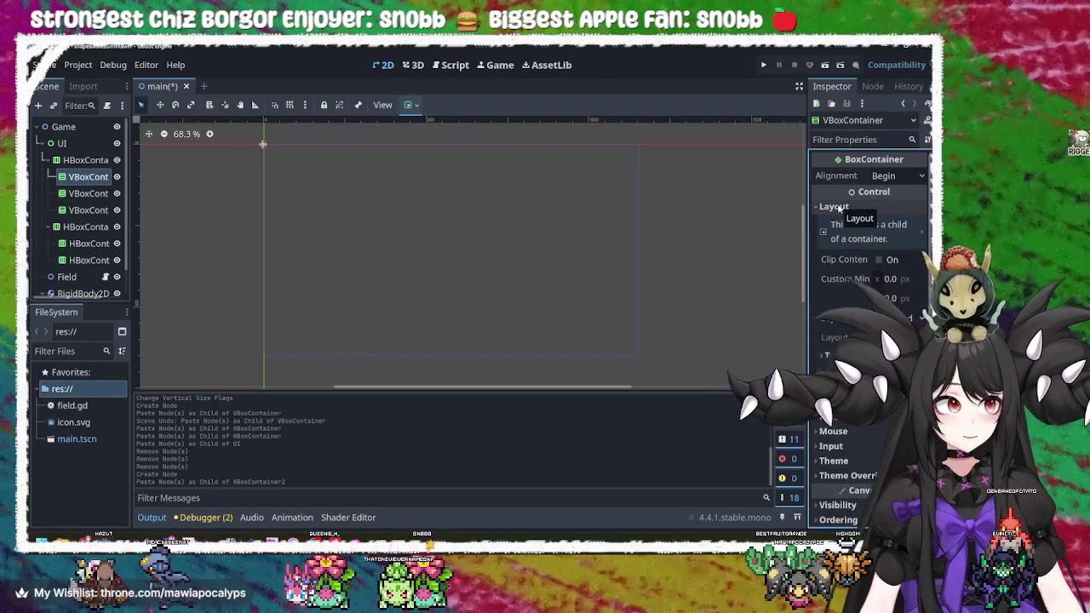
pyautogui.click(836, 207)
pyautogui.click(835, 207)
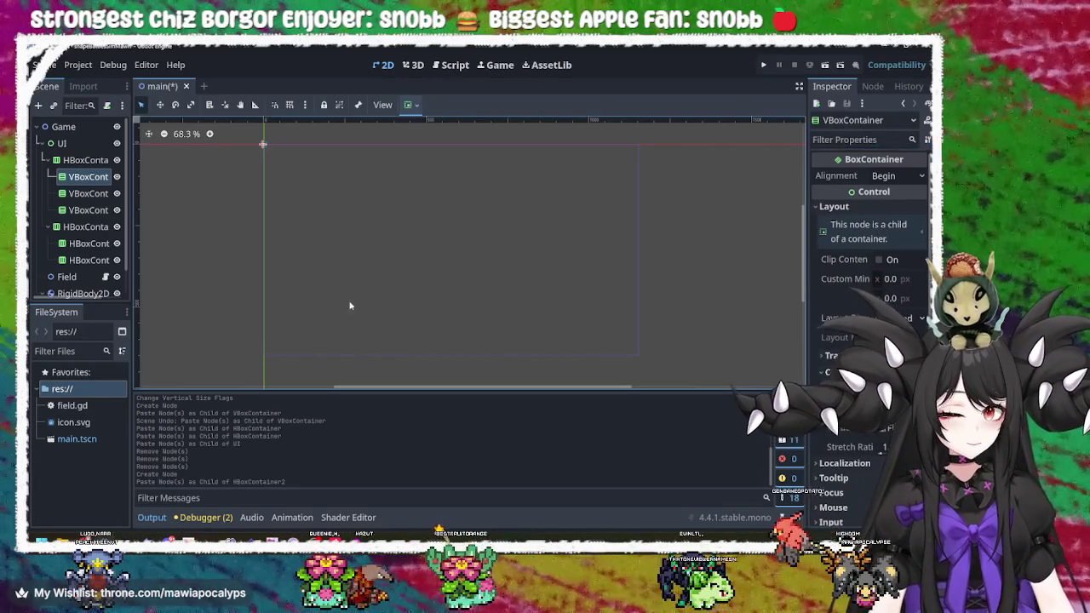
pyautogui.click(89, 179)
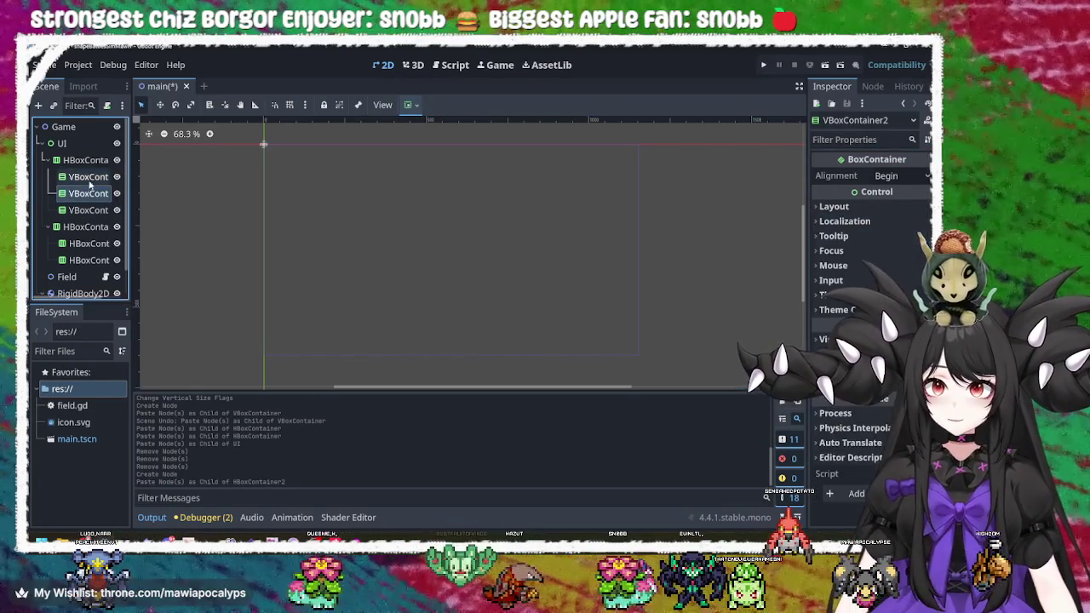
pyautogui.press('Up')
pyautogui.press('Down')
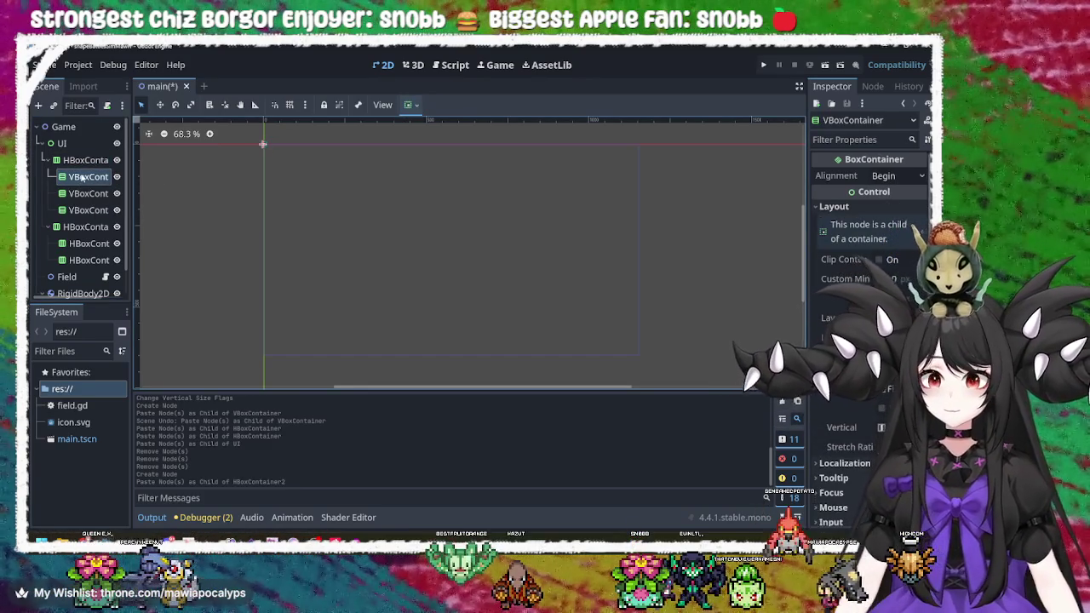
pyautogui.rightClick(82, 177)
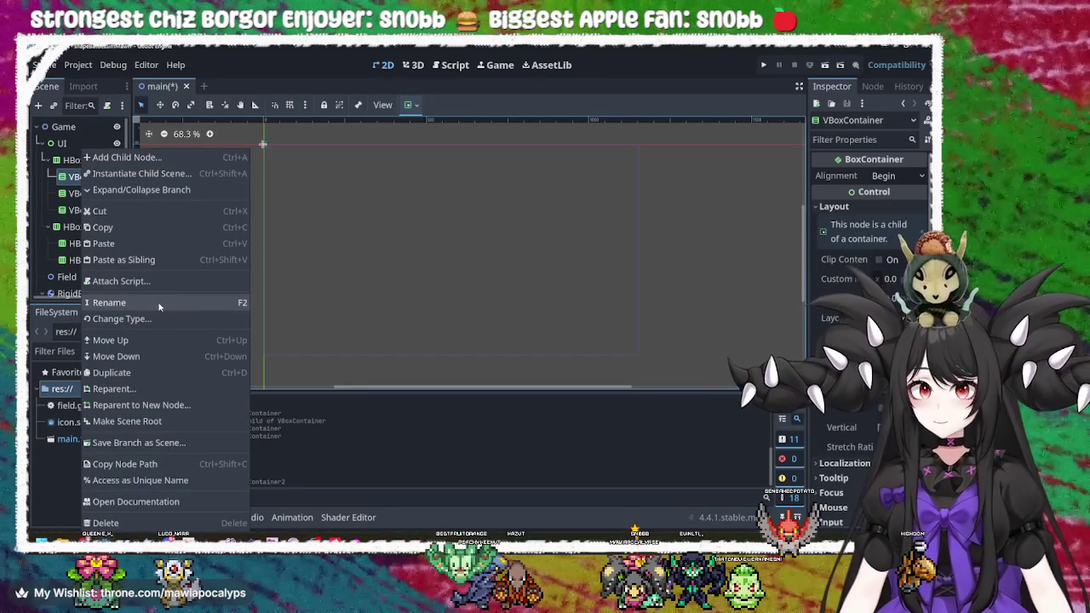
# - Add a Label to the first VBoxContainer with its Text set to 'Shape 1'
pyautogui.click(128, 158)
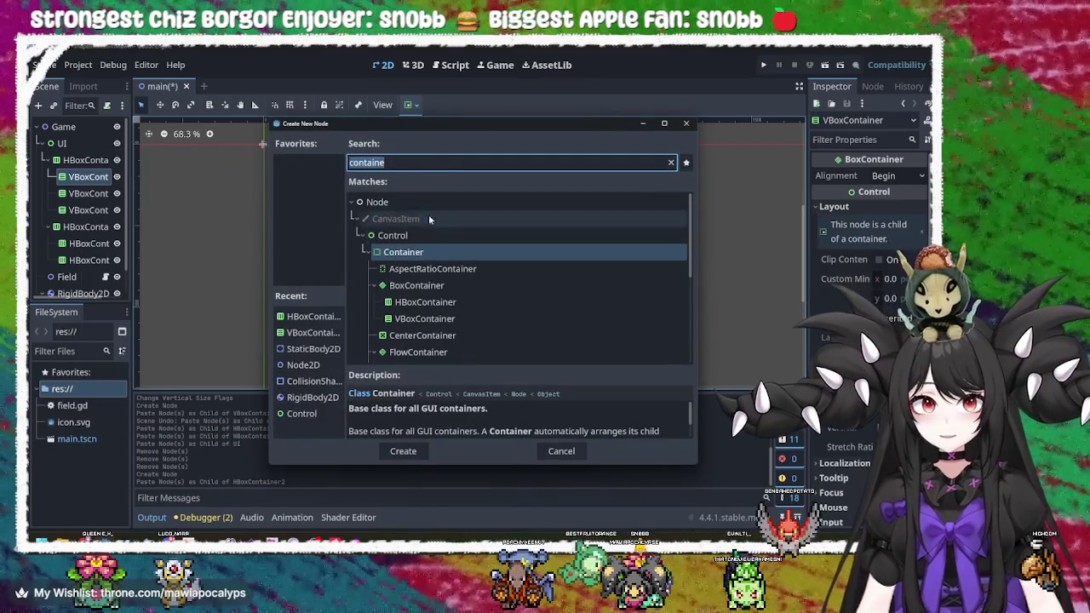
pyautogui.write('label')
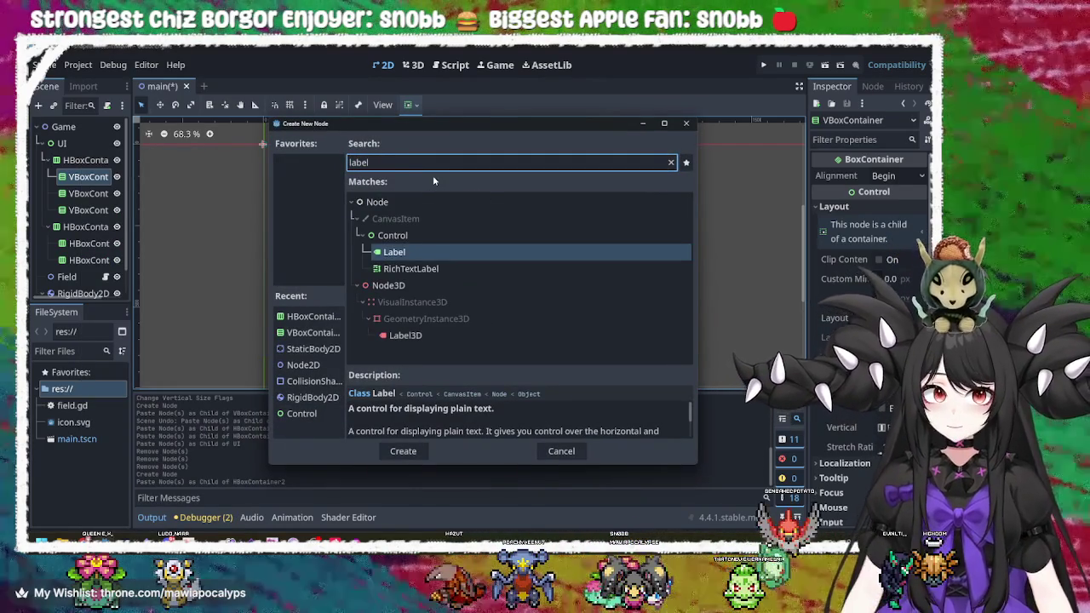
pyautogui.press('Return')
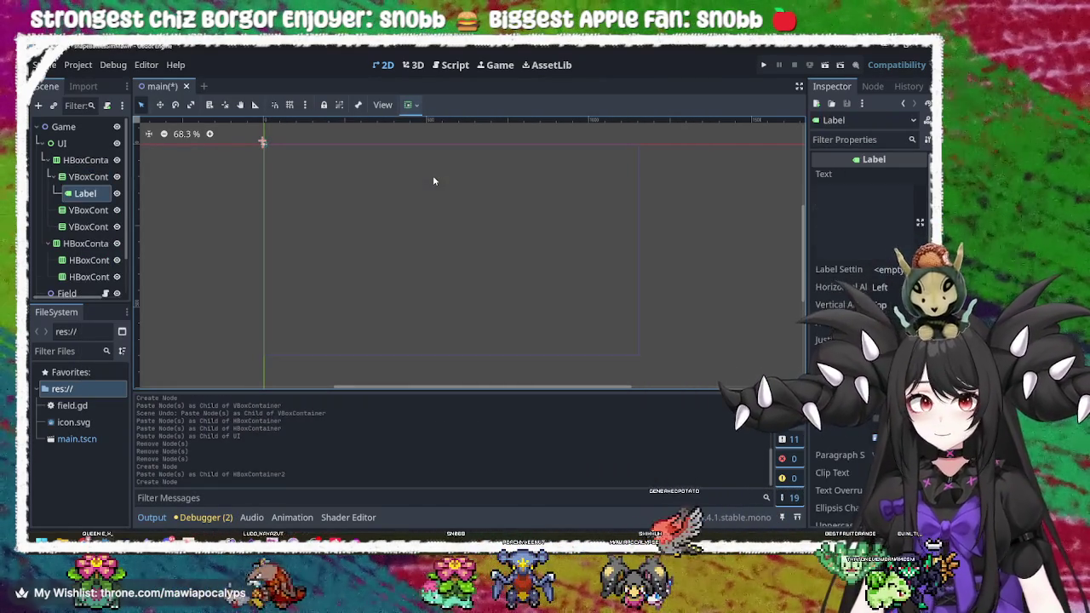
pyautogui.click(887, 213)
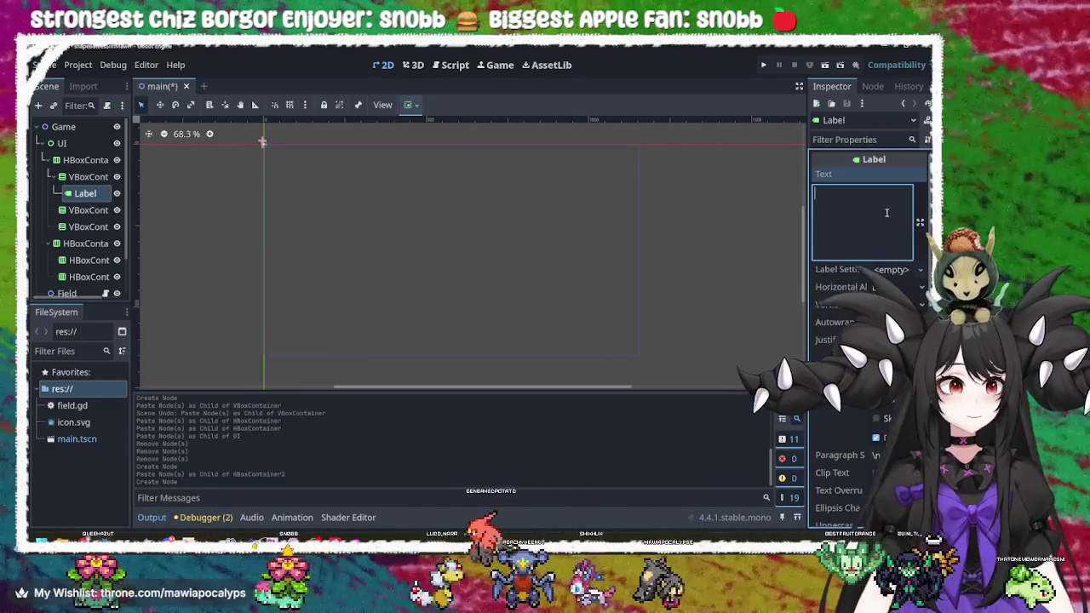
pyautogui.write('N')
pyautogui.press('BackSpace')
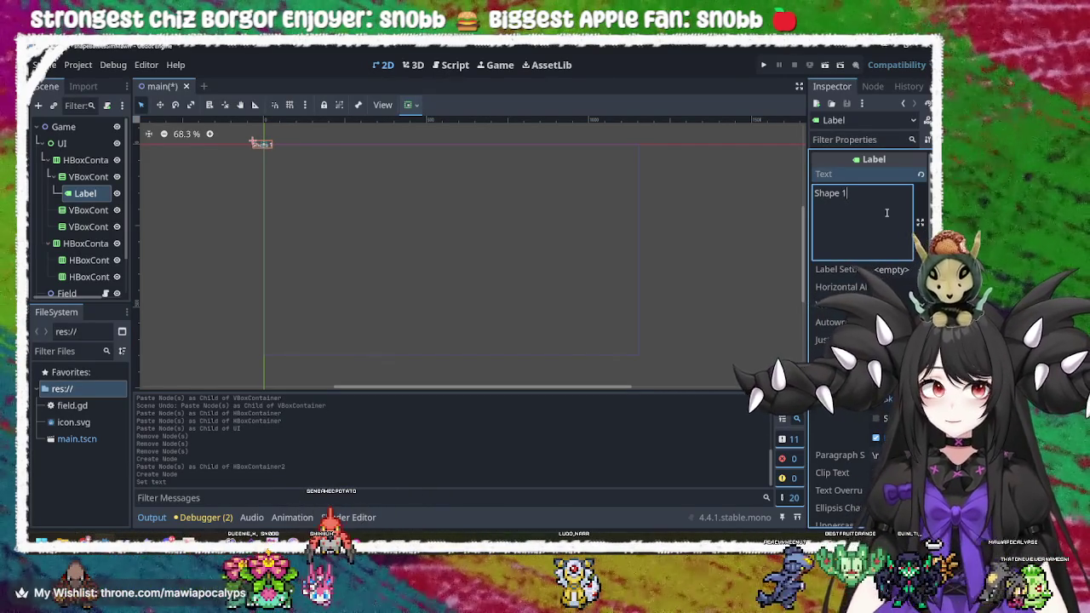
pyautogui.click(89, 210)
pyautogui.scroll(2, 370, 137)
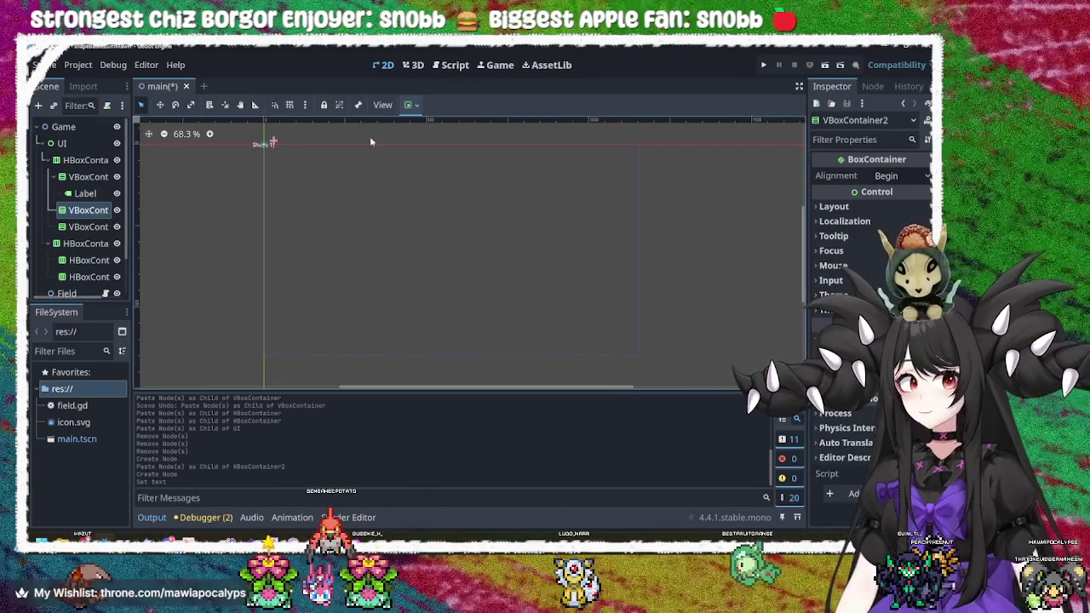
# - Select the UI node and anchor it to Full Rect, keeping the current ratio
pyautogui.click(299, 153)
pyautogui.click(87, 160)
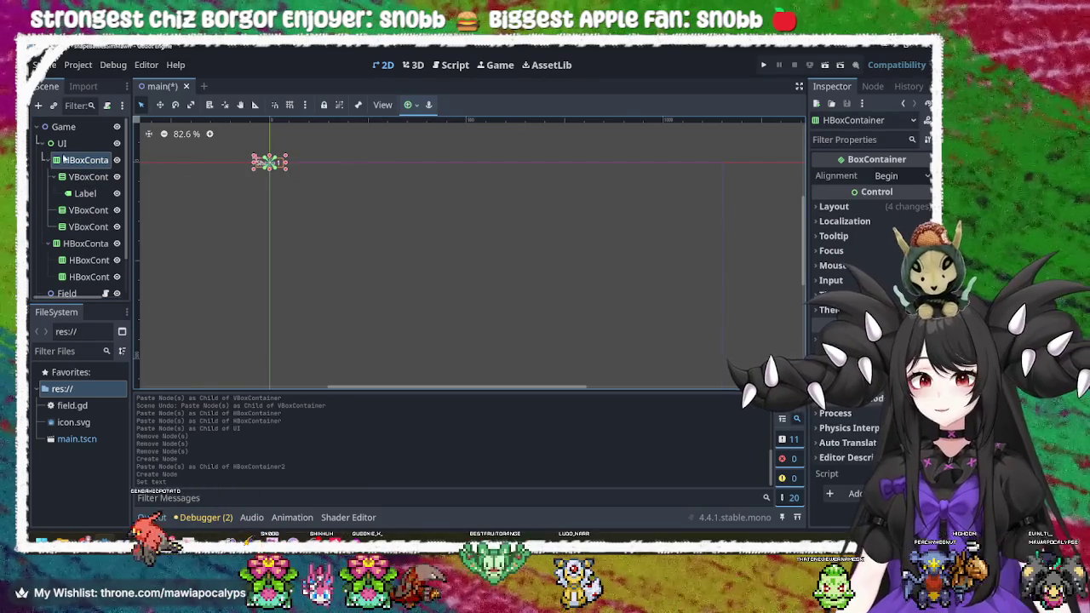
pyautogui.click(61, 143)
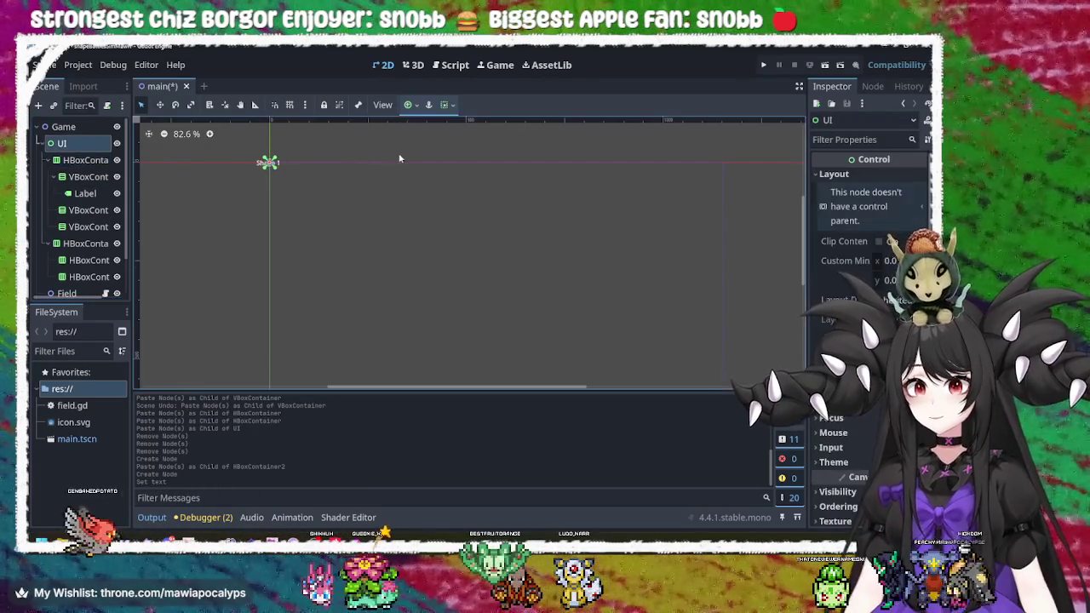
pyautogui.click(415, 105)
pyautogui.click(474, 197)
pyautogui.click(447, 219)
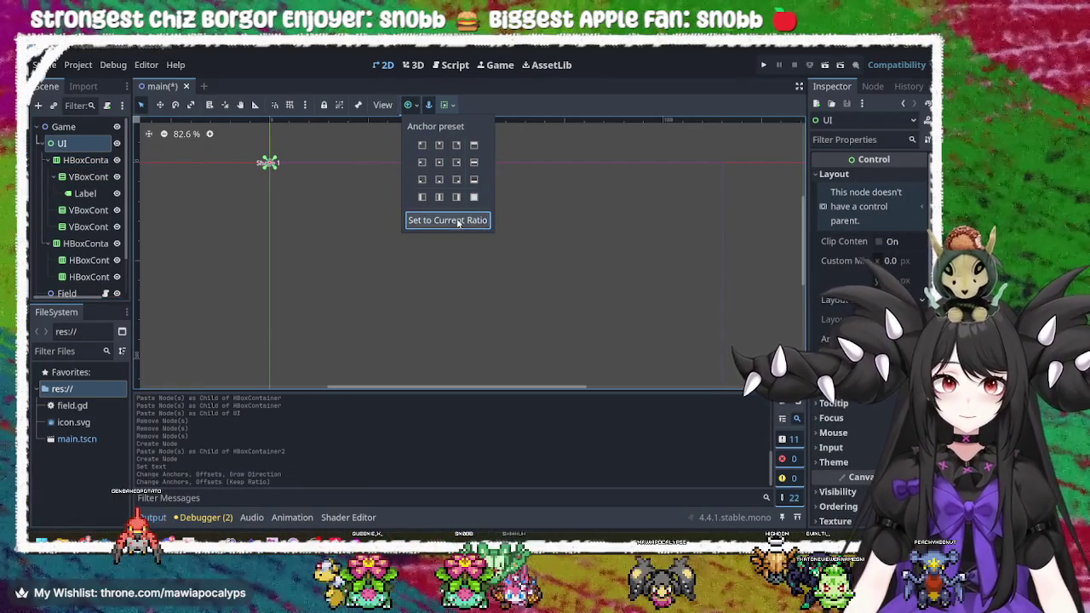
pyautogui.click(474, 197)
# - Reapply the Full Rect anchors, then open and close the container alignment options
pyautogui.click(444, 104)
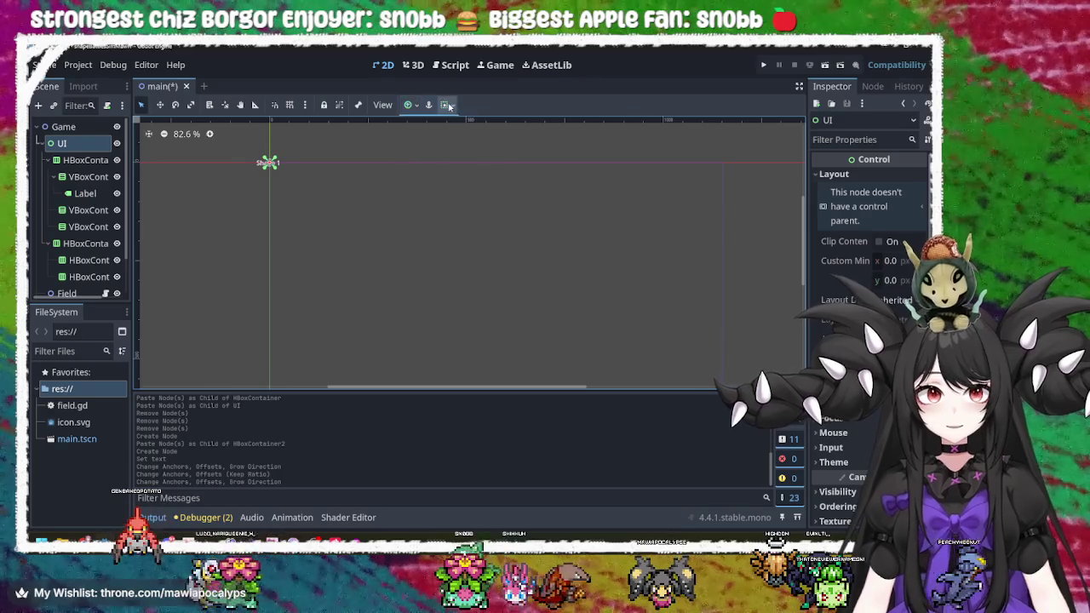
pyautogui.click(444, 104)
pyautogui.click(444, 105)
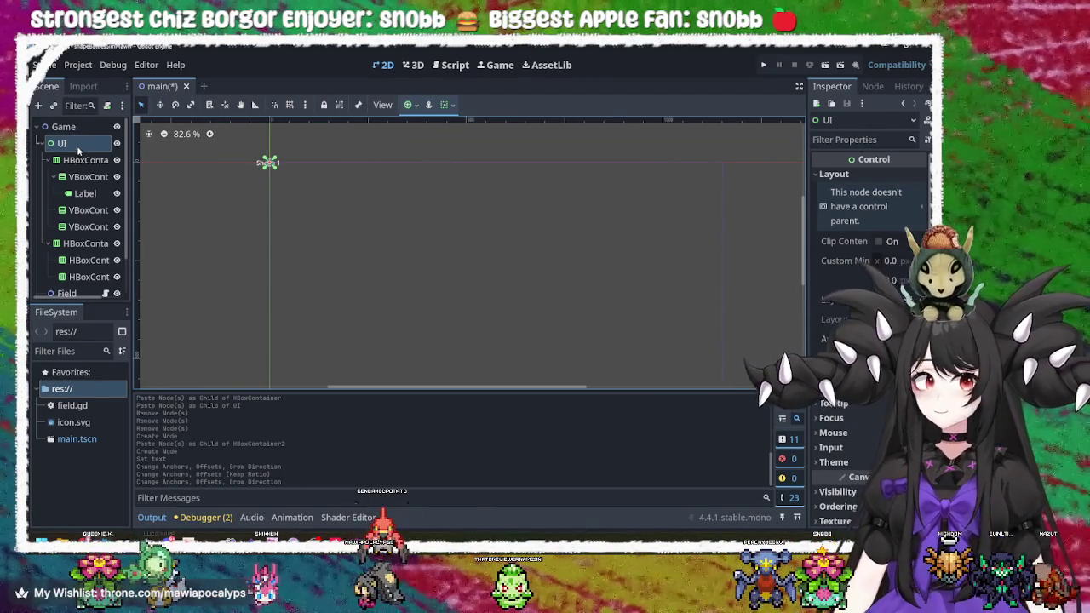
pyautogui.click(82, 165)
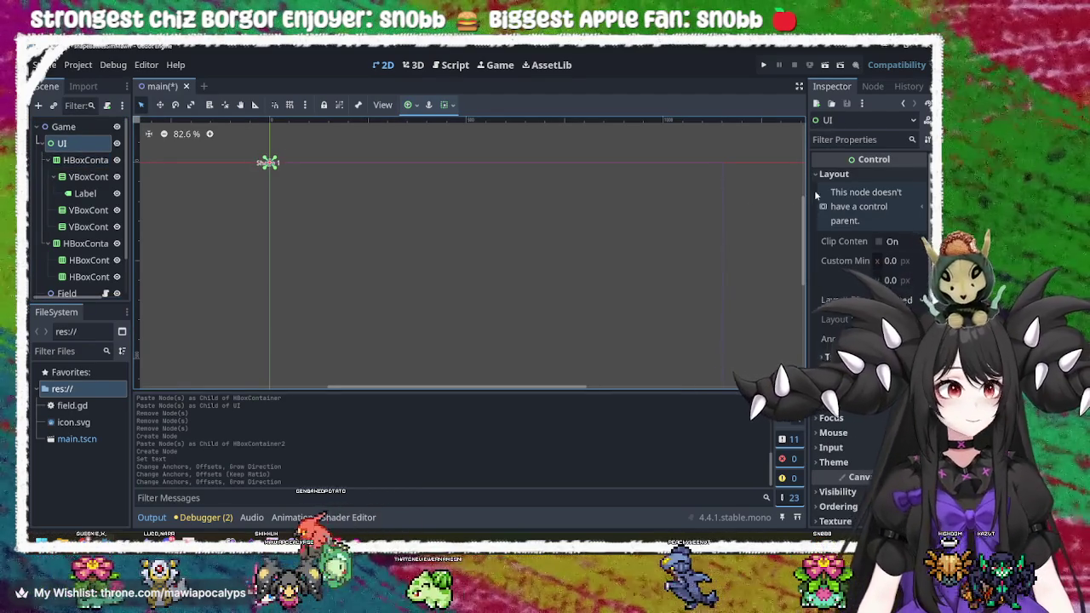
pyautogui.click(63, 126)
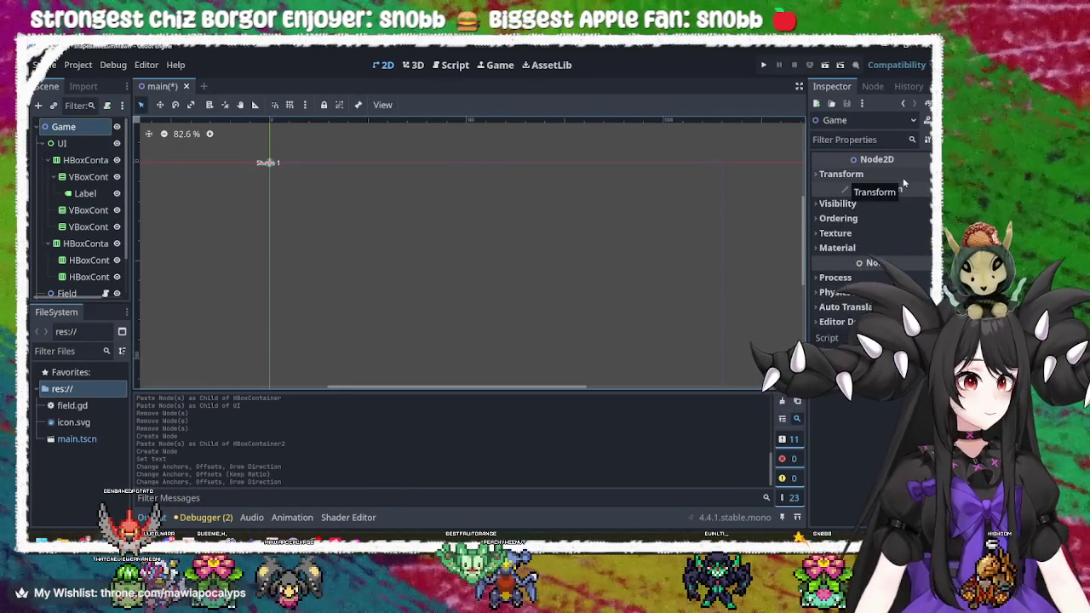
pyautogui.rightClick(82, 127)
pyautogui.click(83, 138)
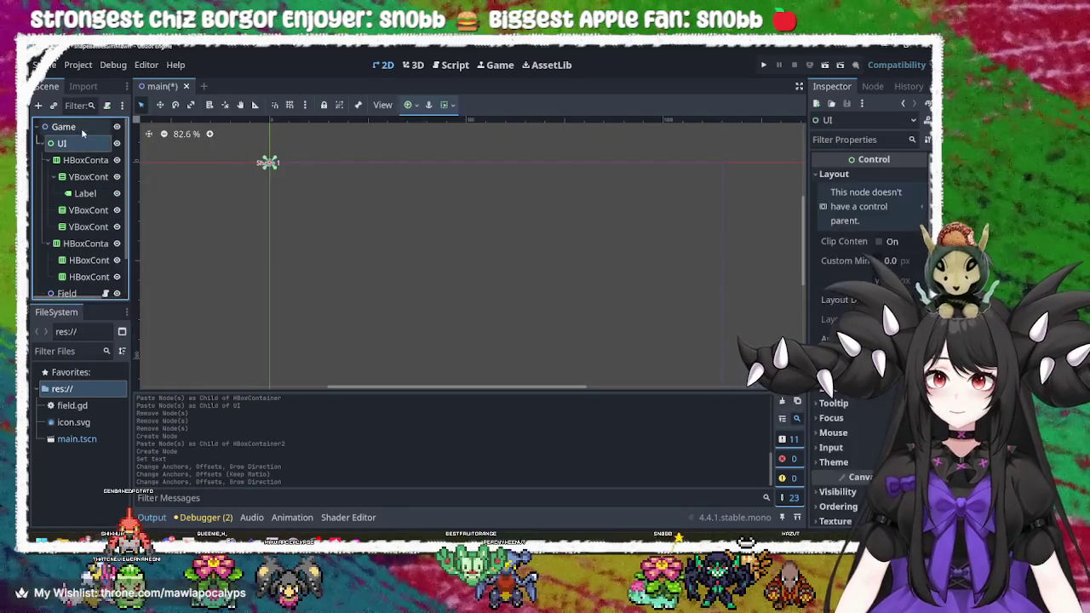
pyautogui.rightClick(81, 129)
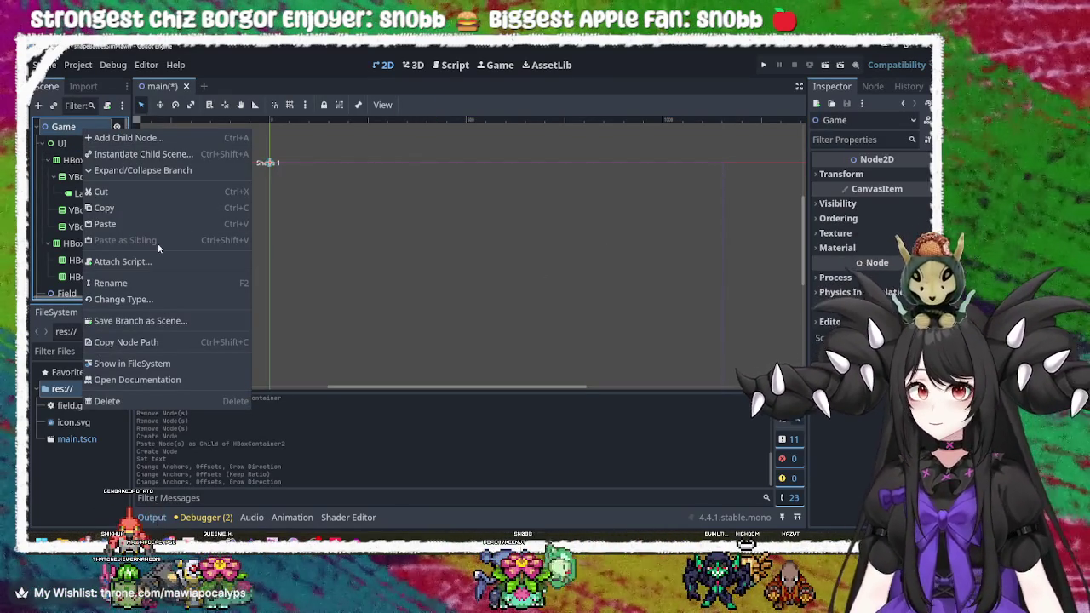
pyautogui.click(88, 219)
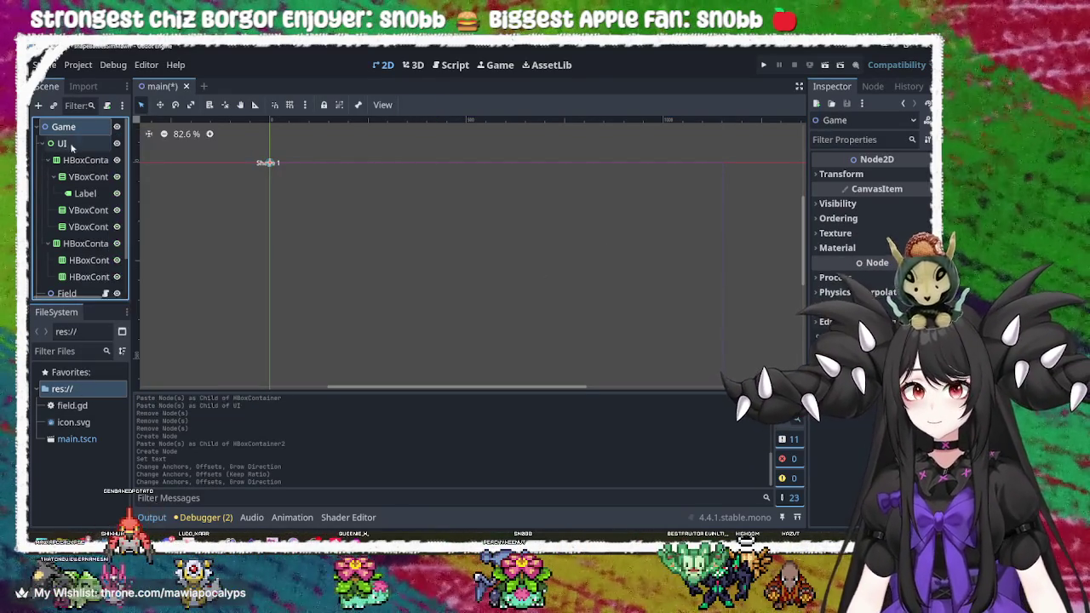
pyautogui.scroll(-2, 89, 218)
pyautogui.scroll(2, 93, 256)
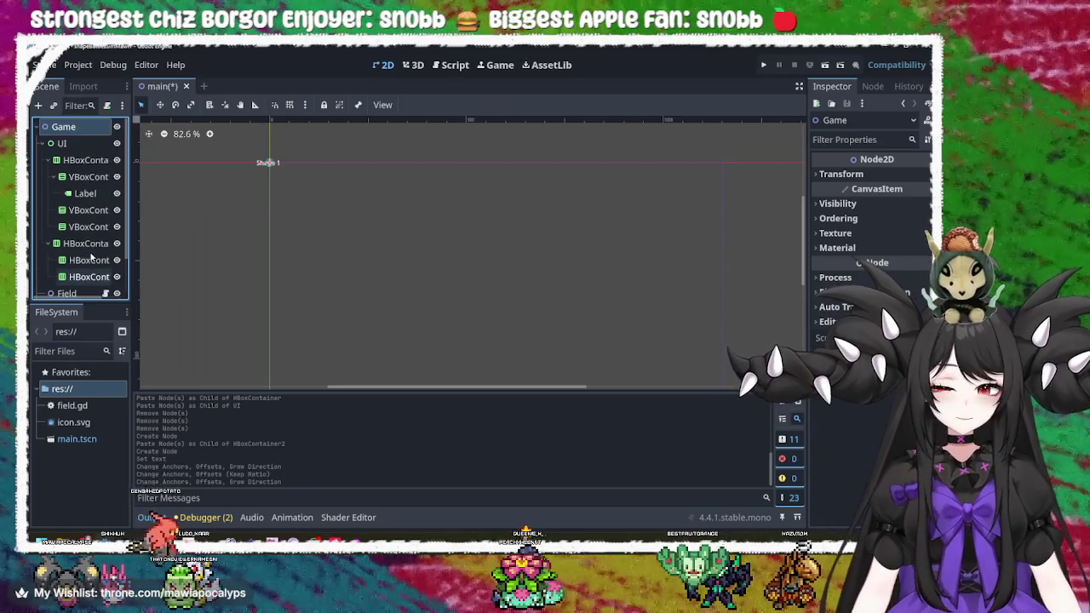
pyautogui.click(80, 145)
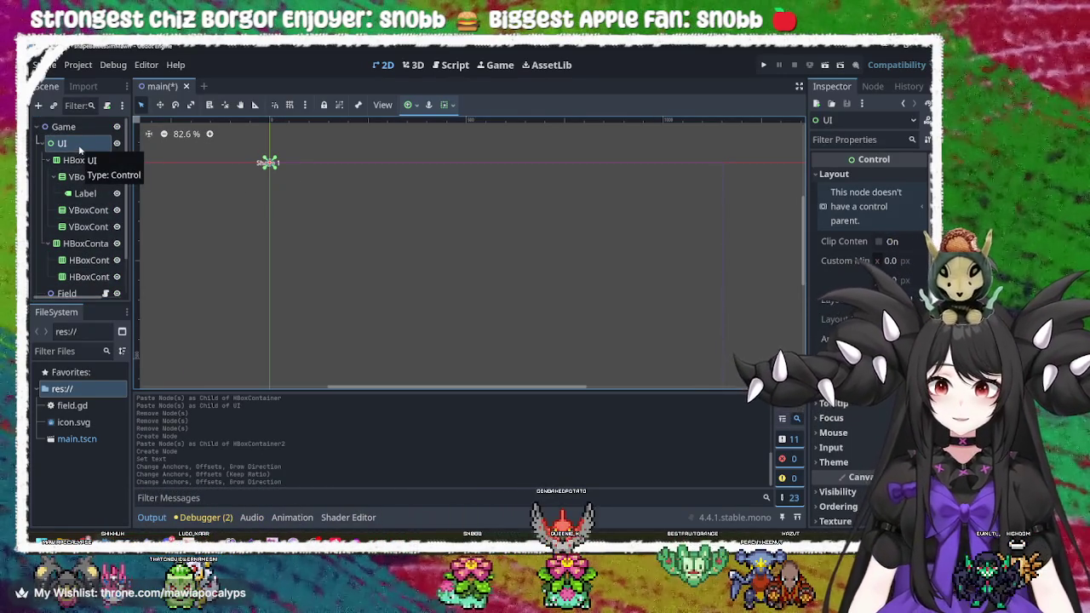
pyautogui.moveTo(70, 148); pyautogui.dragTo(68, 128)
pyautogui.click(72, 145)
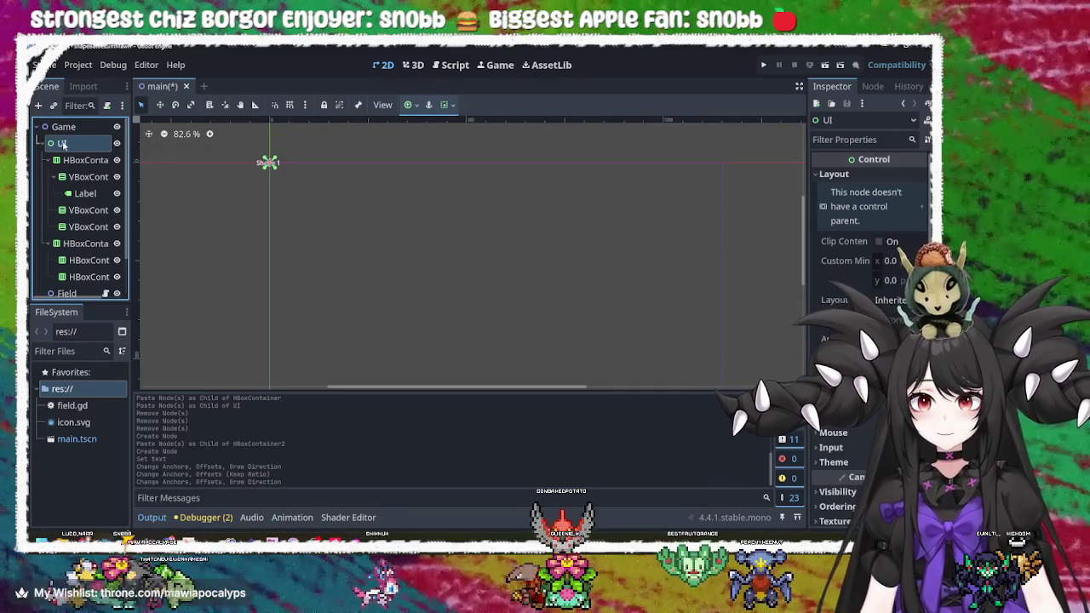
pyautogui.click(43, 129)
pyautogui.click(37, 127)
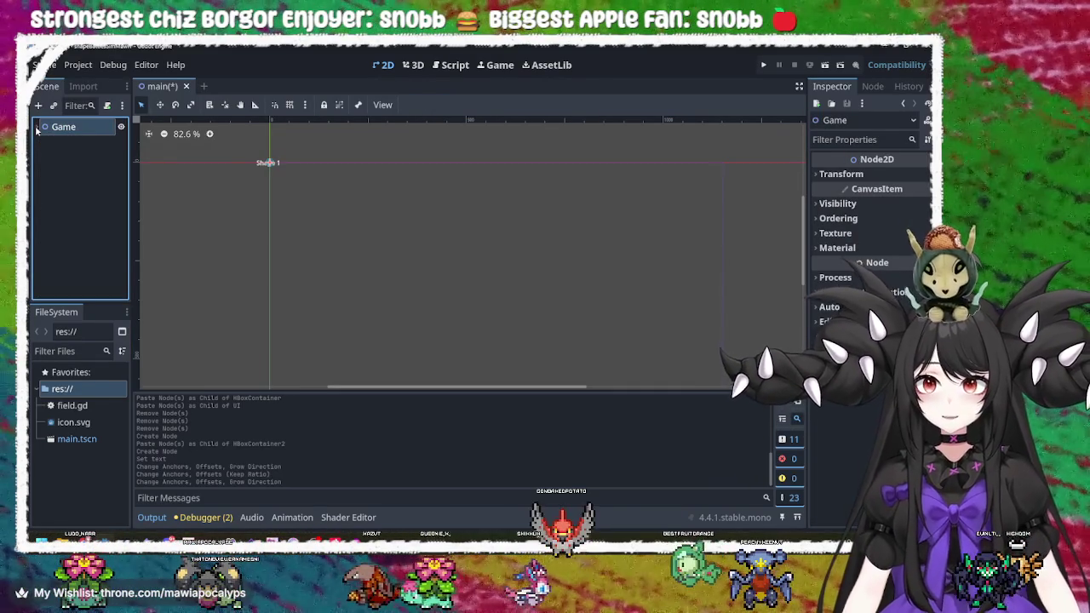
pyautogui.click(38, 127)
pyautogui.doubleClick(67, 128)
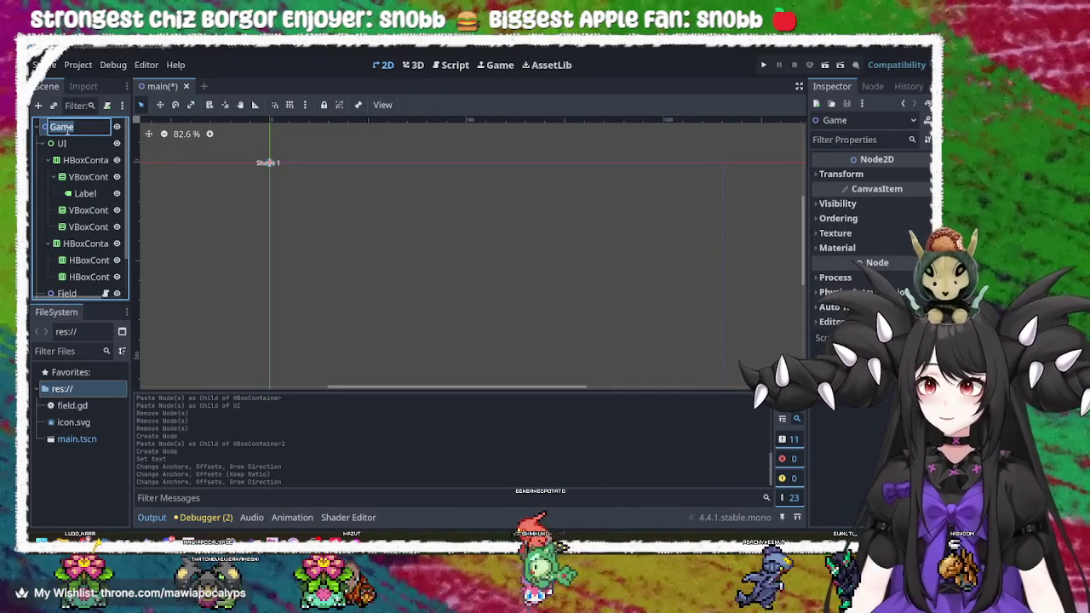
pyautogui.press('Escape')
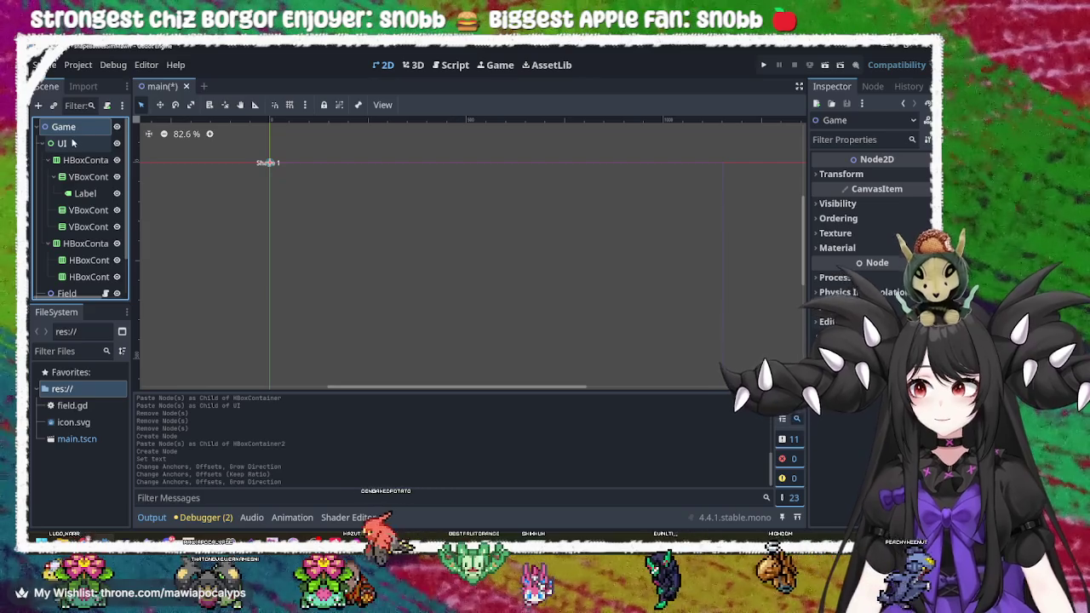
pyautogui.scroll(-2, 75, 149)
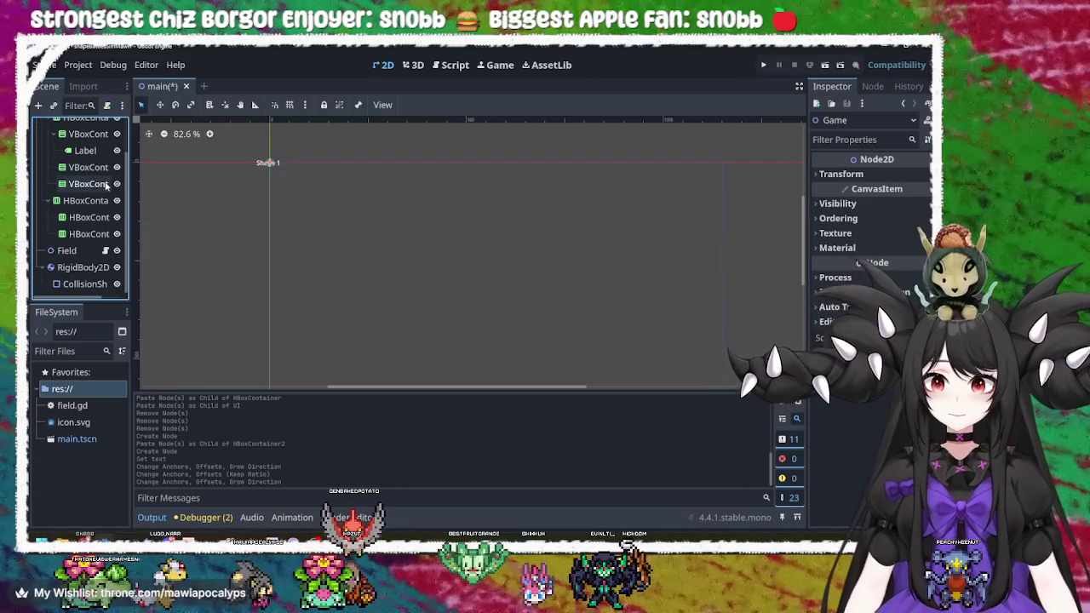
pyautogui.scroll(2, 76, 213)
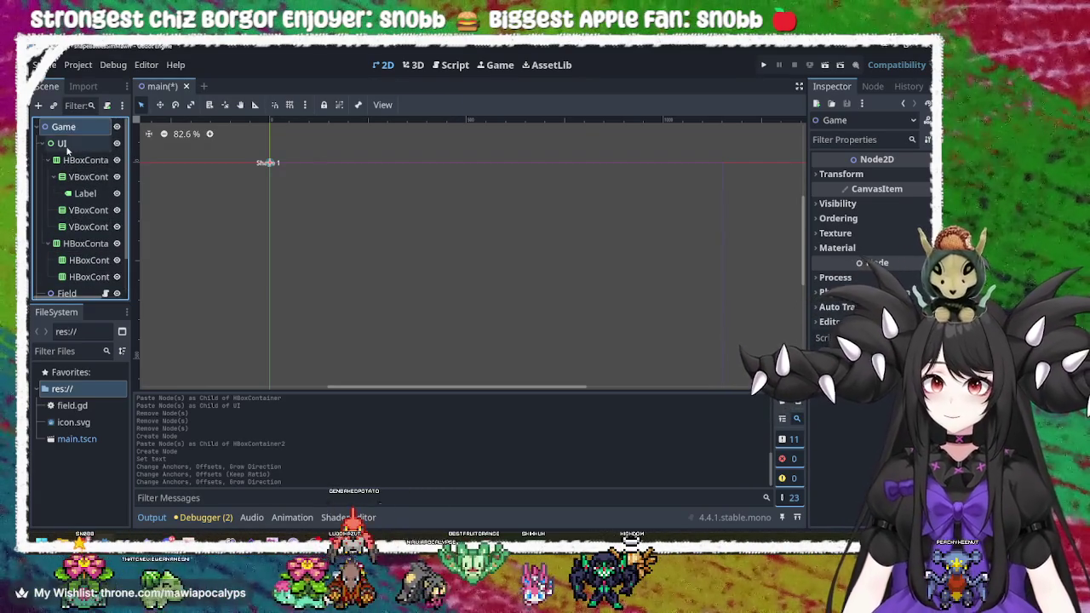
pyautogui.click(62, 143)
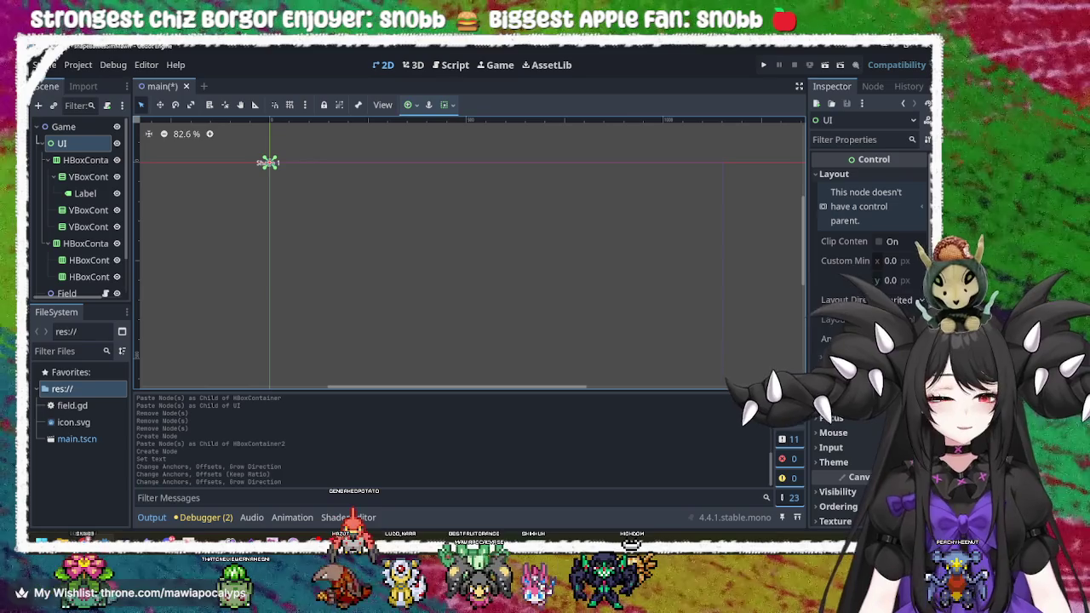
pyautogui.click(843, 391)
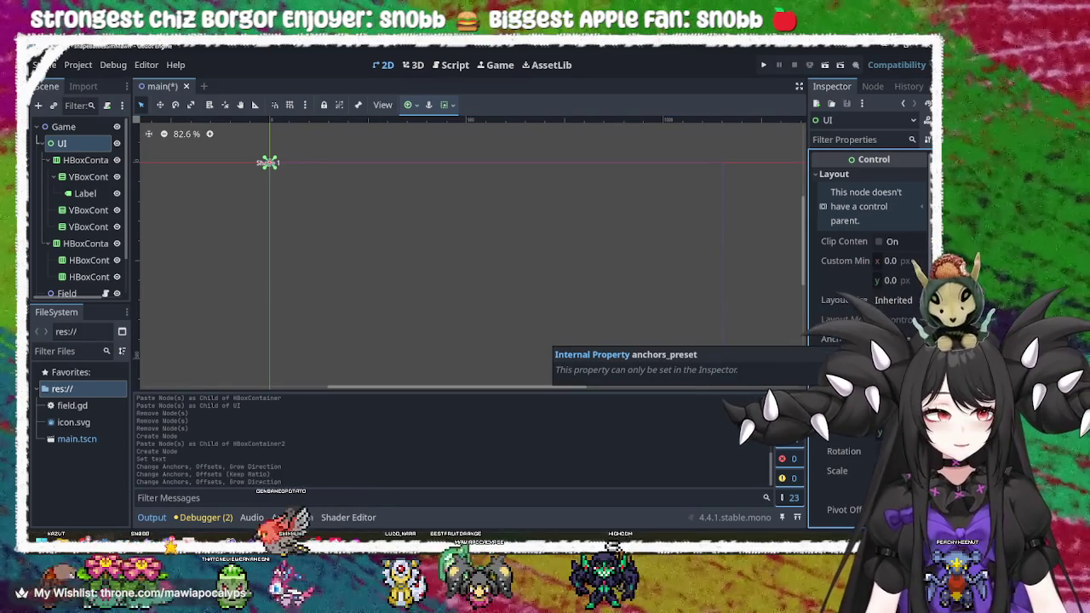
# - Set the UI node's Inspector Anchors Preset to Full Rect, then select the Game root node
pyautogui.click(886, 338)
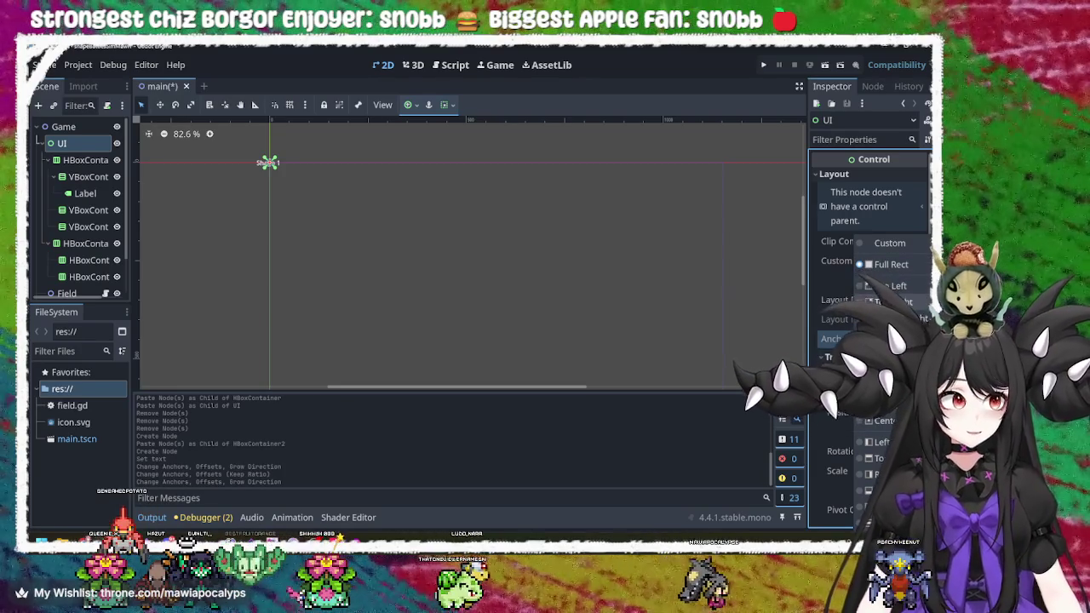
pyautogui.click(894, 301)
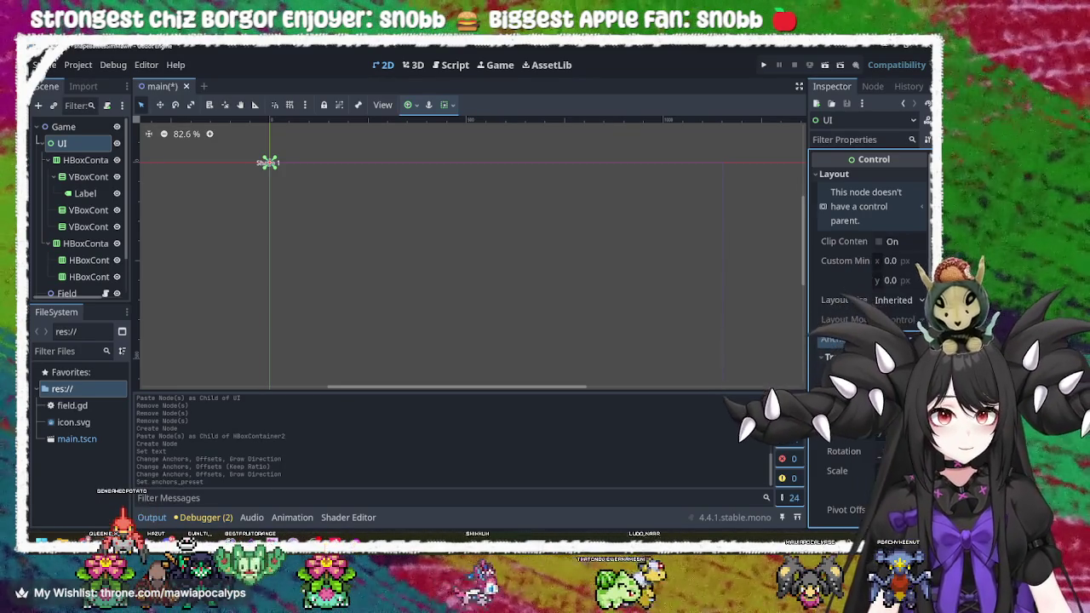
pyautogui.click(571, 288)
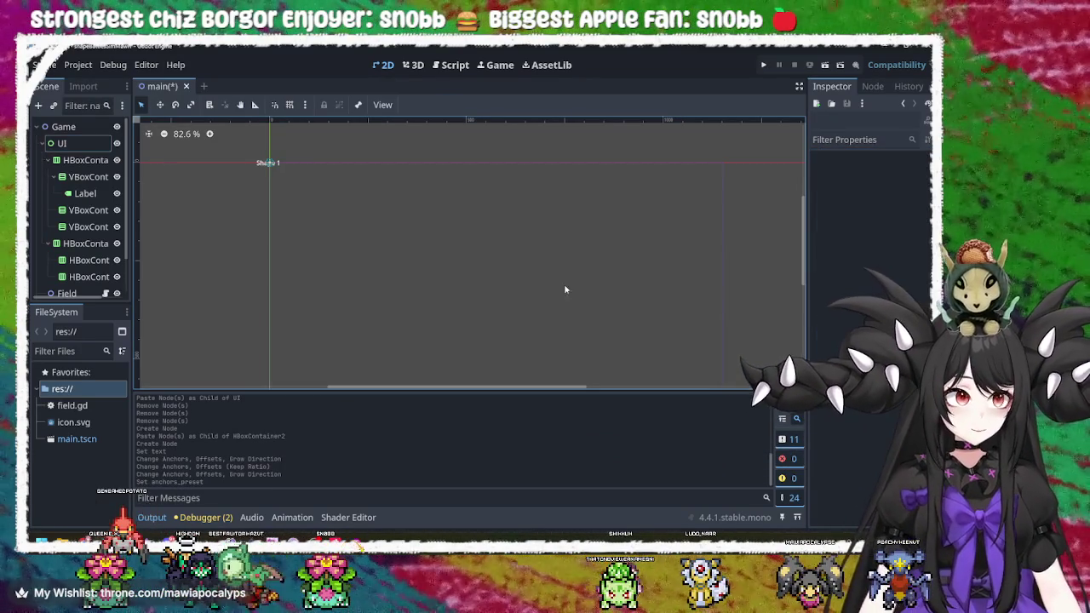
pyautogui.keyDown('shift'); pyautogui.click(68, 145); pyautogui.keyUp('shift')
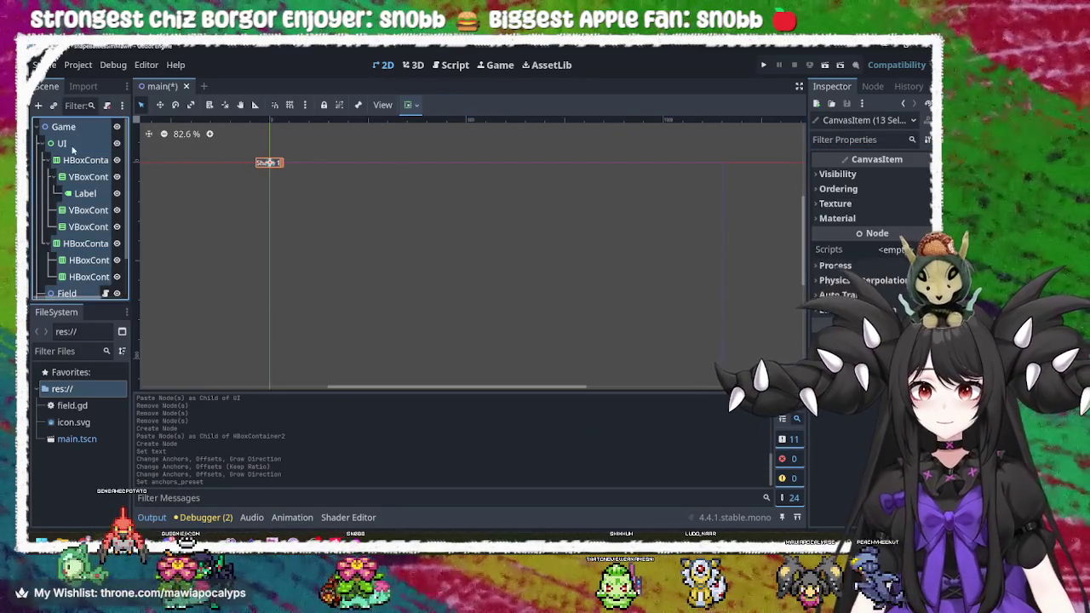
pyautogui.click(62, 143)
pyautogui.click(63, 126)
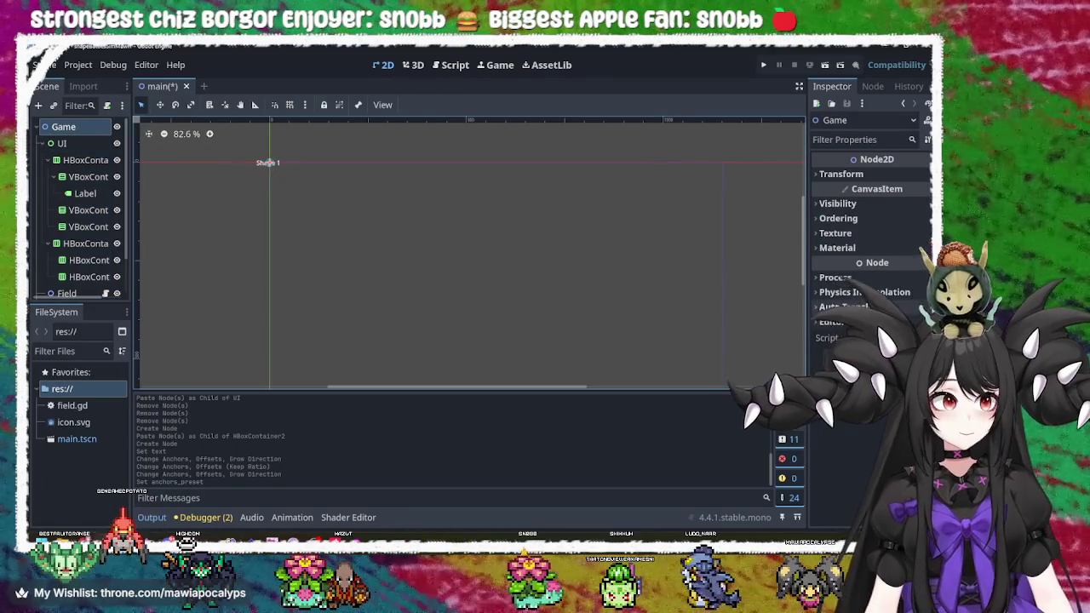
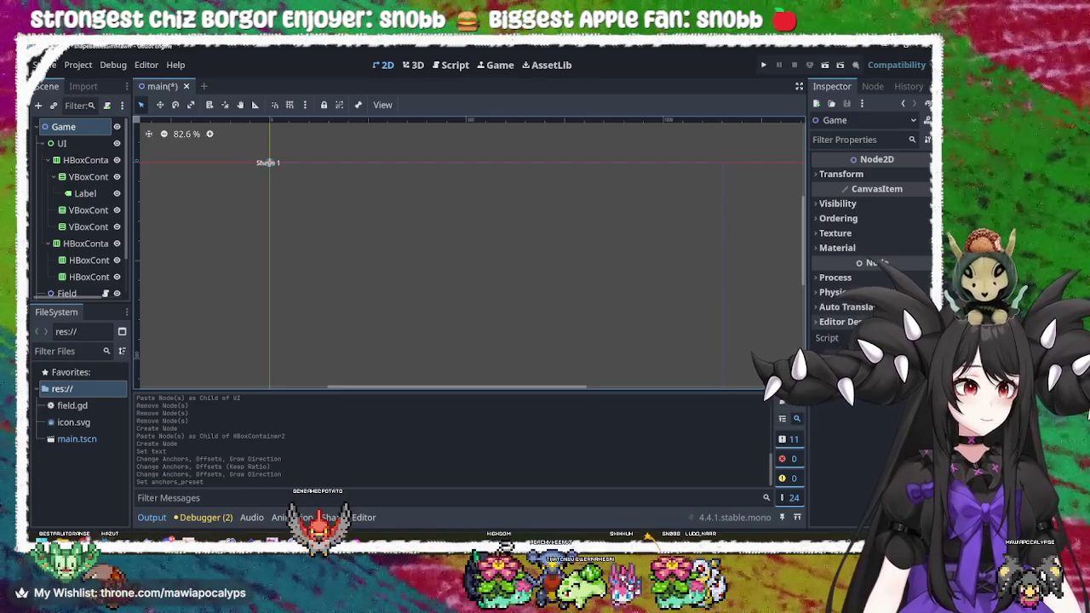
# - Change the root Game node's type from Node2D to Control via Change Type's Recent list
pyautogui.click(843, 307)
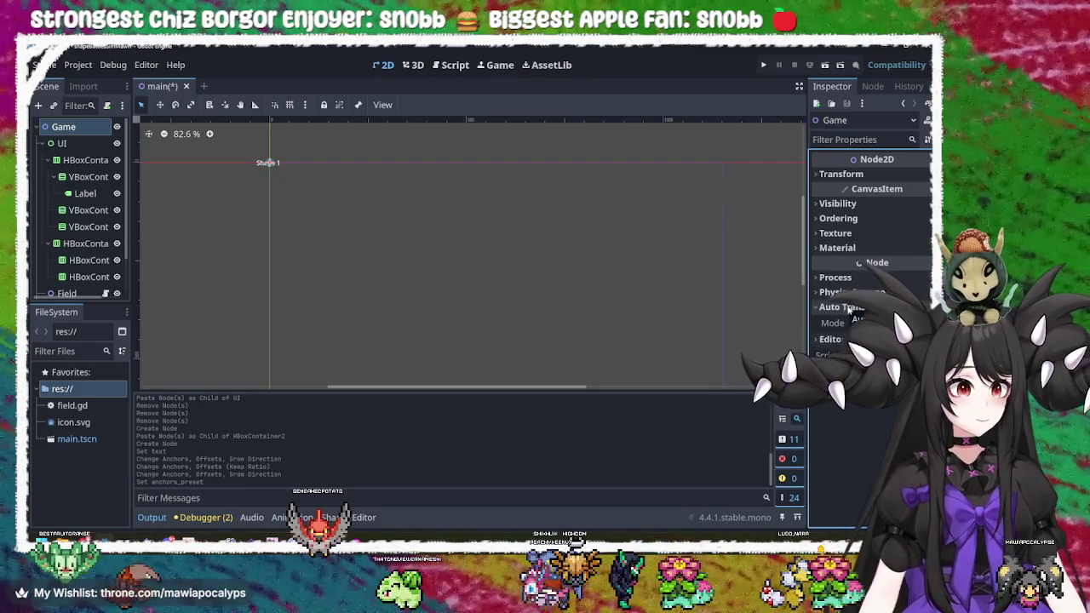
pyautogui.click(845, 308)
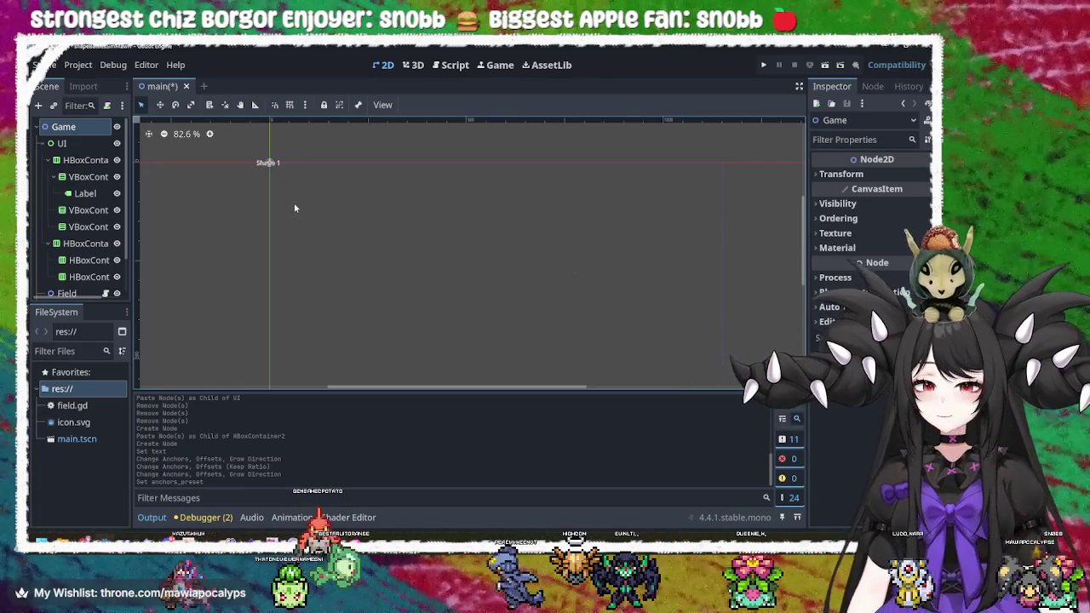
pyautogui.click(85, 139)
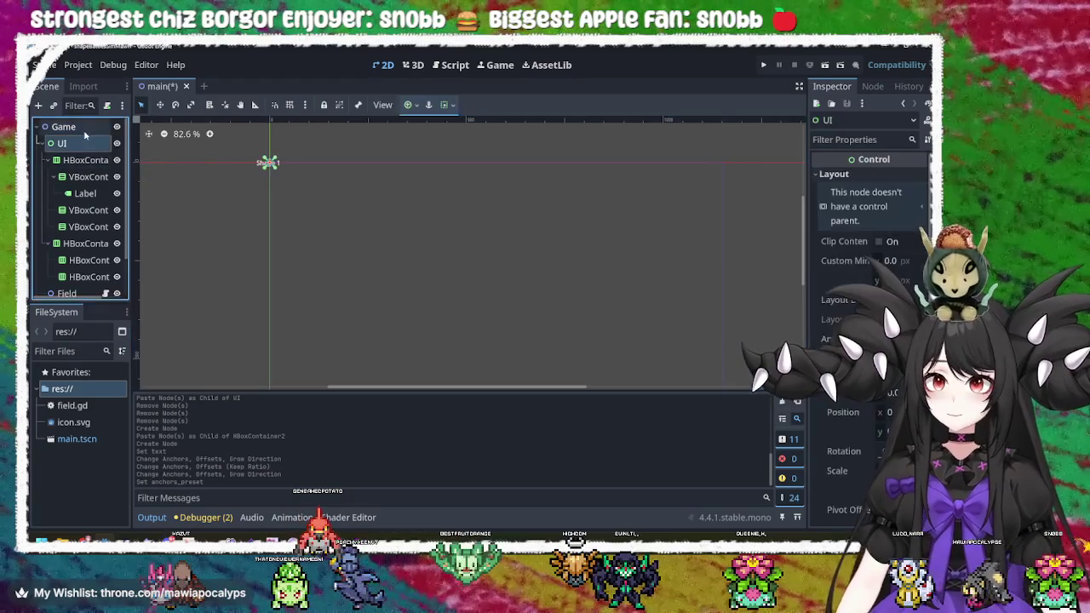
pyautogui.rightClick(85, 132)
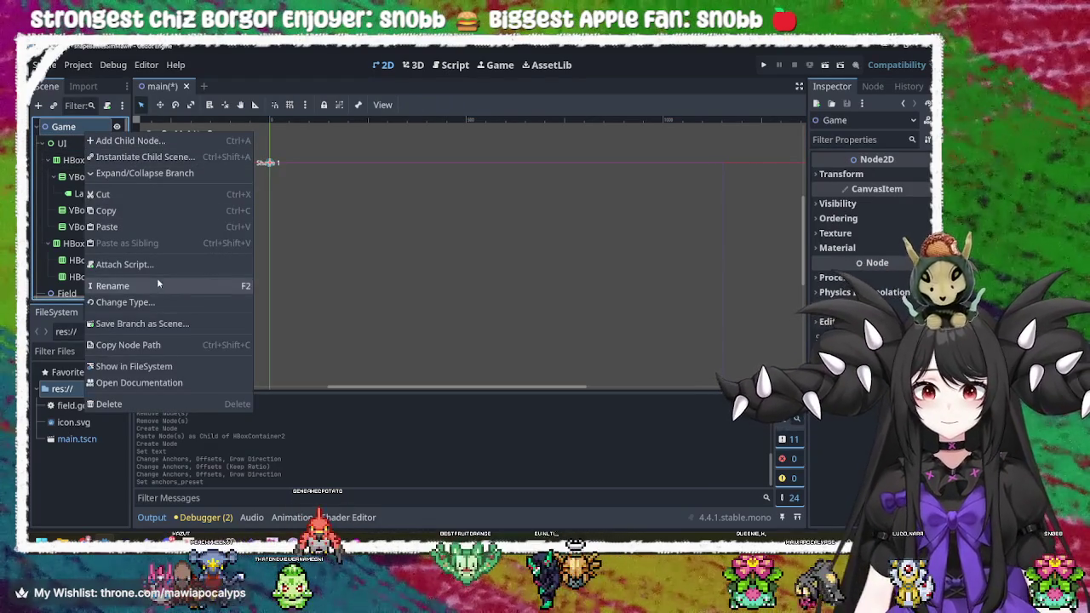
pyautogui.click(160, 300)
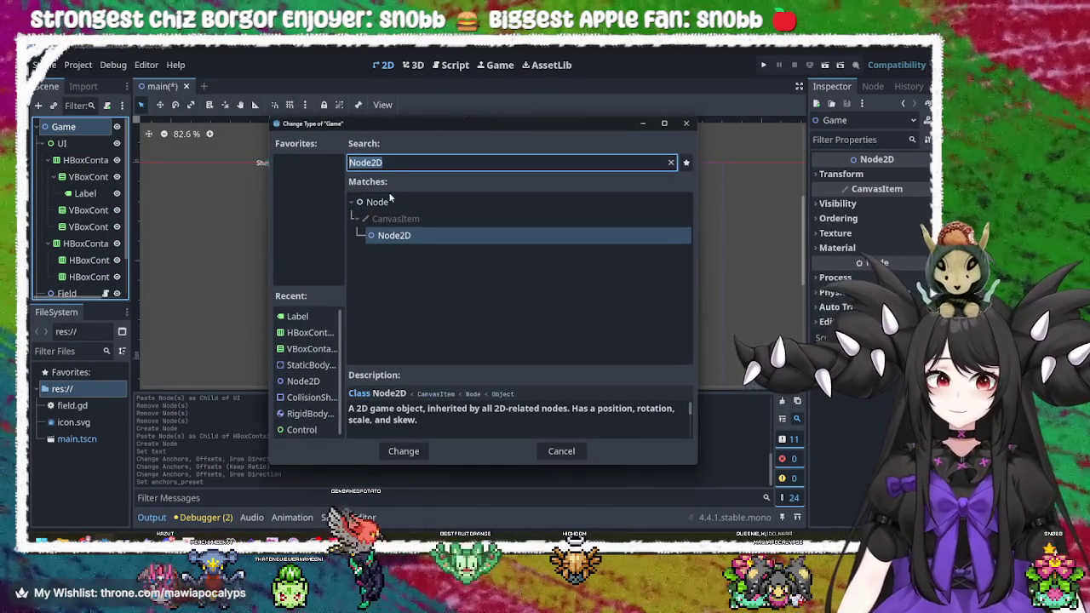
pyautogui.click(302, 430)
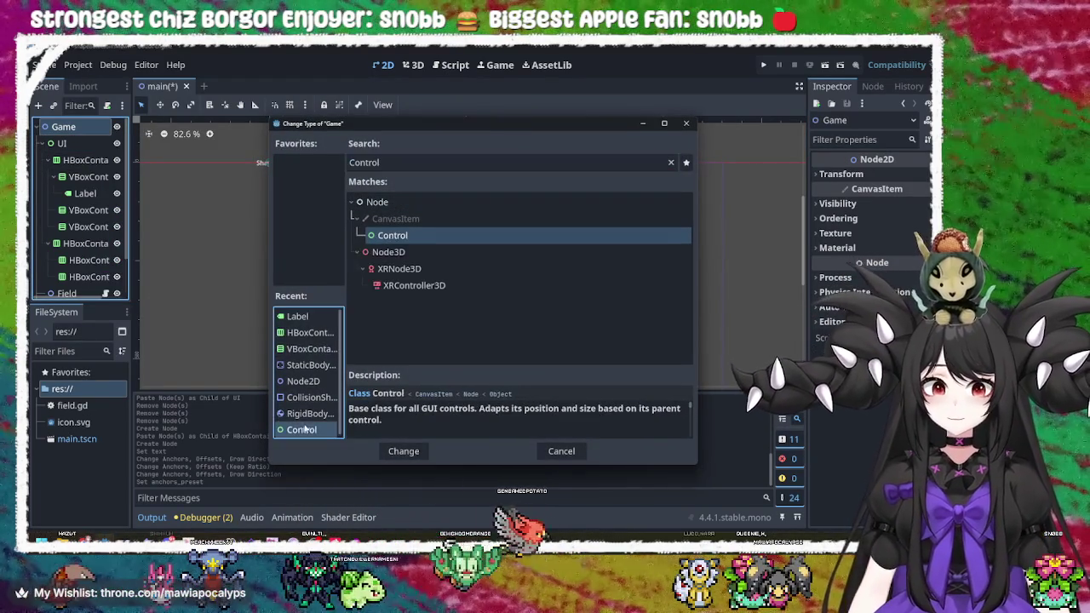
pyautogui.click(403, 450)
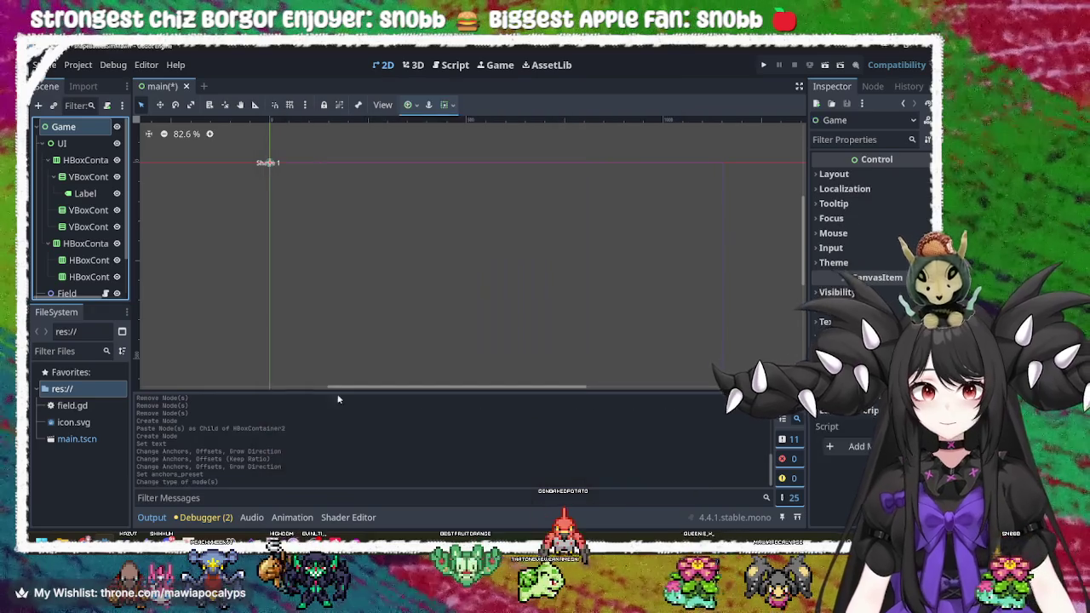
# - Apply the Full Rect anchor preset to the Game node
pyautogui.doubleClick(86, 142)
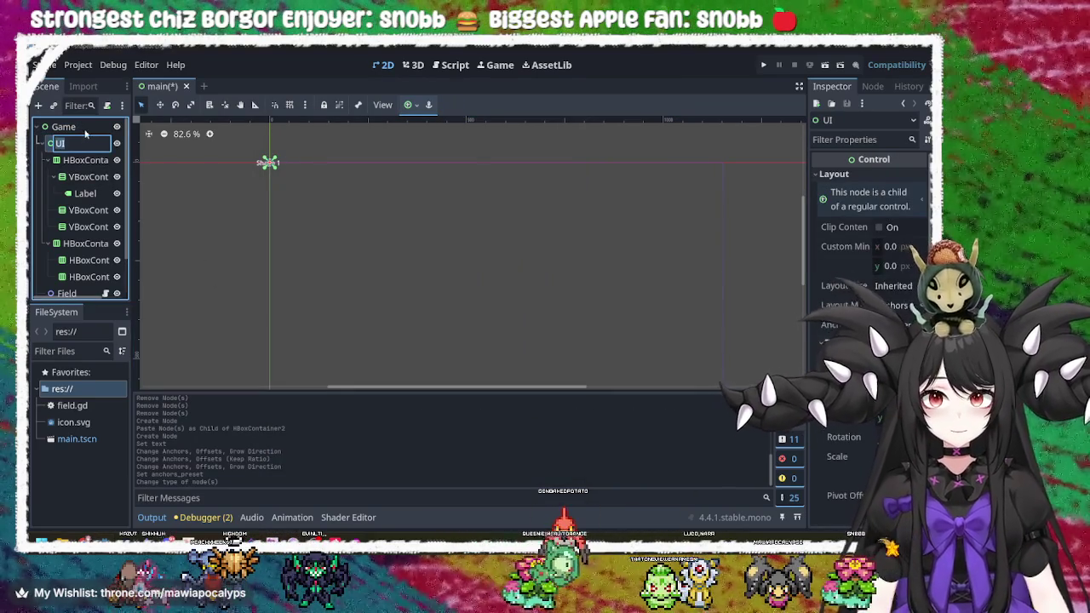
pyautogui.press('Return')
pyautogui.press('Up')
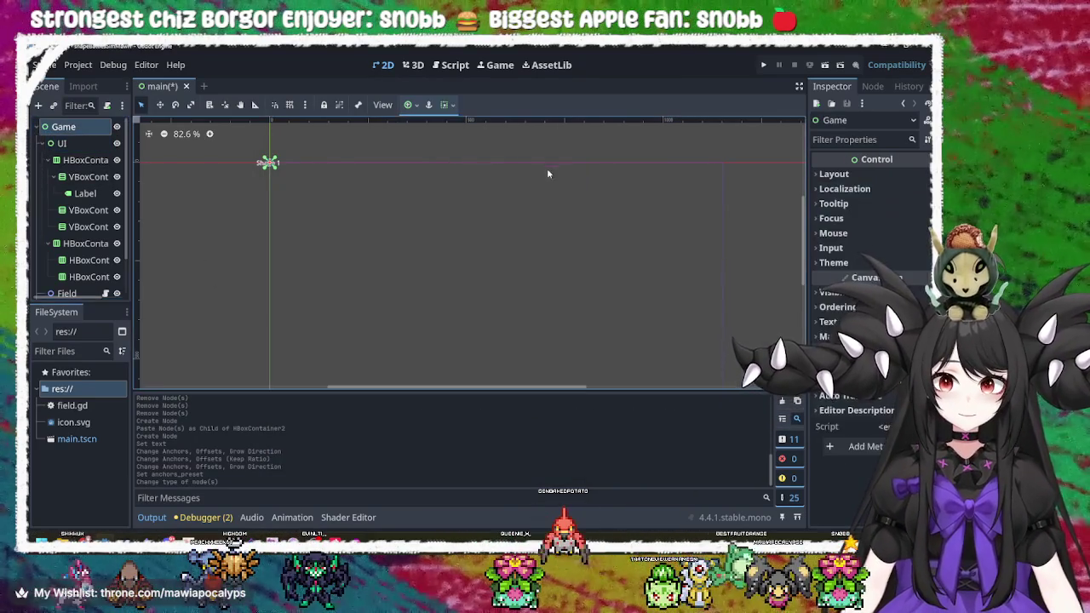
pyautogui.click(417, 105)
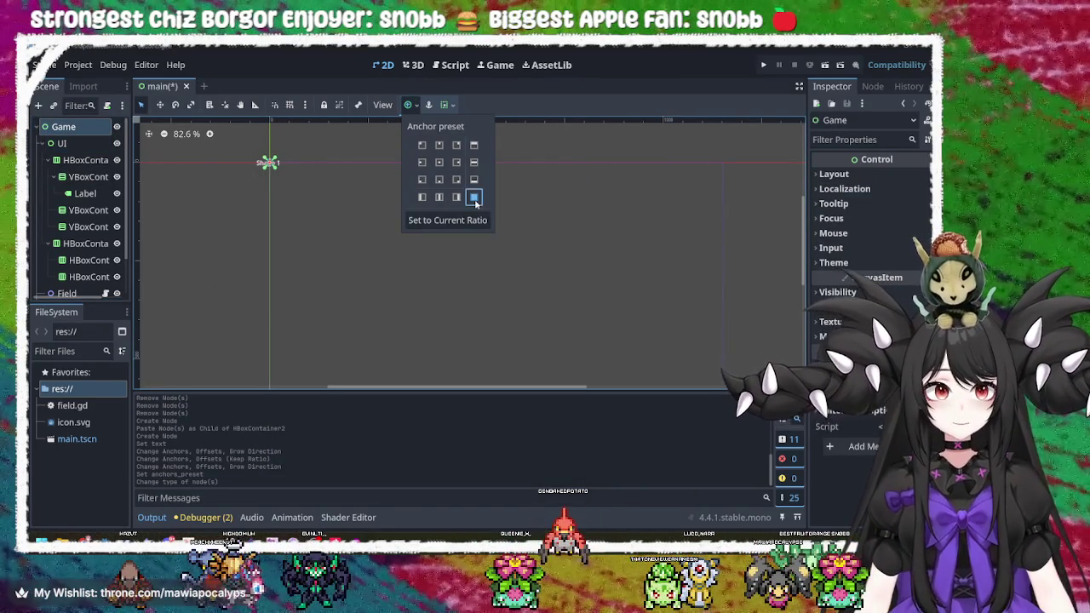
pyautogui.click(475, 197)
pyautogui.click(447, 105)
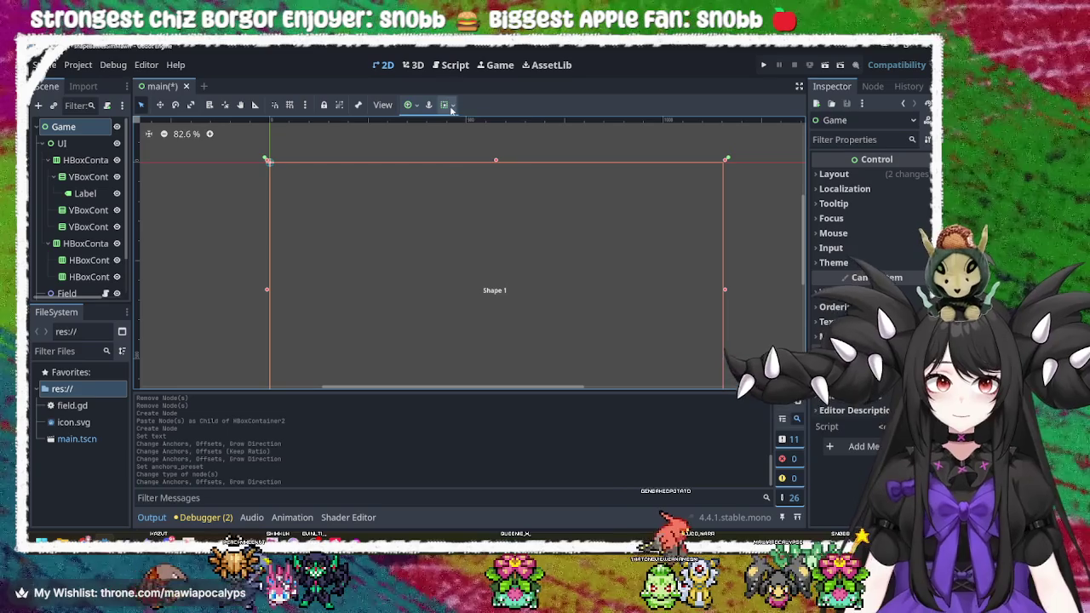
# - Set Game's container sizing to Fill and Expand both horizontally and vertically
pyautogui.click(446, 105)
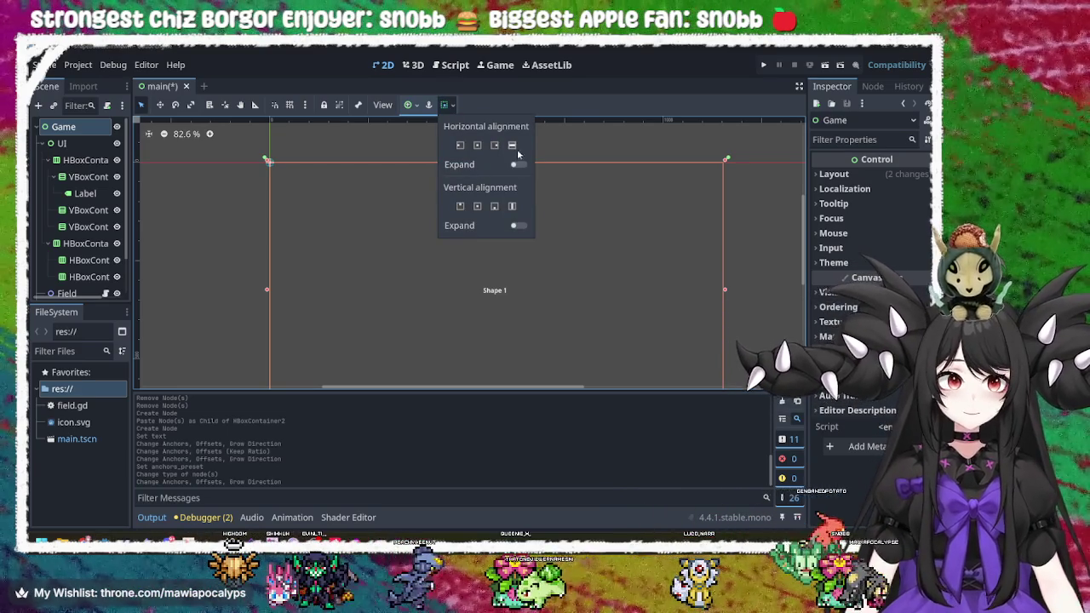
pyautogui.click(514, 146)
pyautogui.click(519, 165)
pyautogui.click(517, 226)
pyautogui.click(511, 207)
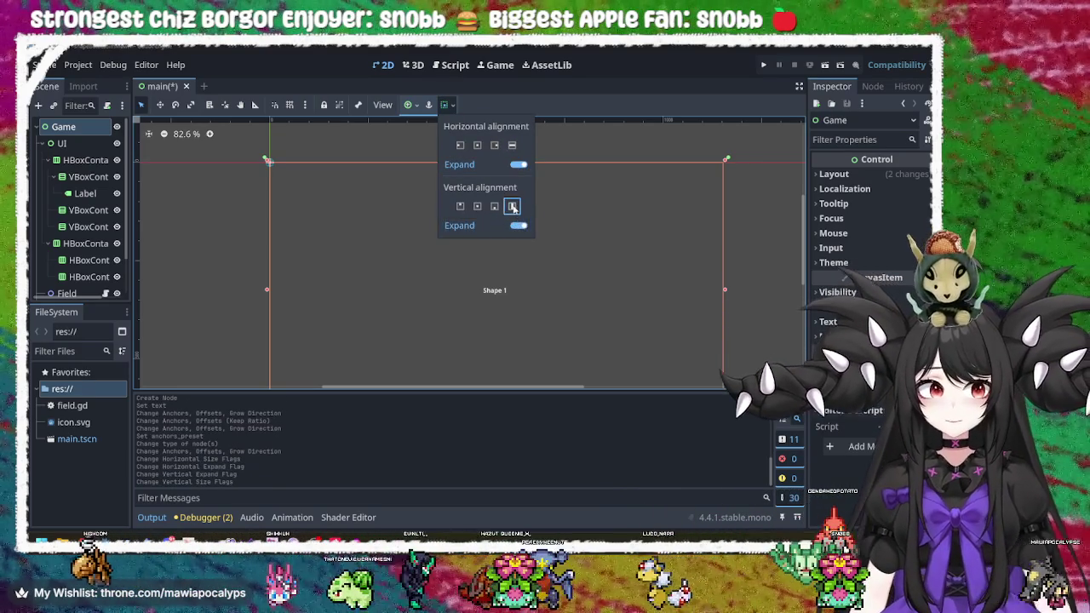
pyautogui.click(522, 274)
pyautogui.scroll(-2, 363, 287)
pyautogui.scroll(2, 490, 304)
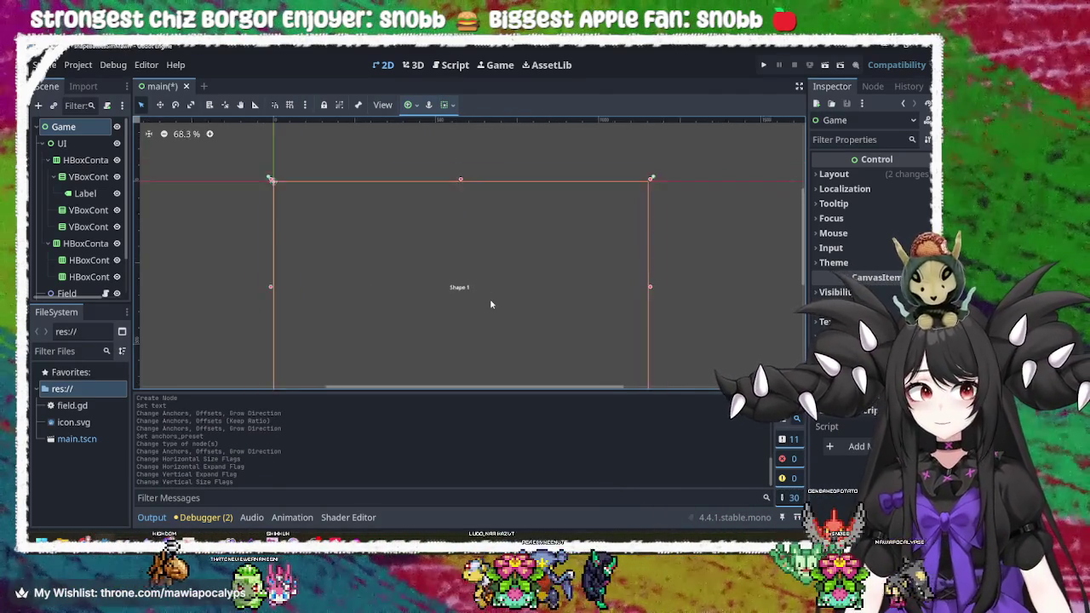
pyautogui.click(89, 160)
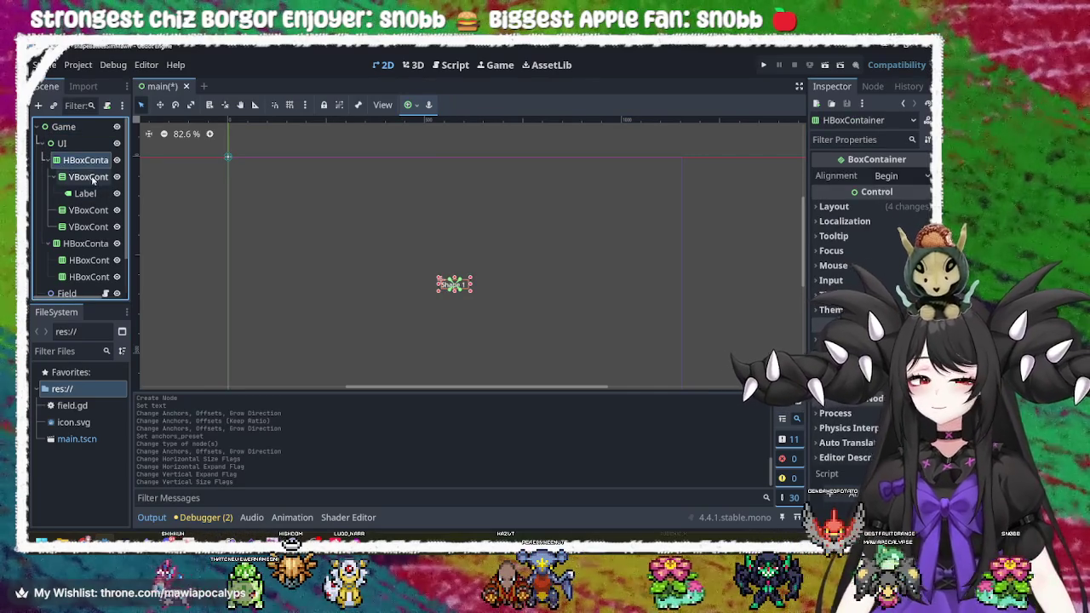
# - Locate the HBoxContainer nested inside HBoxContainer2 in the Scene dock
pyautogui.click(96, 178)
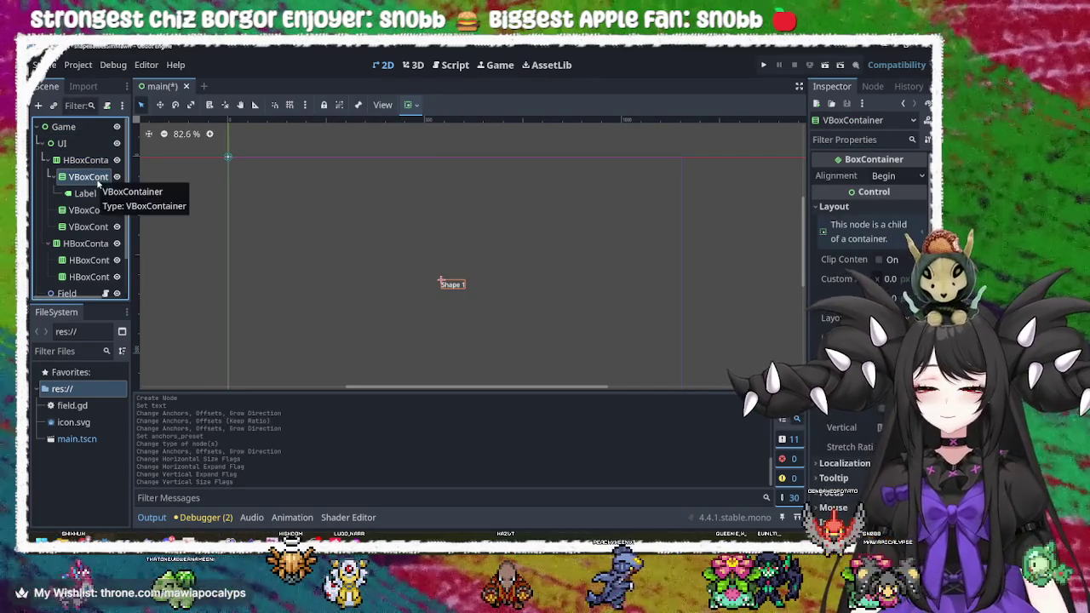
pyautogui.click(101, 245)
pyautogui.click(98, 262)
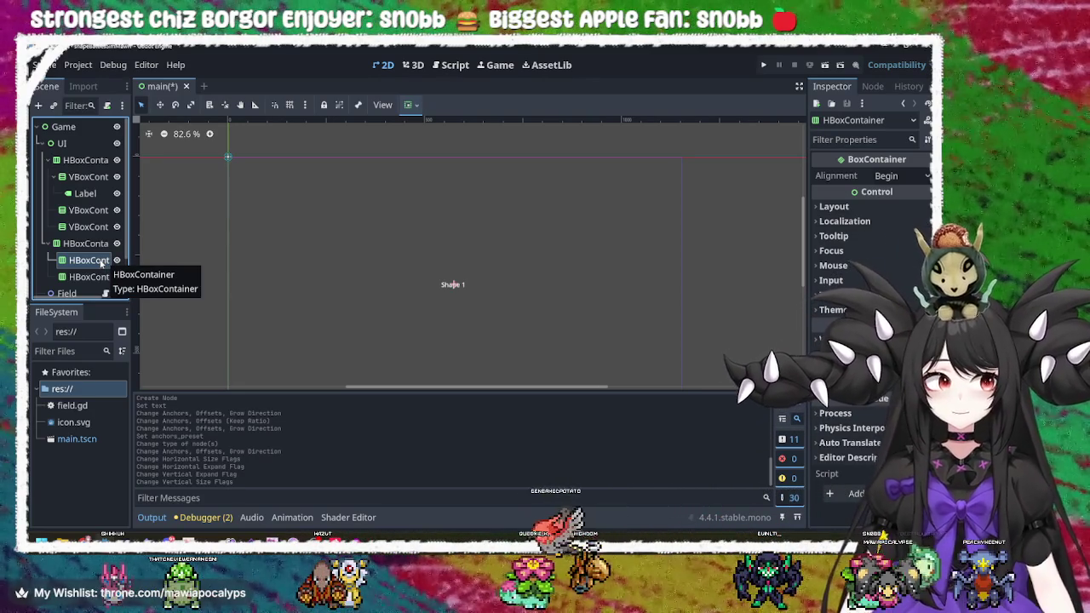
pyautogui.rightClick(98, 263)
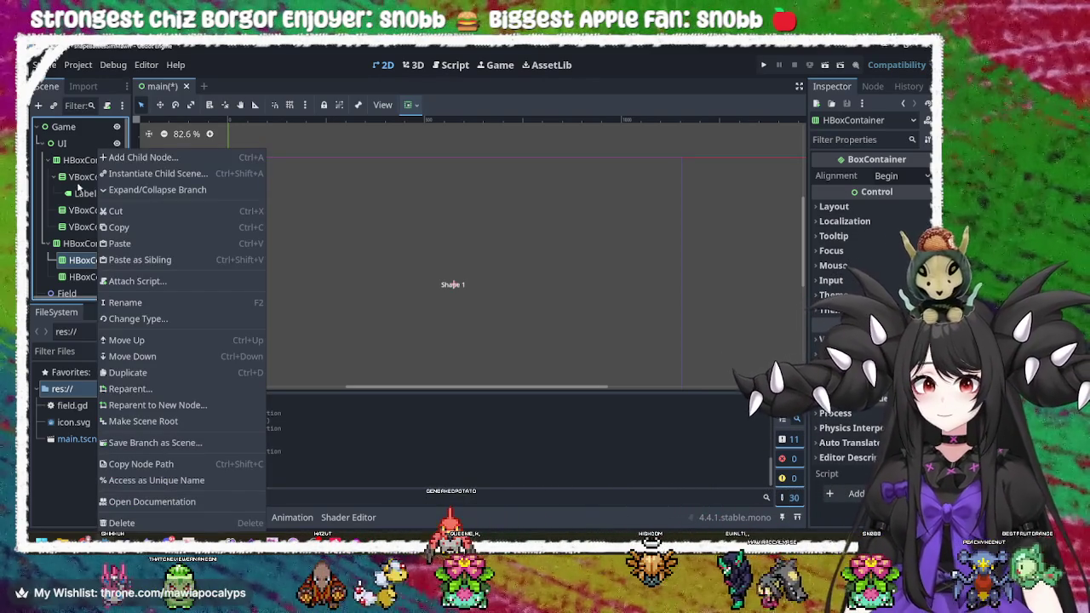
pyautogui.click(82, 198)
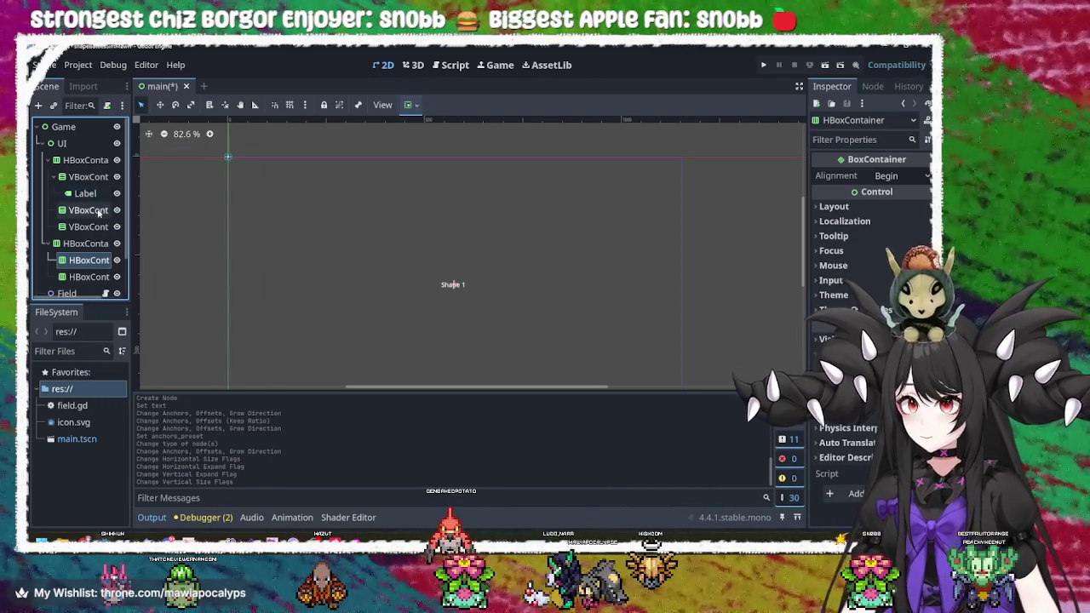
# - Copy the Shape 1 Label and paste it into the nested HBoxContainer with Ctrl+C/Ctrl+V
pyautogui.click(90, 195)
pyautogui.hotkey('ctrl', 'c')
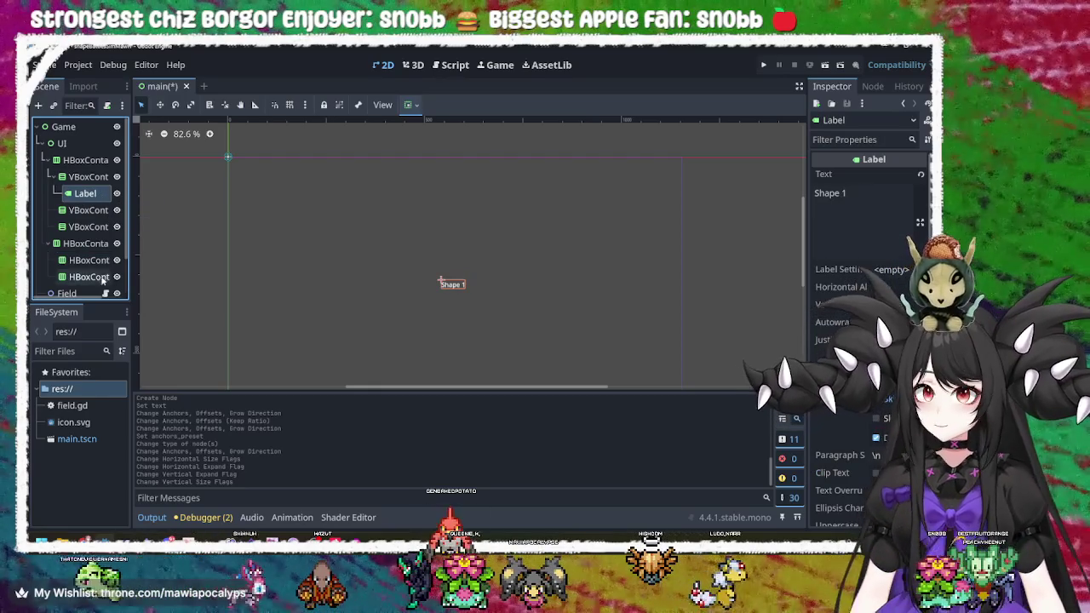
pyautogui.click(89, 260)
pyautogui.hotkey('ctrl', 'v')
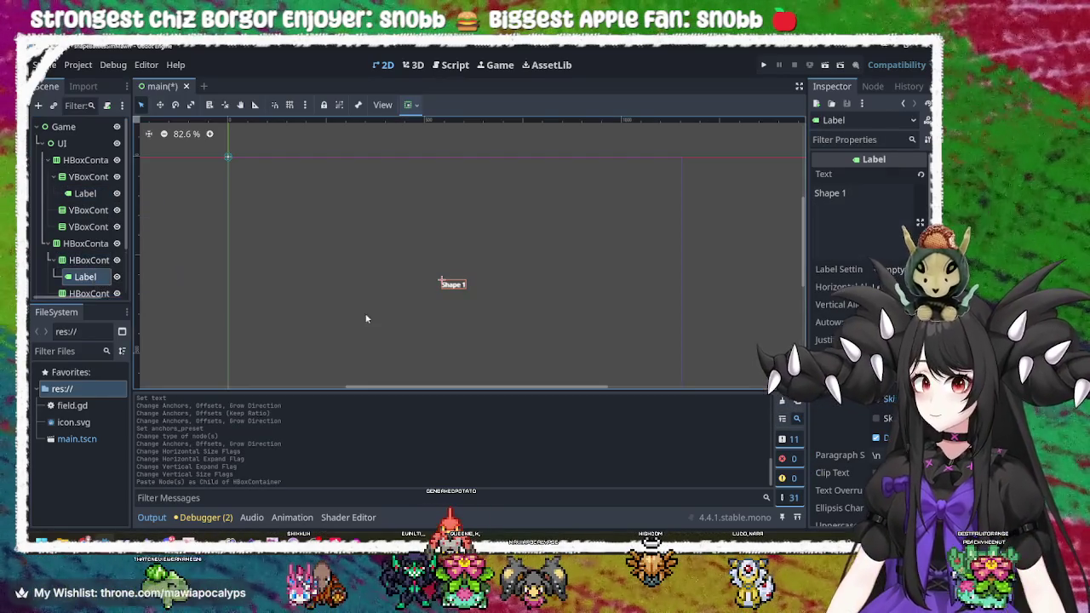
pyautogui.click(89, 259)
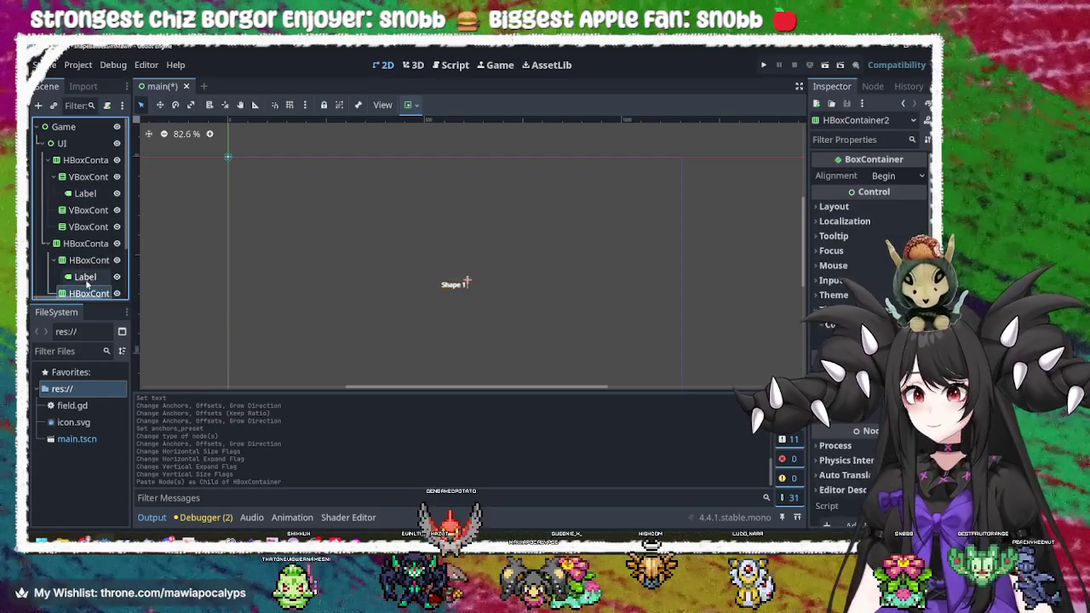
pyautogui.click(85, 276)
pyautogui.click(76, 242)
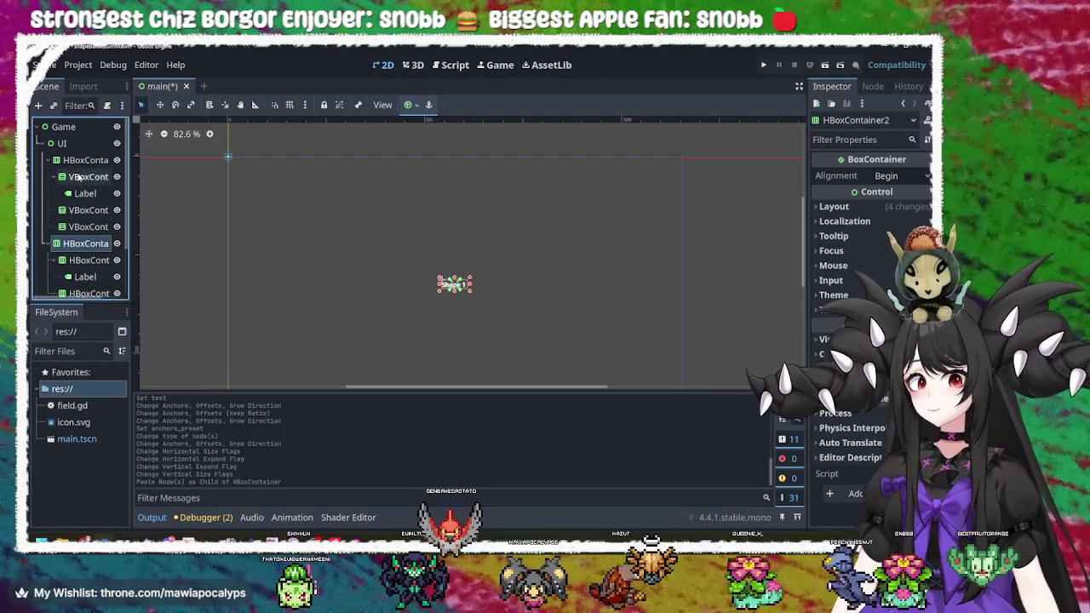
# - Give HBoxContainer2 the Full Rect anchor preset
pyautogui.click(88, 176)
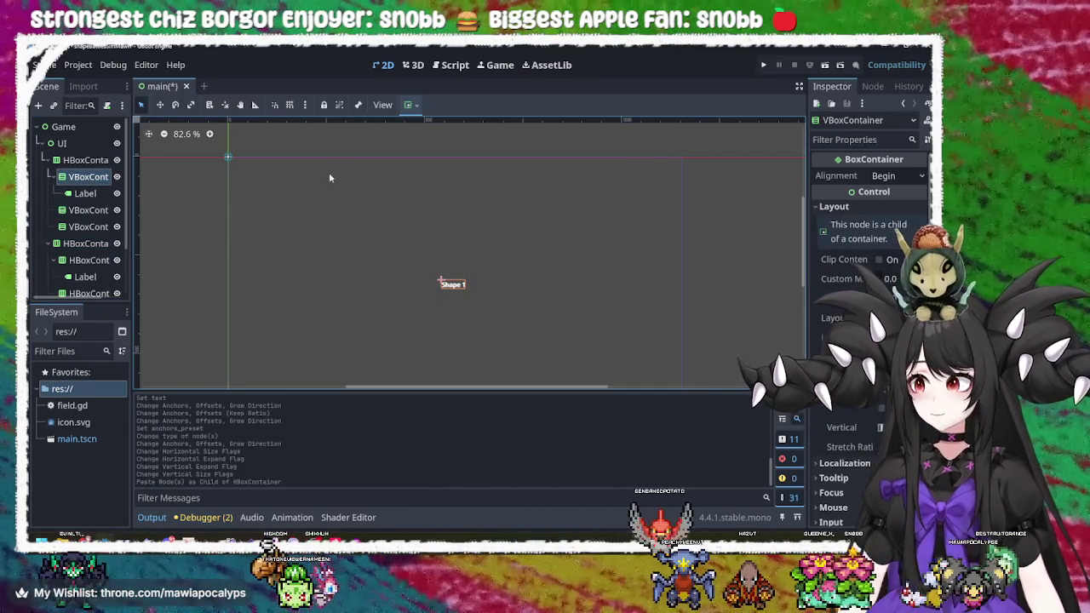
pyautogui.click(85, 193)
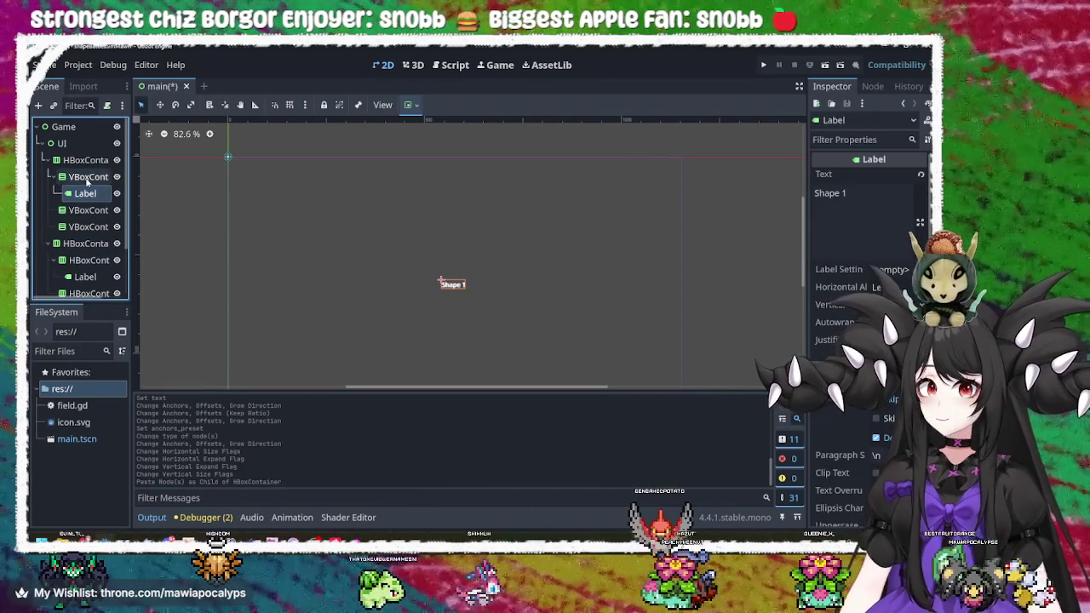
pyautogui.click(88, 176)
pyautogui.click(85, 244)
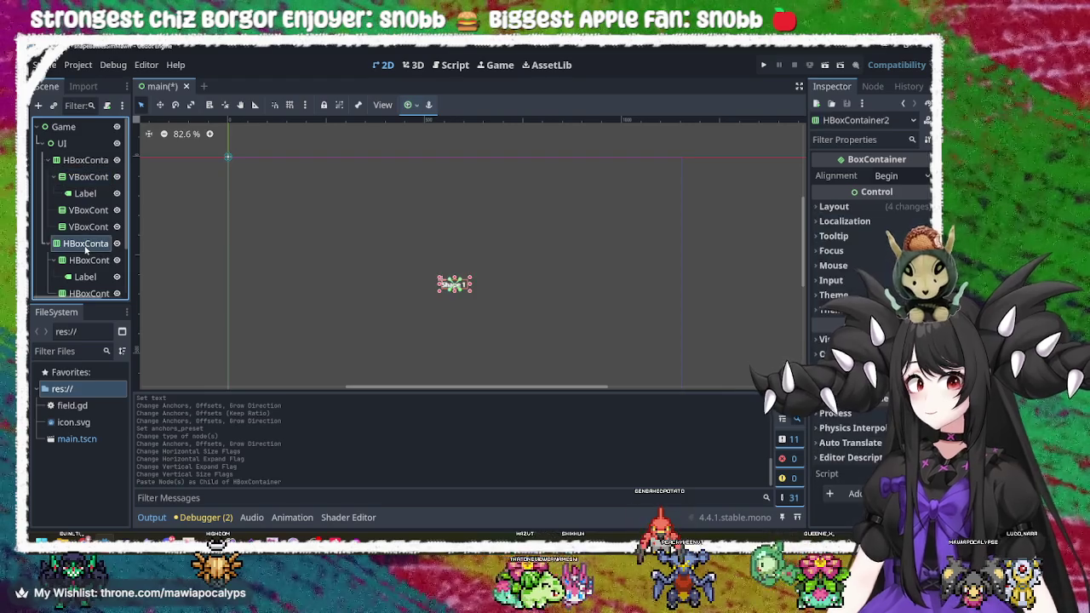
pyautogui.click(410, 104)
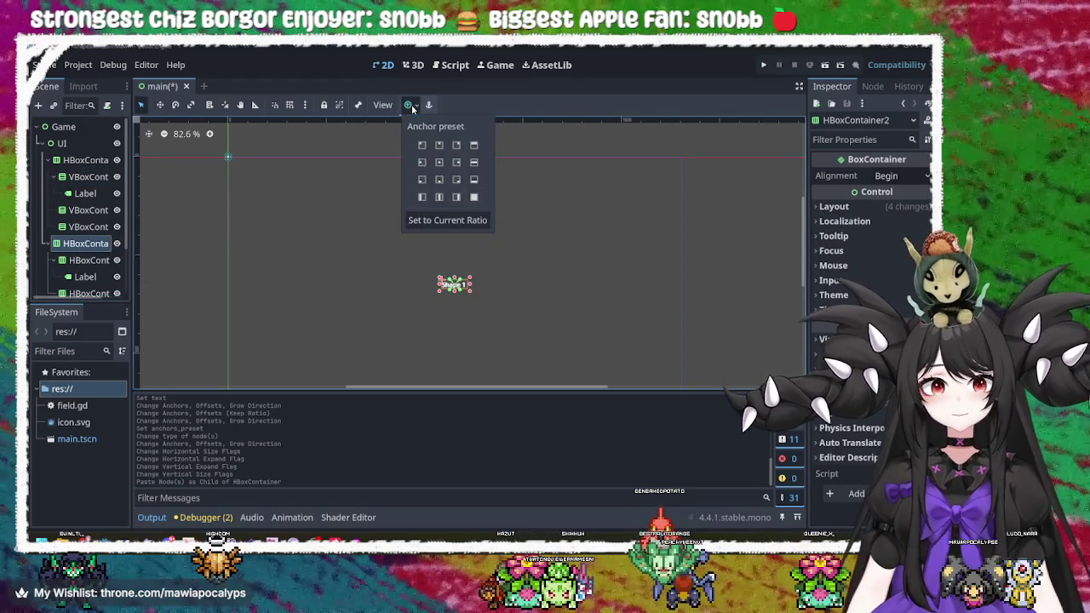
pyautogui.click(473, 197)
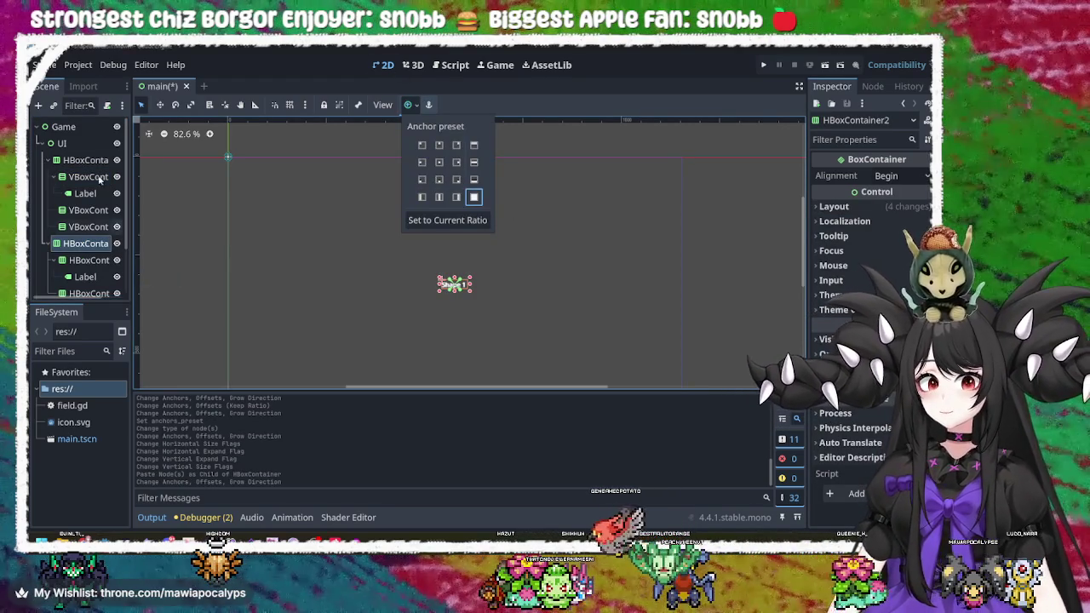
pyautogui.click(164, 168)
# - Collapse the first HBoxContainer's branch and bring up the UI node's actions menu
pyautogui.click(168, 155)
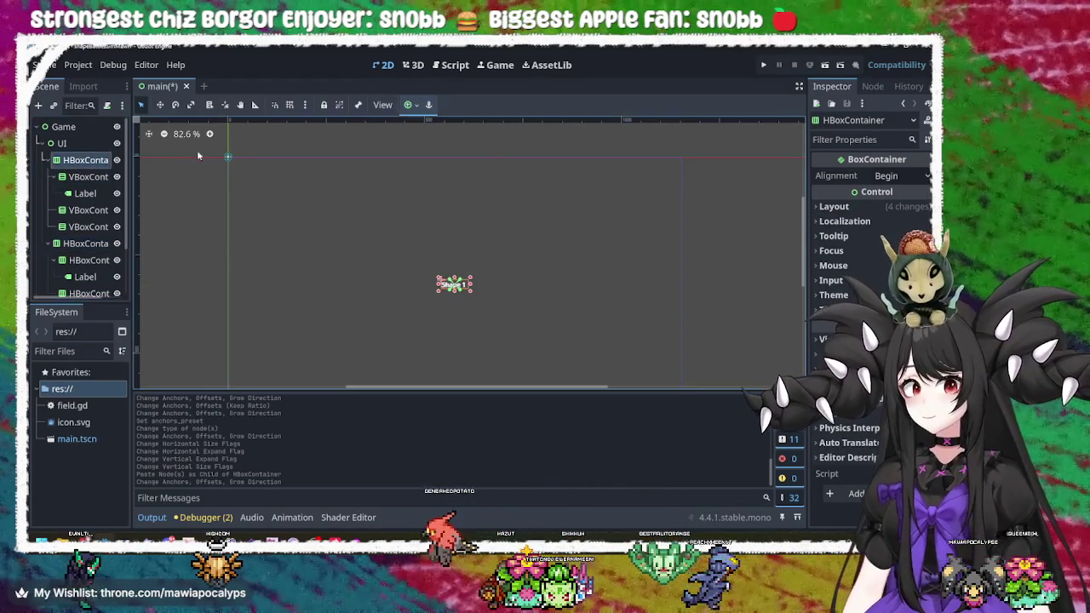
pyautogui.click(45, 161)
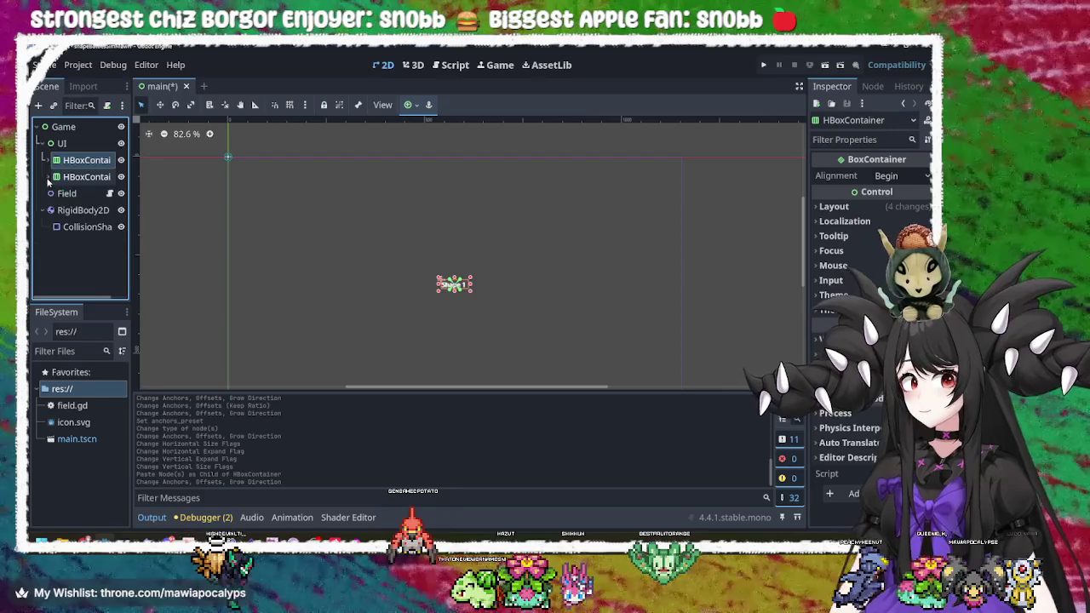
pyautogui.click(73, 177)
pyautogui.click(85, 160)
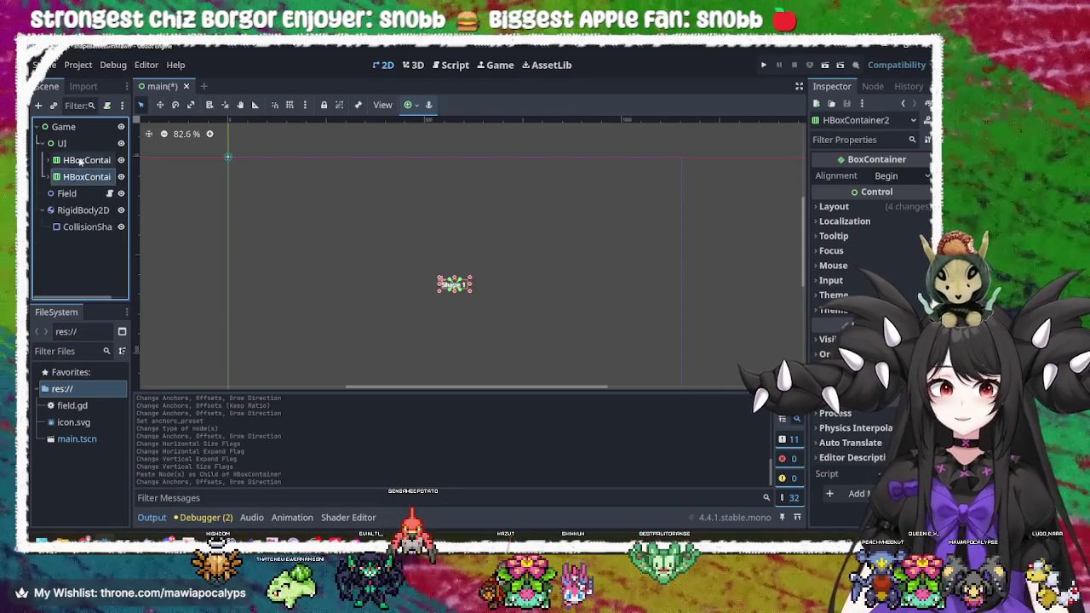
pyautogui.click(77, 179)
pyautogui.click(85, 160)
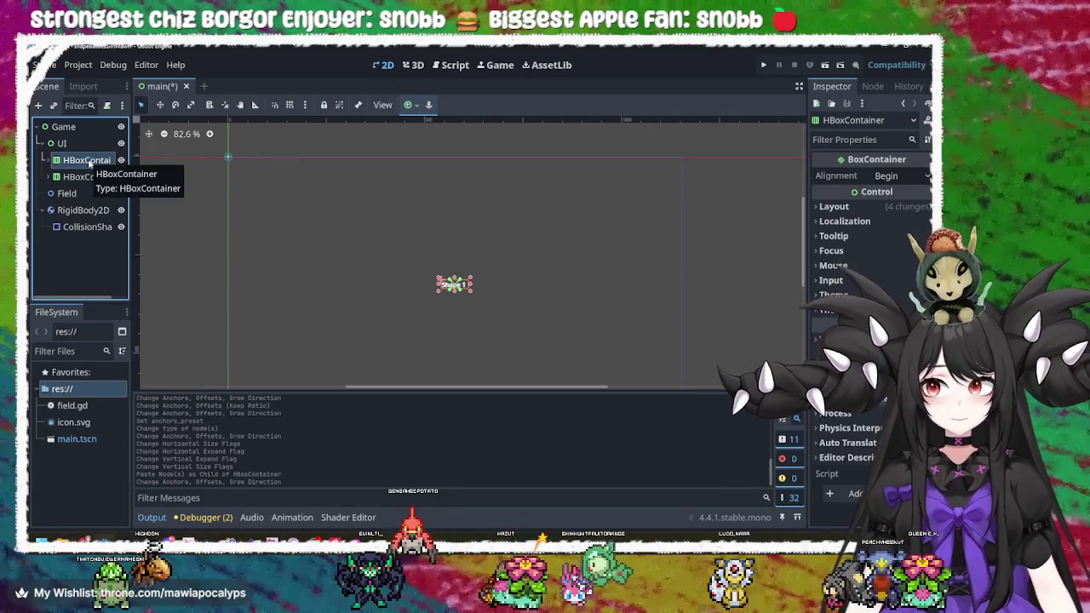
pyautogui.click(93, 147)
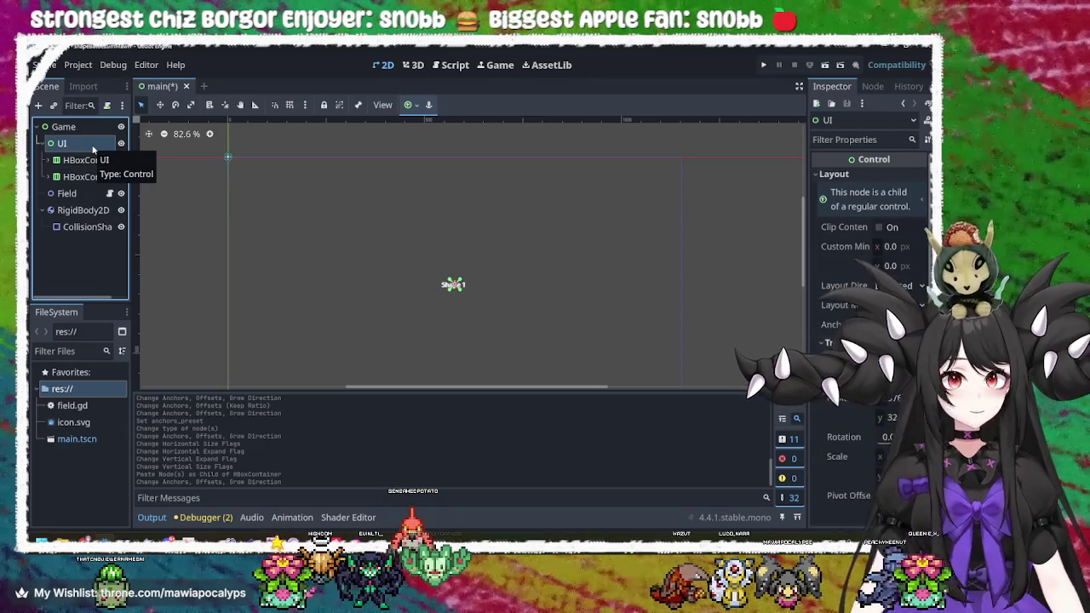
pyautogui.rightClick(93, 148)
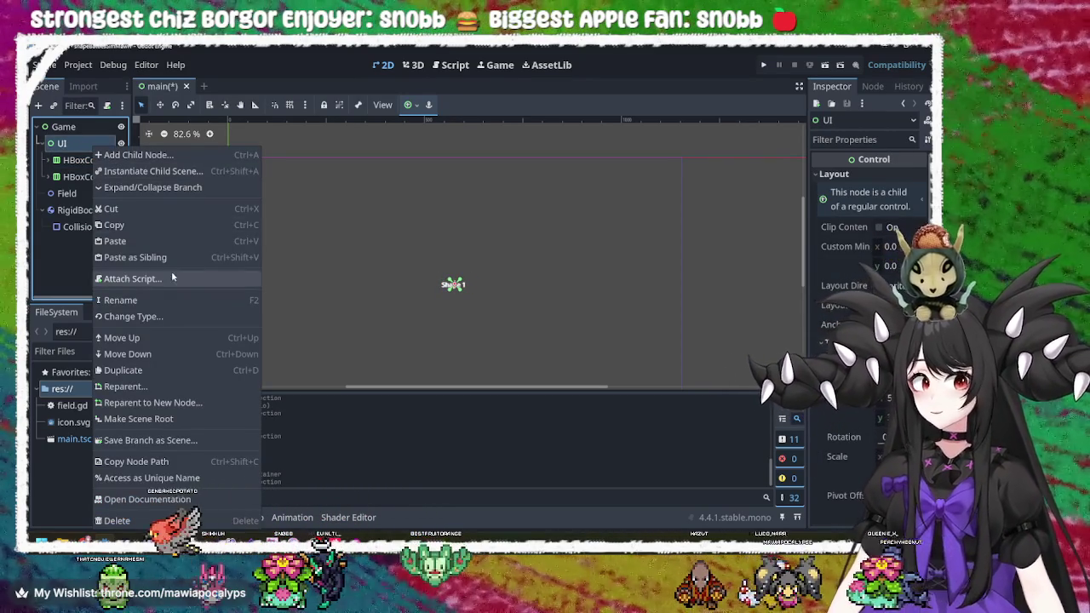
# - Retype the UI node as a CenterContainer, found by searching 'conta'
pyautogui.click(136, 315)
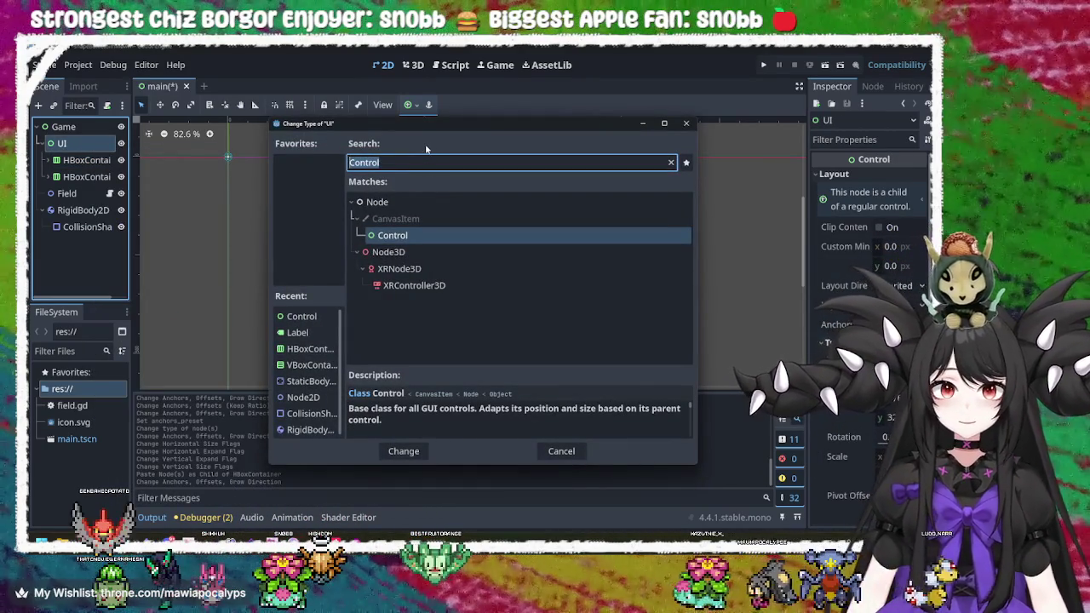
pyautogui.write('contain')
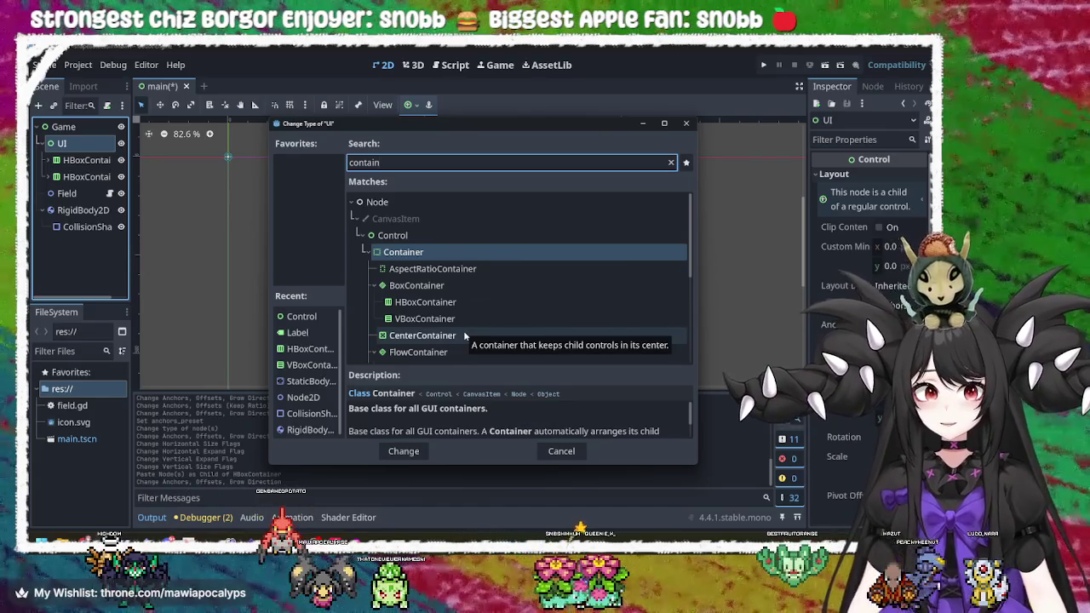
pyautogui.doubleClick(464, 335)
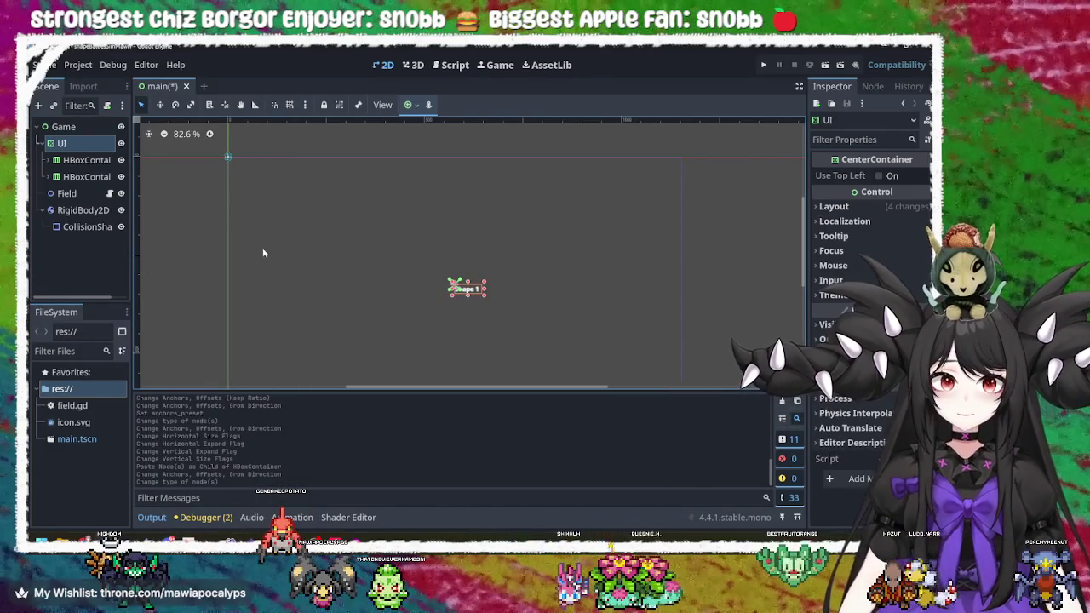
pyautogui.click(83, 162)
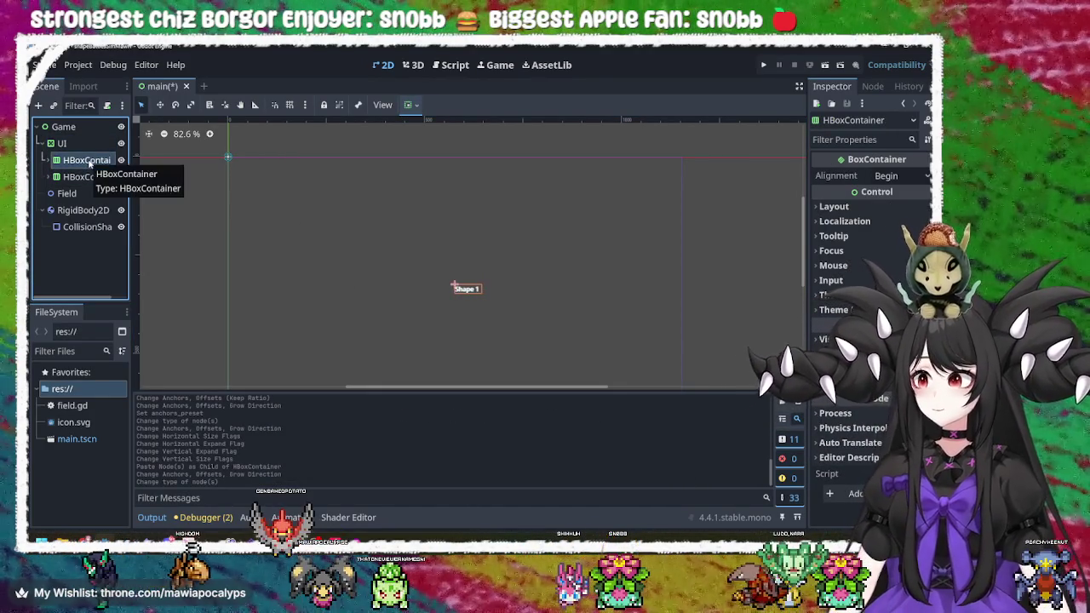
# - Change the UI node's type to the plain Container class
pyautogui.click(91, 144)
pyautogui.click(91, 144)
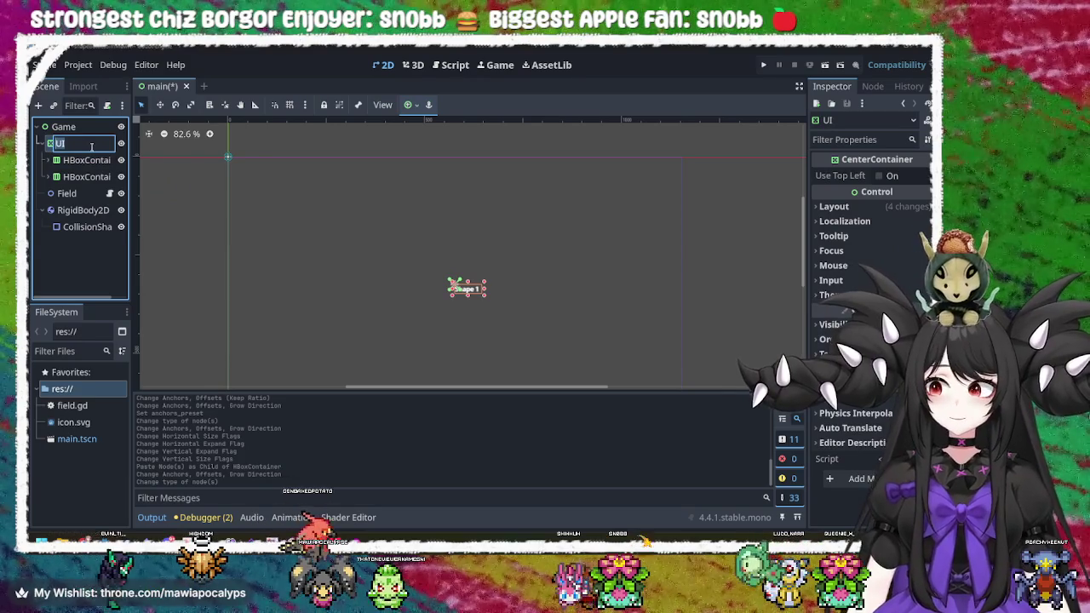
pyautogui.rightClick(85, 144)
pyautogui.press('Escape')
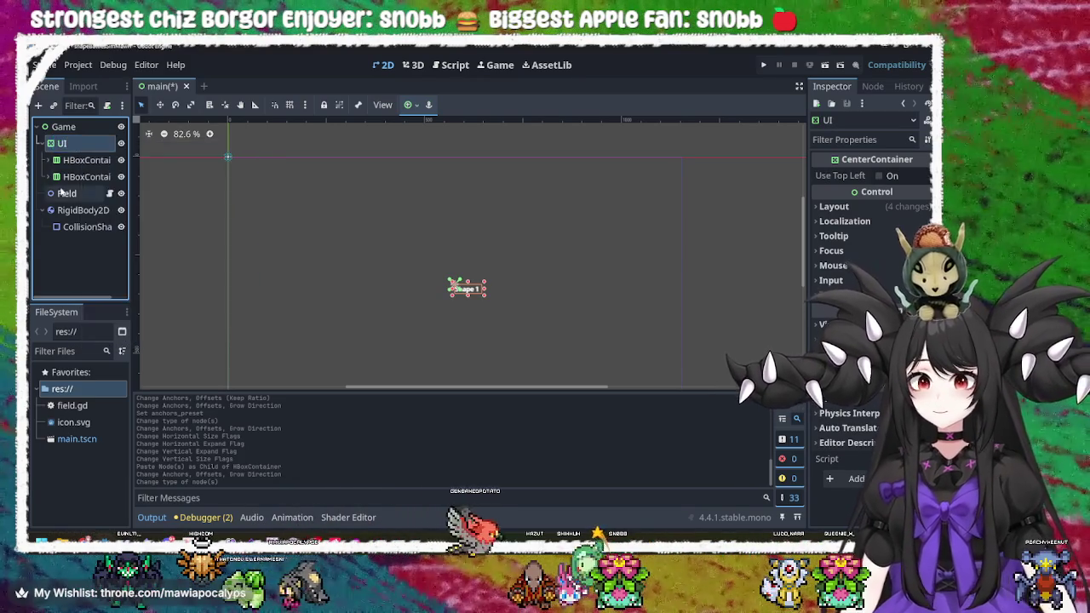
pyautogui.rightClick(53, 143)
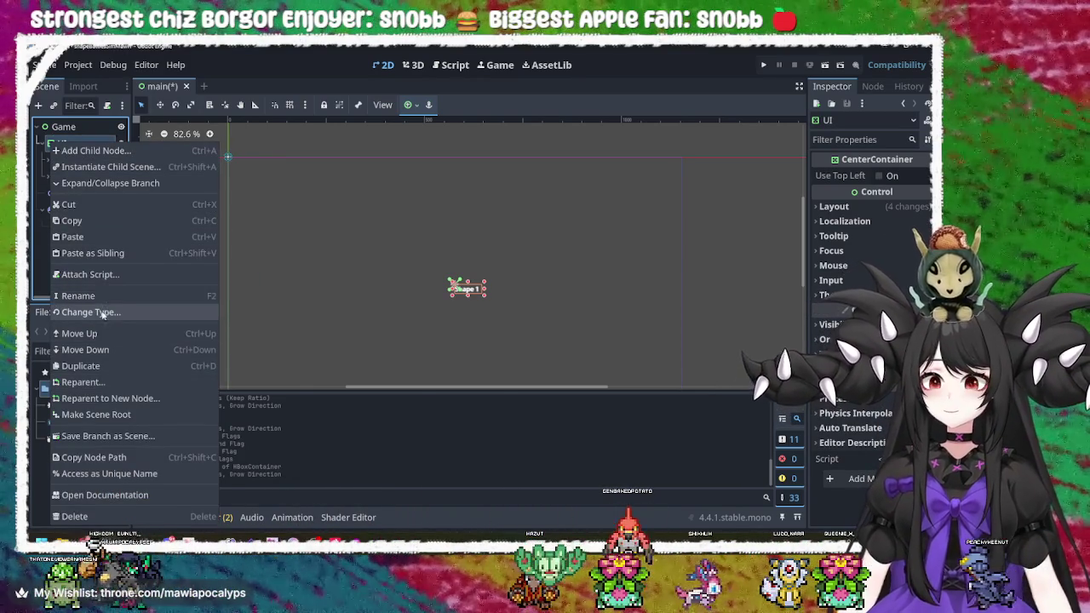
pyautogui.click(106, 312)
pyautogui.click(417, 251)
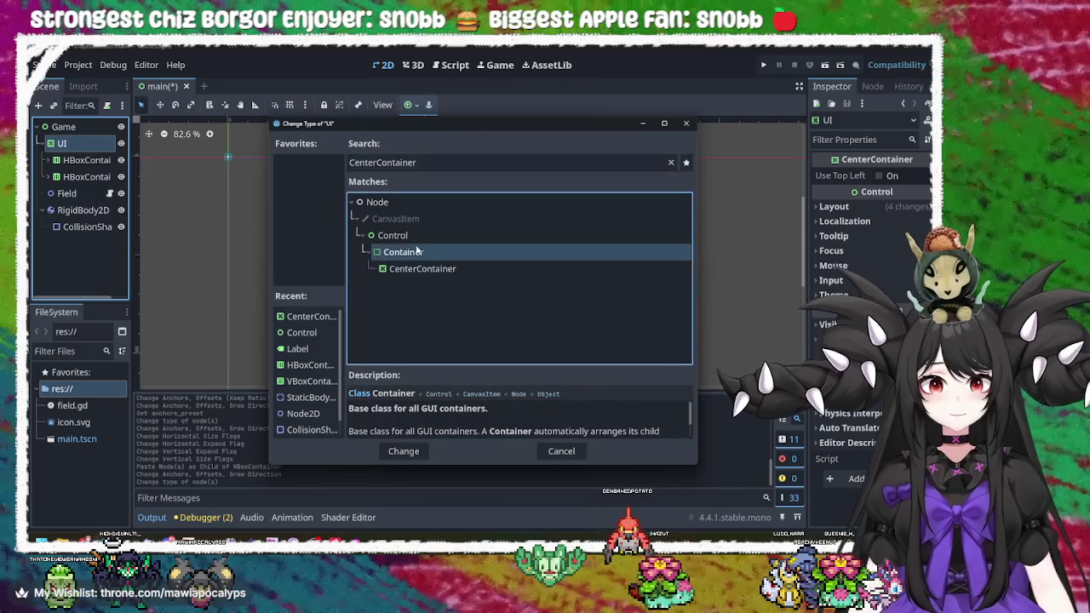
pyautogui.click(403, 452)
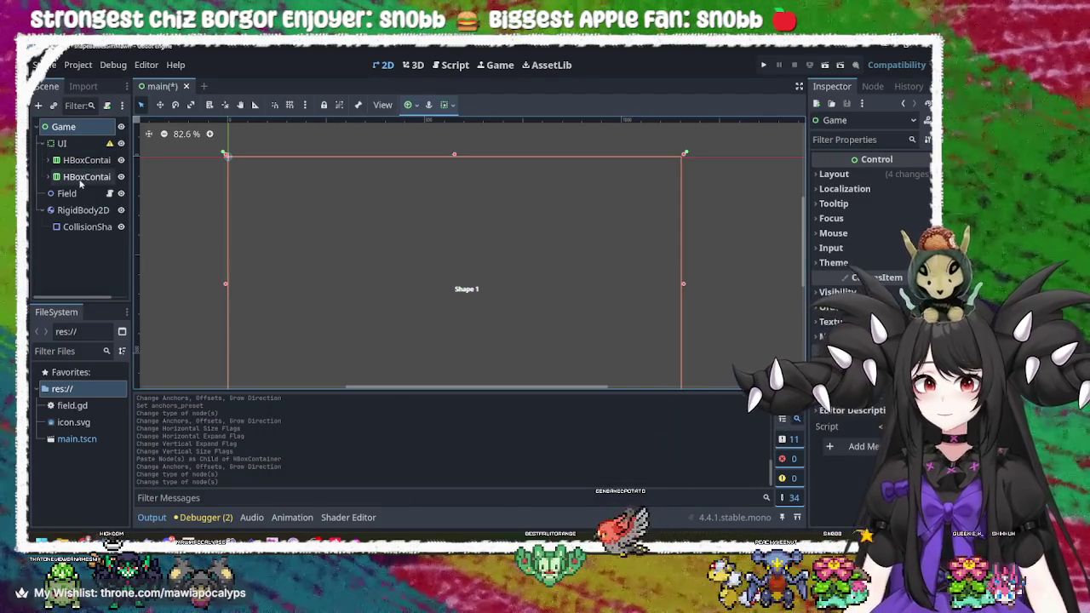
# - Check UI's warning, then change its type to VBoxContainer
pyautogui.click(86, 176)
pyautogui.click(94, 145)
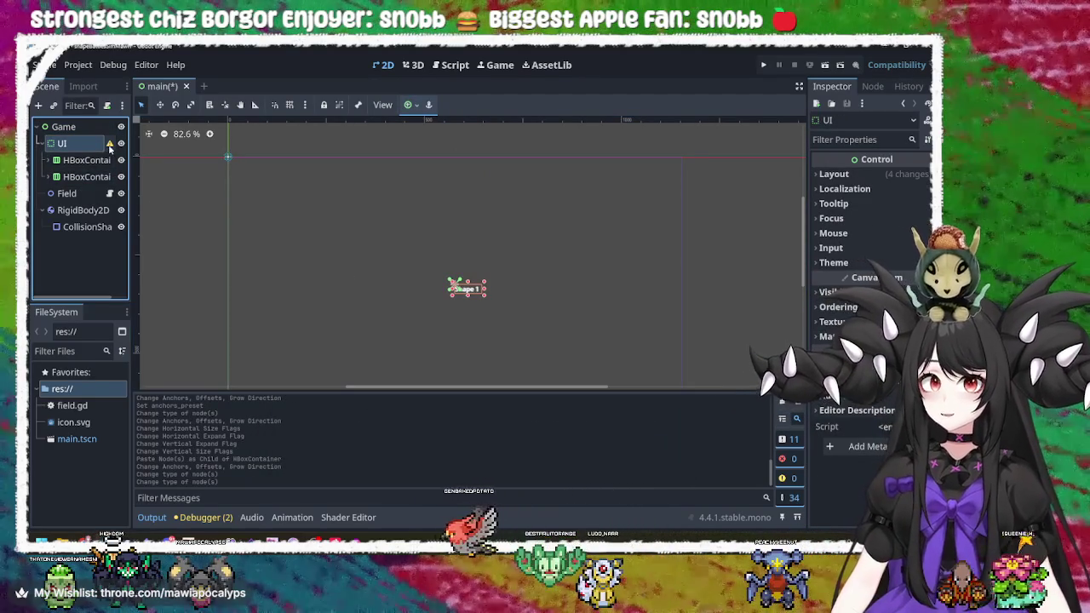
pyautogui.moveTo(109, 148)
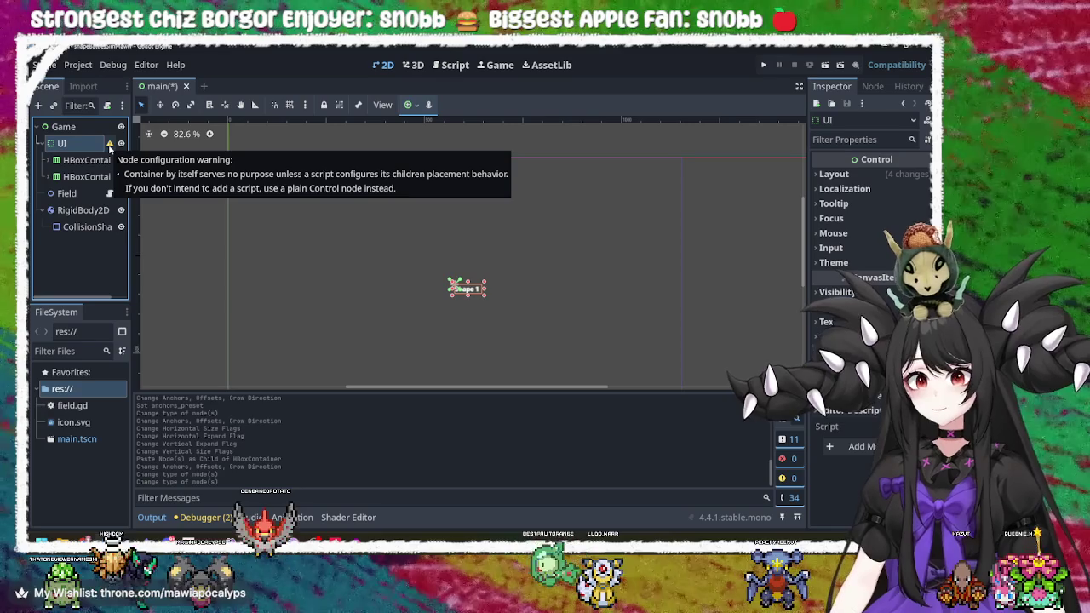
pyautogui.rightClick(84, 145)
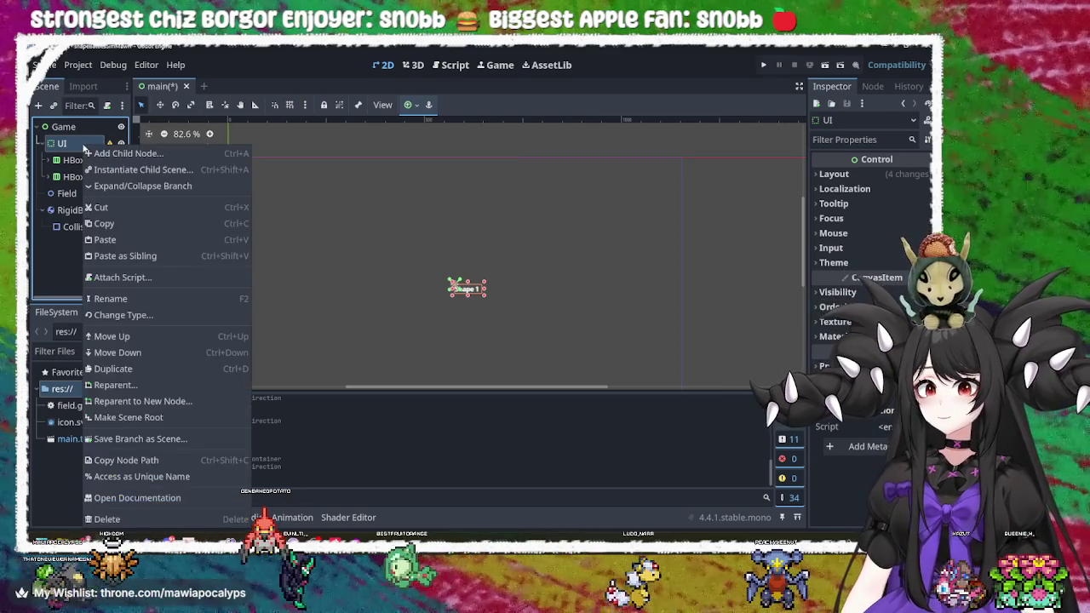
pyautogui.click(166, 322)
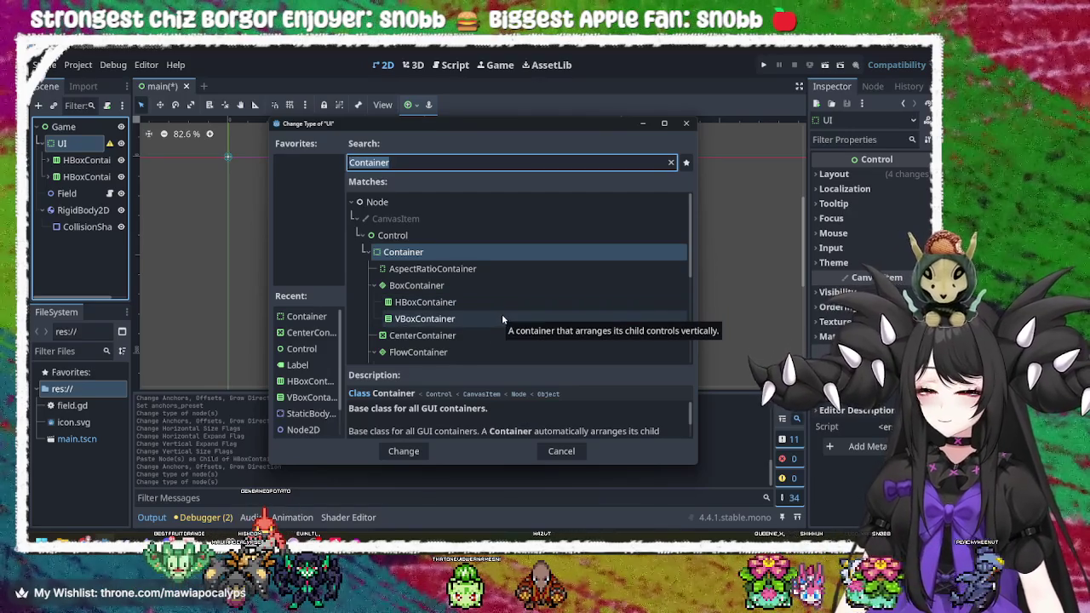
pyautogui.click(502, 317)
pyautogui.doubleClick(502, 317)
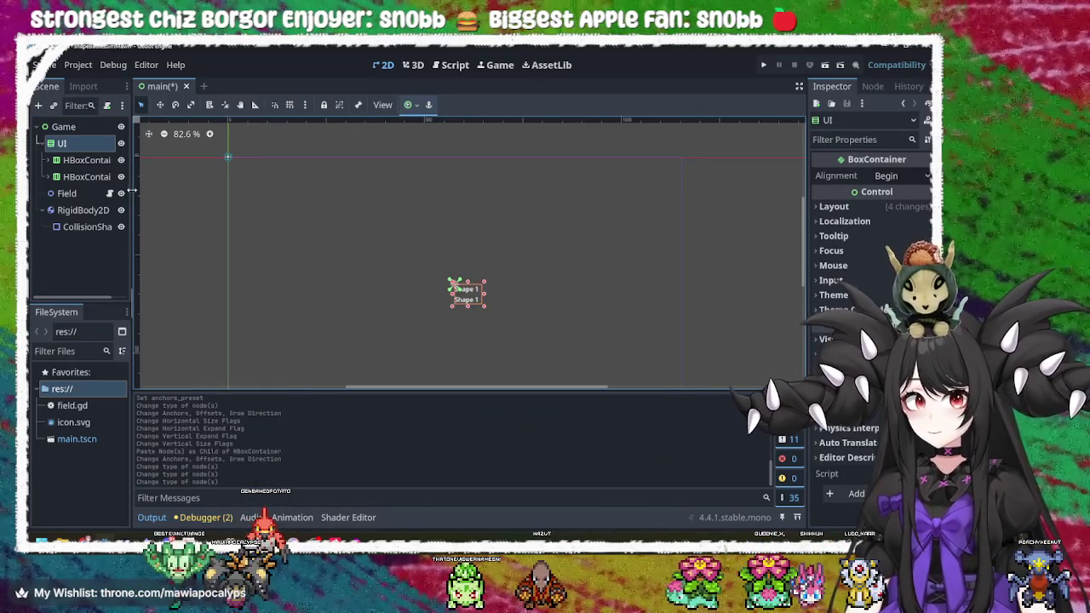
# - Retype UI as VBoxContainer again after searching 'container'
pyautogui.click(97, 178)
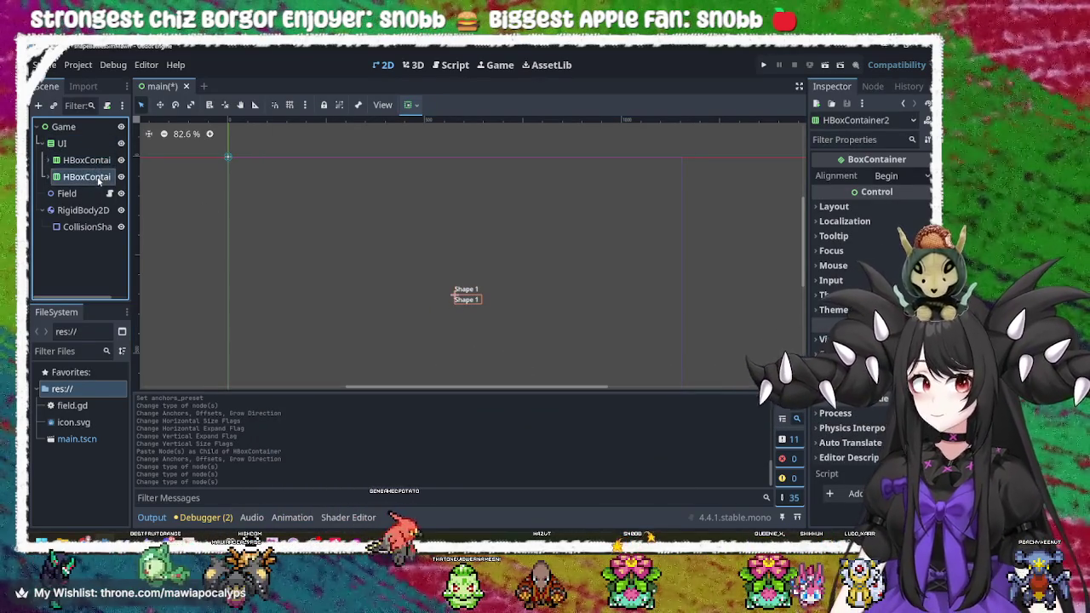
pyautogui.doubleClick(98, 178)
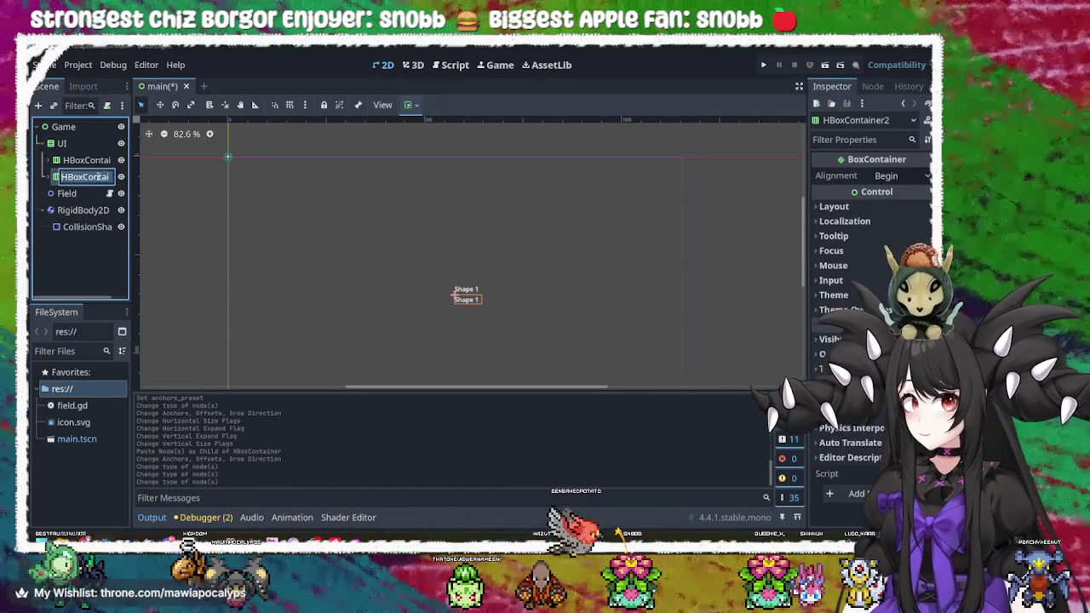
pyautogui.click(79, 143)
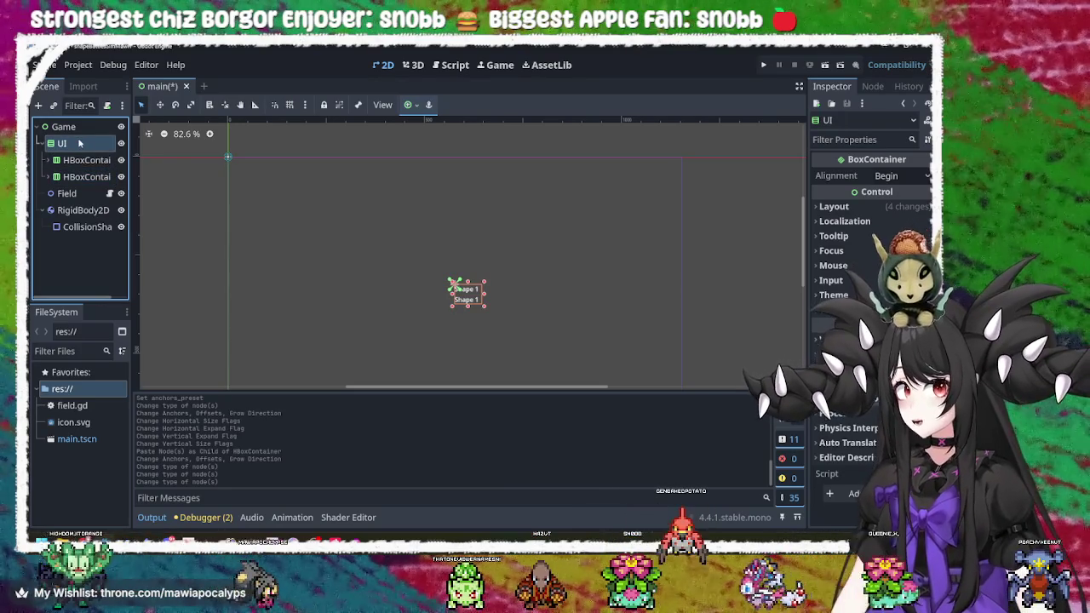
pyautogui.rightClick(79, 144)
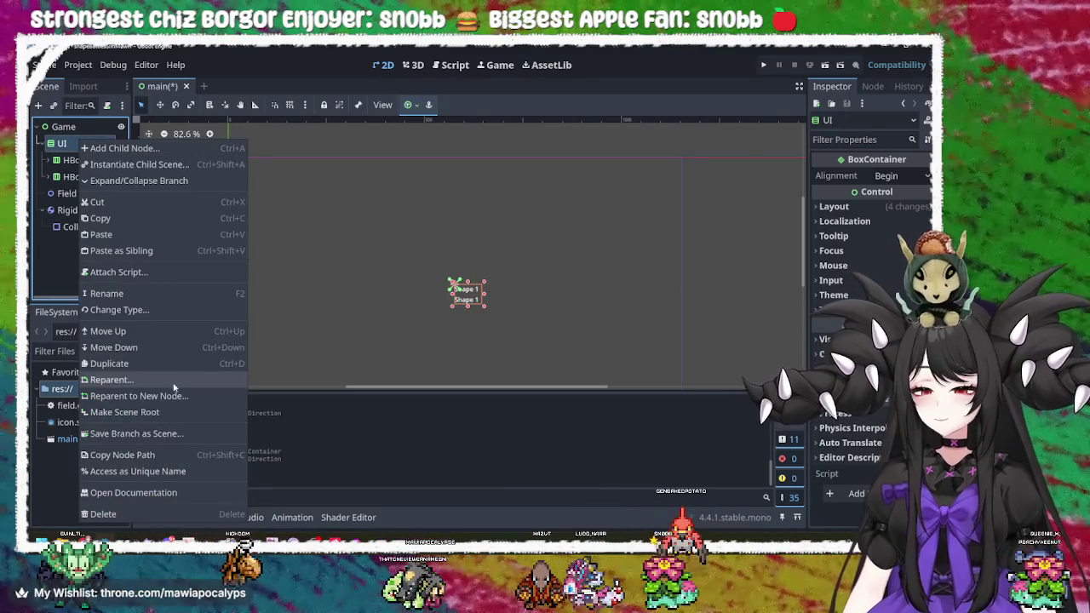
pyautogui.click(169, 308)
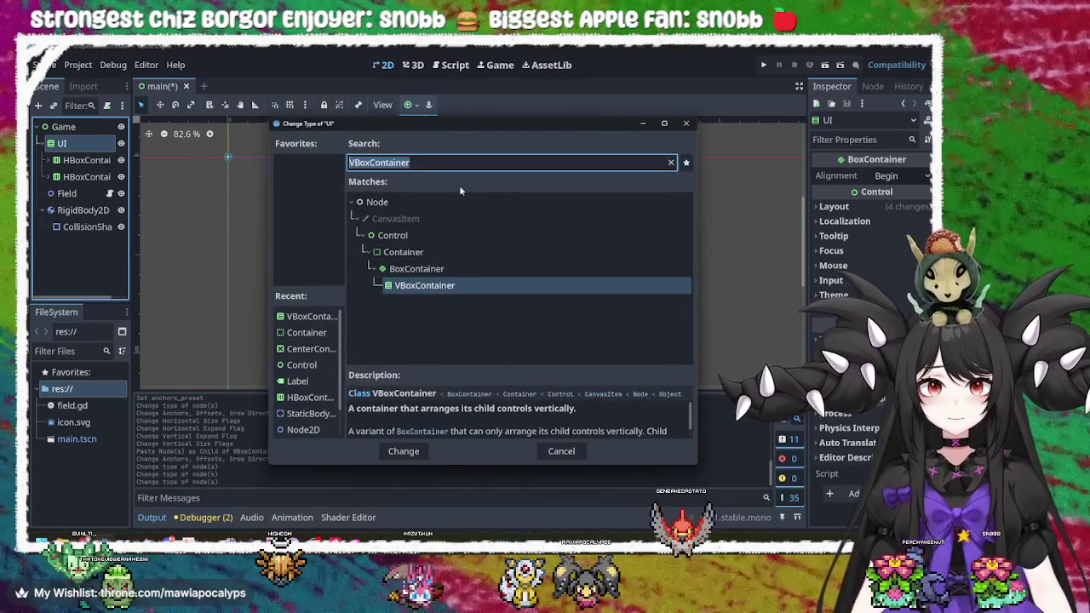
pyautogui.write('conti')
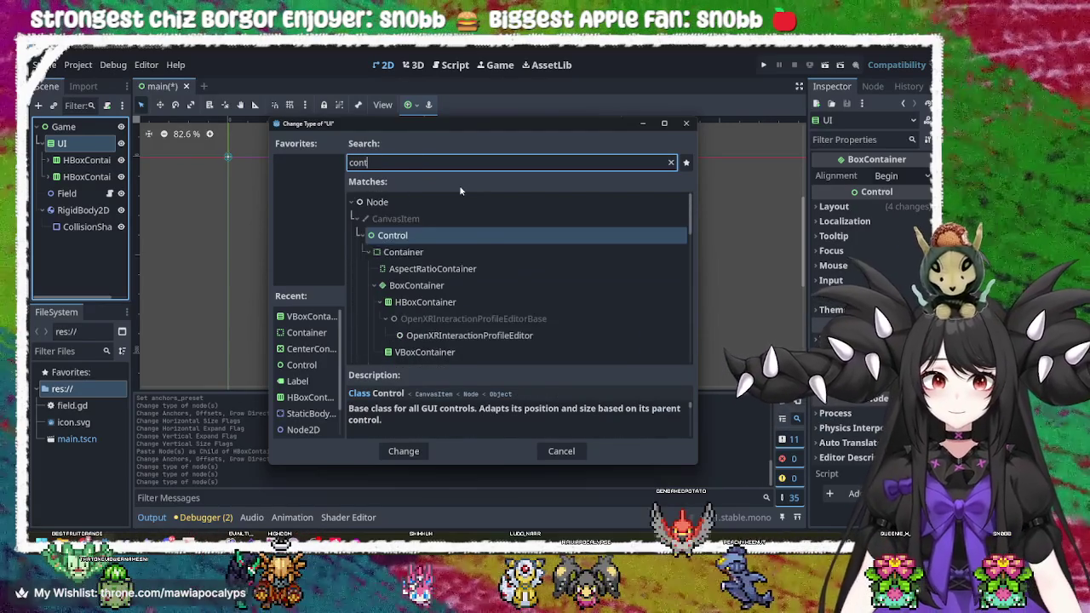
pyautogui.press('BackSpace')
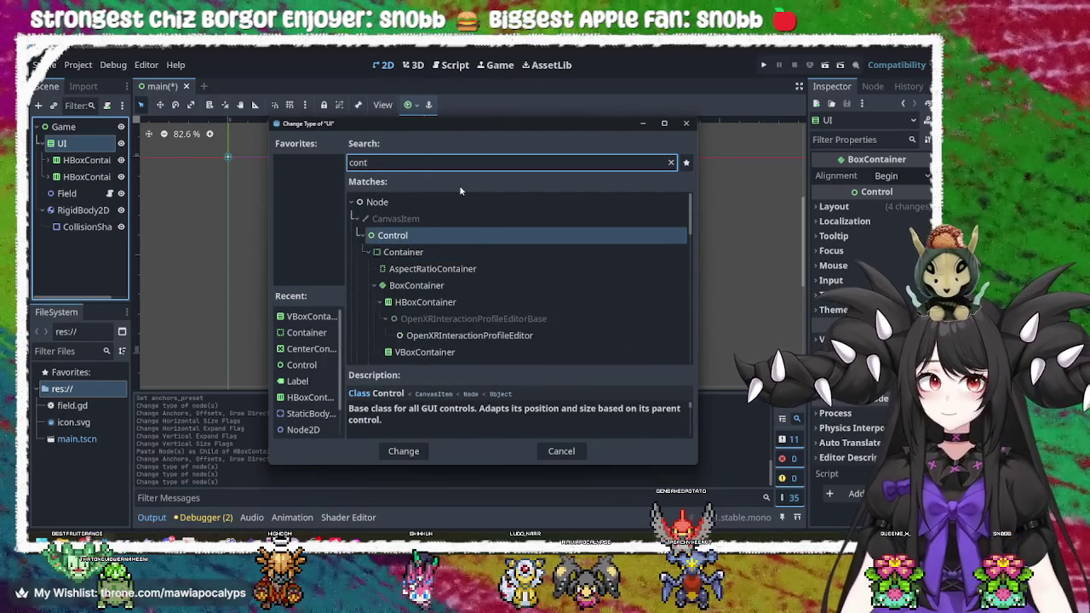
pyautogui.write('ainer')
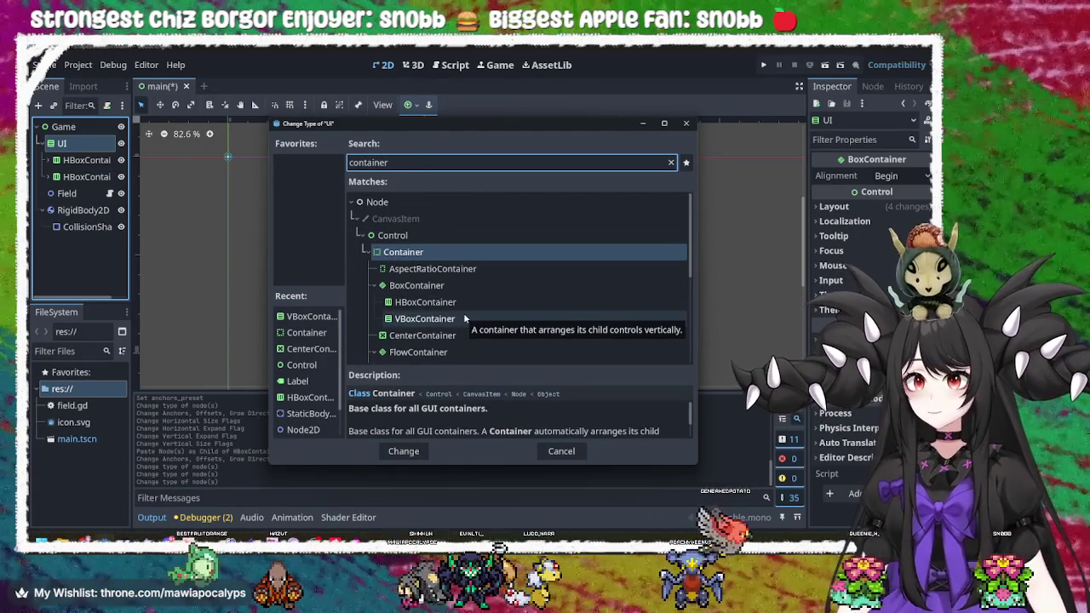
pyautogui.doubleClick(465, 318)
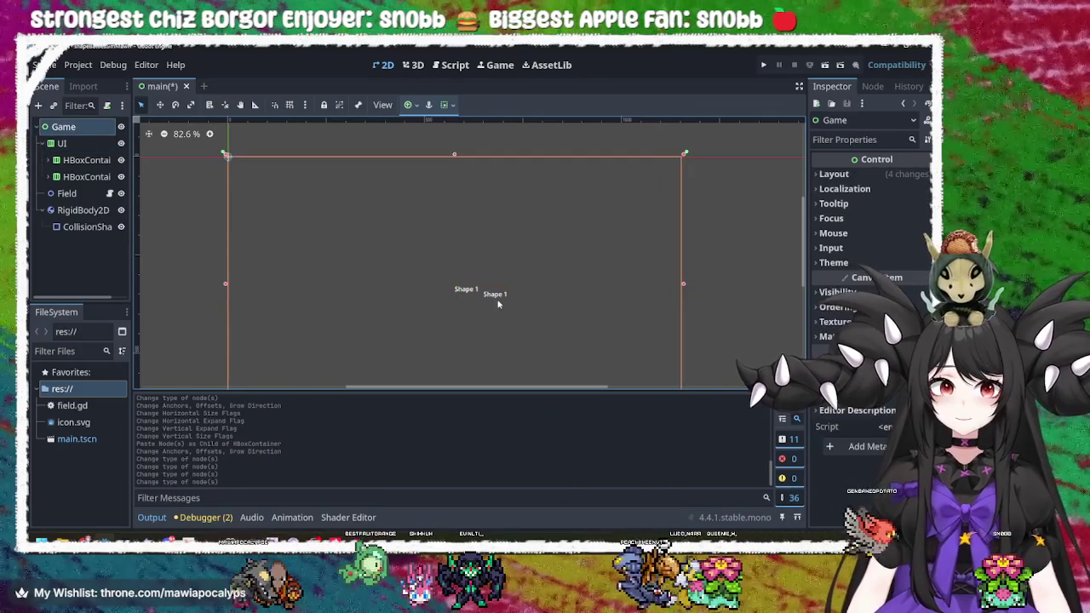
pyautogui.click(499, 296)
pyautogui.click(468, 292)
pyautogui.click(92, 209)
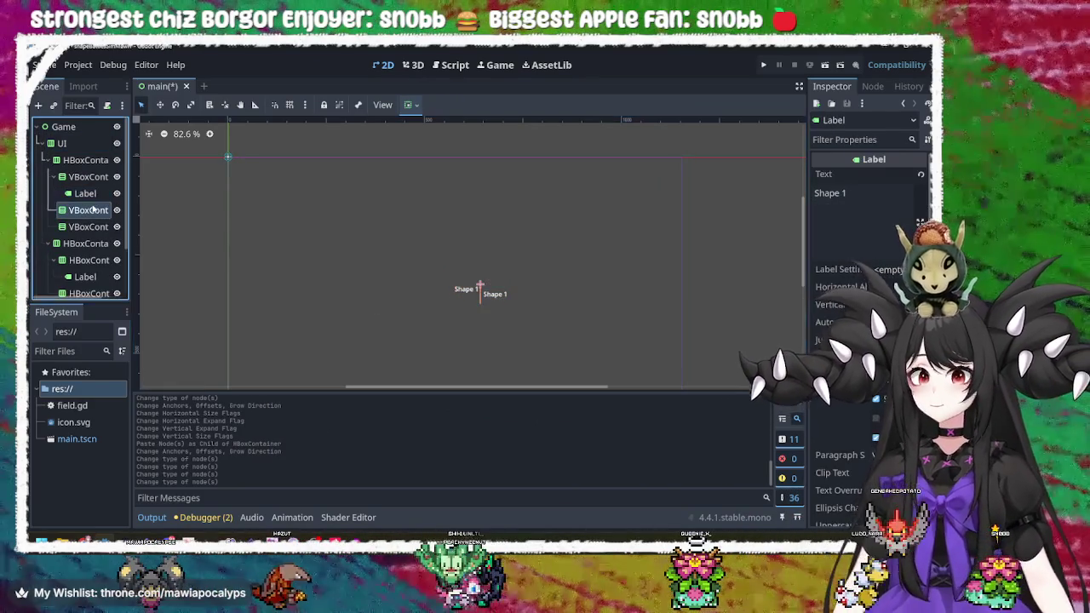
pyautogui.scroll(-1, 88, 247)
pyautogui.click(88, 241)
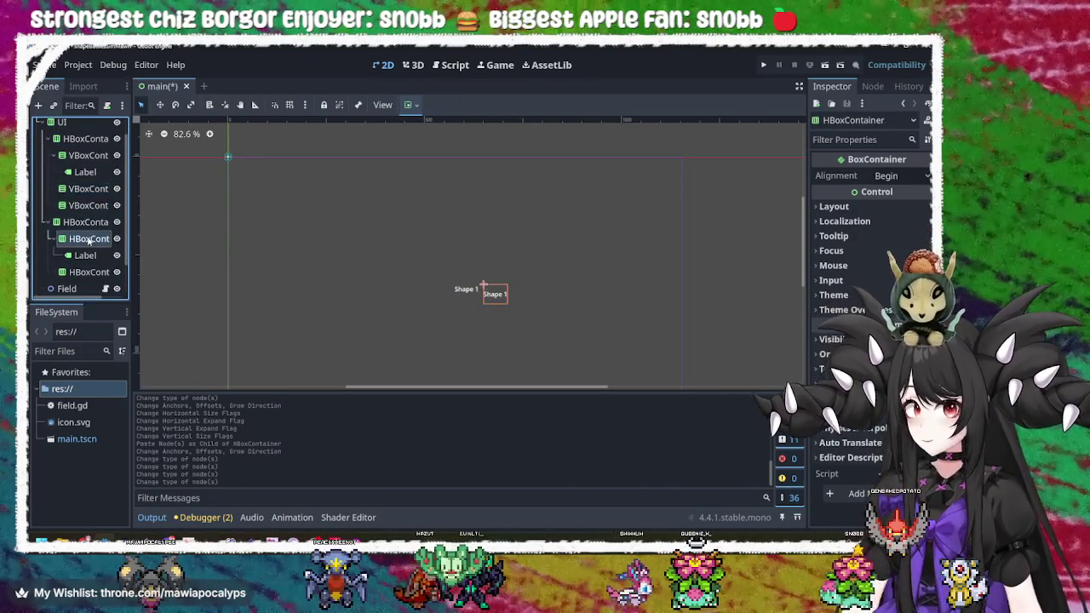
pyautogui.click(91, 222)
pyautogui.click(92, 241)
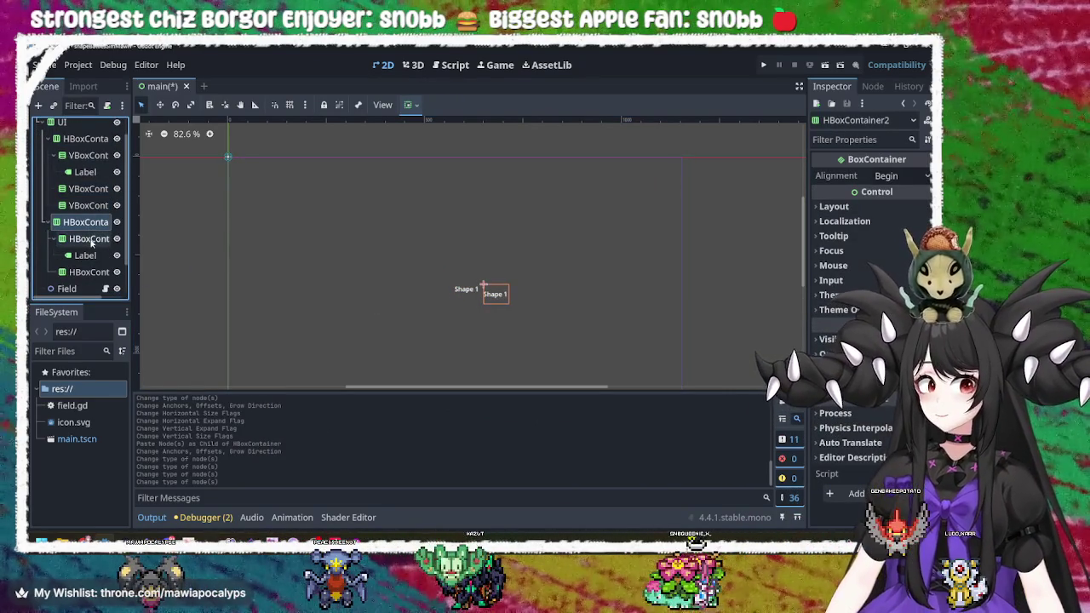
pyautogui.click(92, 257)
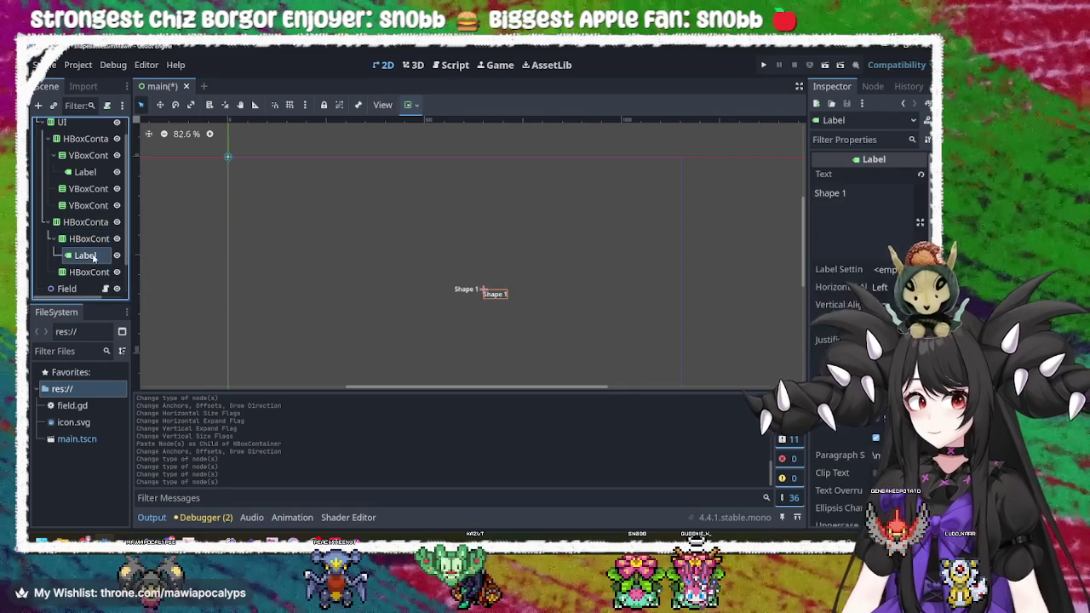
pyautogui.click(92, 270)
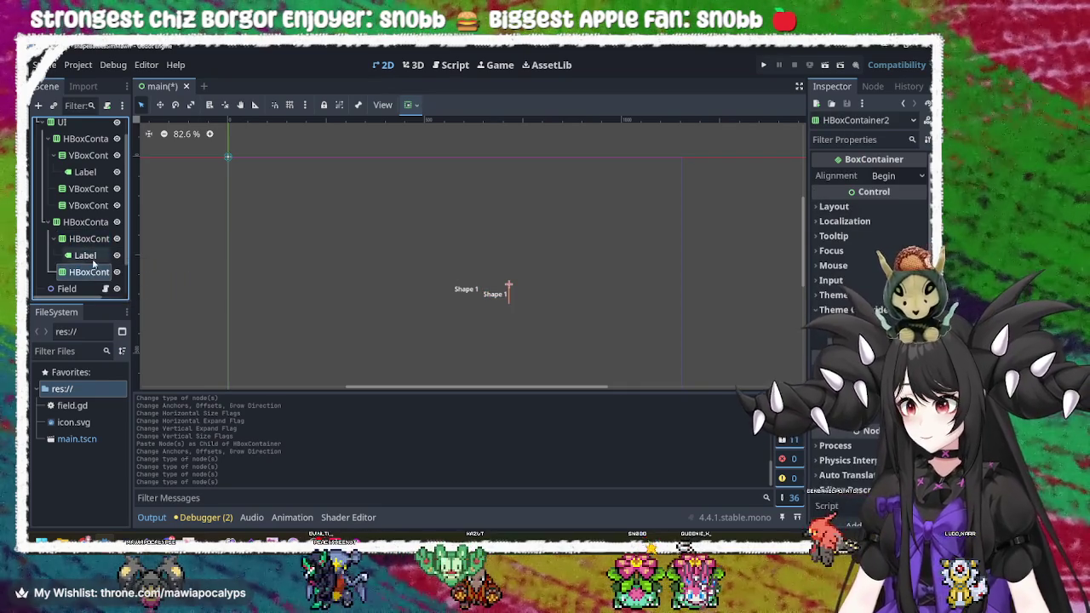
pyautogui.click(90, 239)
pyautogui.click(92, 274)
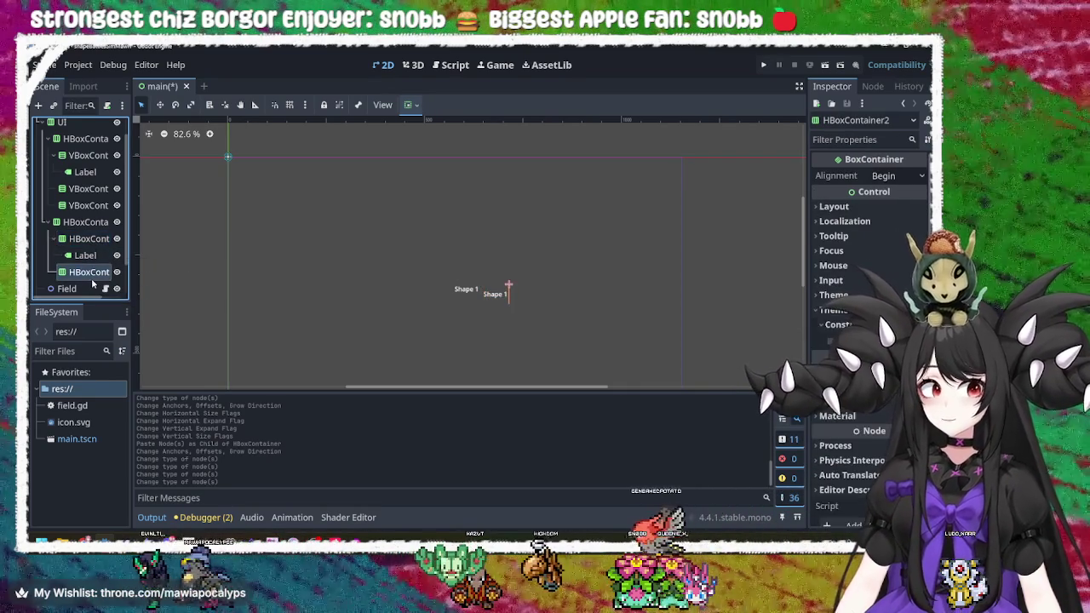
pyautogui.click(97, 172)
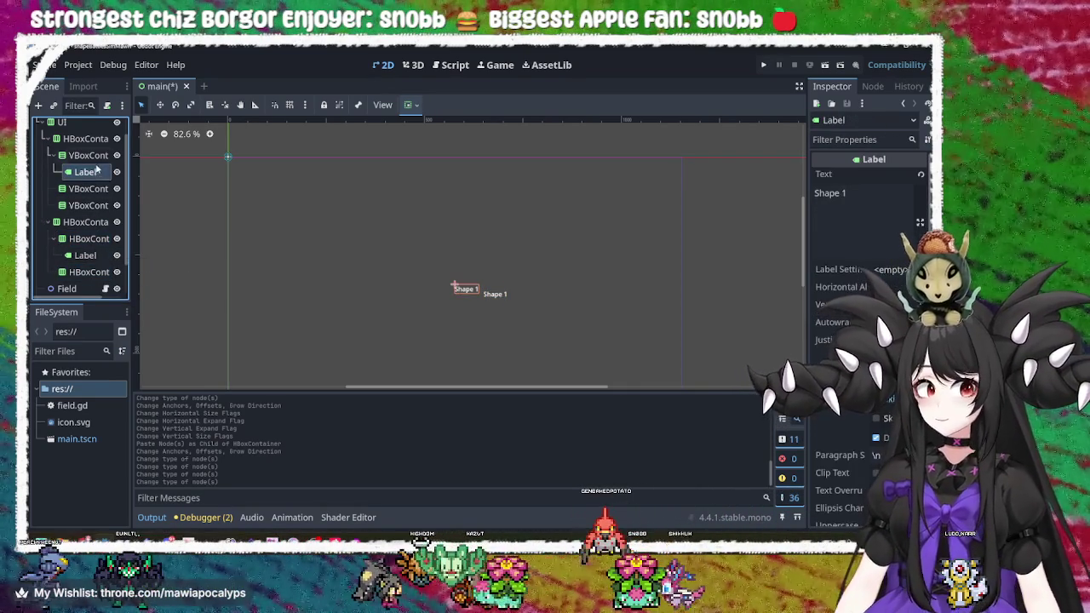
pyautogui.click(95, 156)
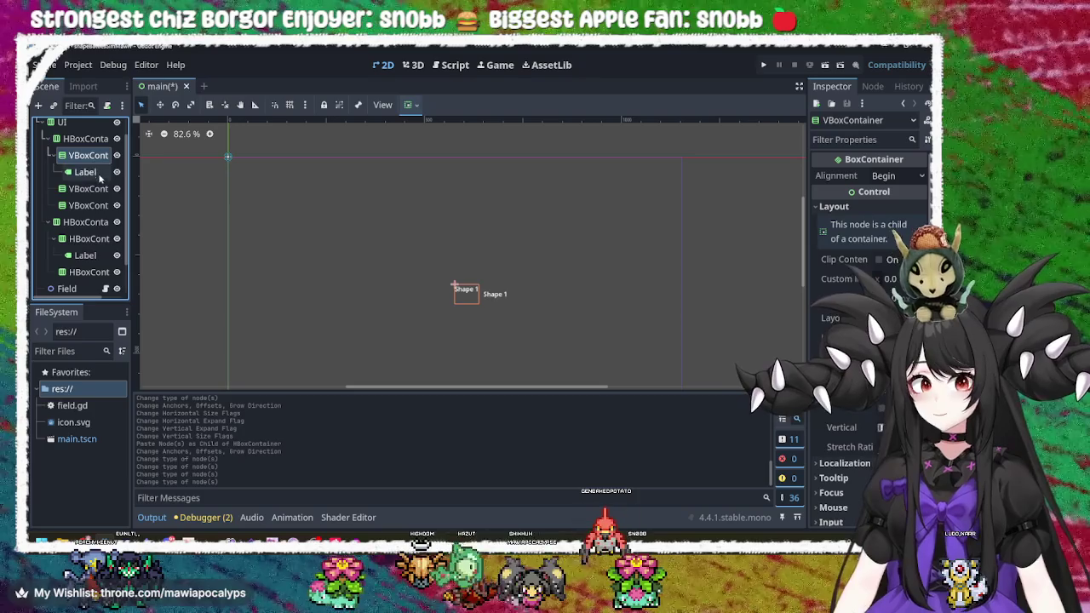
pyautogui.click(94, 189)
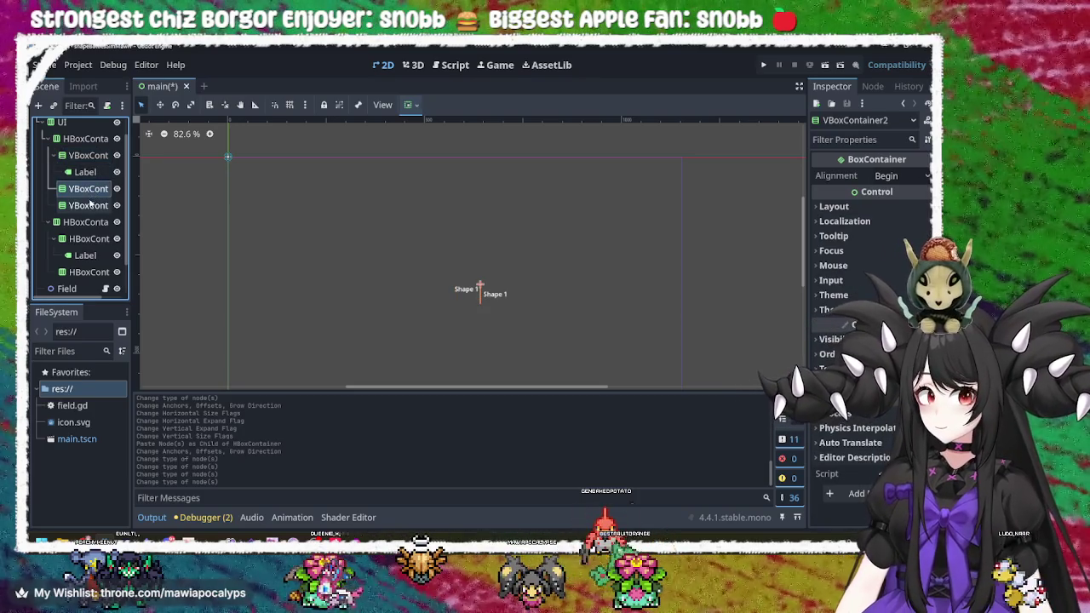
pyautogui.click(89, 208)
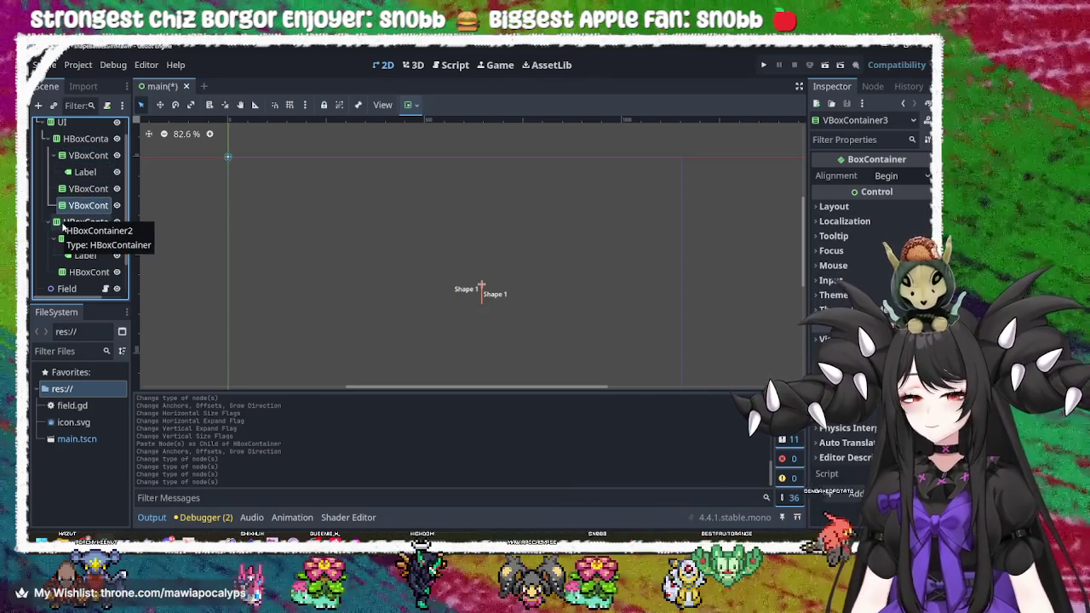
pyautogui.click(84, 139)
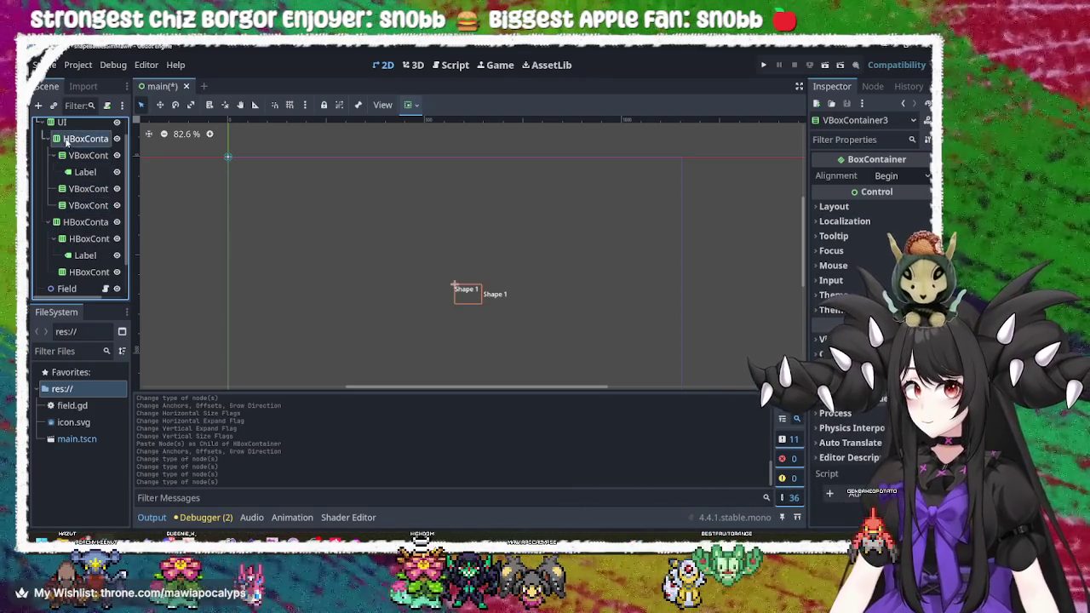
# - Change the top HBoxContainer's type to VBoxContainer
pyautogui.rightClick(83, 138)
pyautogui.click(151, 304)
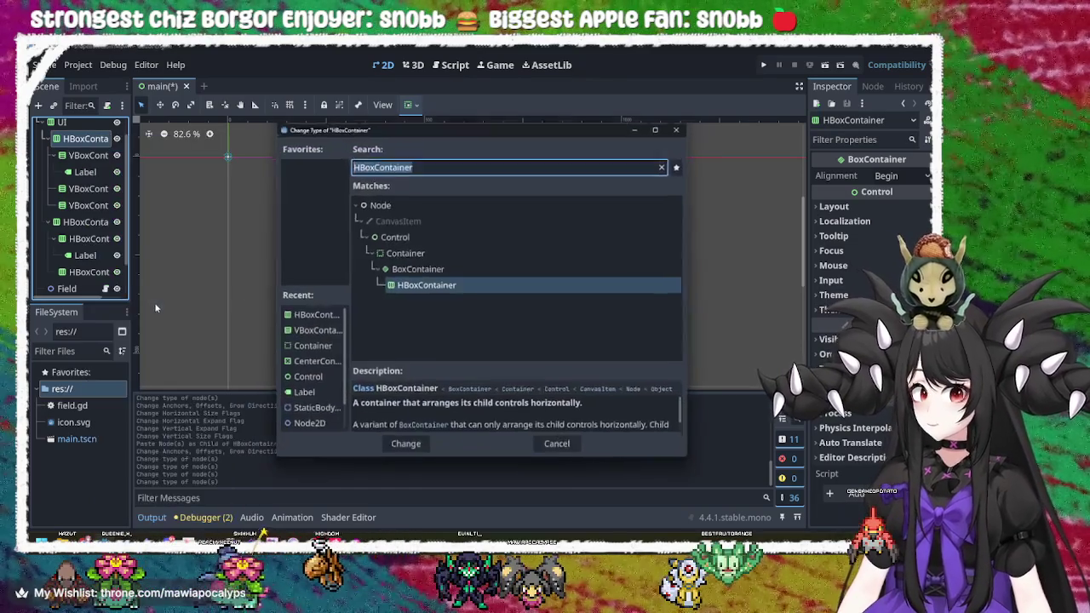
pyautogui.write('container')
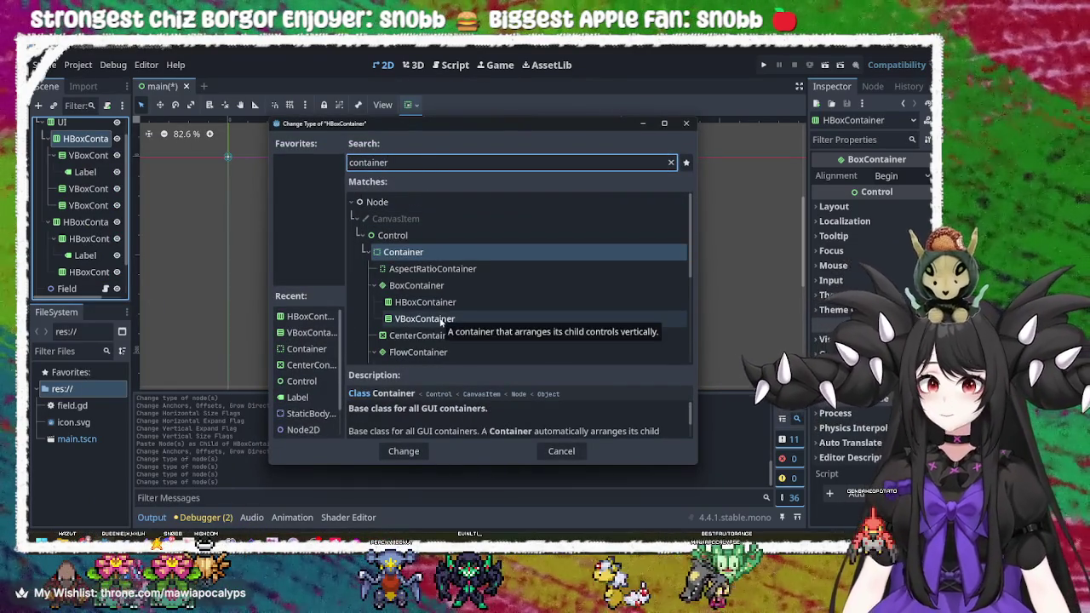
pyautogui.click(441, 320)
pyautogui.doubleClick(441, 321)
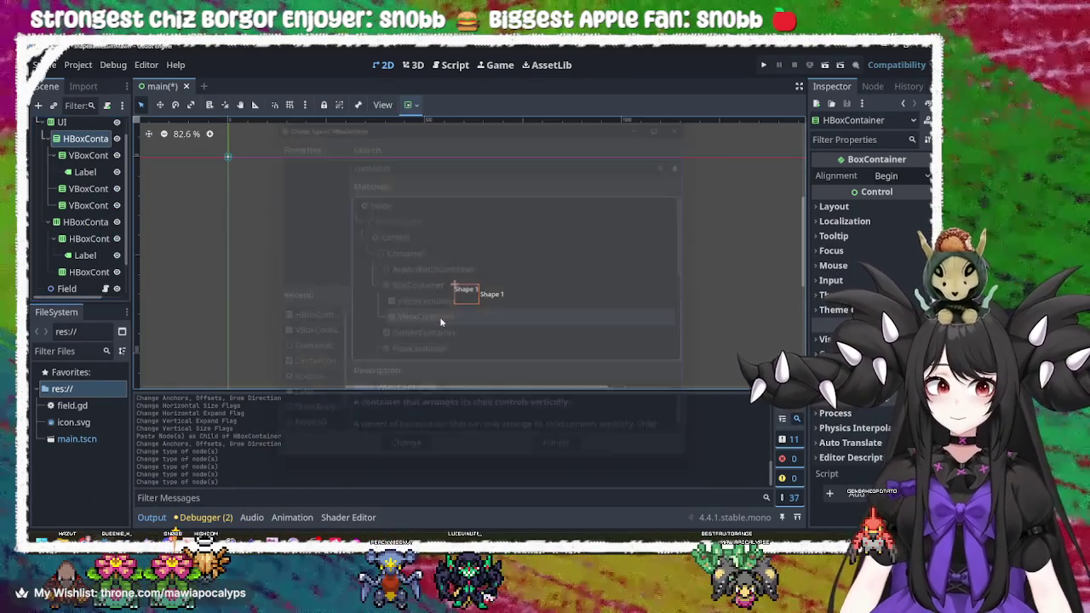
# - Inspect the VBoxContainers, Label and HBoxContainers in the Scene dock
pyautogui.click(89, 155)
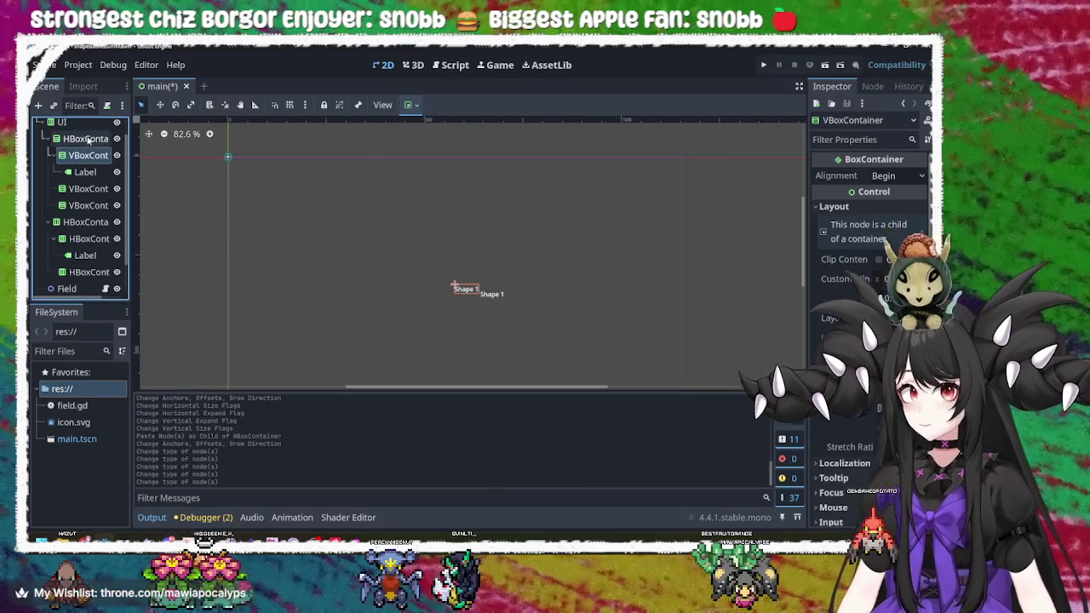
pyautogui.click(86, 138)
pyautogui.click(91, 155)
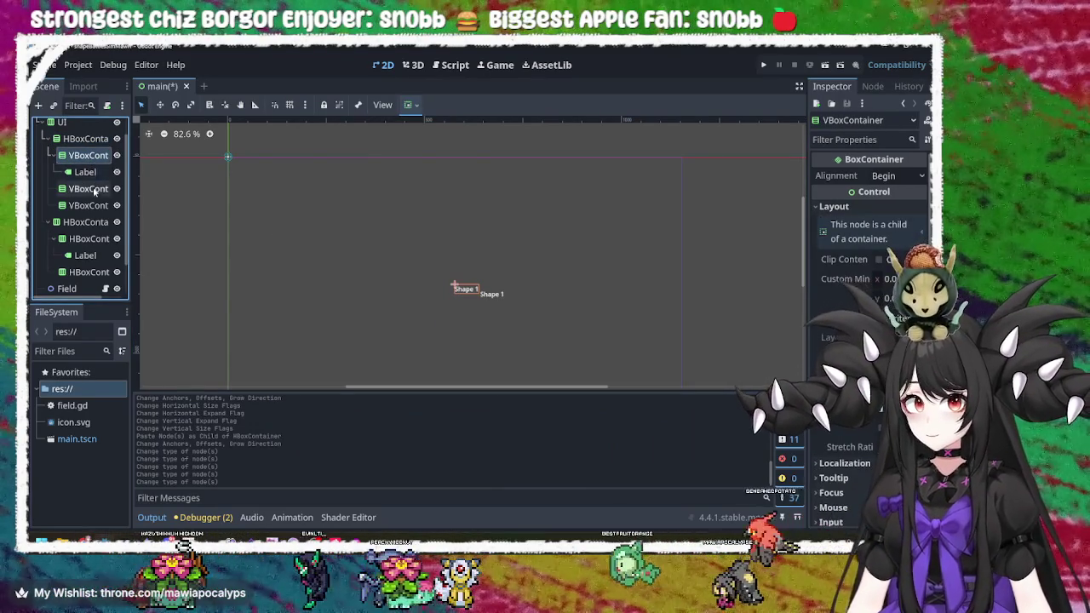
pyautogui.click(90, 189)
pyautogui.click(92, 206)
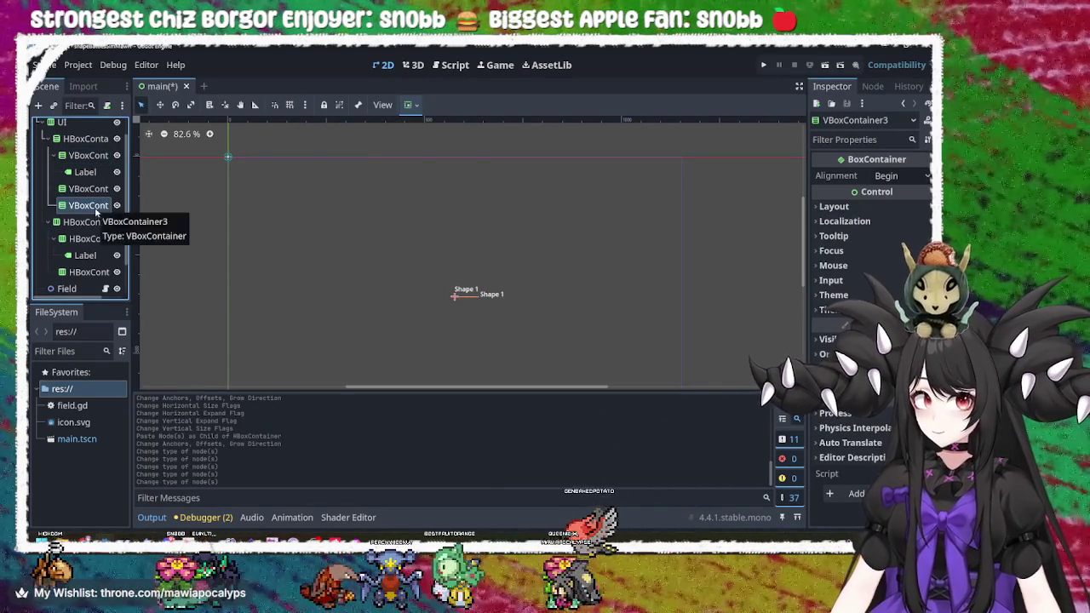
pyautogui.click(92, 239)
pyautogui.click(90, 271)
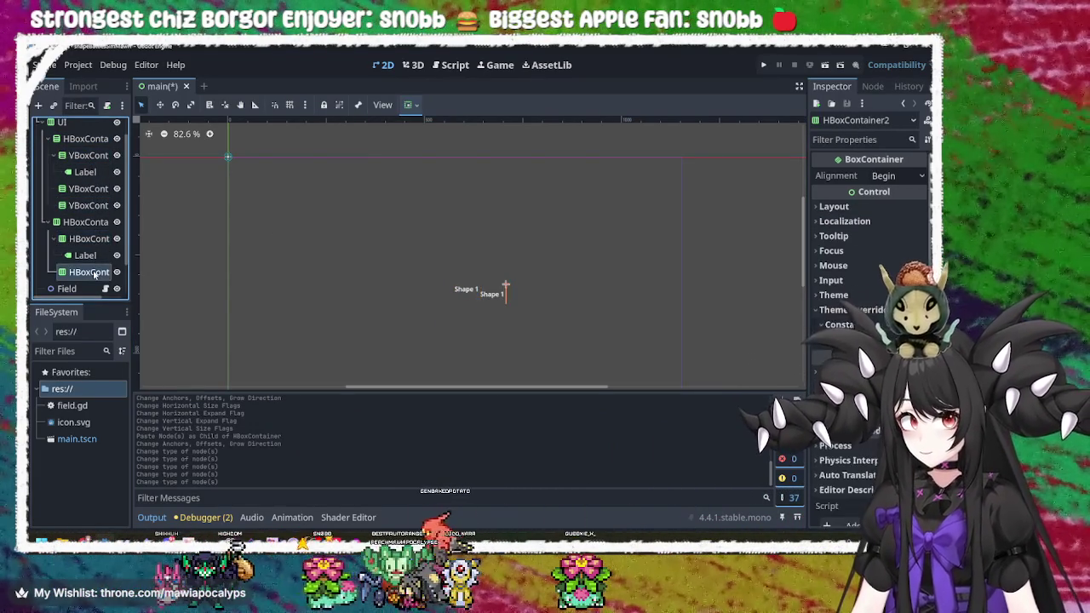
pyautogui.click(84, 159)
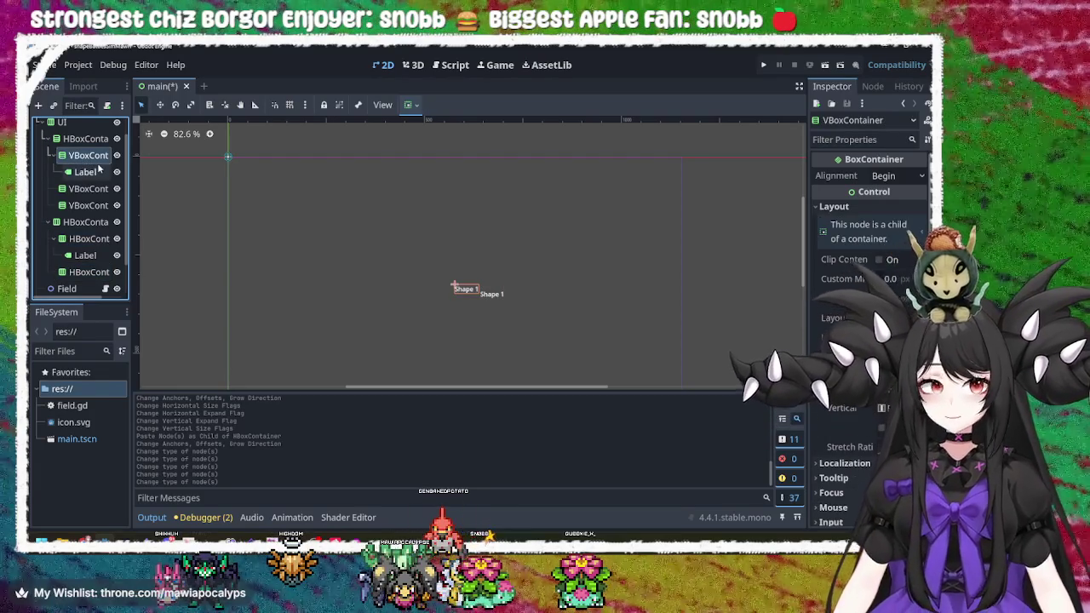
pyautogui.click(96, 174)
pyautogui.click(89, 188)
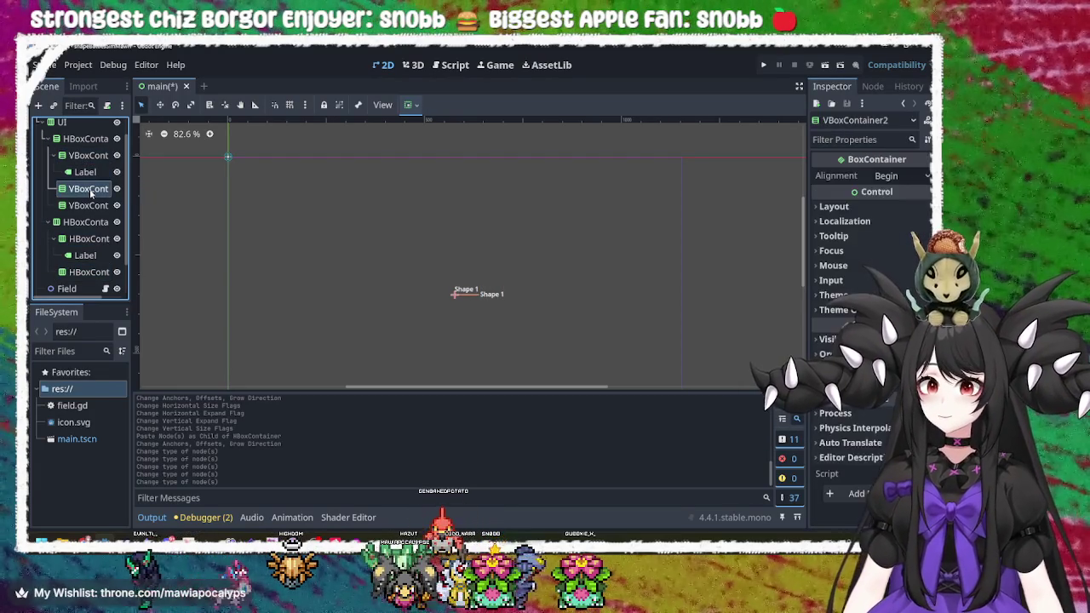
pyautogui.scroll(-1, 89, 217)
pyautogui.scroll(-1, 90, 216)
# - Drag the Field node into VBoxContainer2 and run the project
pyautogui.click(68, 251)
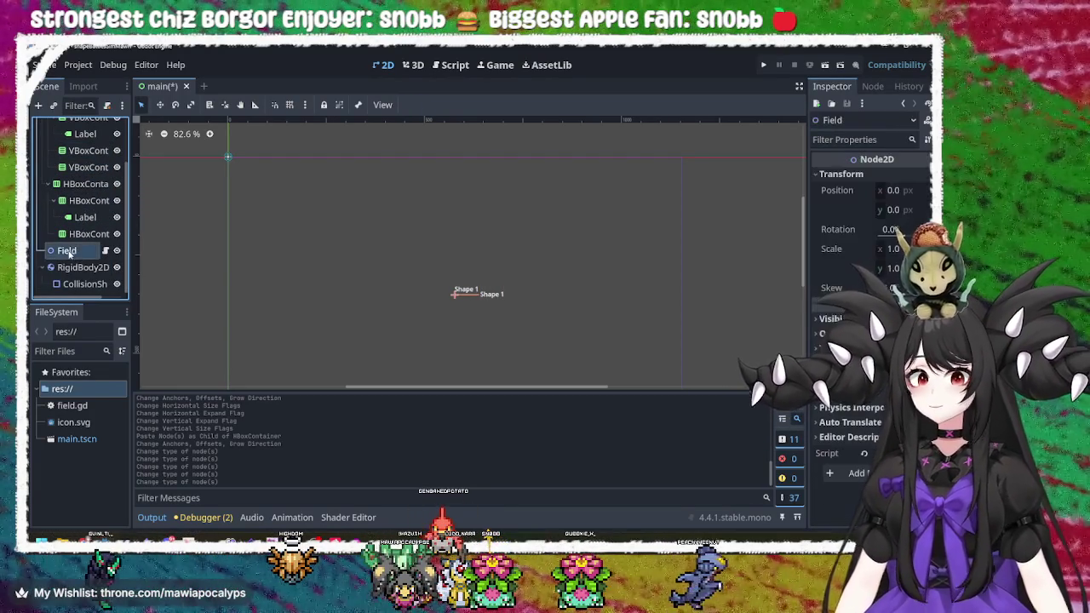
pyautogui.click(90, 151)
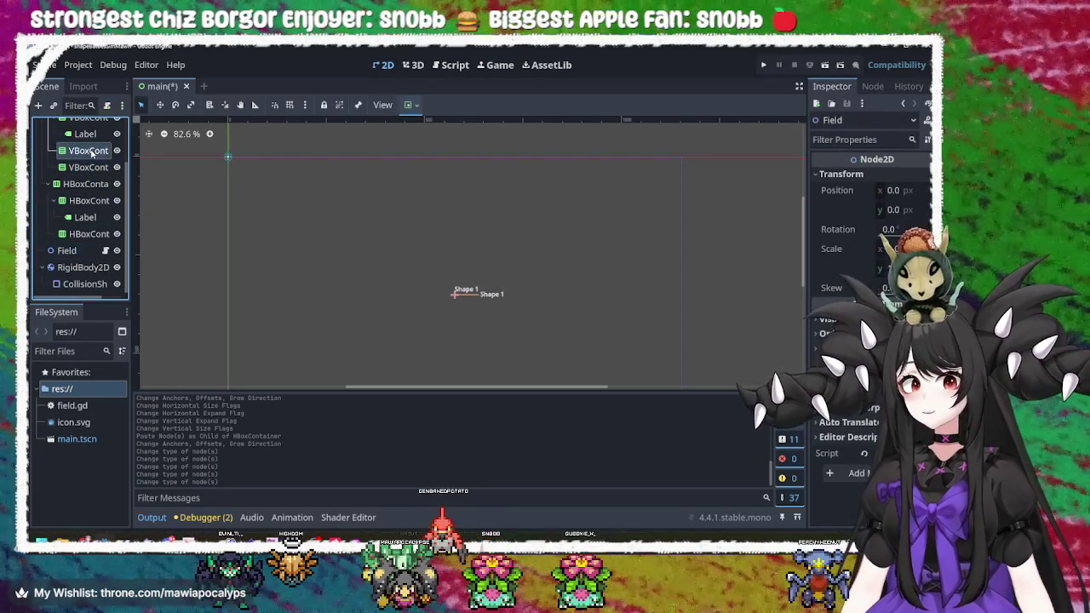
pyautogui.scroll(1, 88, 167)
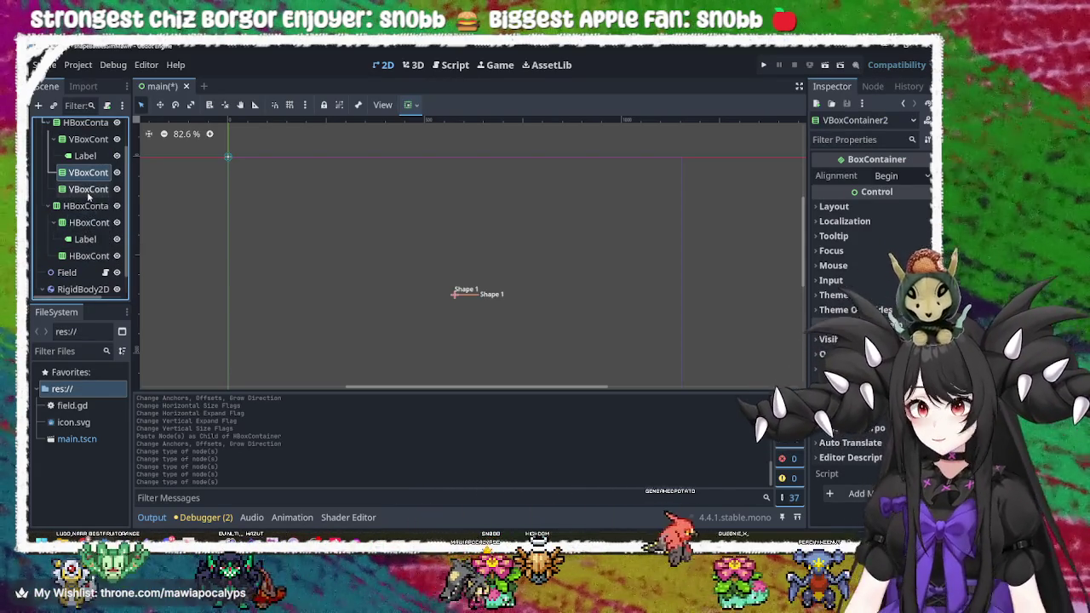
pyautogui.click(88, 190)
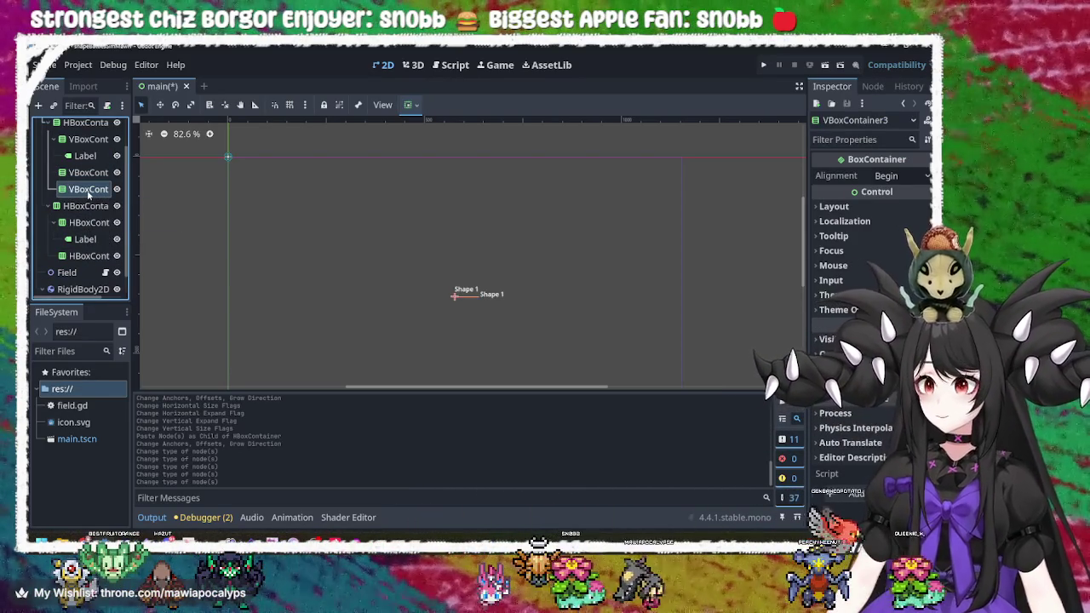
pyautogui.scroll(-1, 89, 195)
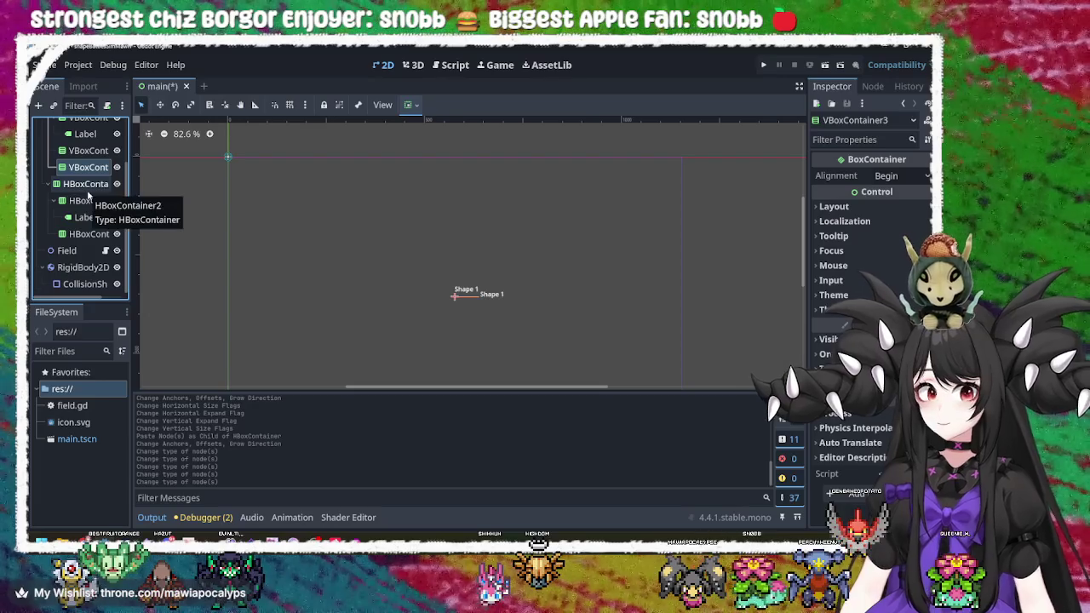
pyautogui.click(65, 252)
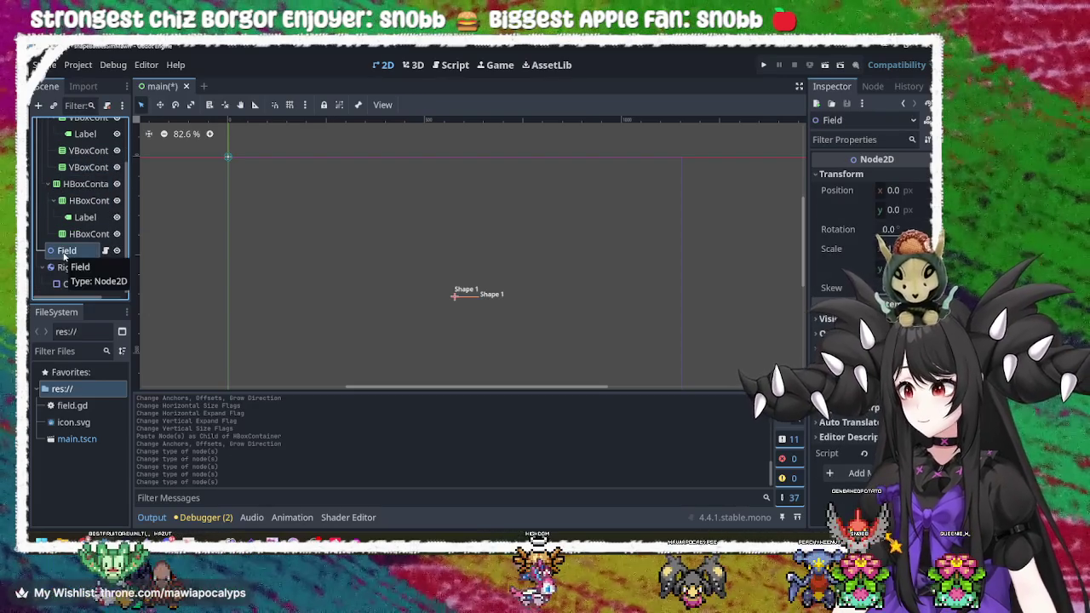
pyautogui.moveTo(67, 253)
pyautogui.mouseDown()
pyautogui.moveTo(109, 180)
pyautogui.moveTo(106, 153)
pyautogui.moveTo(85, 162)
pyautogui.mouseUp()
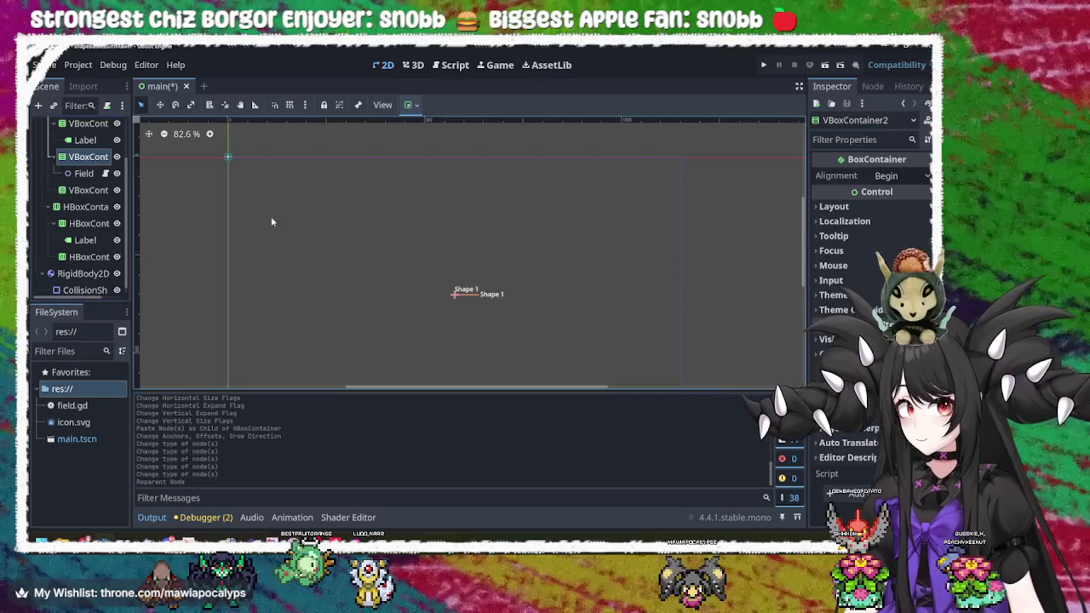
pyautogui.click(441, 275)
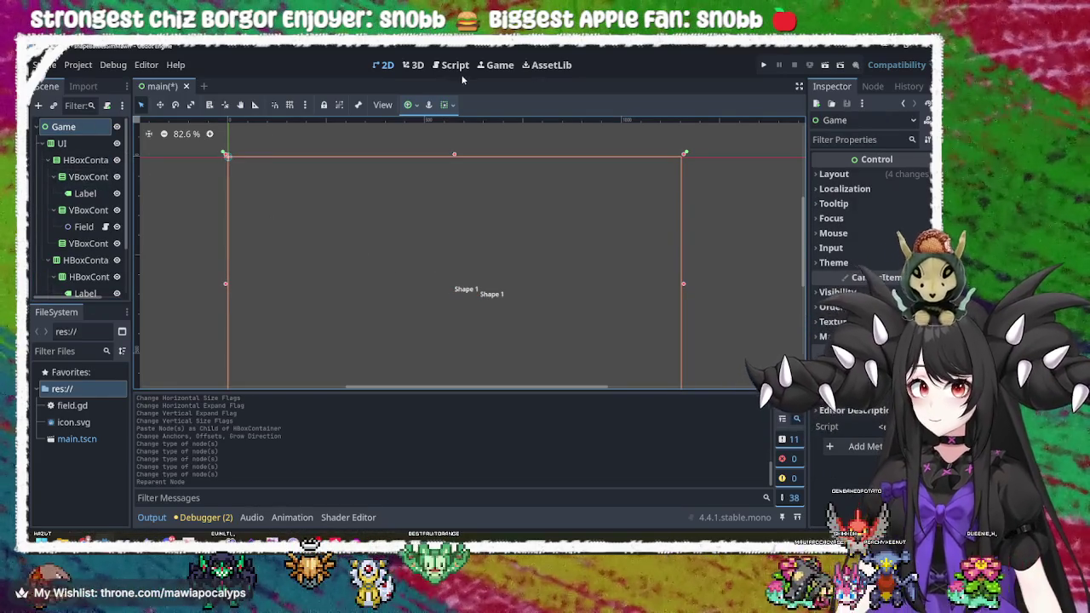
pyautogui.click(763, 65)
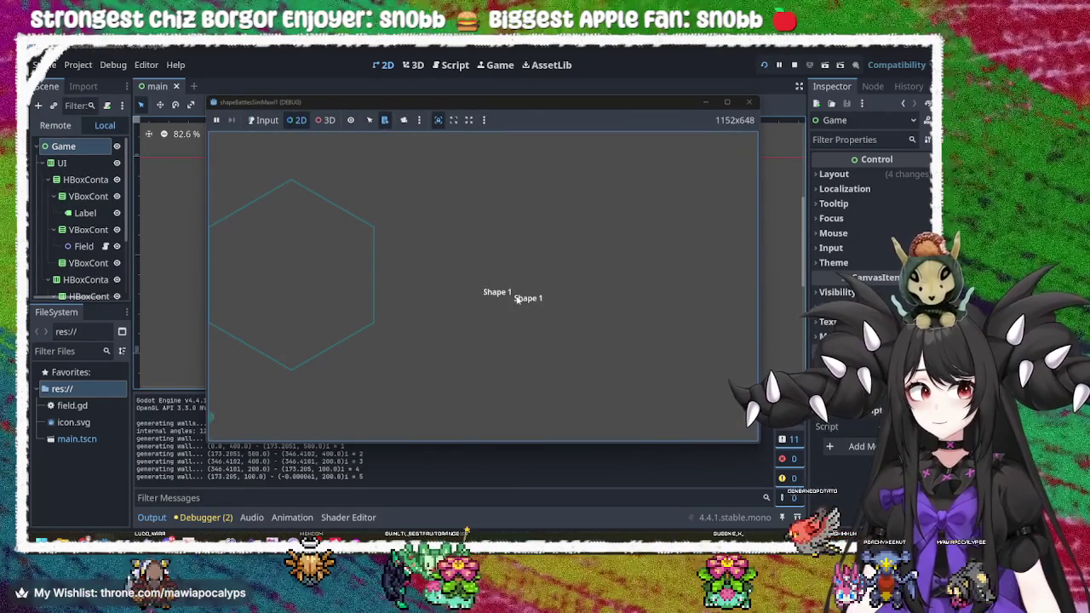
# - In the running game, pick nodes to inspect the hexagon's wall collision shapes
pyautogui.rightClick(517, 298)
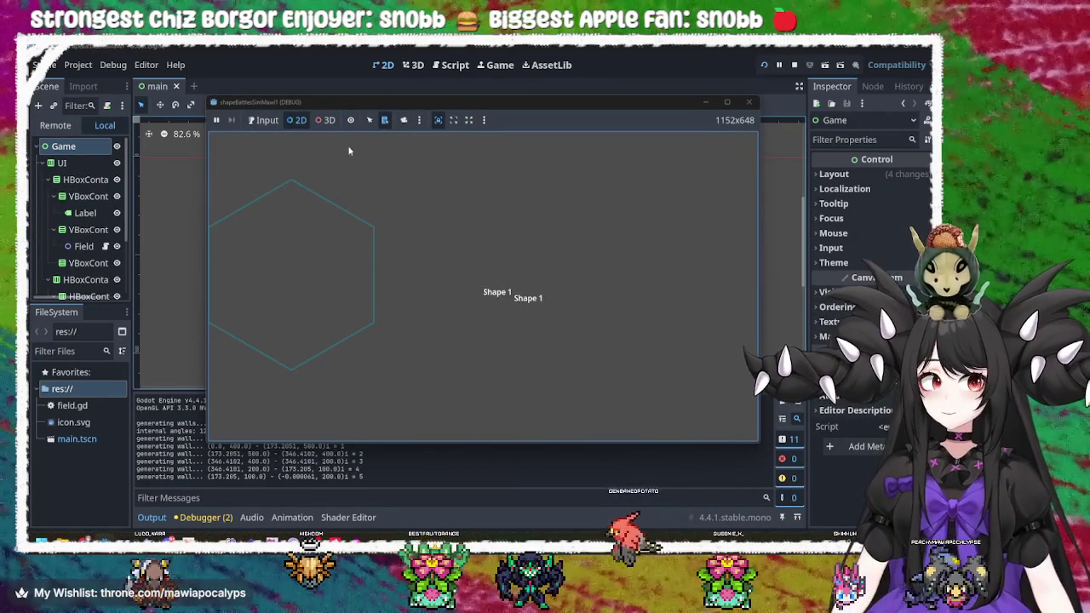
pyautogui.click(369, 120)
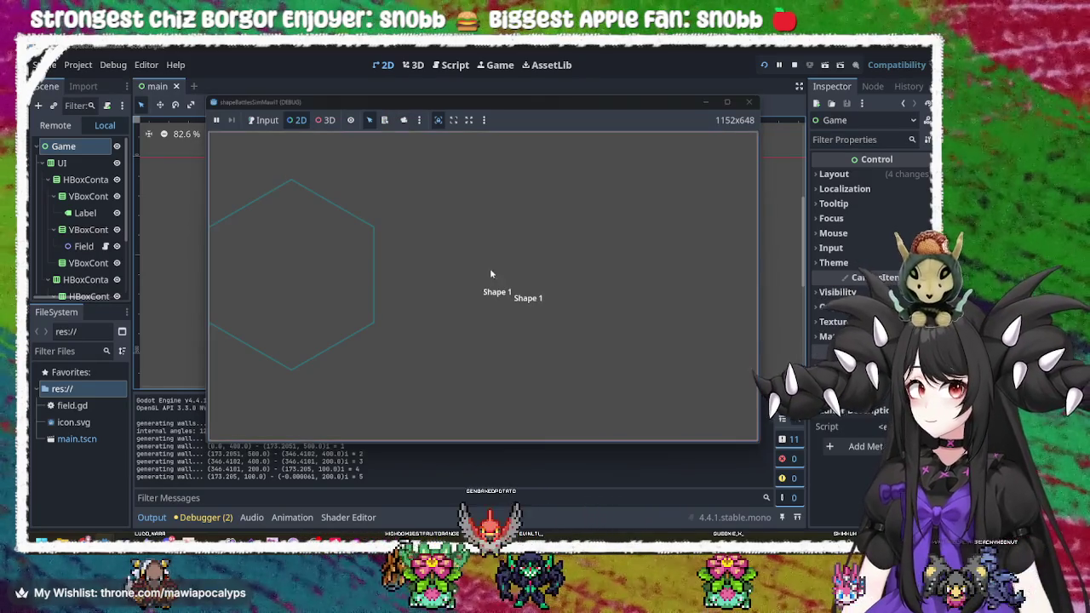
pyautogui.click(494, 292)
pyautogui.click(520, 300)
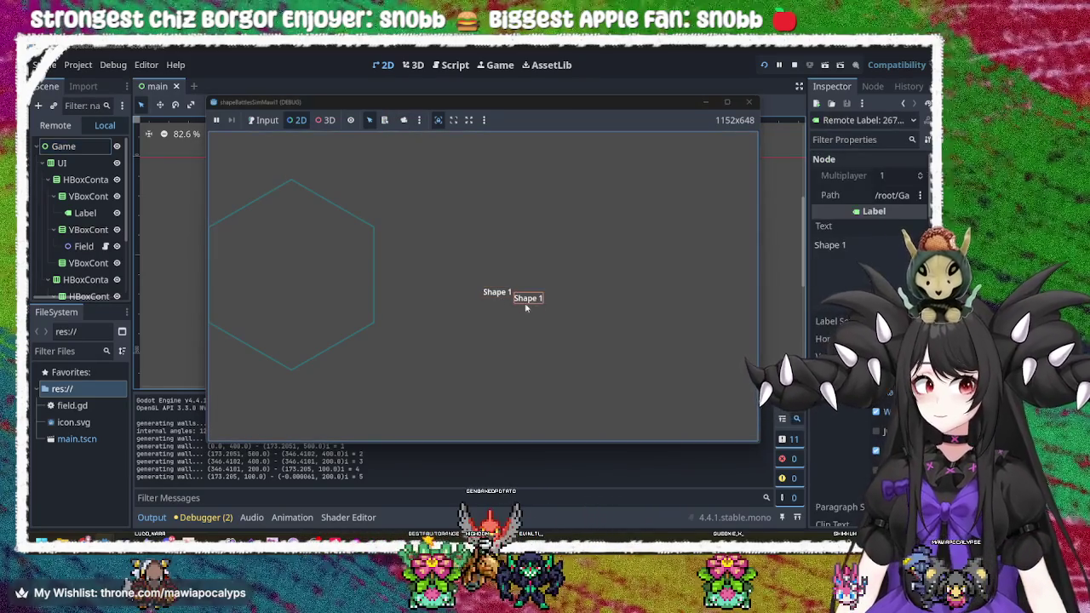
pyautogui.click(364, 267)
pyautogui.click(260, 221)
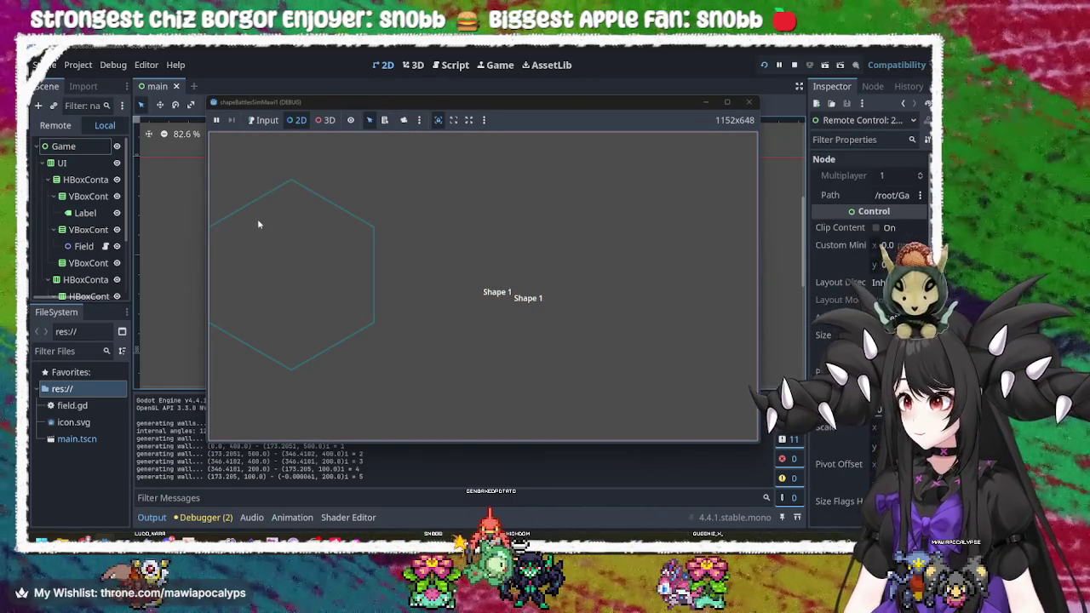
pyautogui.click(263, 205)
pyautogui.click(262, 355)
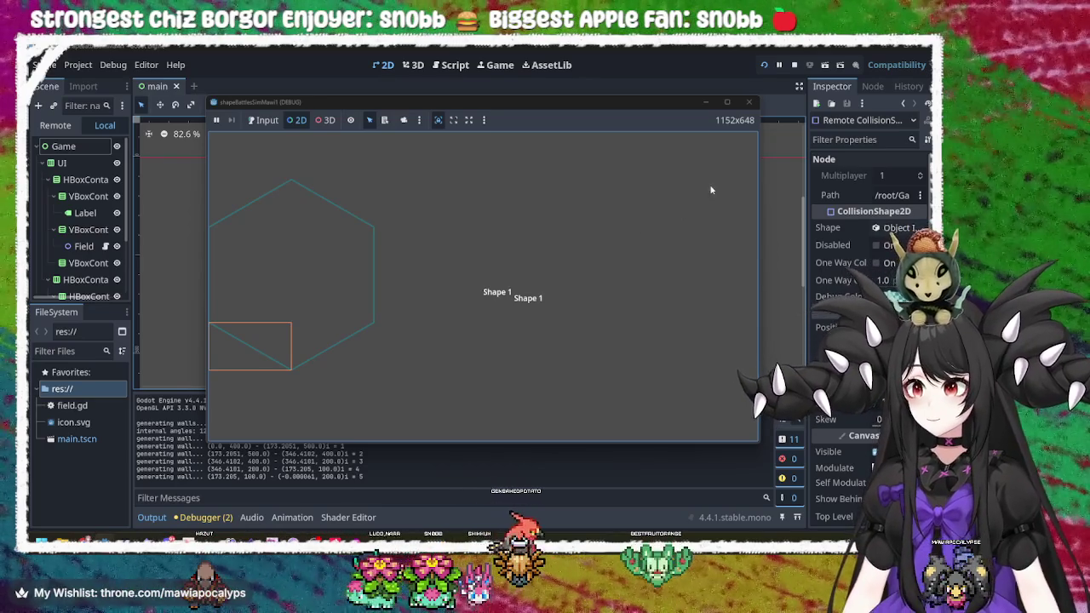
# - Stop the game and select VBoxContainer2, which holds the Field
pyautogui.click(749, 103)
pyautogui.click(287, 271)
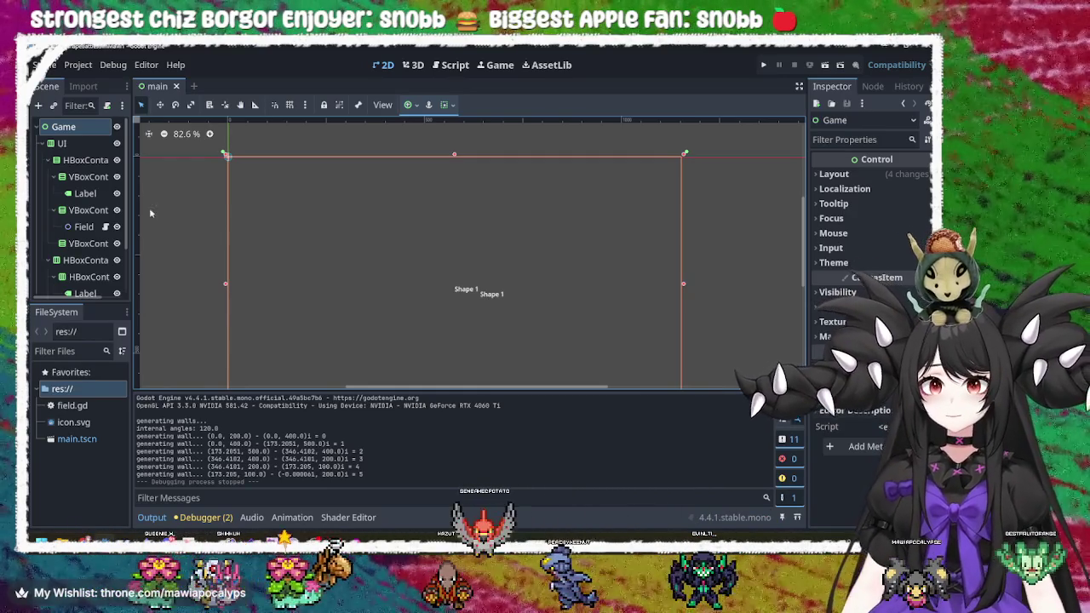
pyautogui.click(88, 211)
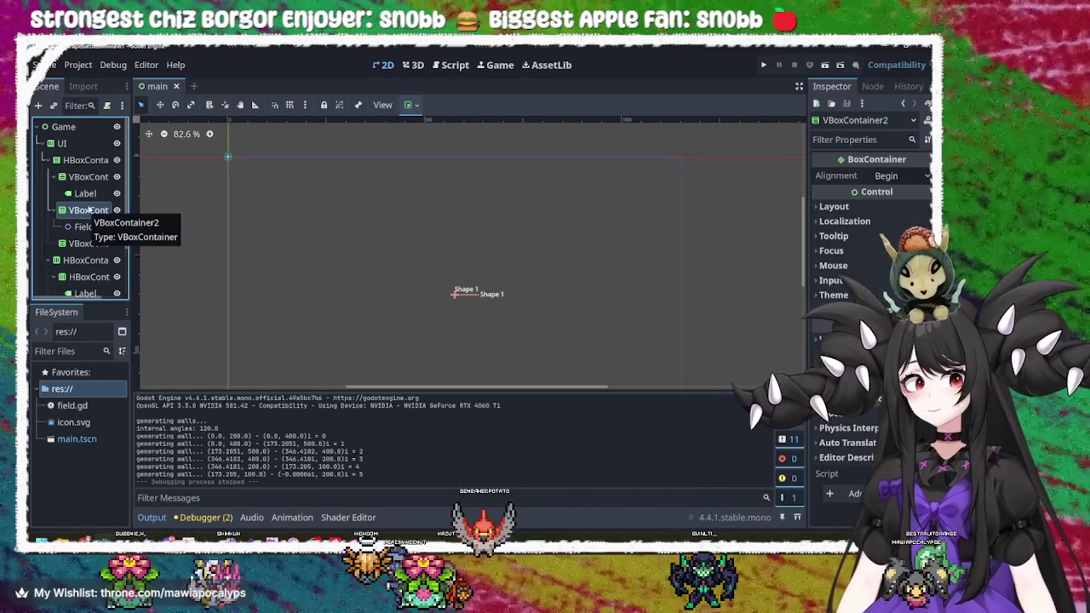
# - Enable Vertical Expand on VBoxContainer2 in the container sizing options
pyautogui.click(409, 107)
pyautogui.click(478, 226)
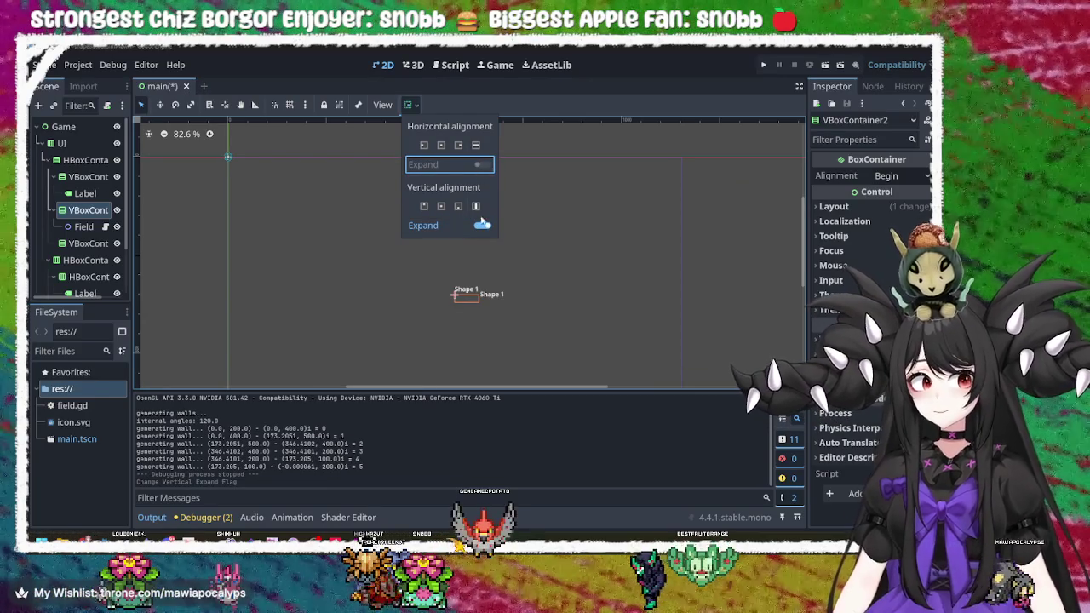
pyautogui.click(480, 226)
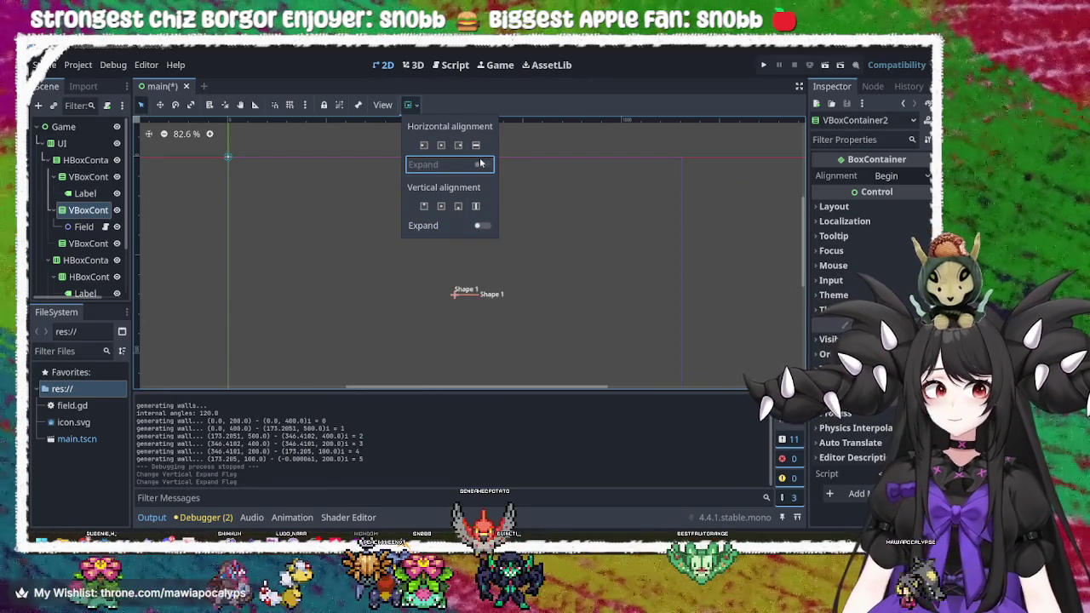
pyautogui.click(480, 226)
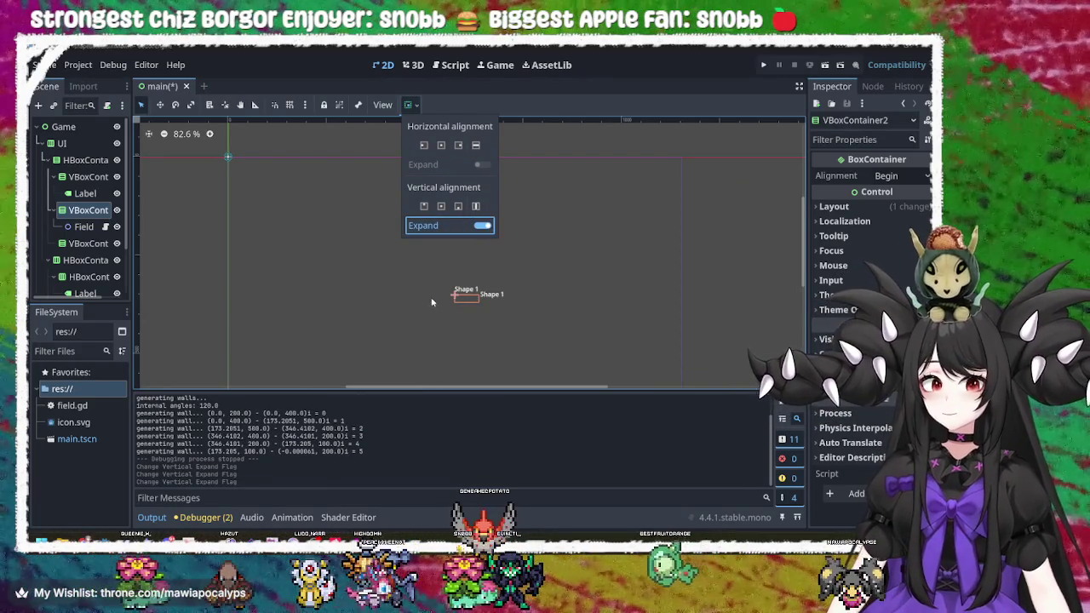
pyautogui.click(89, 208)
pyautogui.click(86, 224)
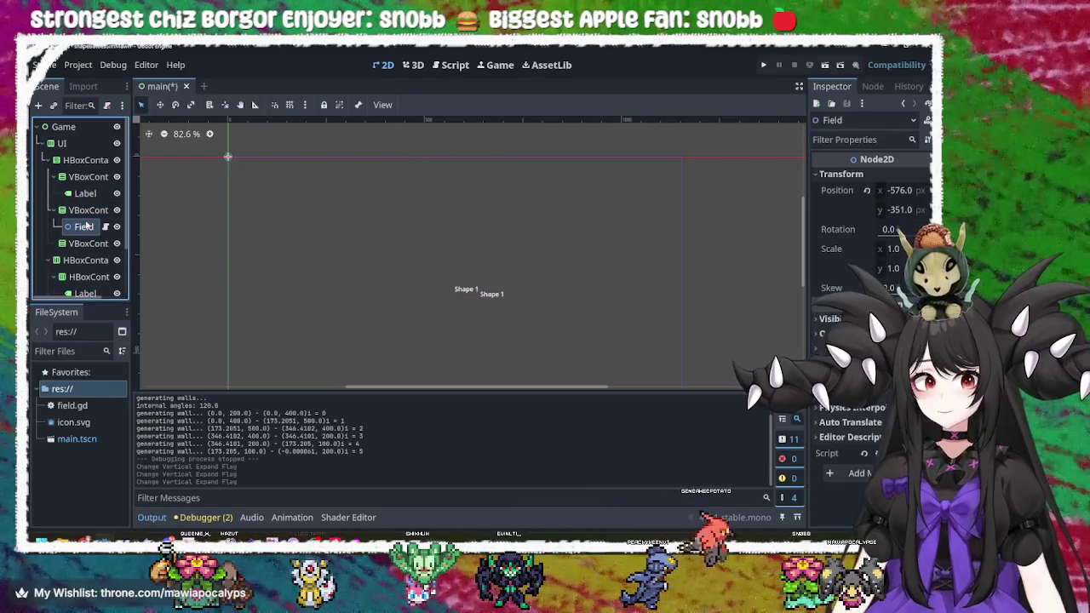
# - Try Vertical Expand on the Shape 1 Label, then turn it back off
pyautogui.click(85, 193)
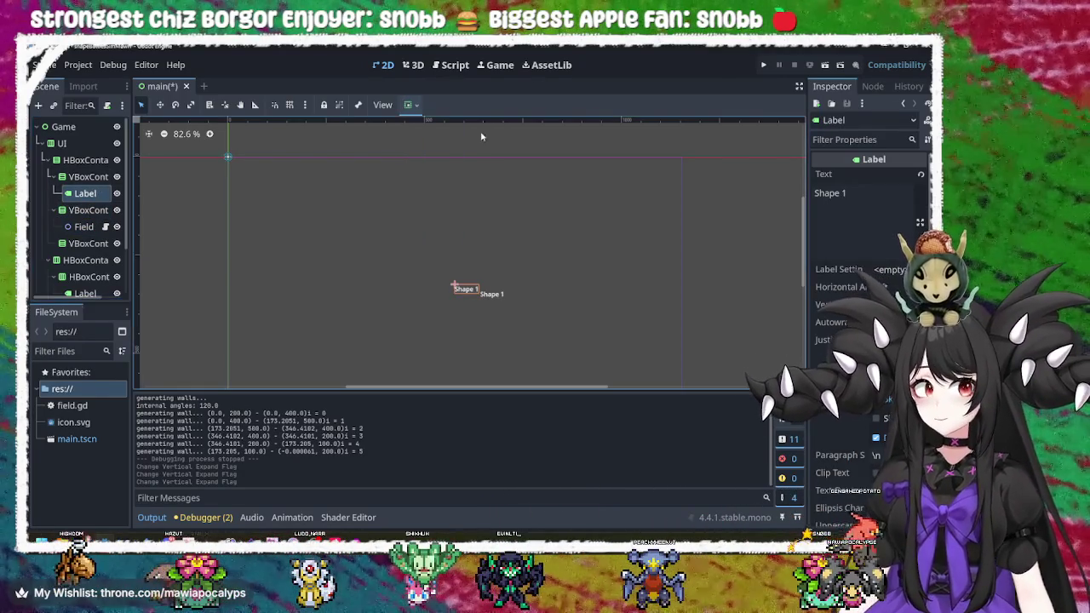
pyautogui.click(408, 106)
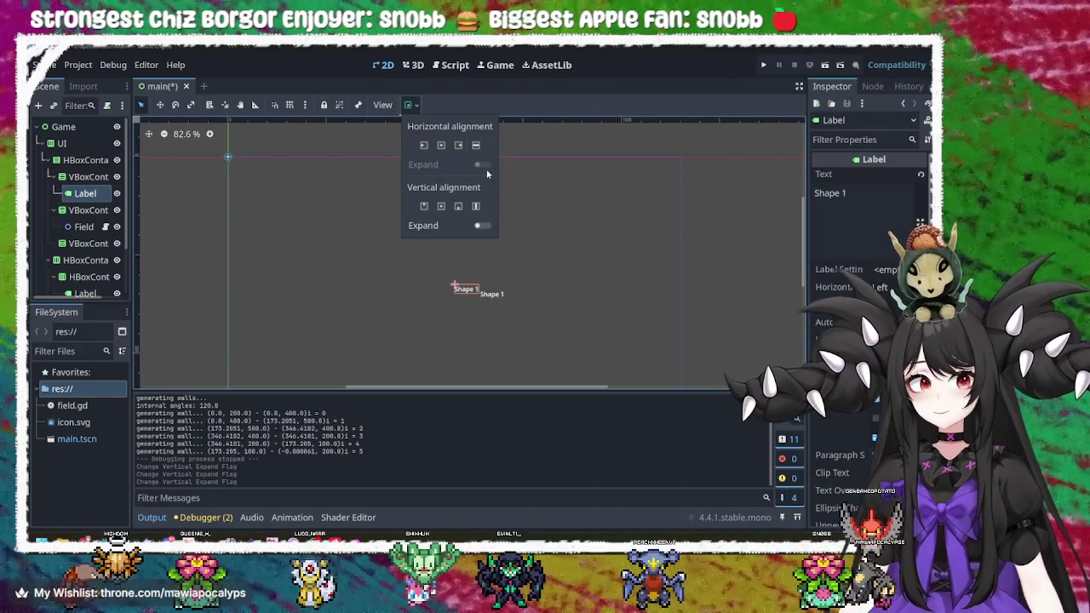
pyautogui.click(482, 226)
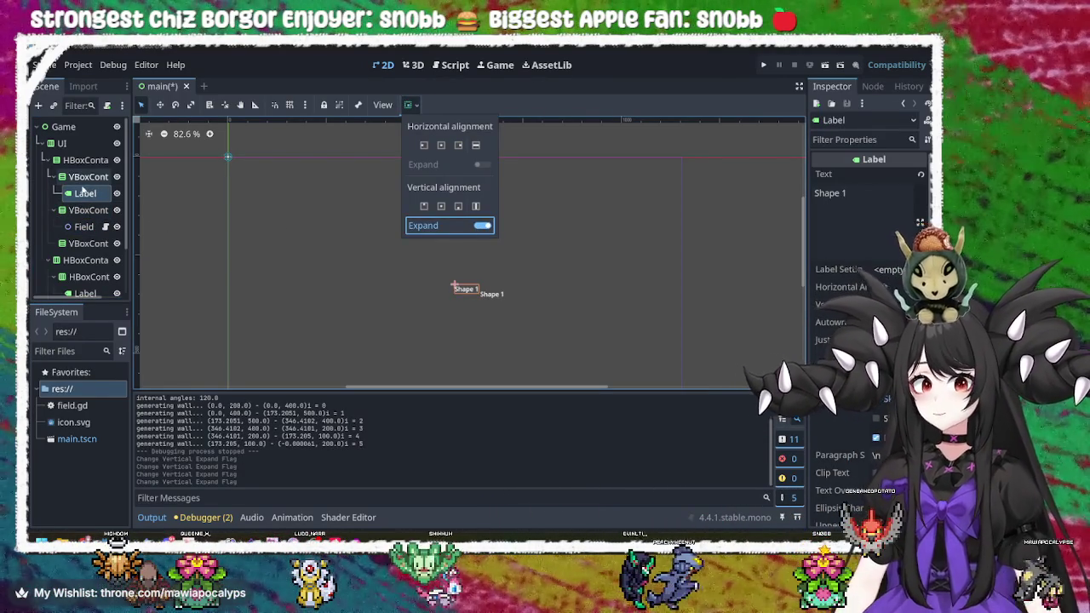
pyautogui.click(82, 191)
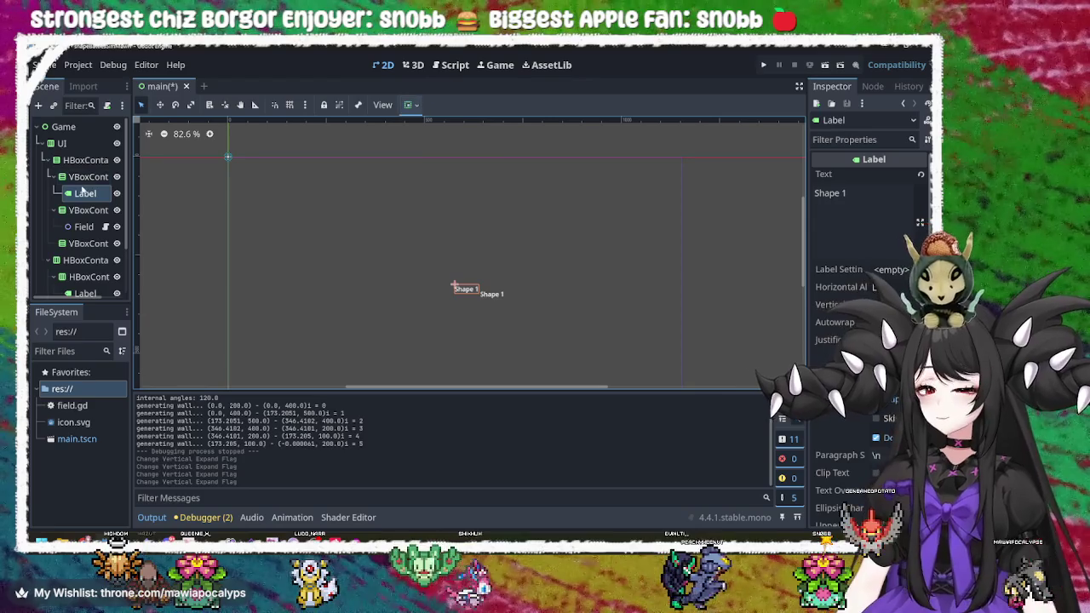
pyautogui.click(409, 104)
pyautogui.click(482, 226)
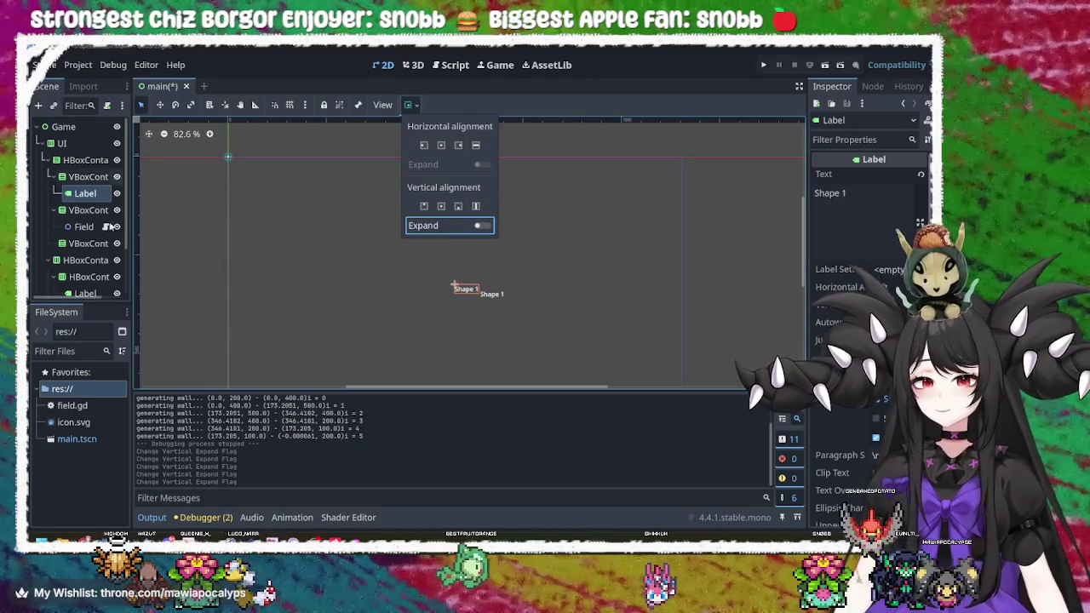
pyautogui.click(90, 242)
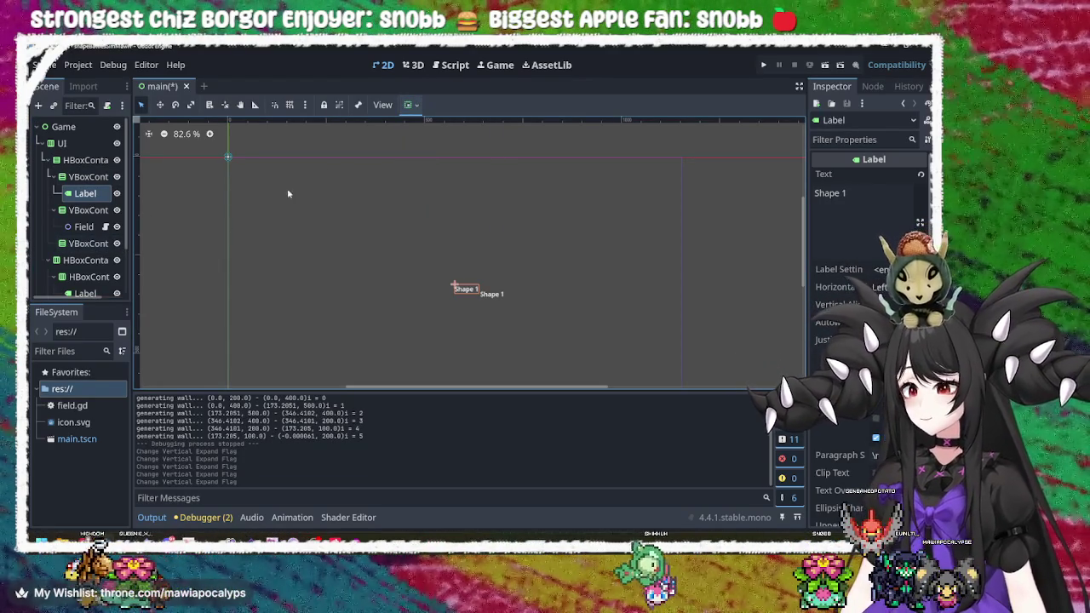
pyautogui.click(409, 105)
pyautogui.click(410, 105)
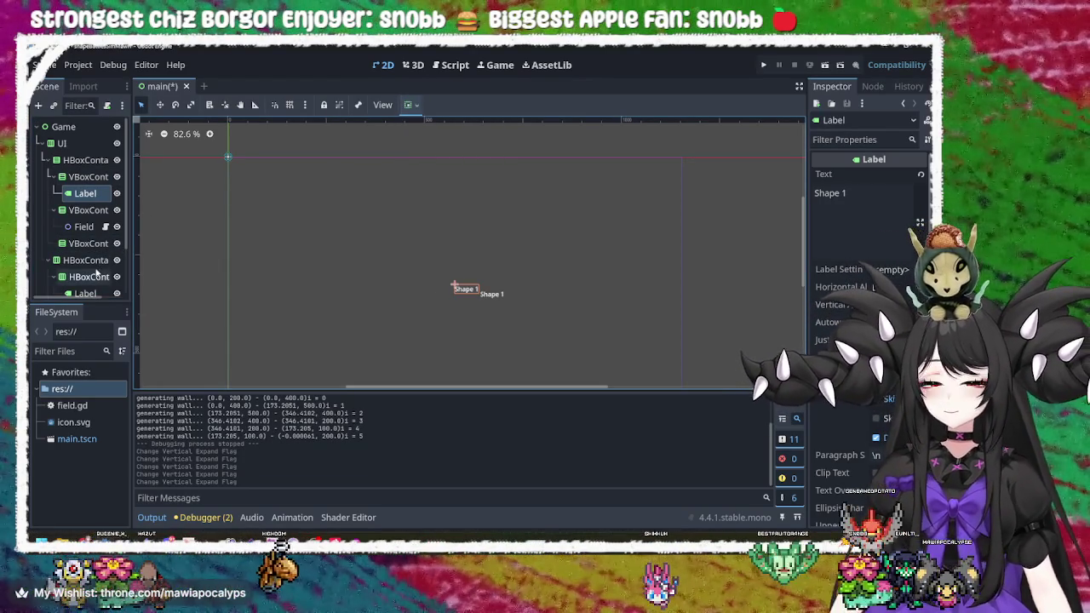
pyautogui.click(85, 260)
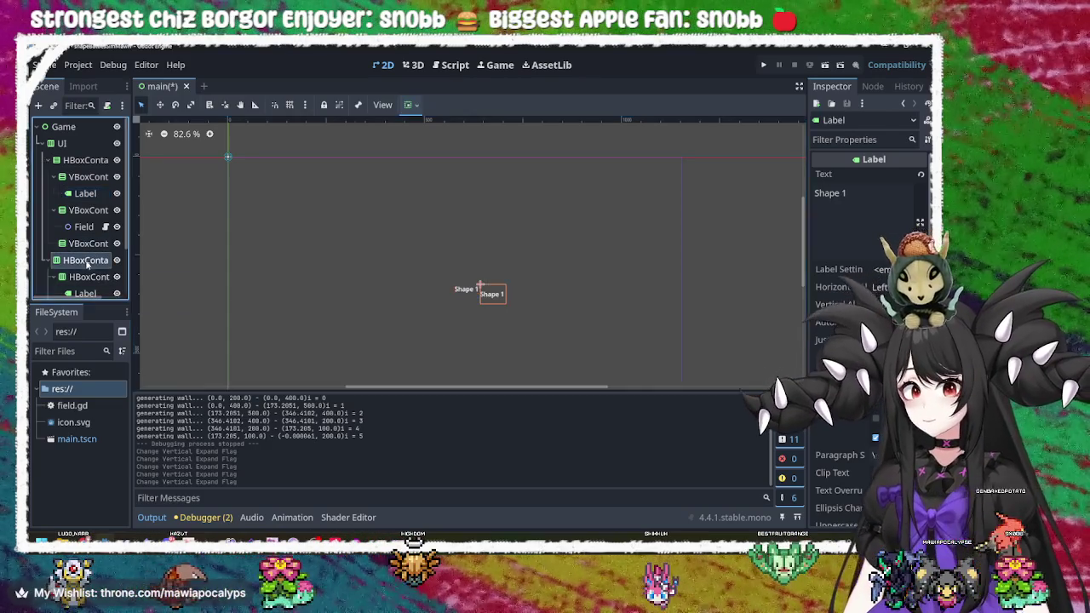
# - Make the inner HBoxContainer expand horizontally
pyautogui.click(411, 105)
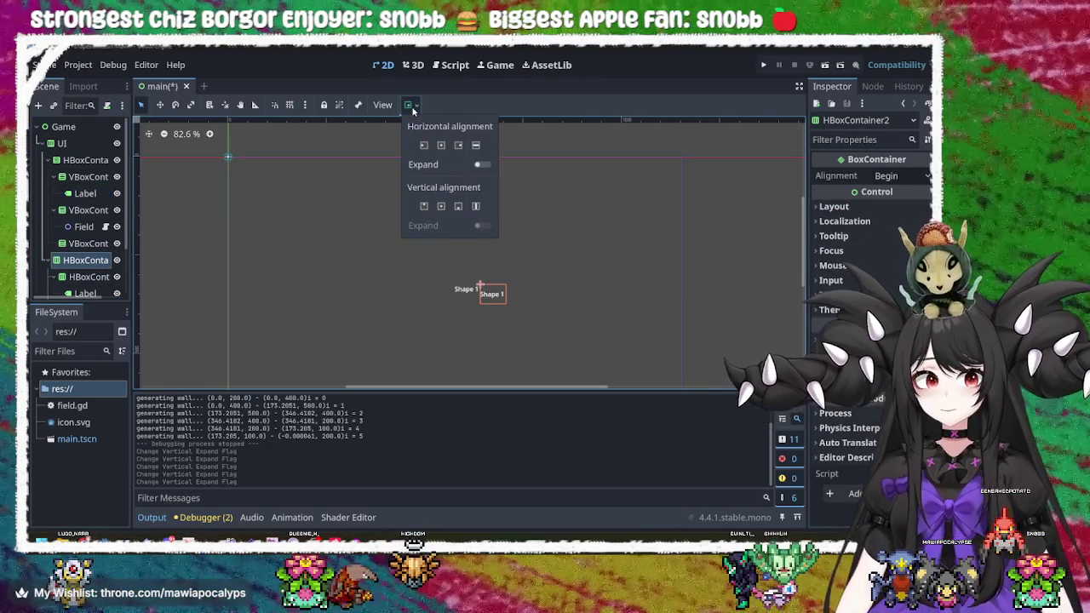
pyautogui.click(89, 276)
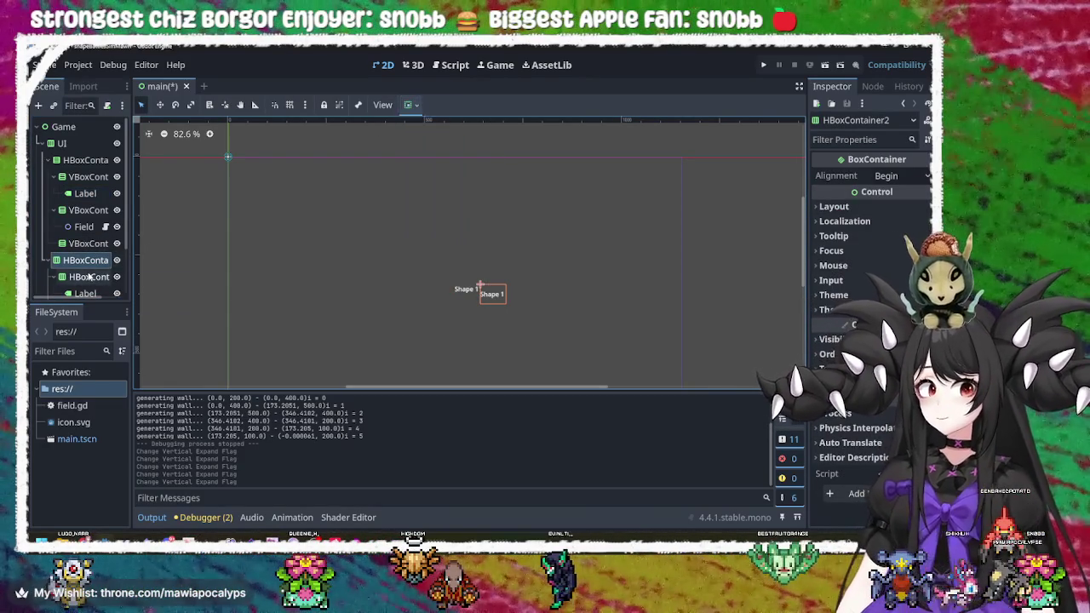
pyautogui.scroll(-3, 89, 277)
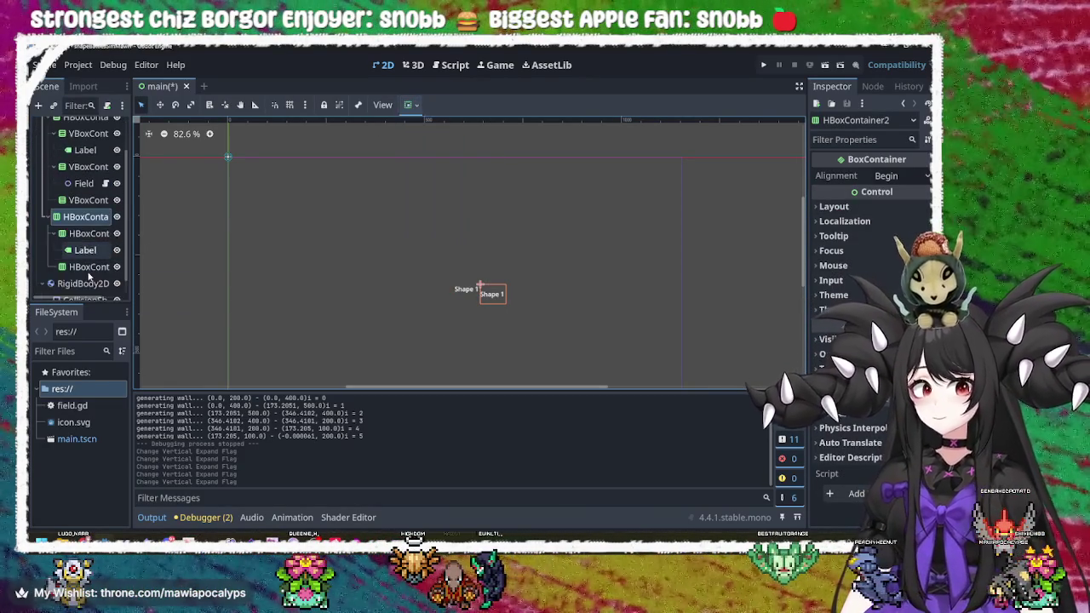
pyautogui.click(82, 234)
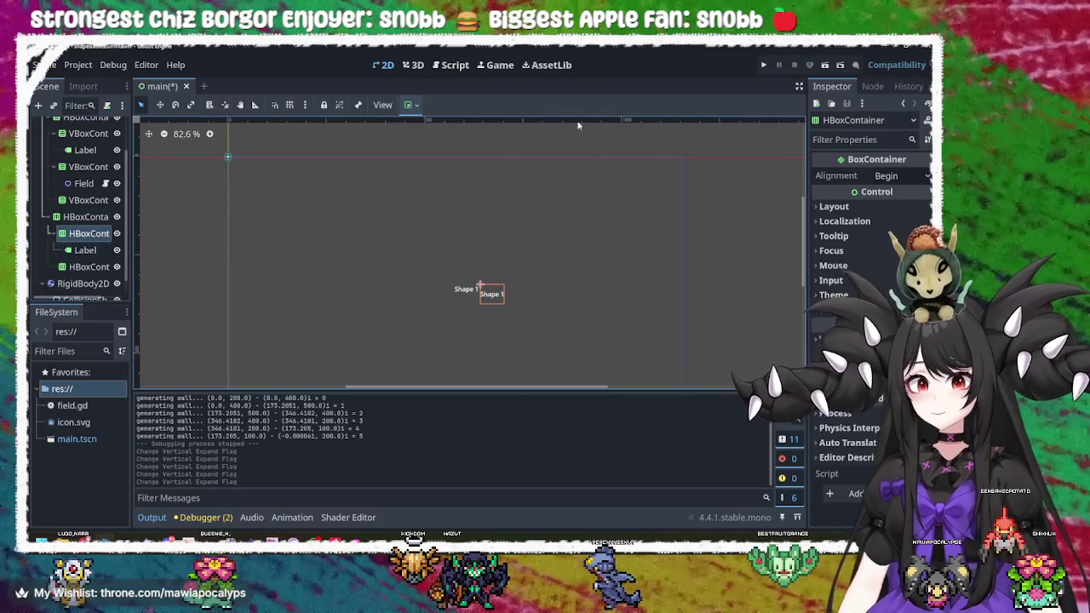
pyautogui.click(410, 105)
pyautogui.click(484, 164)
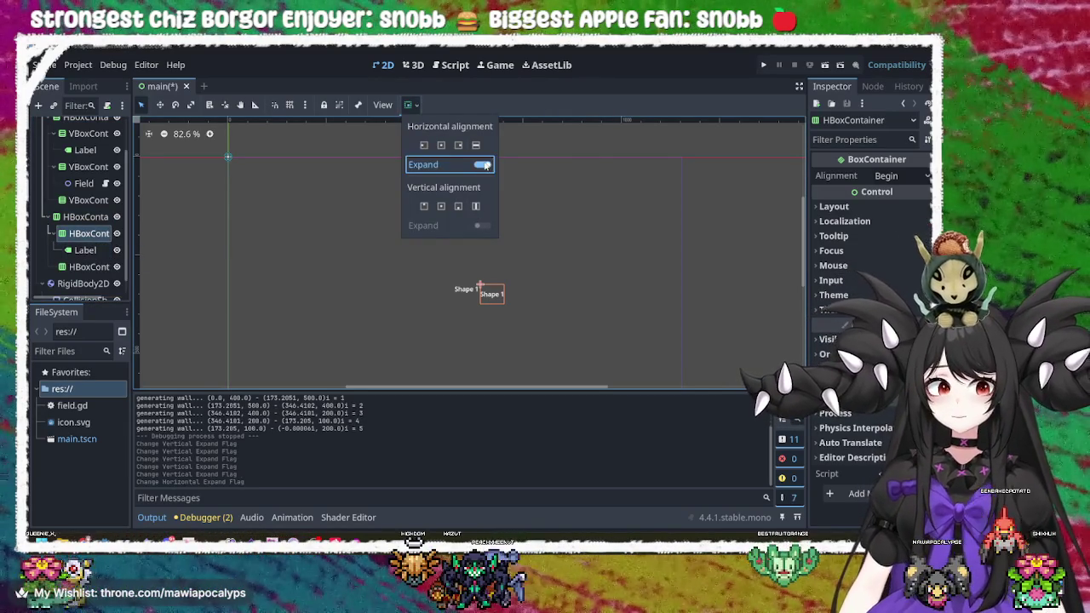
pyautogui.click(107, 261)
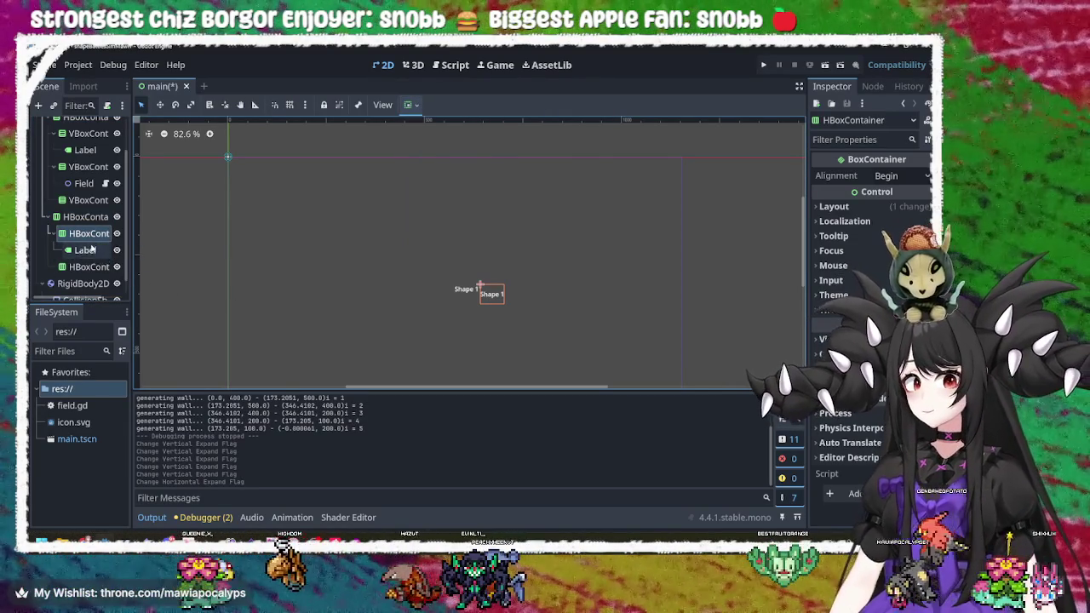
# - Toggle horizontal expand on the Shape 1 Label inside the inner container
pyautogui.click(89, 250)
pyautogui.click(410, 105)
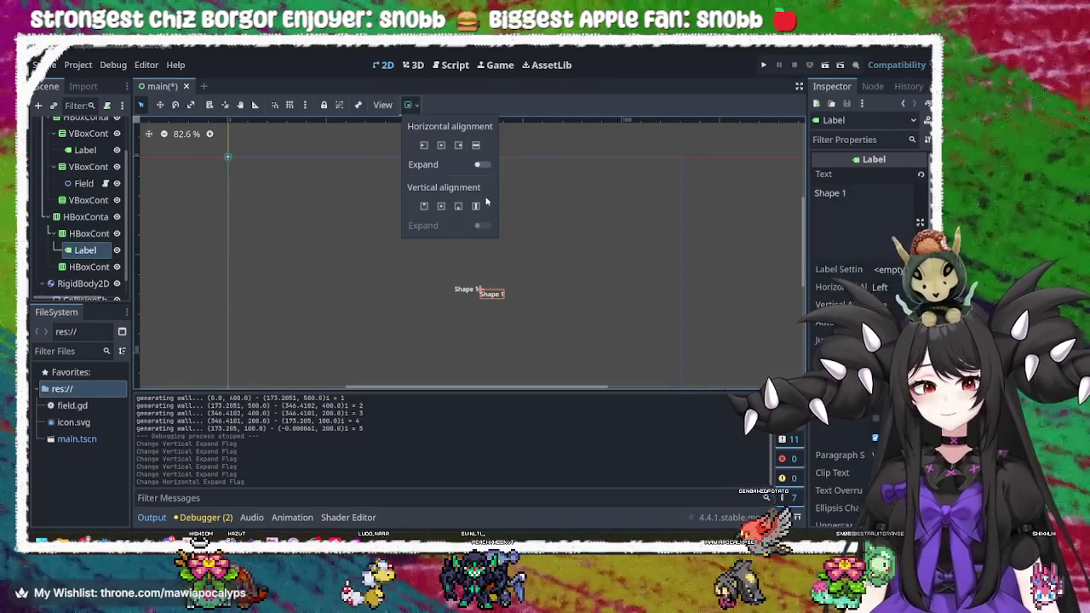
pyautogui.click(482, 165)
pyautogui.click(237, 237)
# - Review the Label, inner HBoxContainer and lower HBoxContainer properties after a rename attempt
pyautogui.click(94, 267)
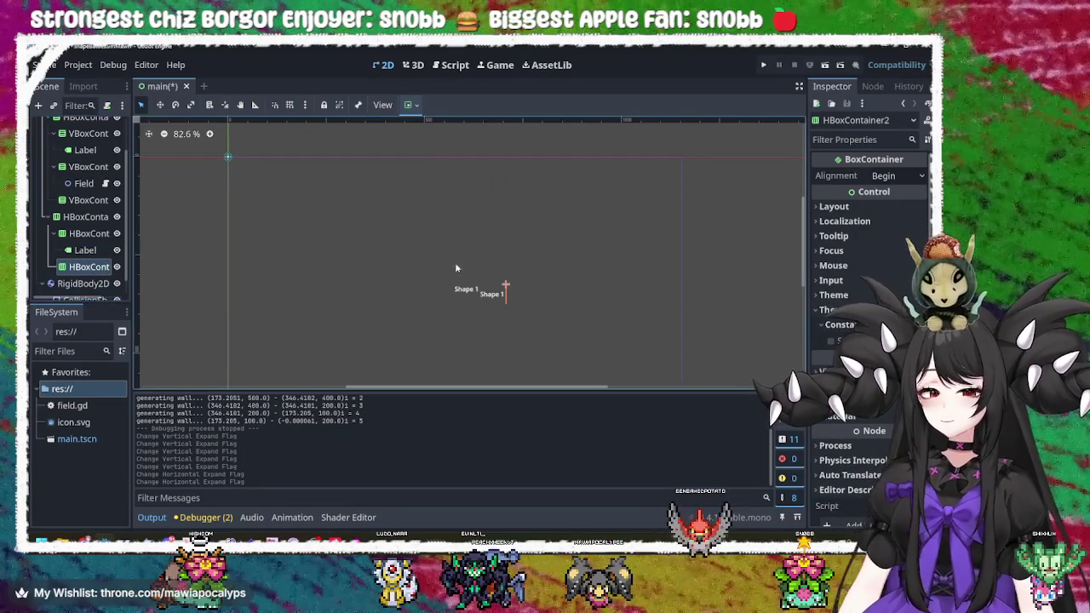
pyautogui.click(89, 250)
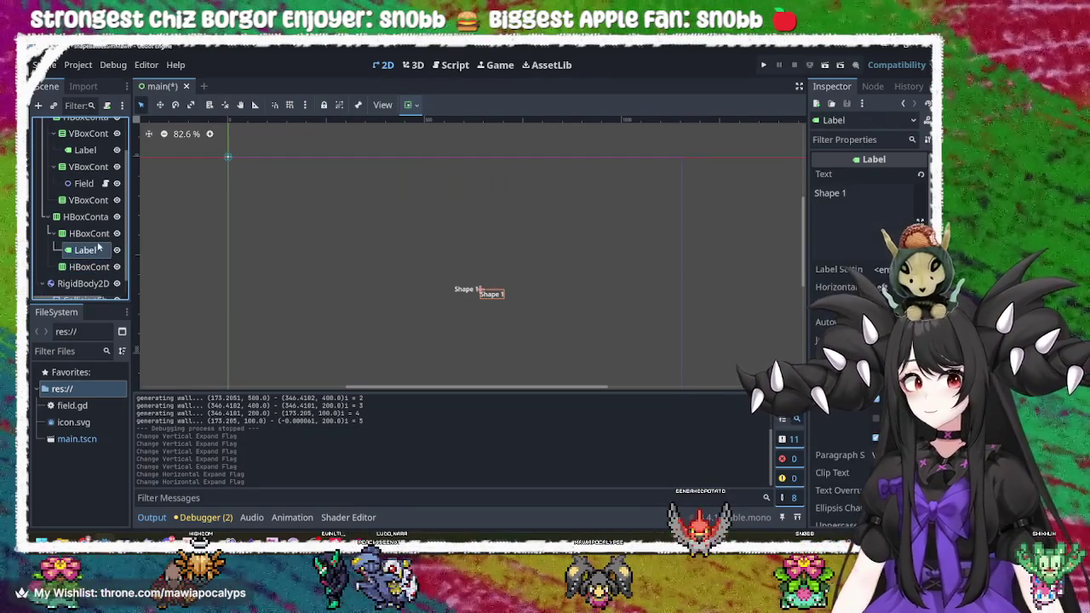
pyautogui.click(97, 236)
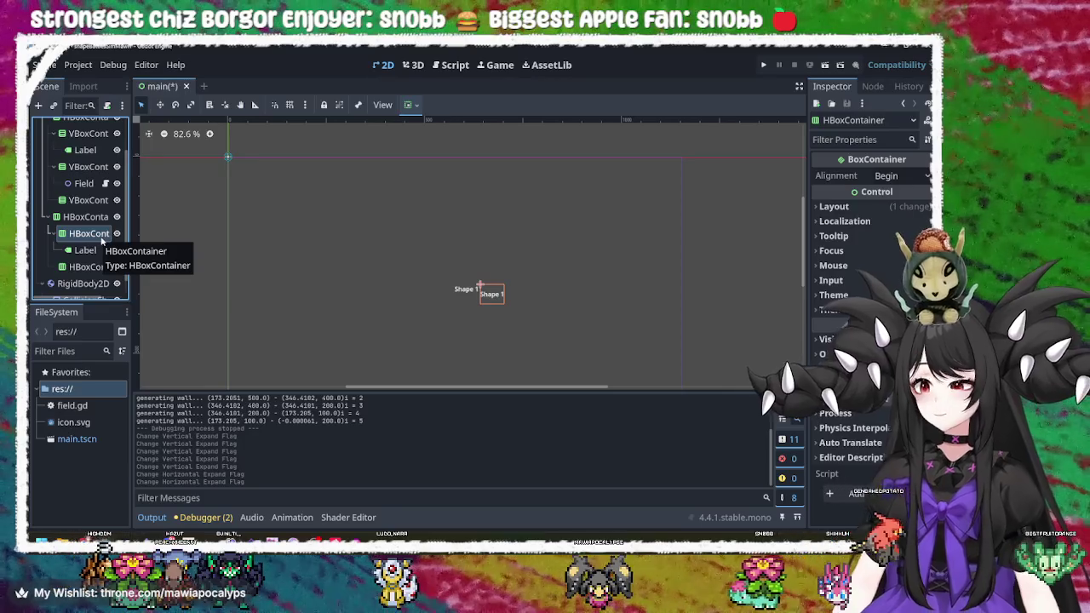
pyautogui.doubleClick(100, 235)
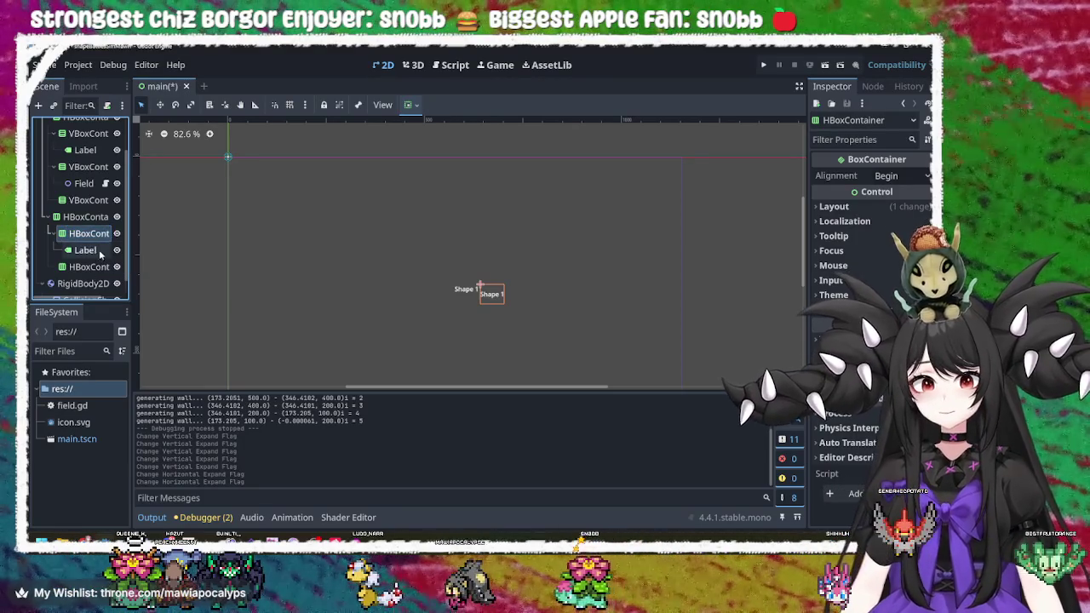
pyautogui.click(92, 250)
pyautogui.click(98, 269)
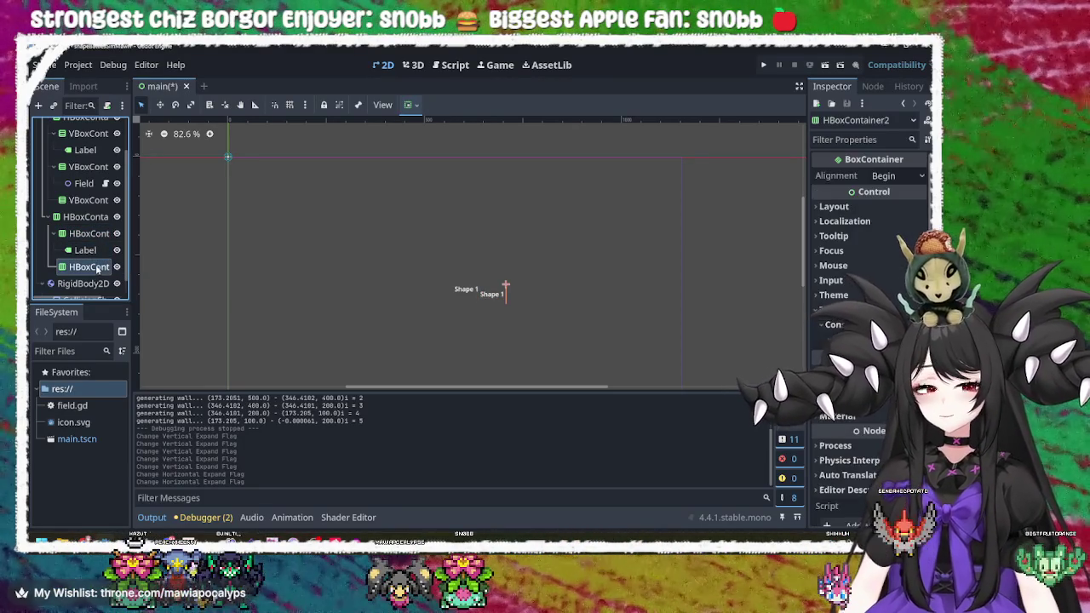
pyautogui.click(103, 235)
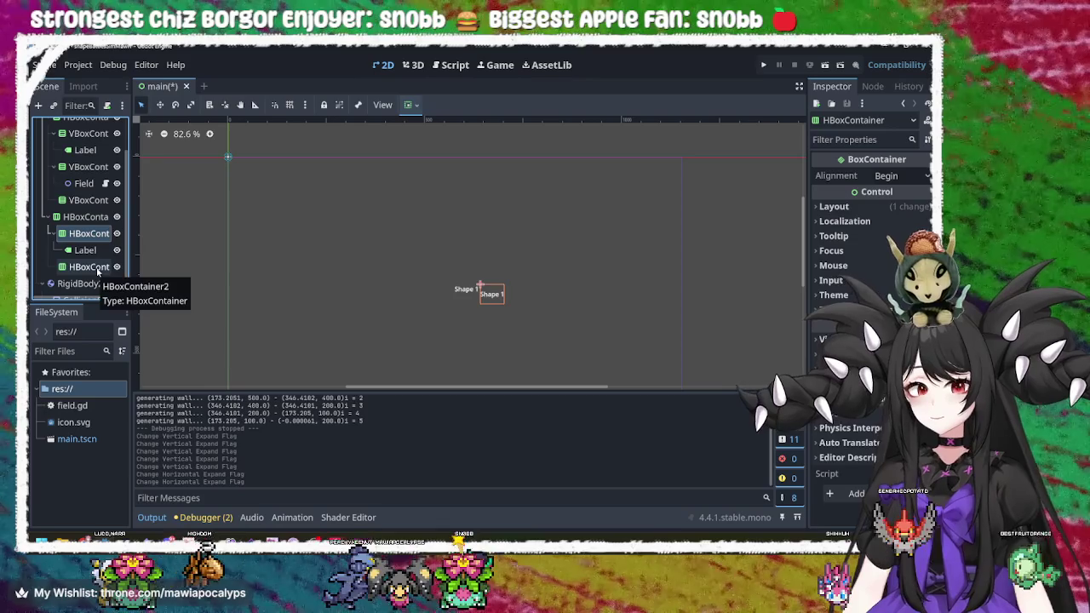
# - Change the inner HBoxContainer's type to VBoxContainer via a 'container' search
pyautogui.rightClick(97, 233)
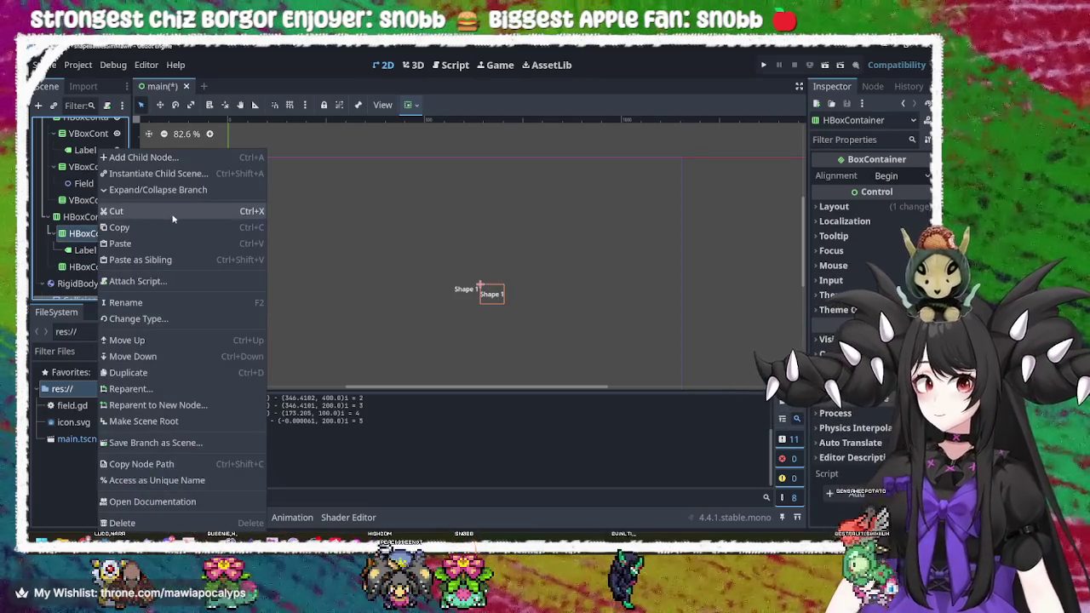
pyautogui.click(172, 315)
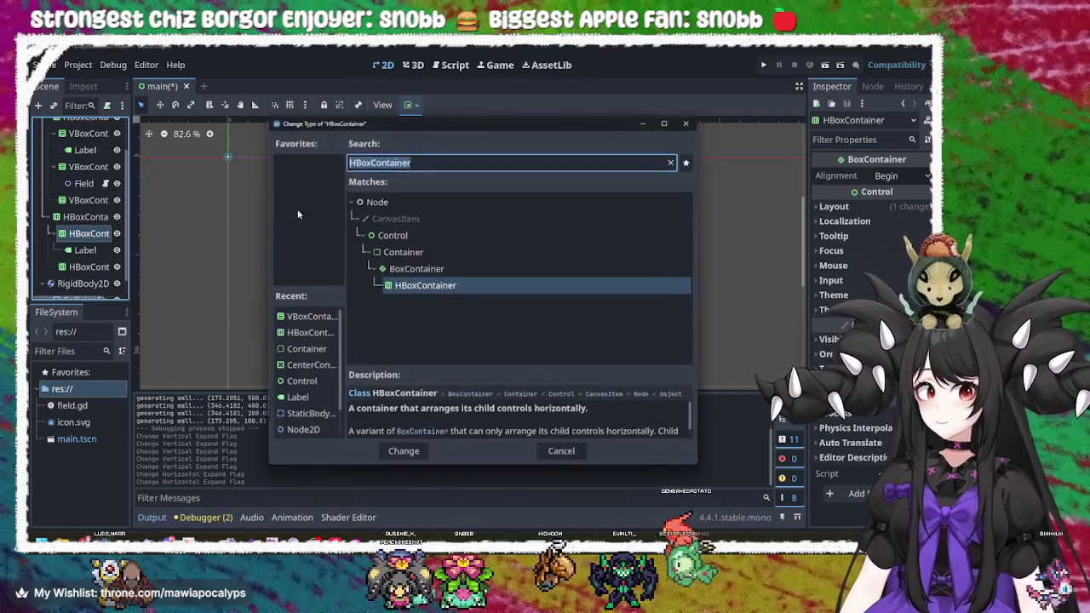
pyautogui.write('container')
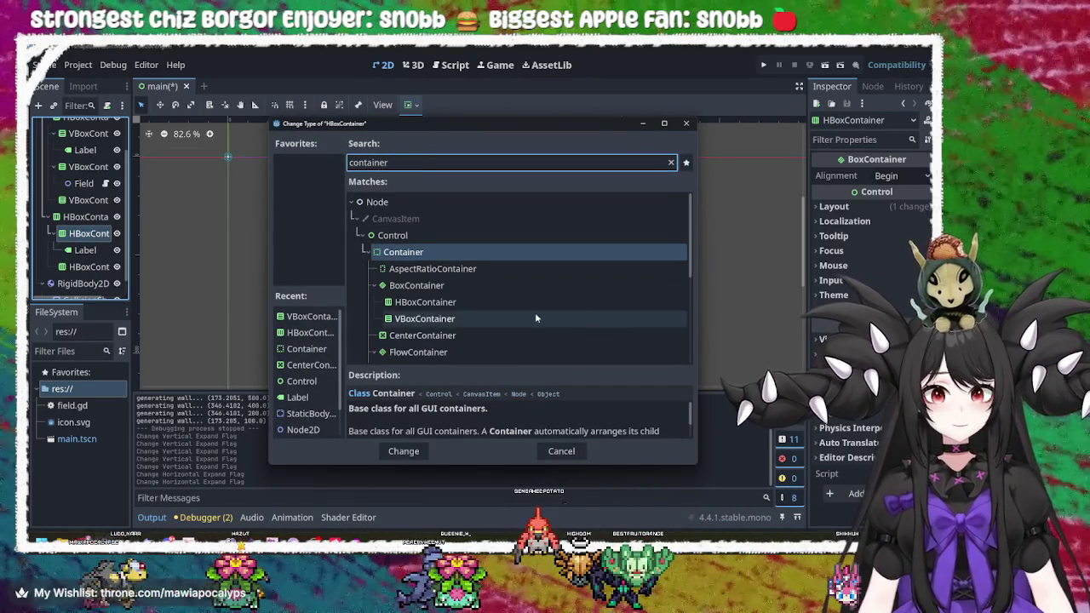
pyautogui.click(497, 319)
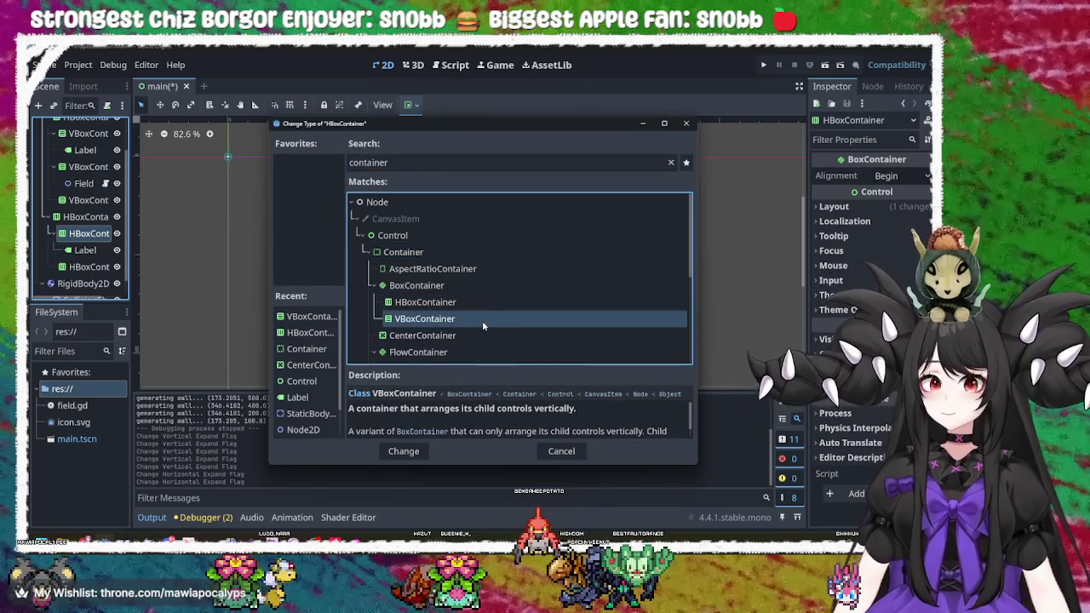
pyautogui.doubleClick(482, 320)
pyautogui.click(101, 250)
pyautogui.click(101, 234)
pyautogui.click(100, 249)
# - Add an HSlider child to the inner container, then save and run with F5
pyautogui.rightClick(102, 234)
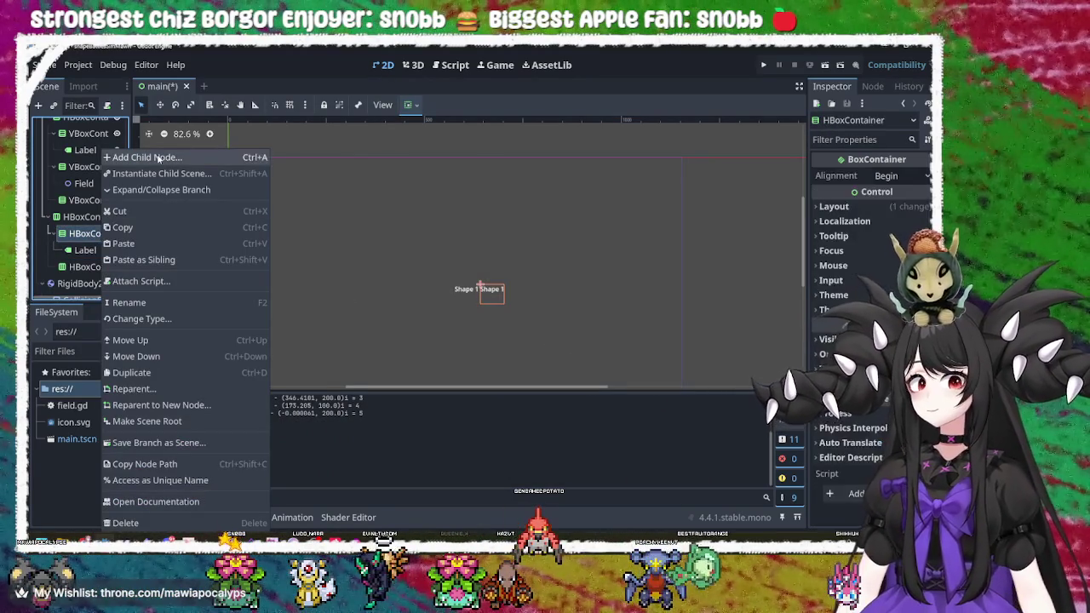
pyautogui.click(158, 159)
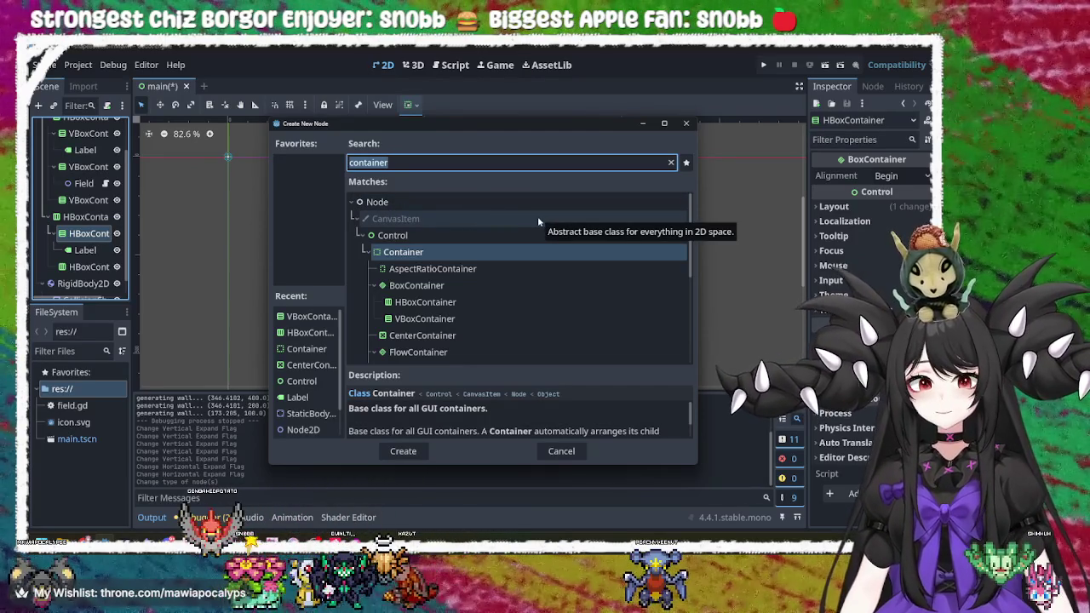
pyautogui.scroll(-2, 519, 247)
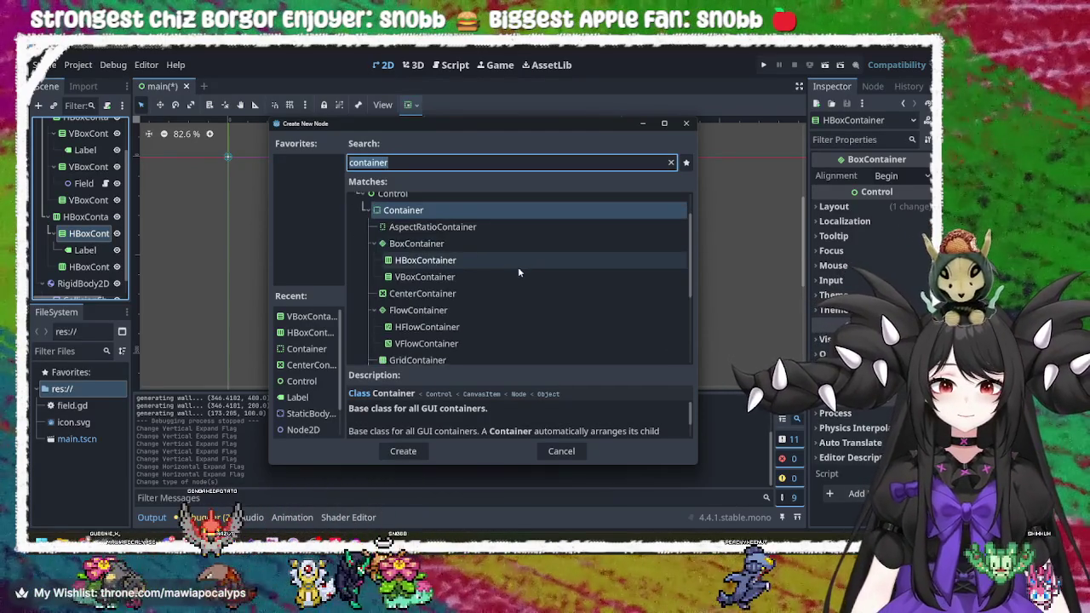
pyautogui.write('slid')
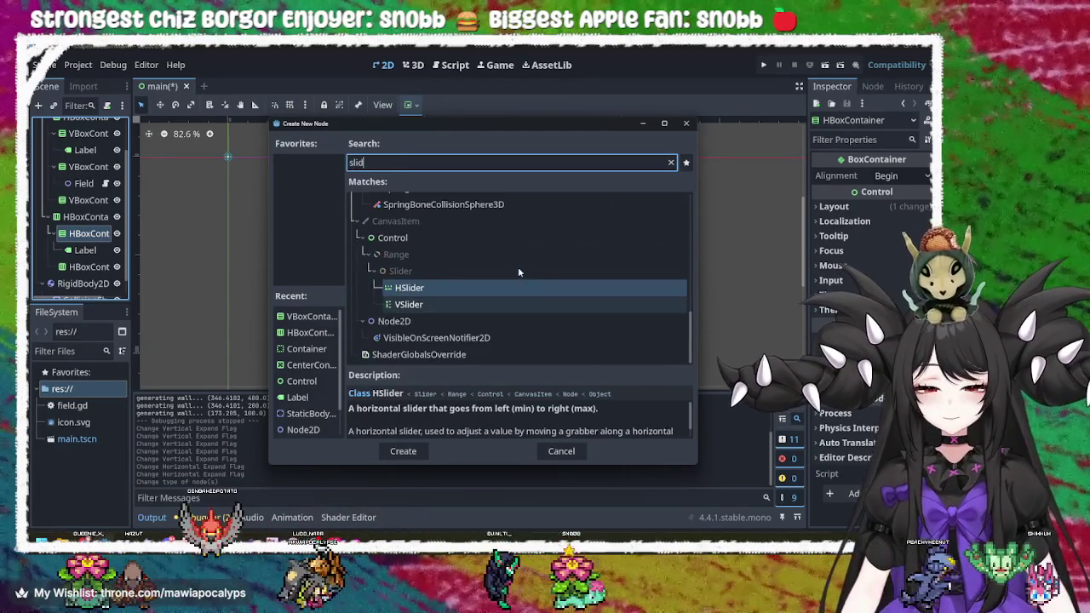
pyautogui.scroll(2, 503, 307)
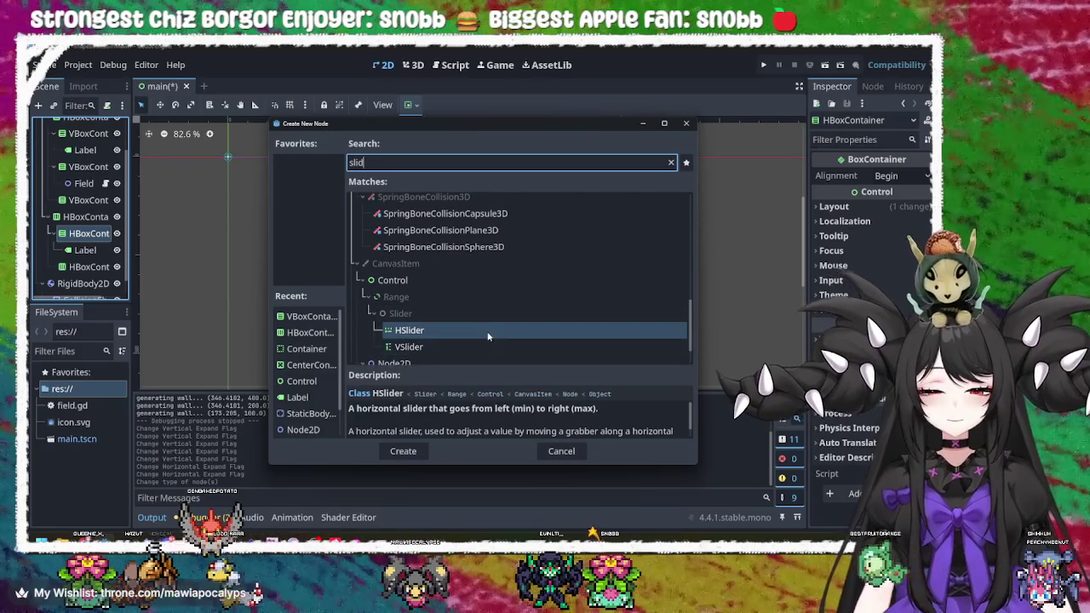
pyautogui.doubleClick(488, 336)
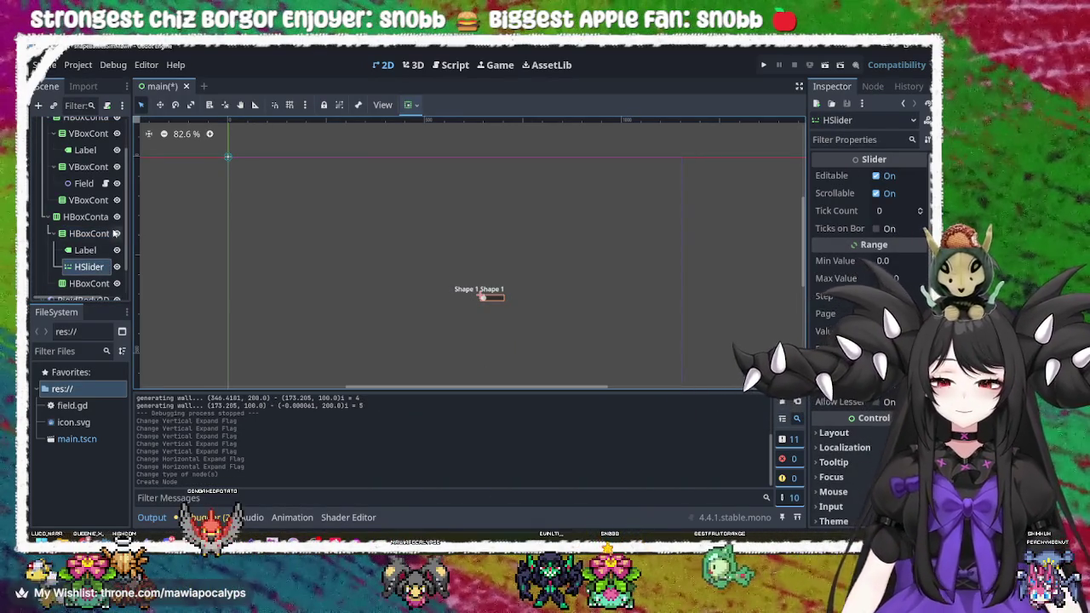
pyautogui.press('F5')
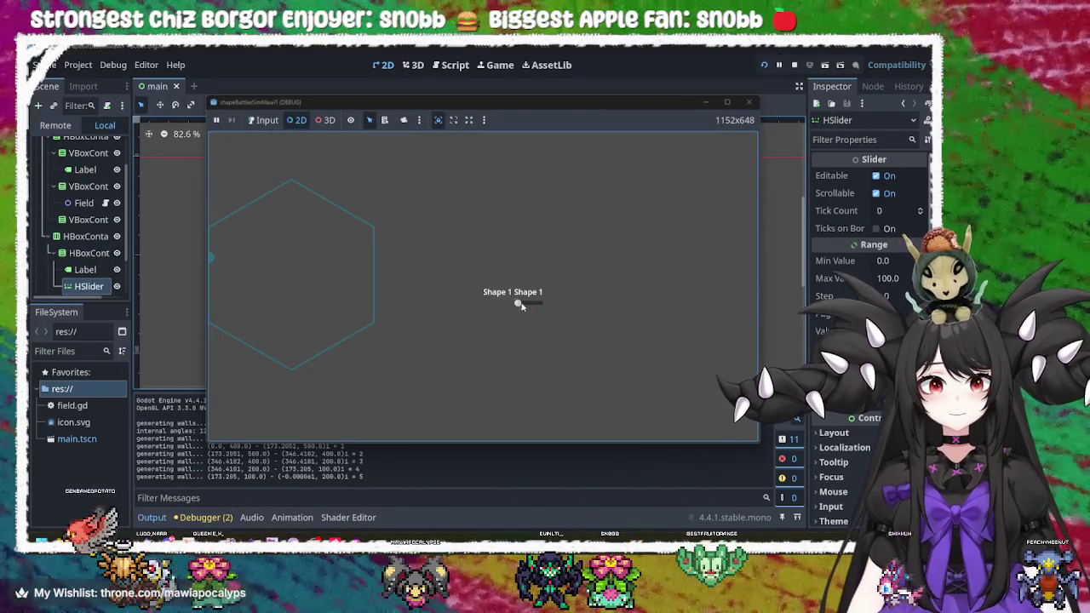
# - Stop the game, select the HSlider and raise its tick count to 1
pyautogui.click(749, 101)
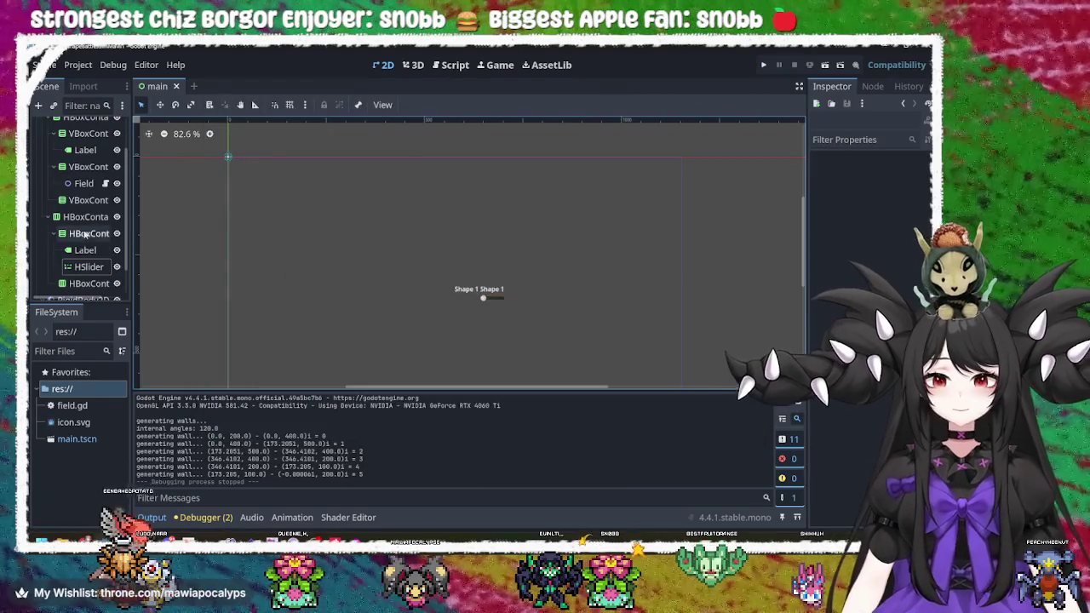
pyautogui.click(86, 267)
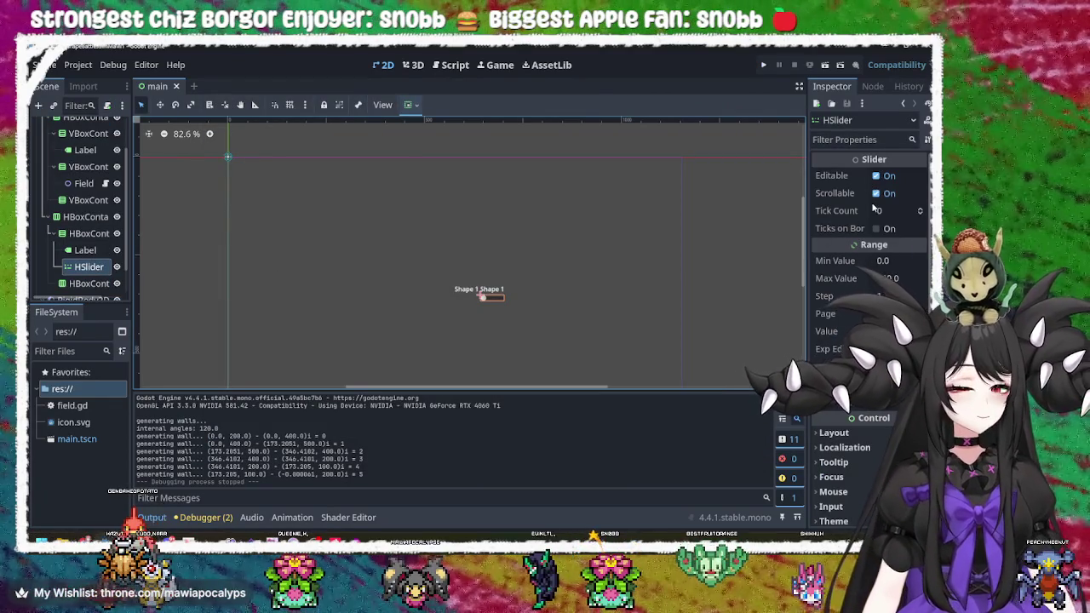
pyautogui.click(920, 208)
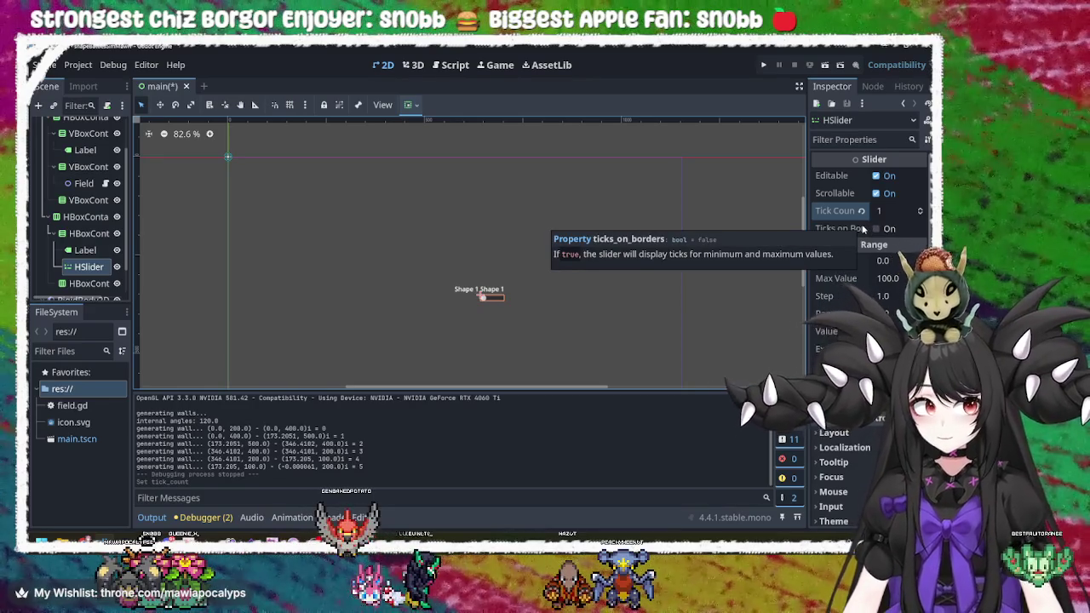
# - Set the HSlider to Tick Count 10, Ticks on Borders, Min 3, Max 10, and run it
pyautogui.click(875, 229)
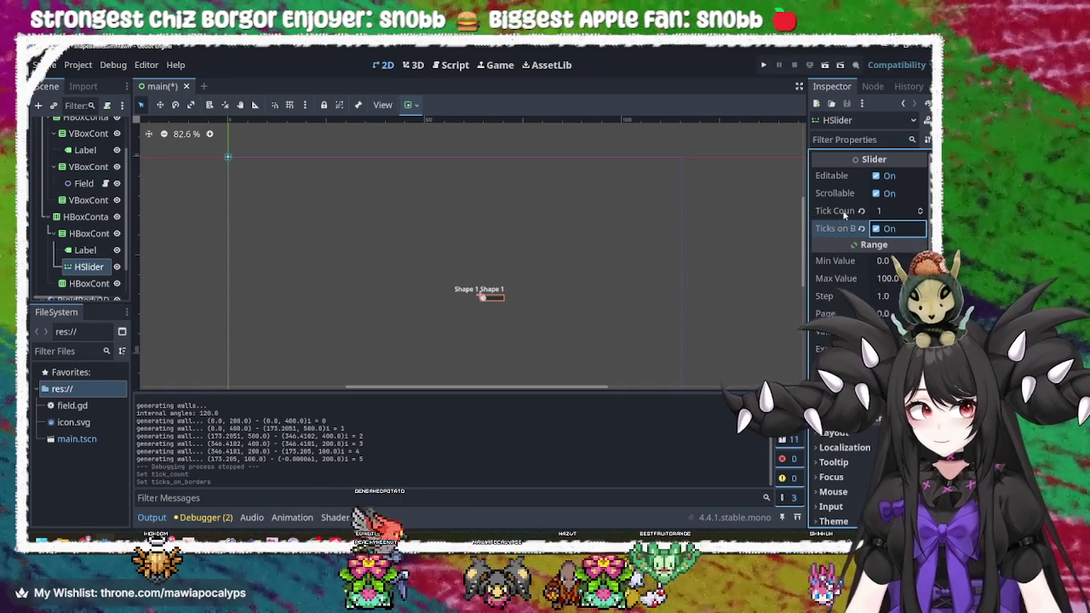
pyautogui.click(896, 210)
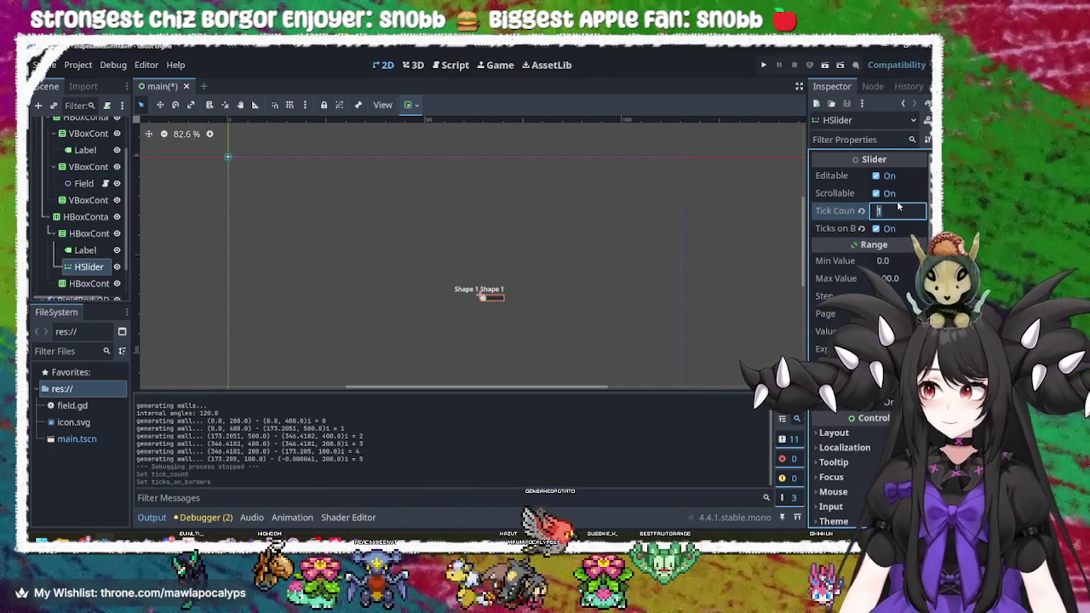
pyautogui.write('10')
pyautogui.press('Return')
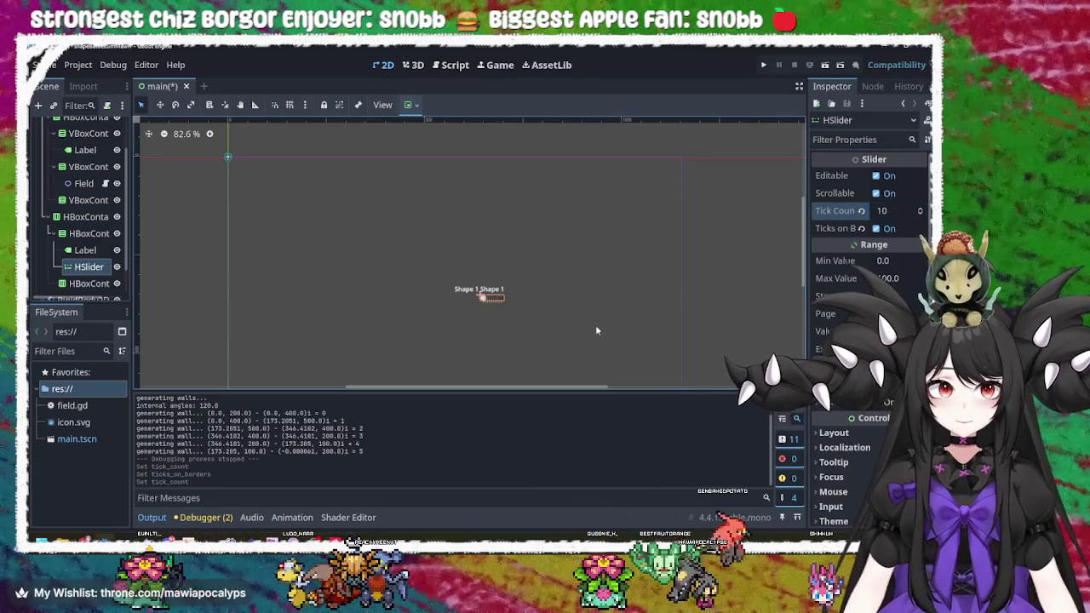
pyautogui.click(885, 261)
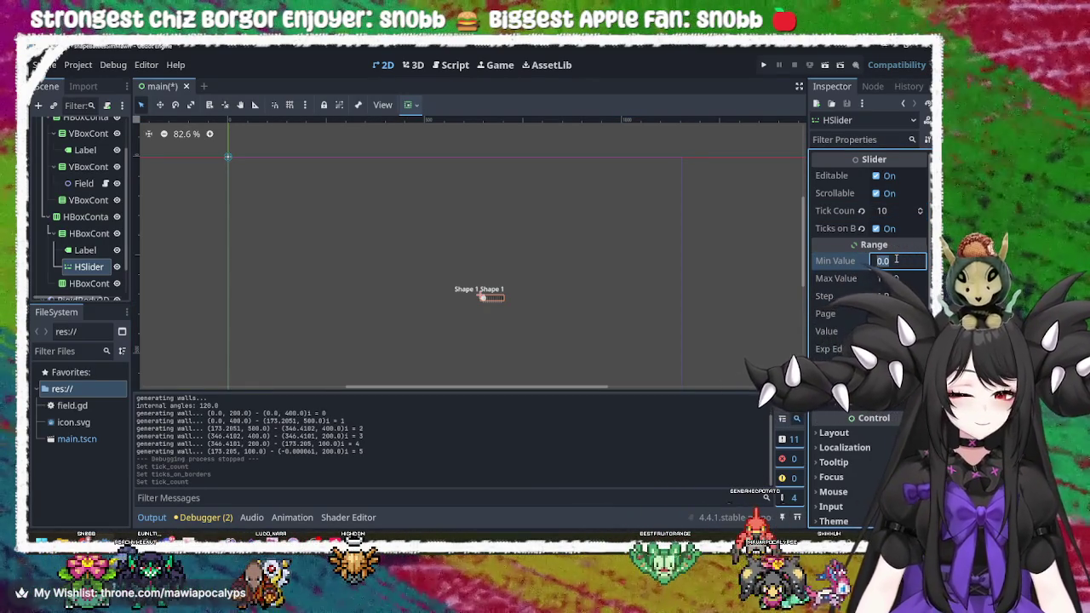
pyautogui.write('3')
pyautogui.click(902, 278)
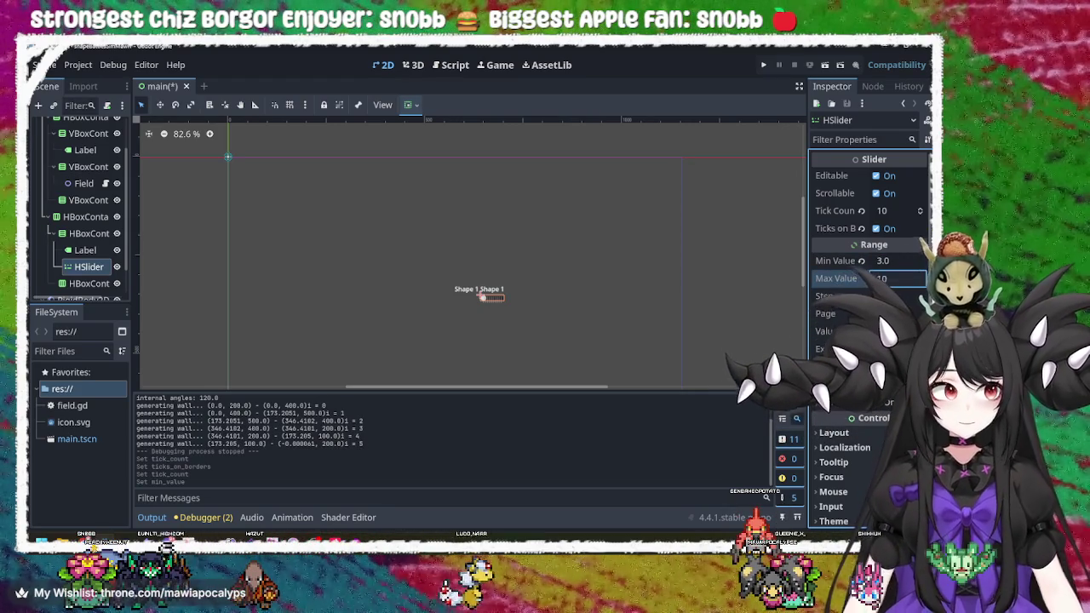
pyautogui.click(894, 296)
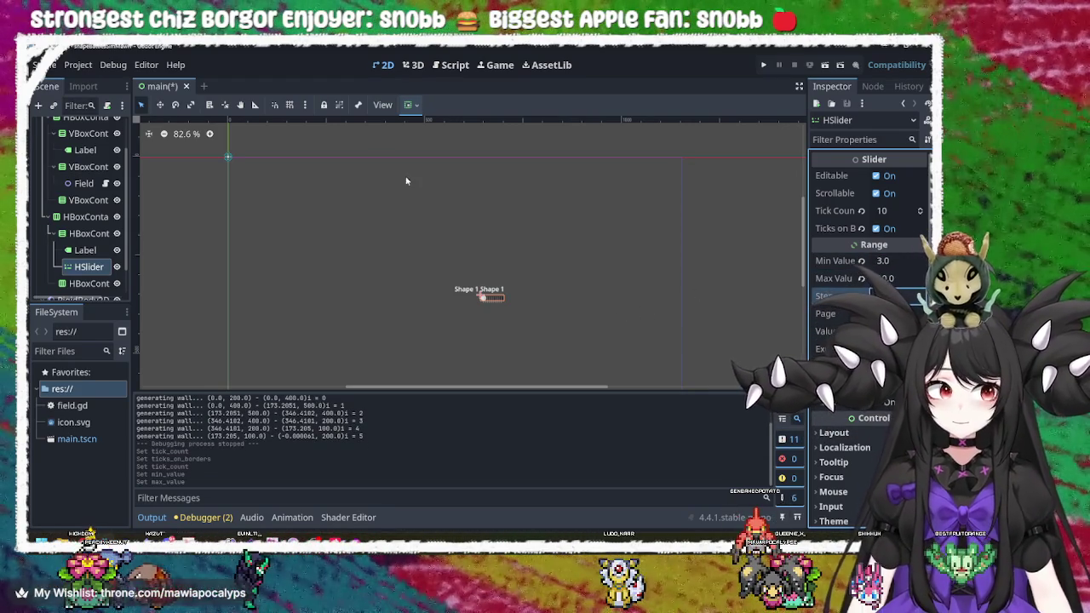
pyautogui.click(764, 66)
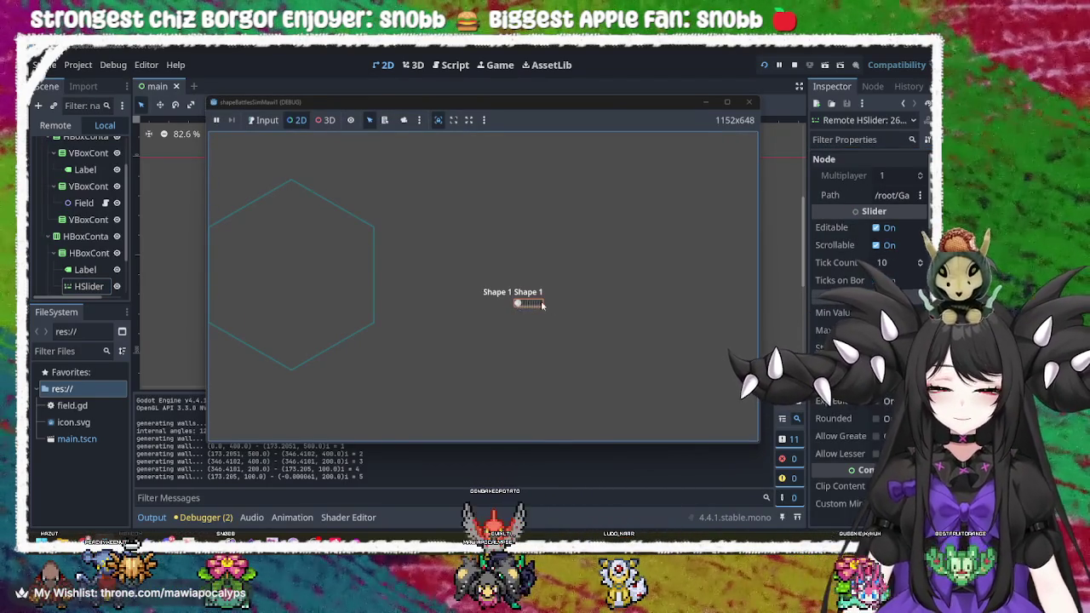
# - Enable Input in the running game to test the slider, then stop and reselect HSlider
pyautogui.click(464, 262)
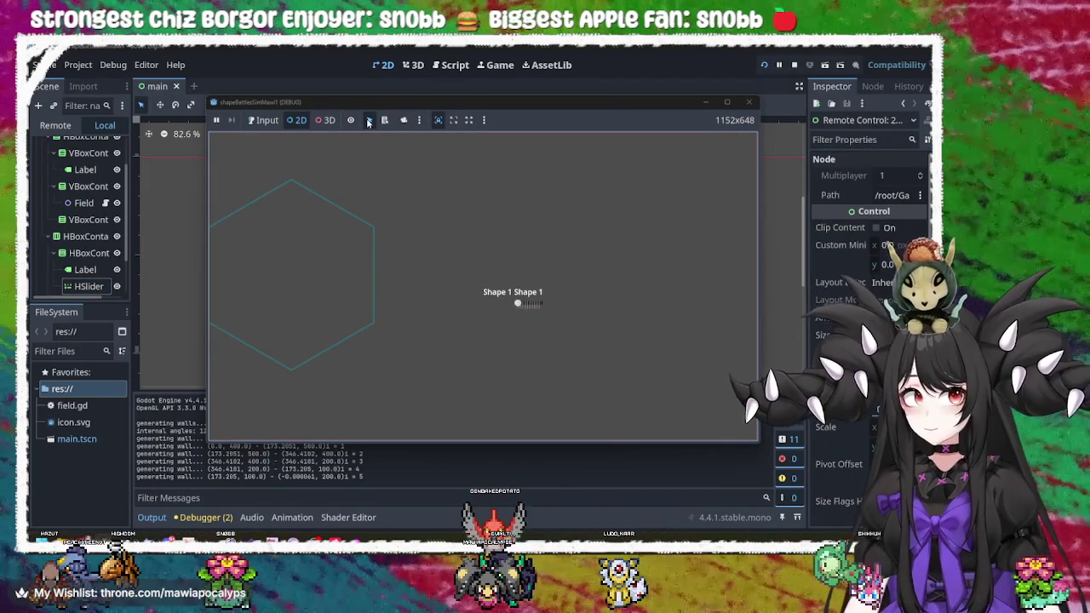
pyautogui.click(267, 121)
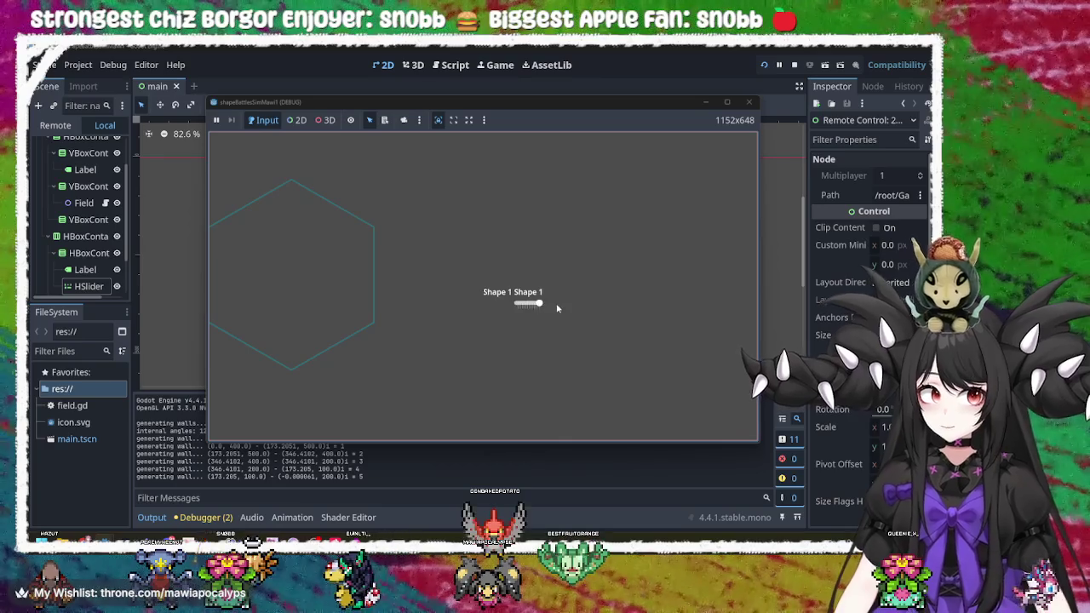
pyautogui.click(749, 102)
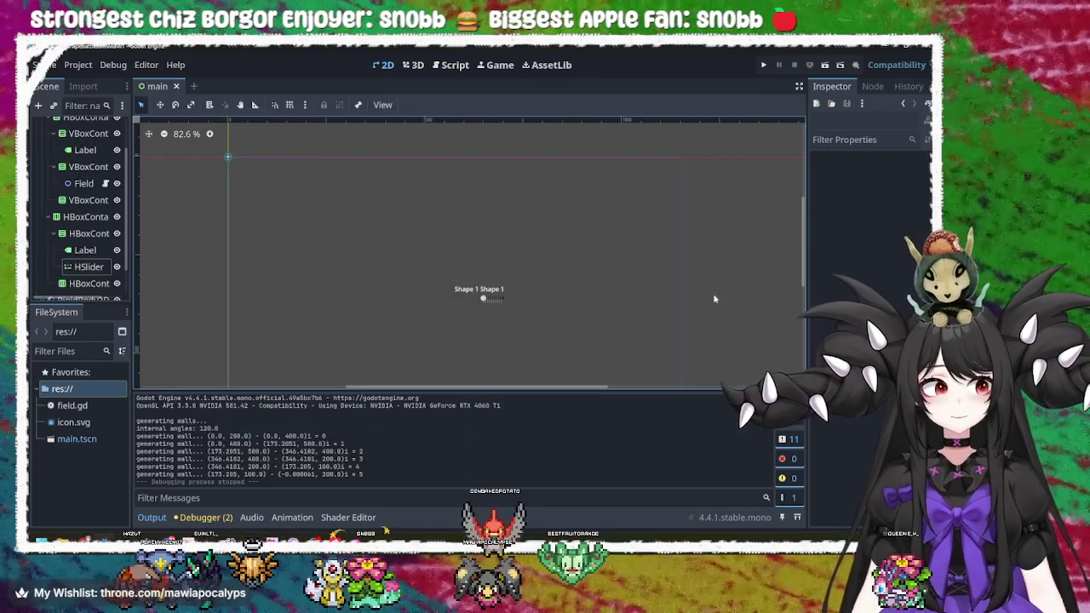
pyautogui.click(494, 299)
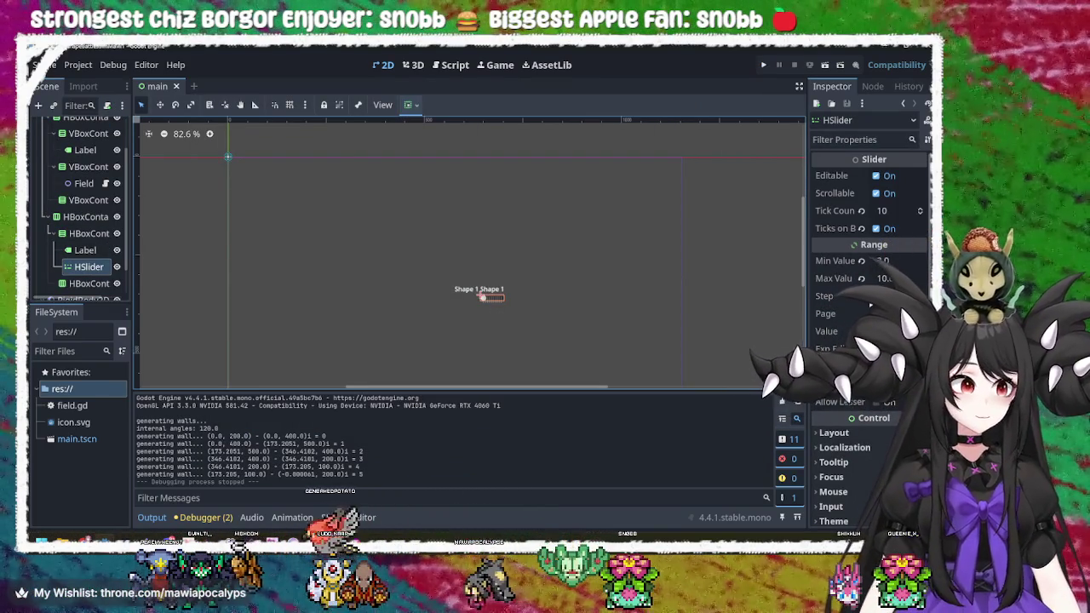
pyautogui.scroll(-3, 869, 324)
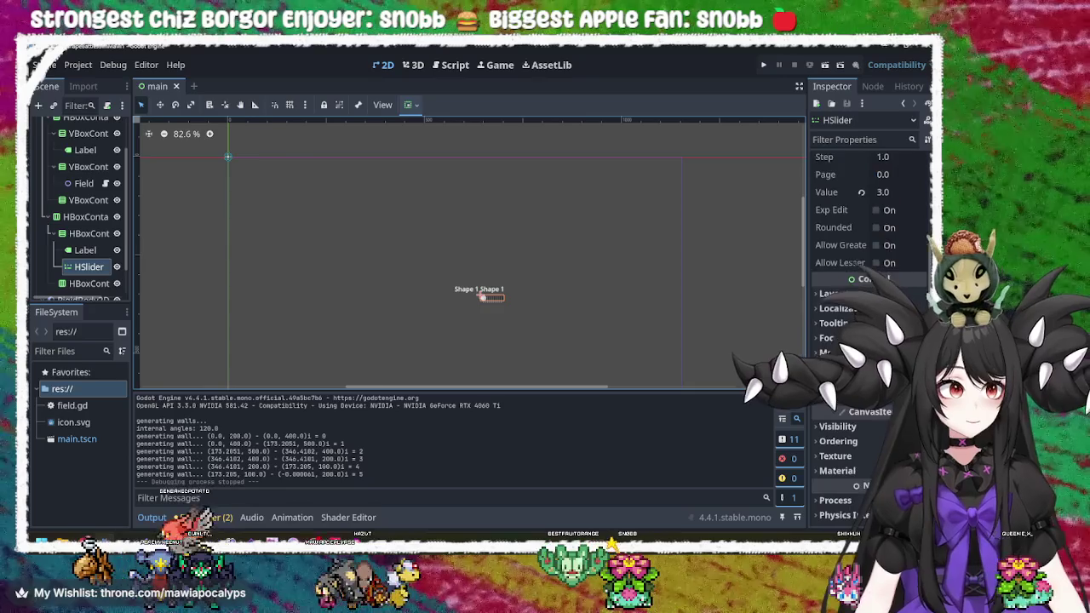
pyautogui.scroll(3, 868, 324)
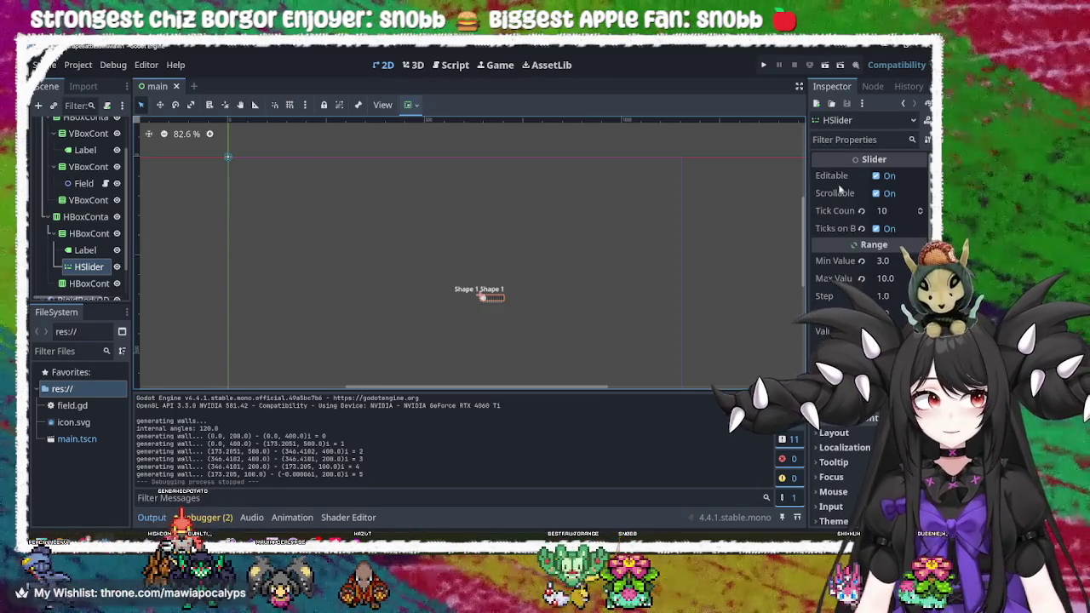
pyautogui.scroll(-5, 869, 324)
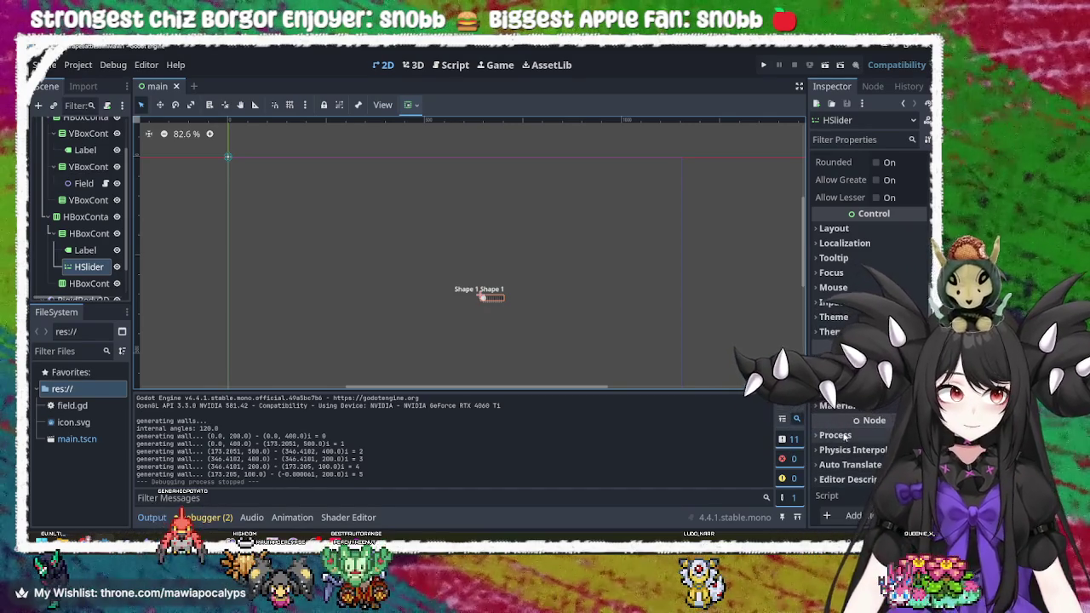
pyautogui.scroll(5, 819, 436)
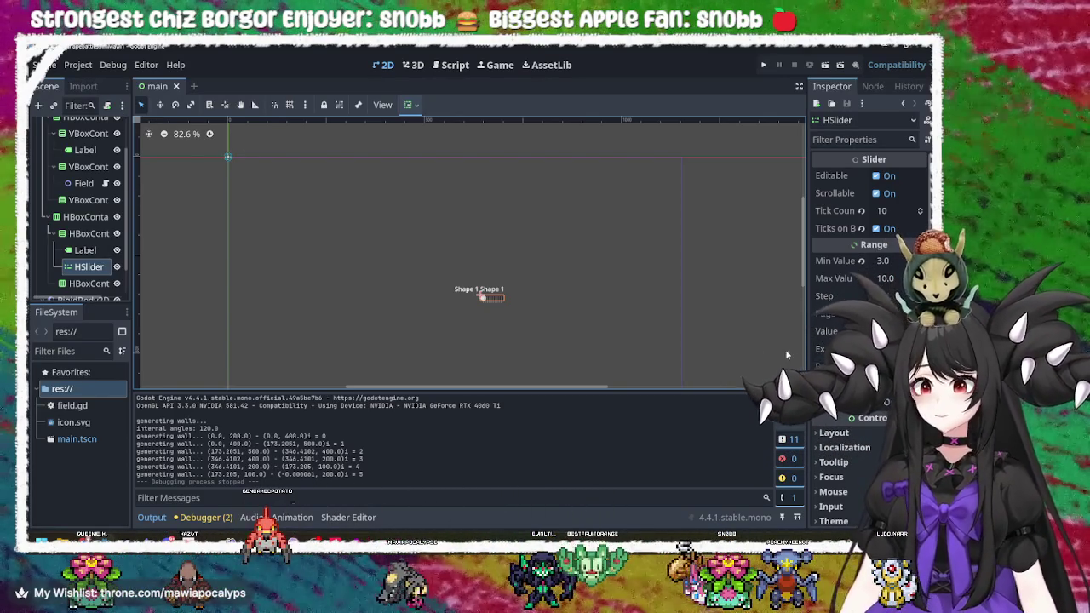
pyautogui.moveTo(824, 331)
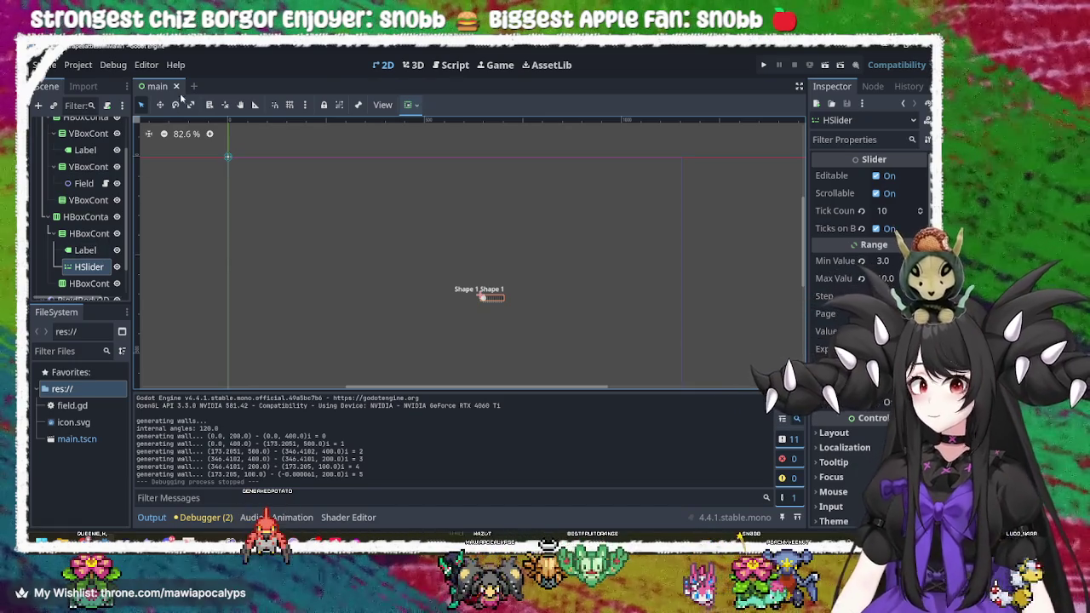
pyautogui.click(451, 65)
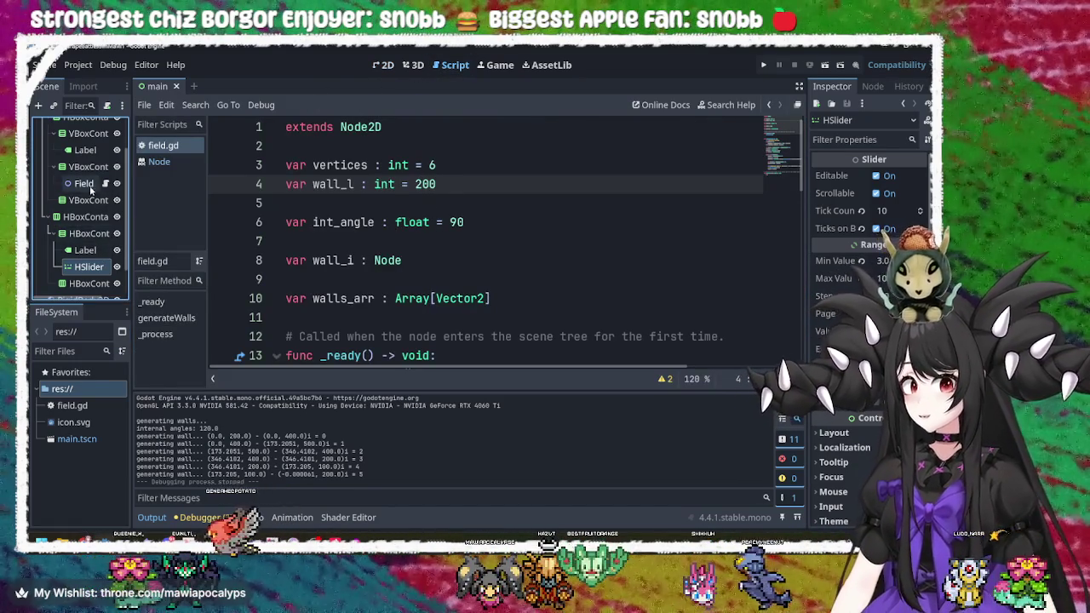
# - Inspect the UI node and the HSlider node in the Scene dock
pyautogui.doubleClick(88, 267)
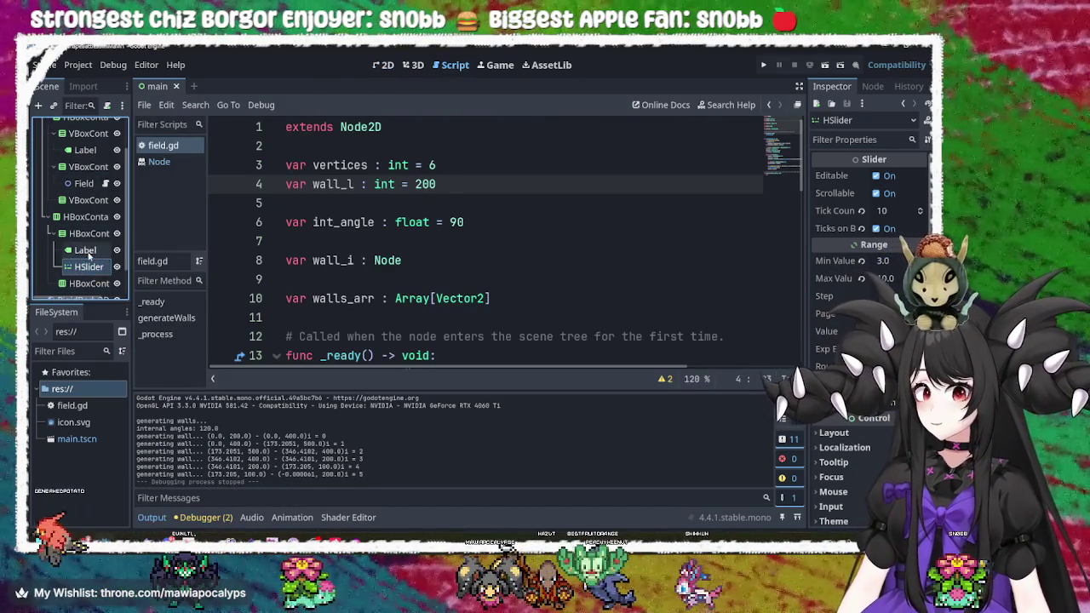
pyautogui.scroll(3, 88, 223)
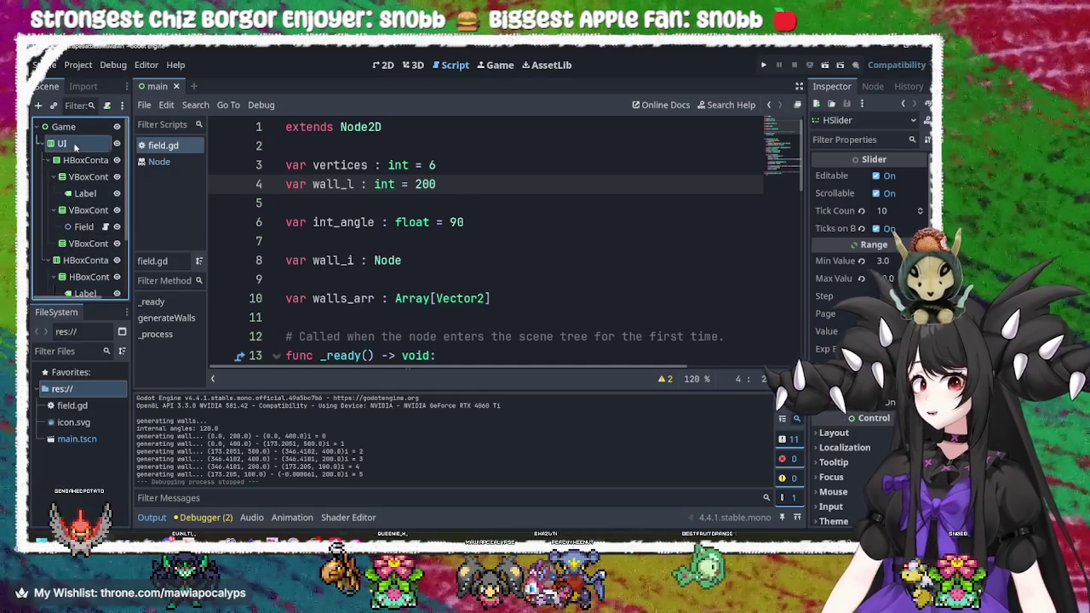
pyautogui.click(75, 143)
pyautogui.scroll(-3, 89, 223)
pyautogui.click(89, 233)
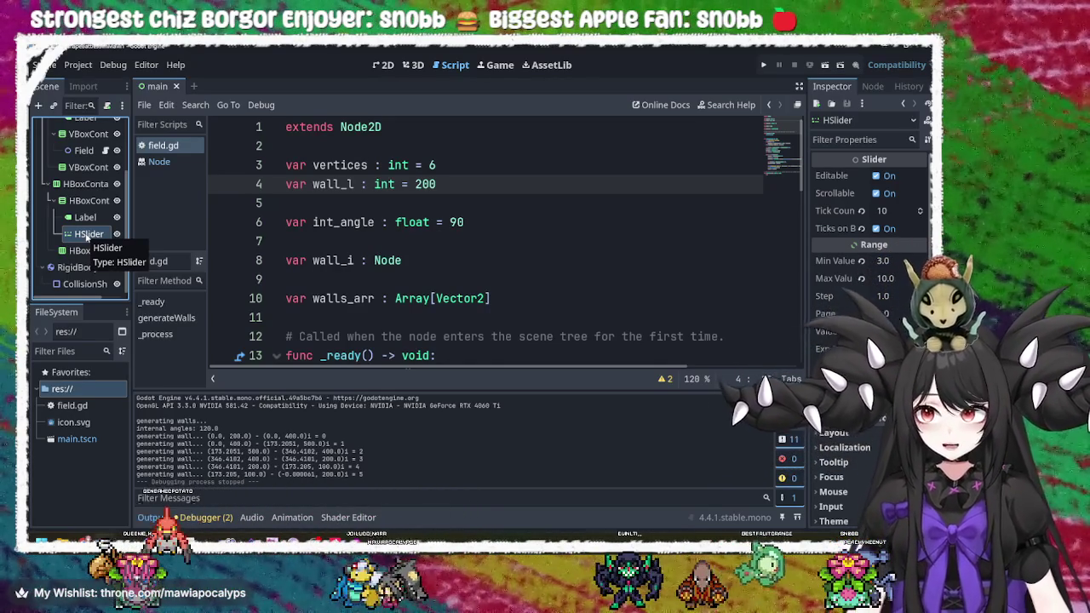
pyautogui.scroll(5, 78, 237)
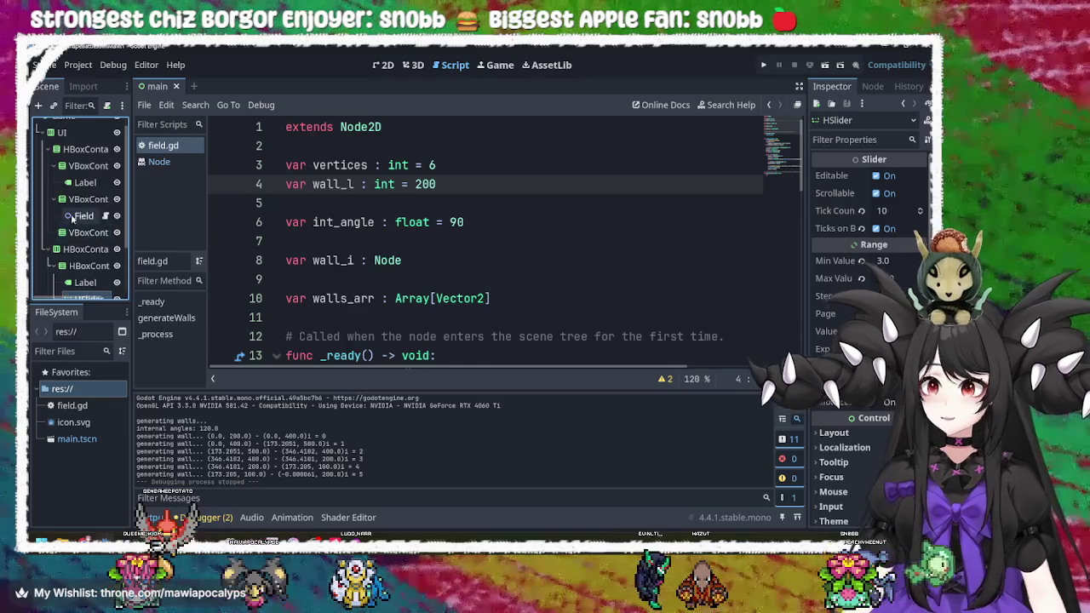
# - Select the Game root node, keep its name, and start attaching a script
pyautogui.click(85, 145)
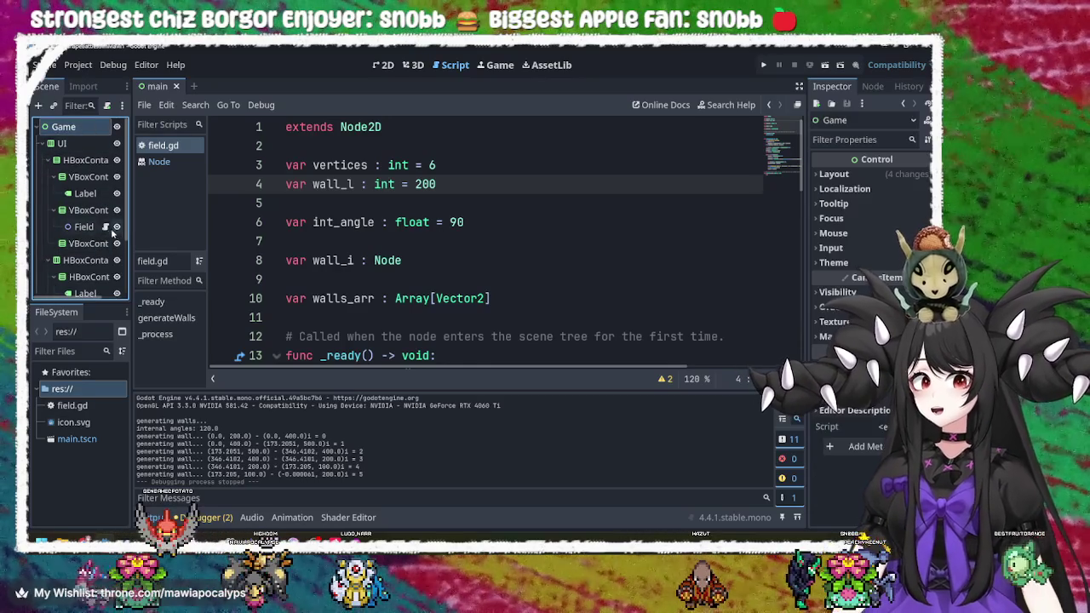
pyautogui.scroll(-1, 82, 179)
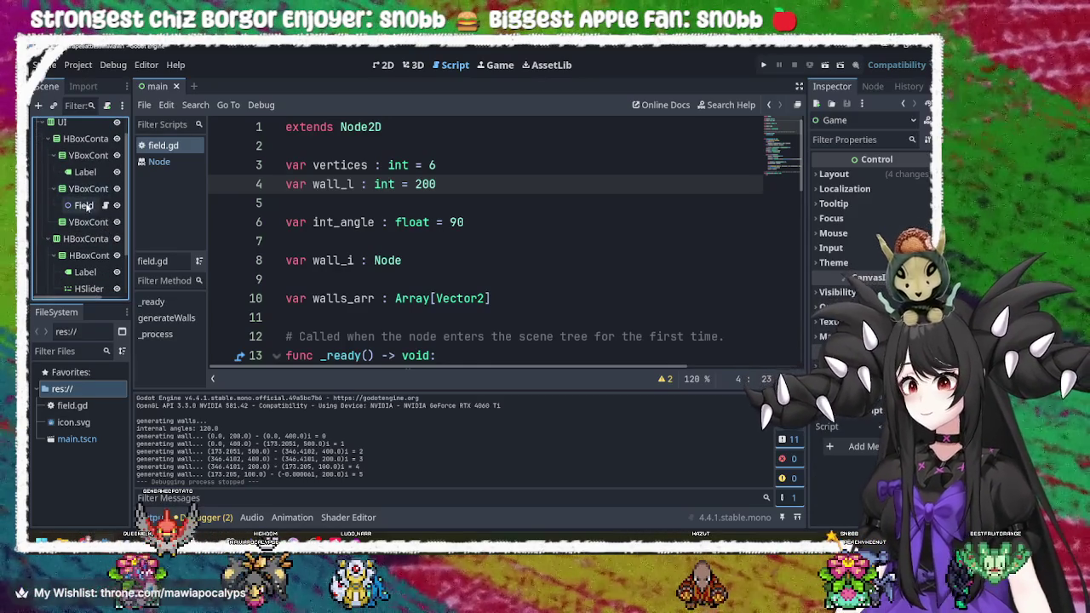
pyautogui.scroll(-1, 85, 207)
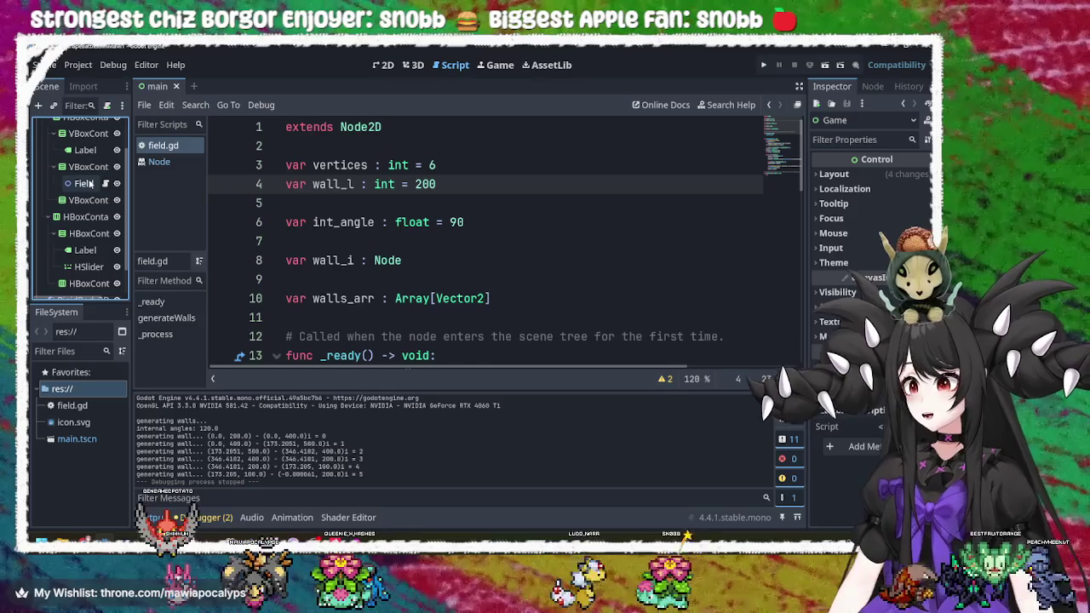
pyautogui.scroll(3, 94, 189)
pyautogui.doubleClick(73, 128)
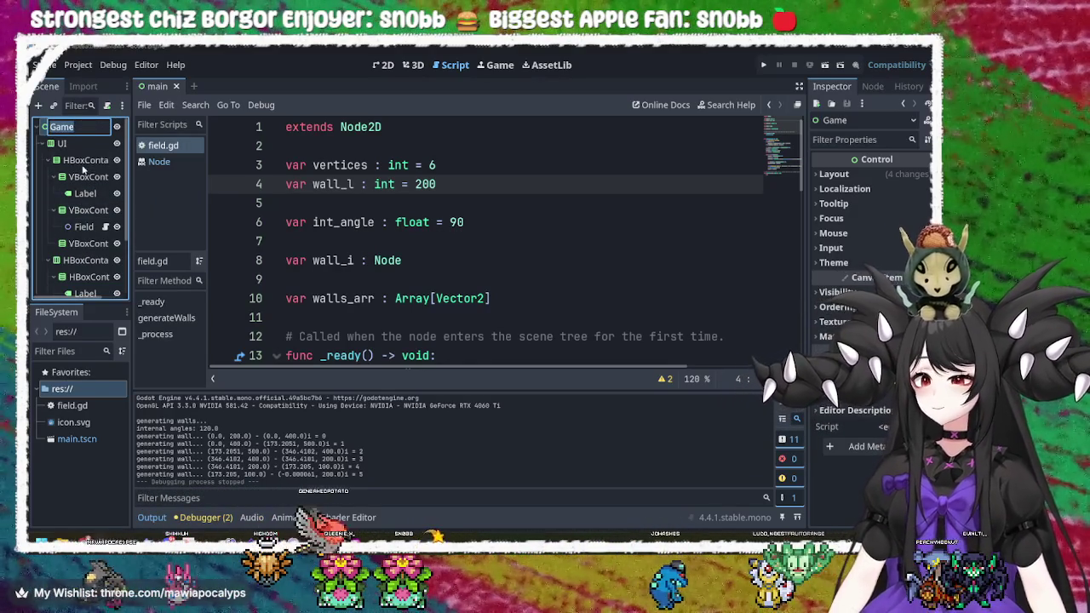
pyautogui.press('Escape')
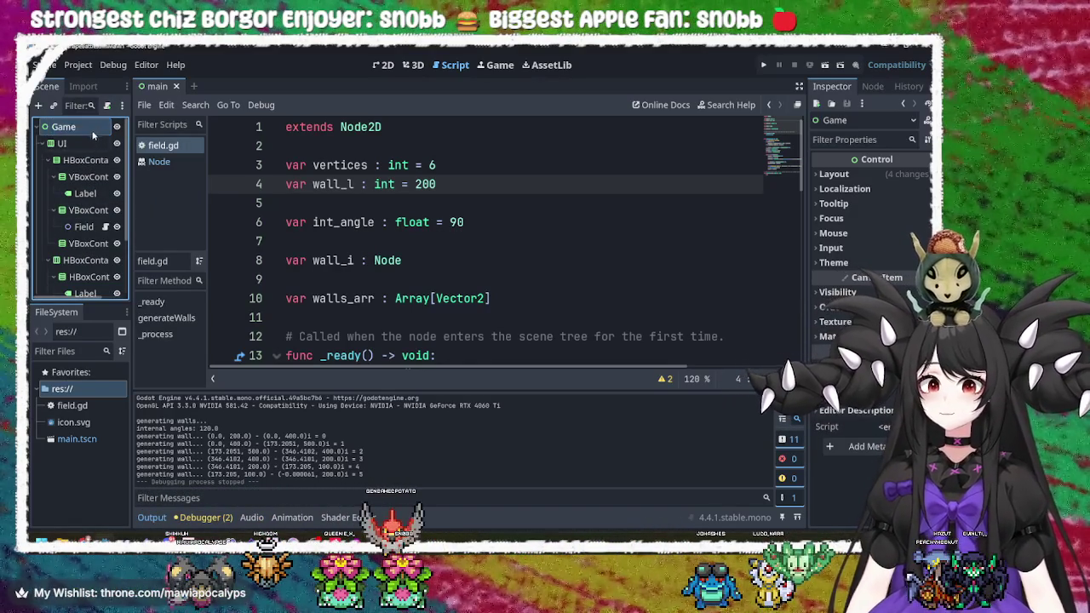
pyautogui.click(108, 106)
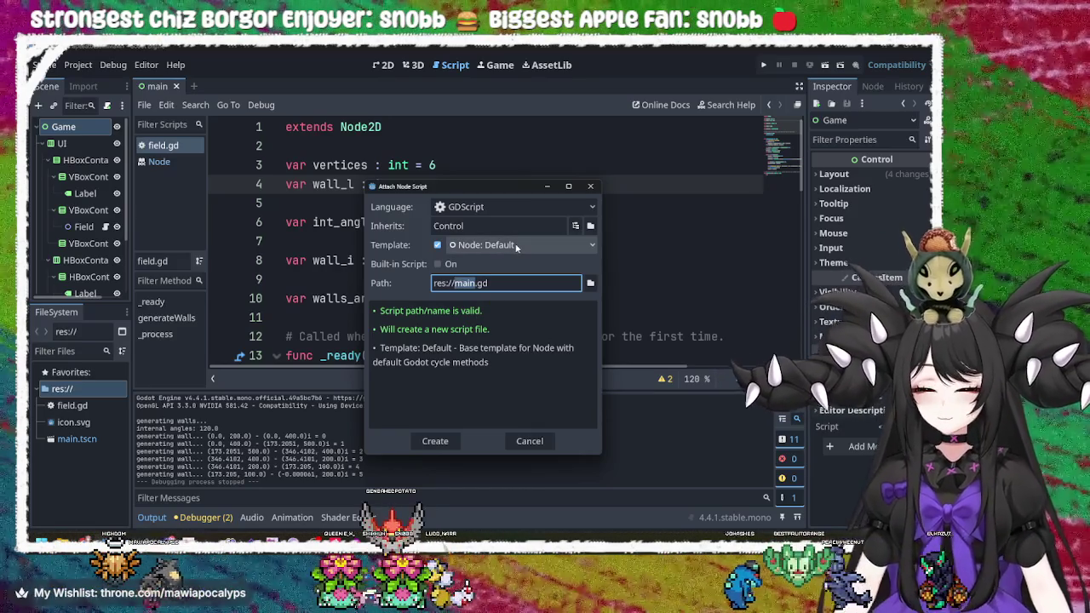
# - Create res://game.gd extending Control on the Game node and open it for editing
pyautogui.write('game')
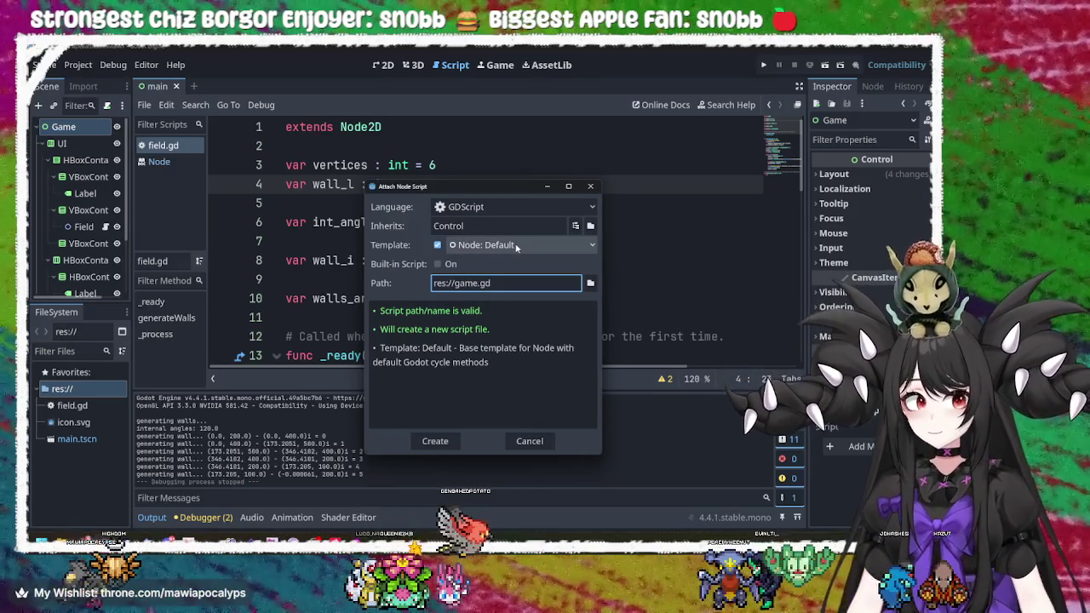
pyautogui.press('Return')
pyautogui.click(516, 203)
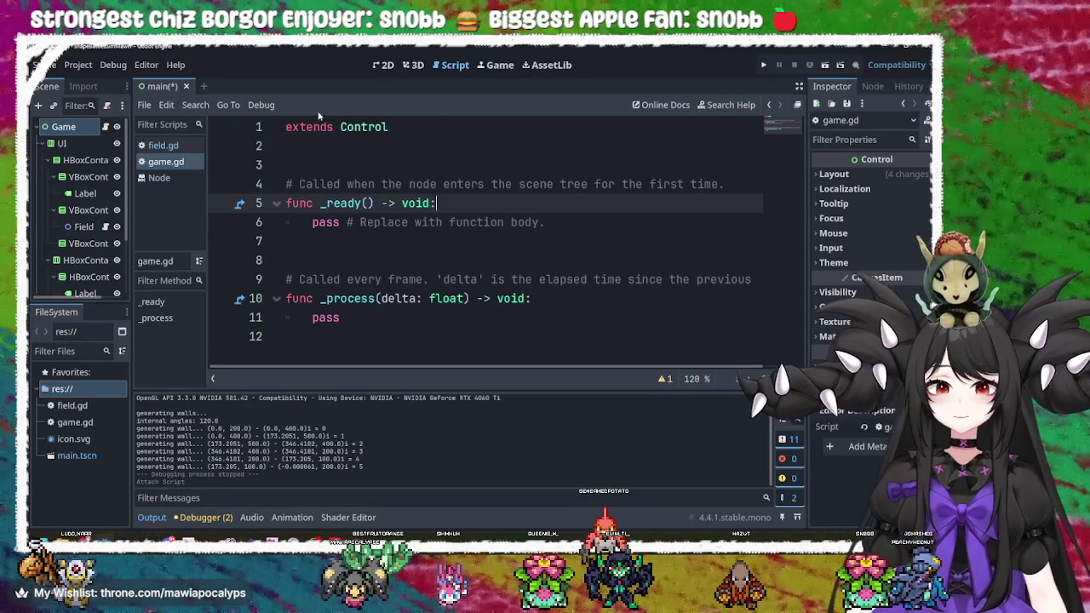
# - Insert the Field and $UI/HBoxContainer2/HBoxContainer/HSlider node paths into _ready
pyautogui.press('Up')
pyautogui.press('Up')
pyautogui.press('Up')
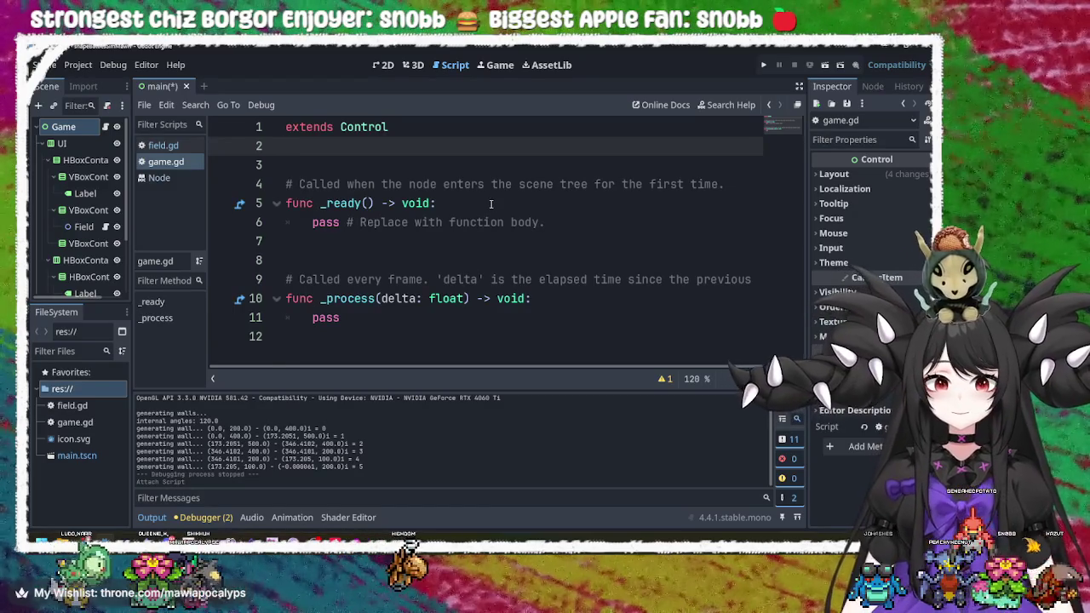
pyautogui.click(573, 219)
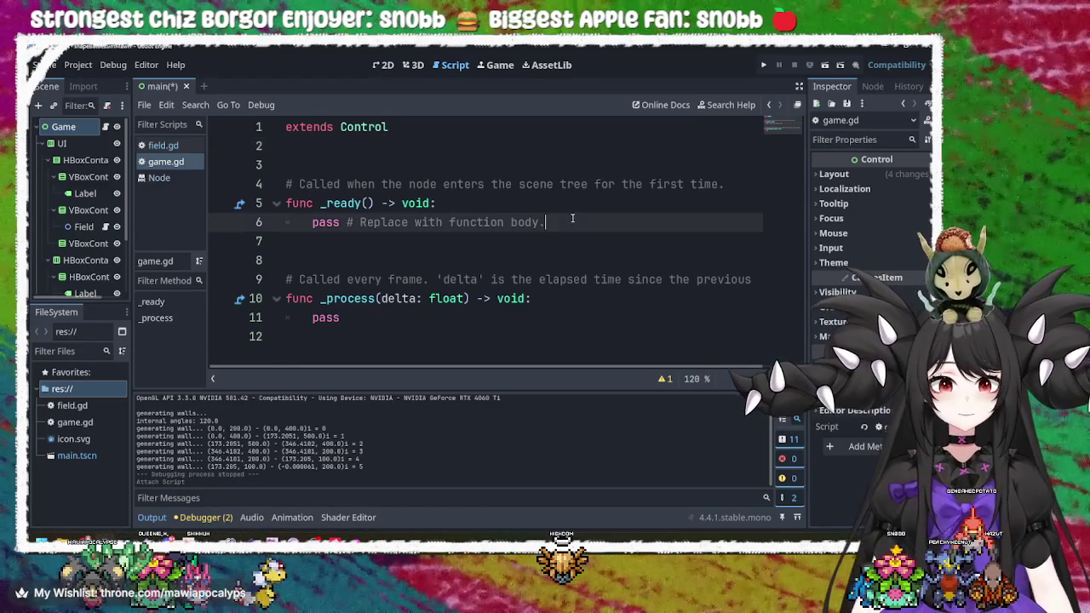
pyautogui.hotkey('ctrl', 'shift', 'Return')
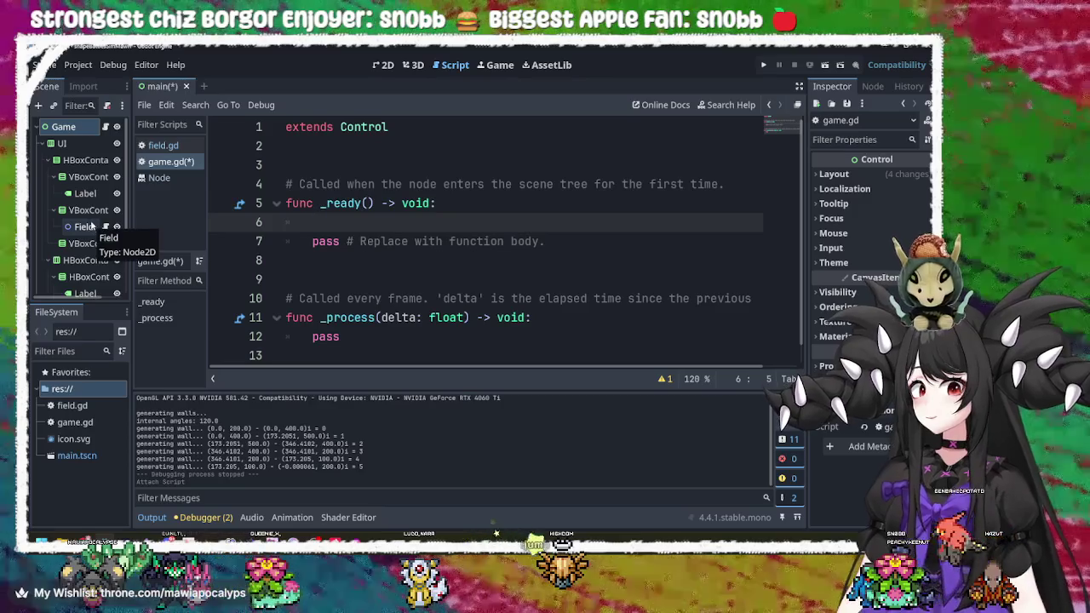
pyautogui.moveTo(85, 228); pyautogui.dragTo(417, 221)
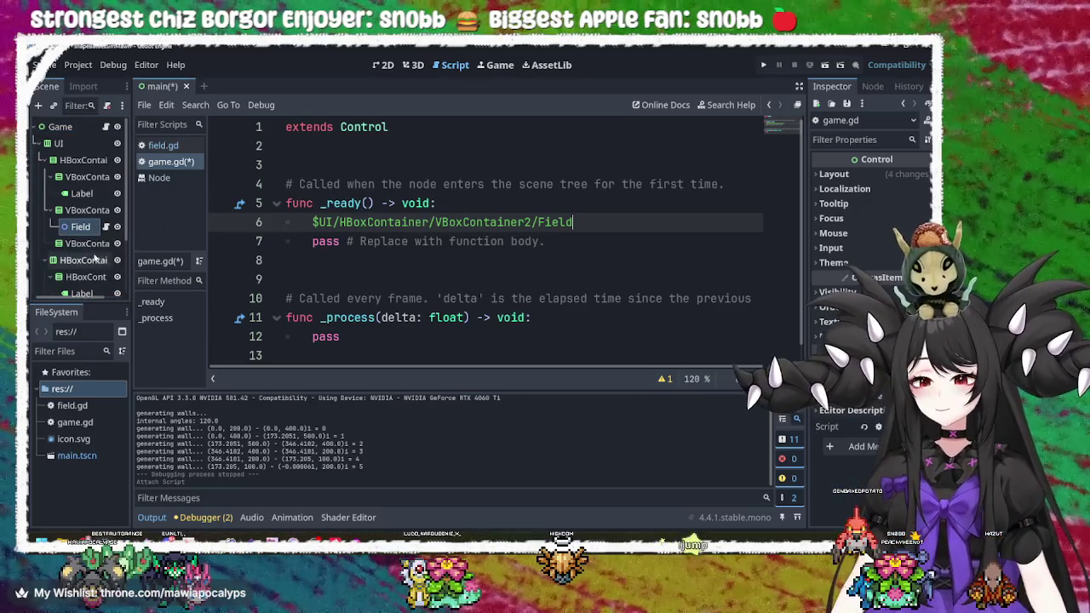
pyautogui.scroll(-2, 95, 256)
pyautogui.scroll(-1, 95, 255)
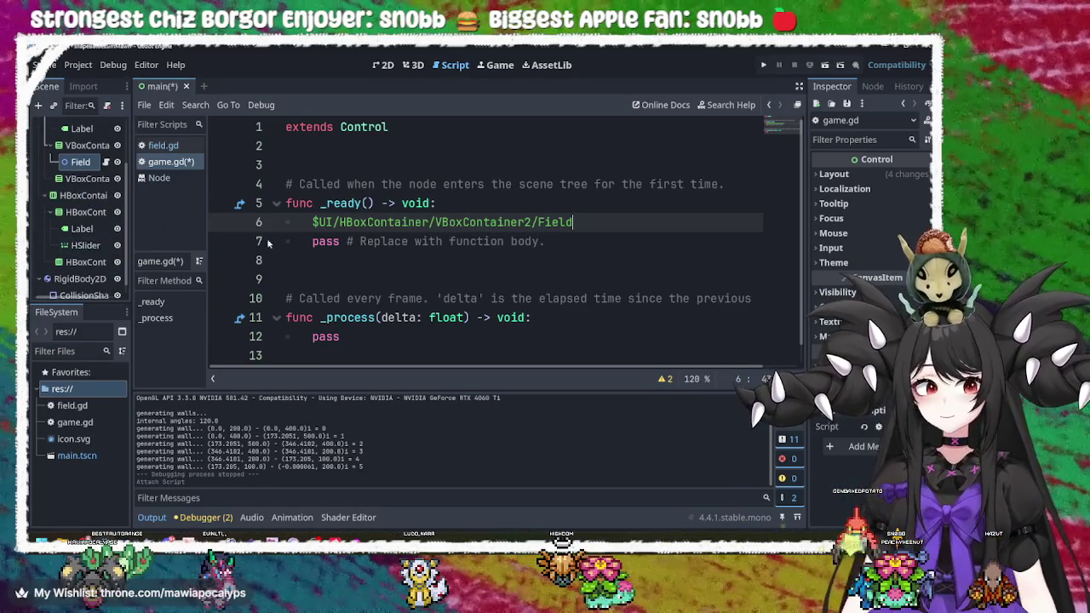
pyautogui.press('Return')
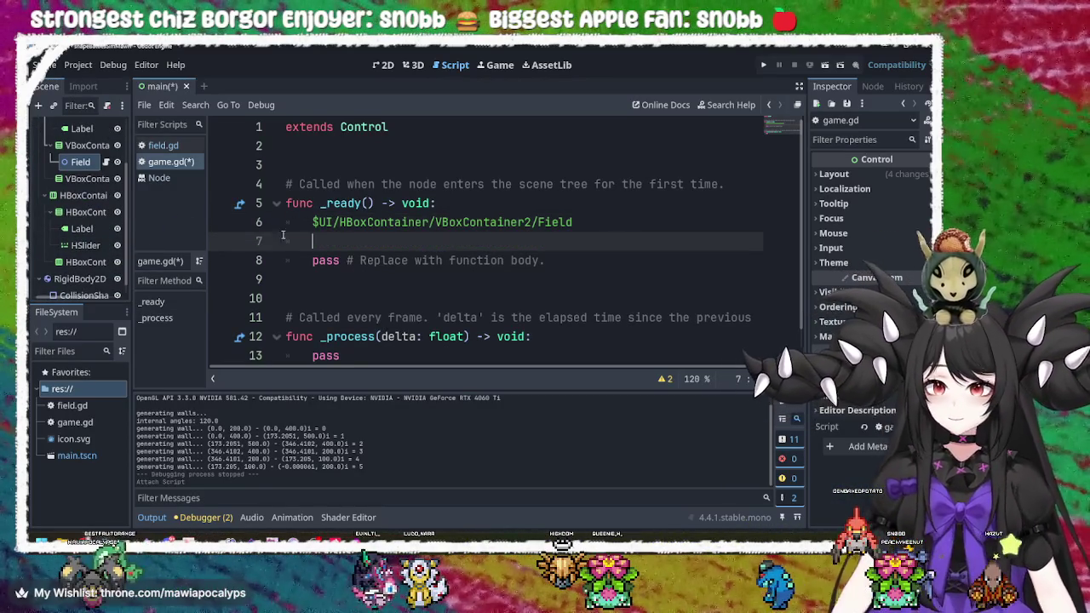
pyautogui.moveTo(86, 245); pyautogui.dragTo(382, 250)
# - Turn the paths into 'var game_field =' and 'var game_slider_1 =' declarations
pyautogui.click(614, 225)
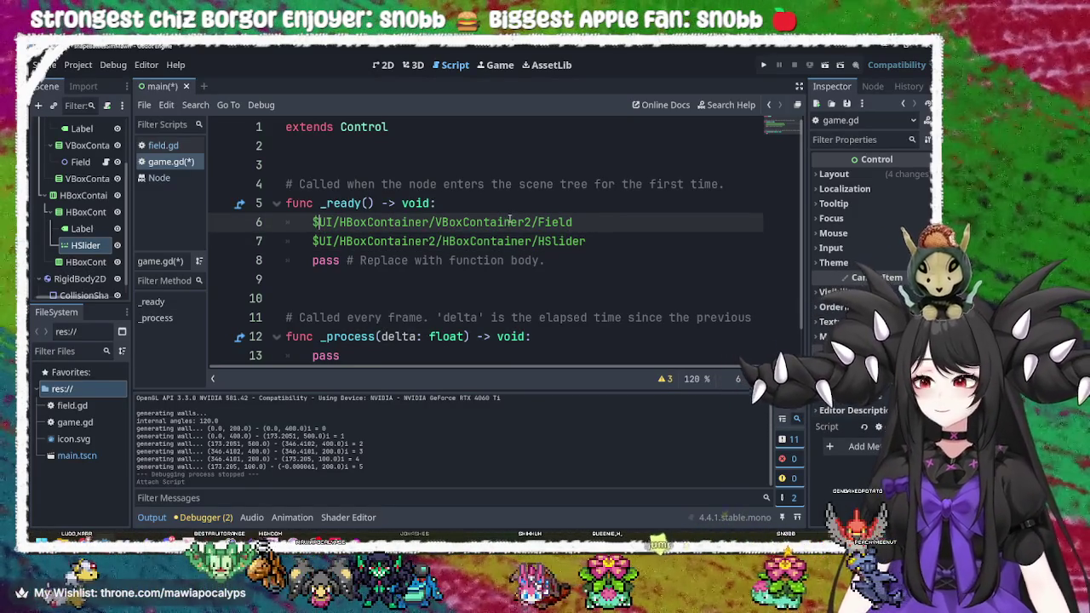
pyautogui.press('Home')
pyautogui.write('var')
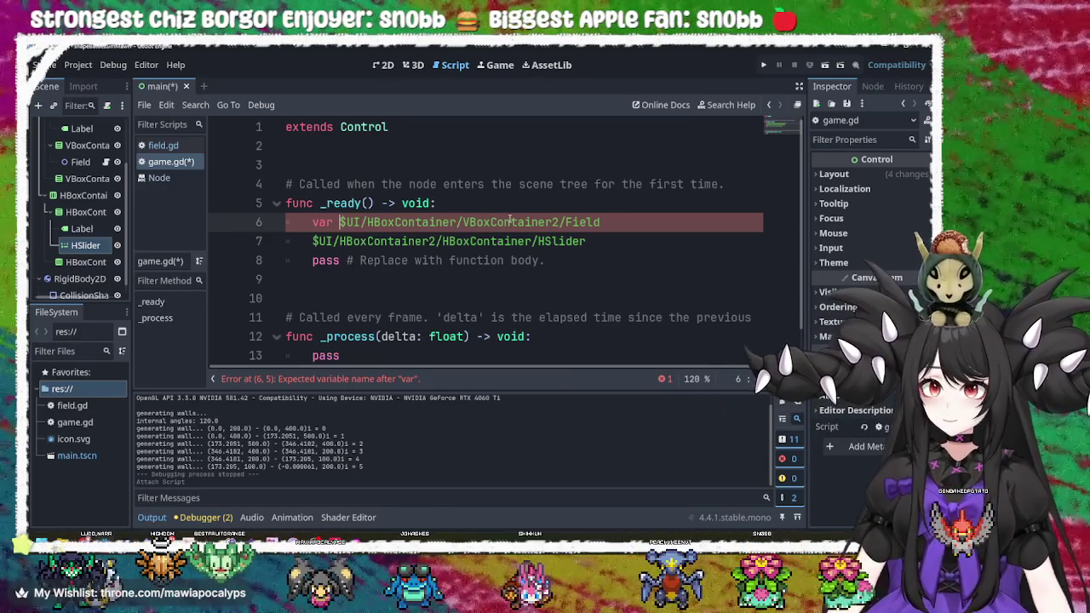
pyautogui.write('game')
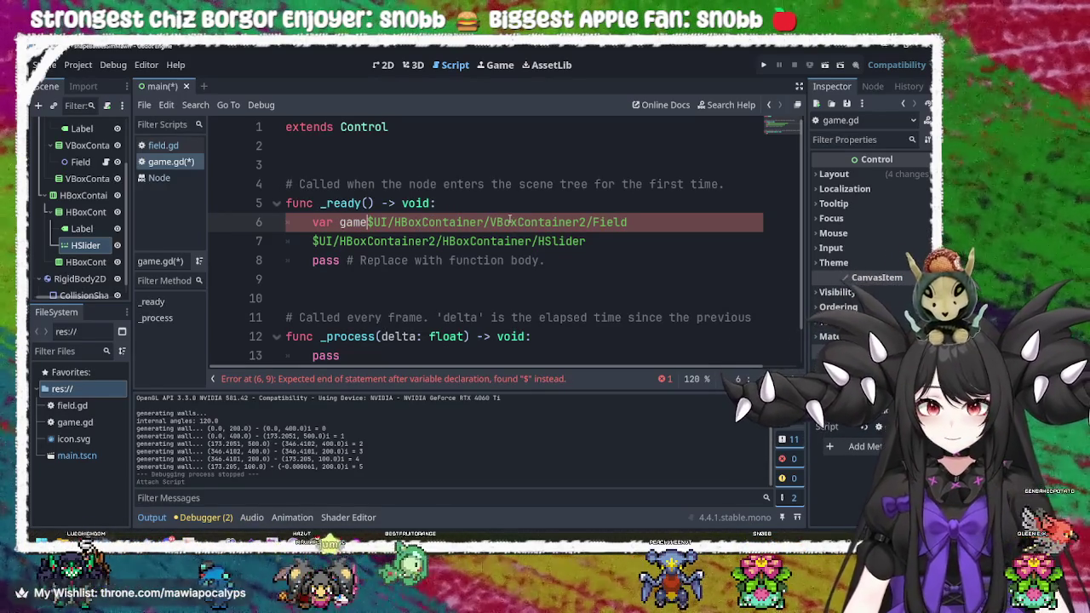
pyautogui.write('_field')
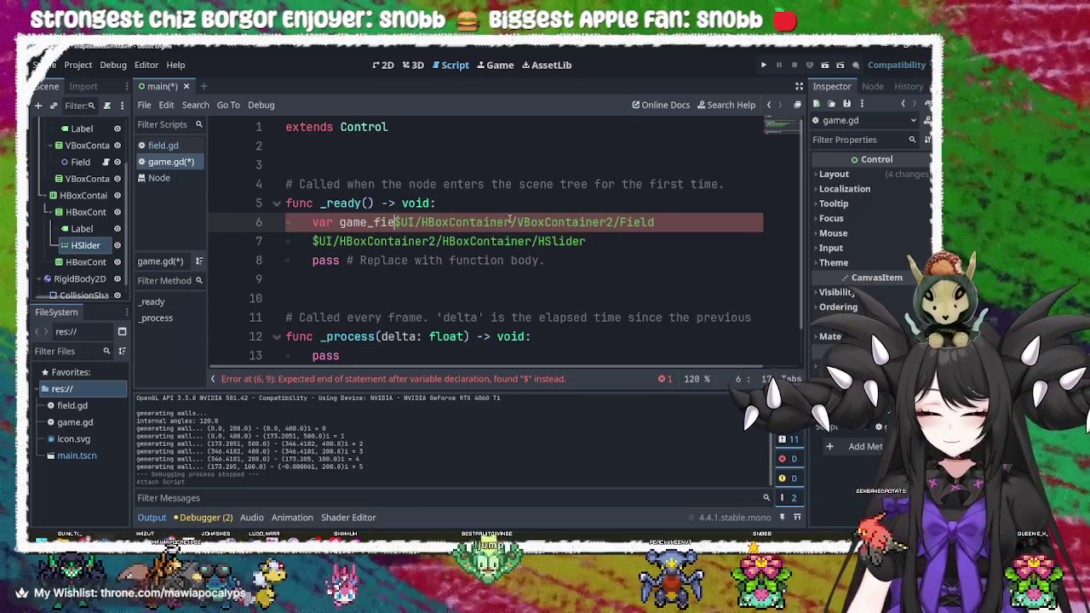
pyautogui.write(' =')
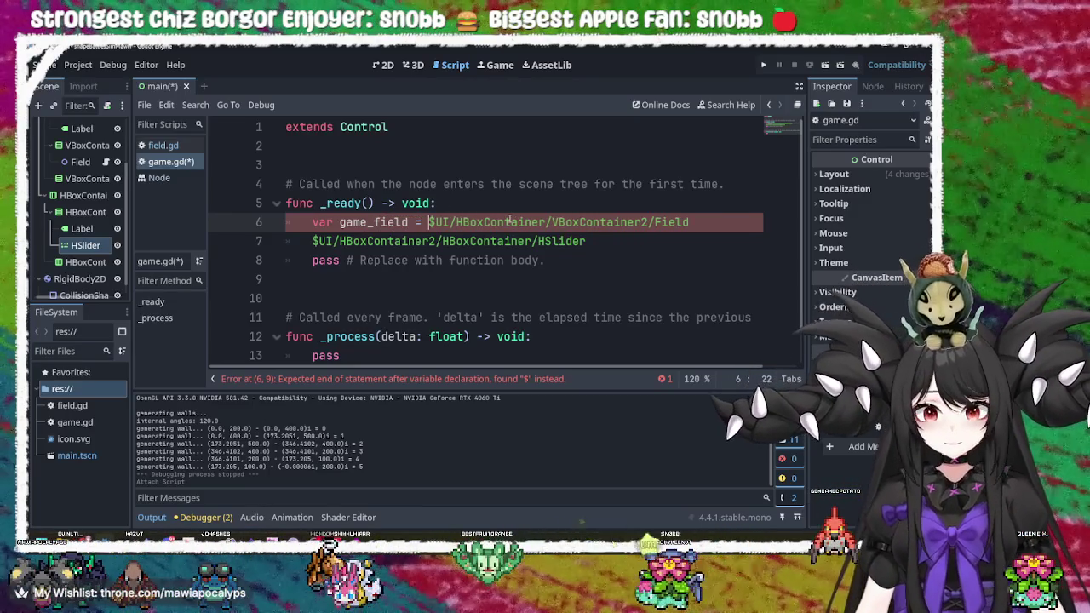
pyautogui.click(313, 242)
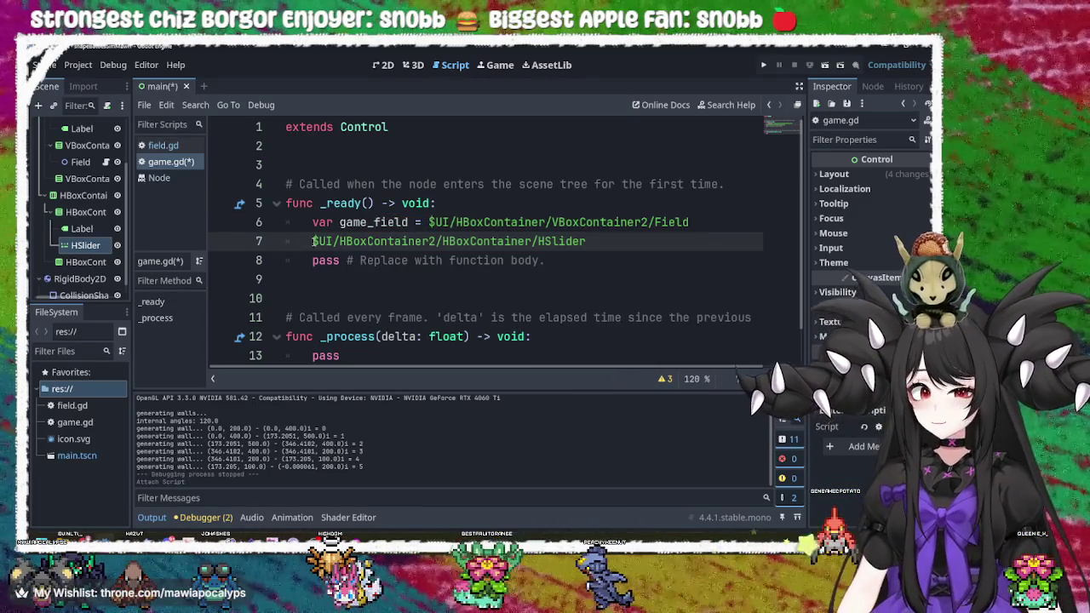
pyautogui.write('var ')
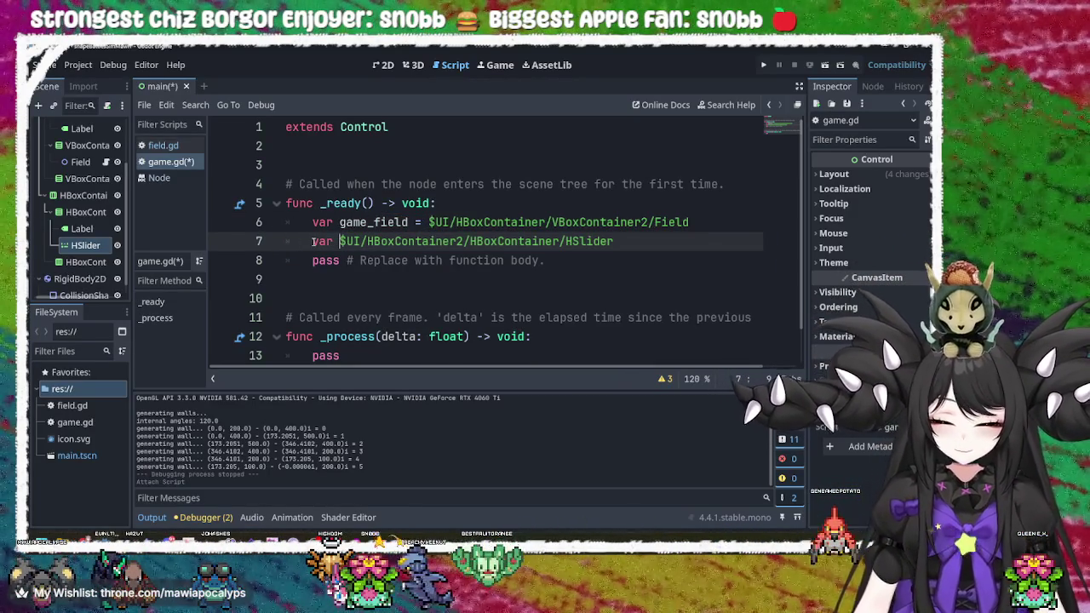
pyautogui.write('game')
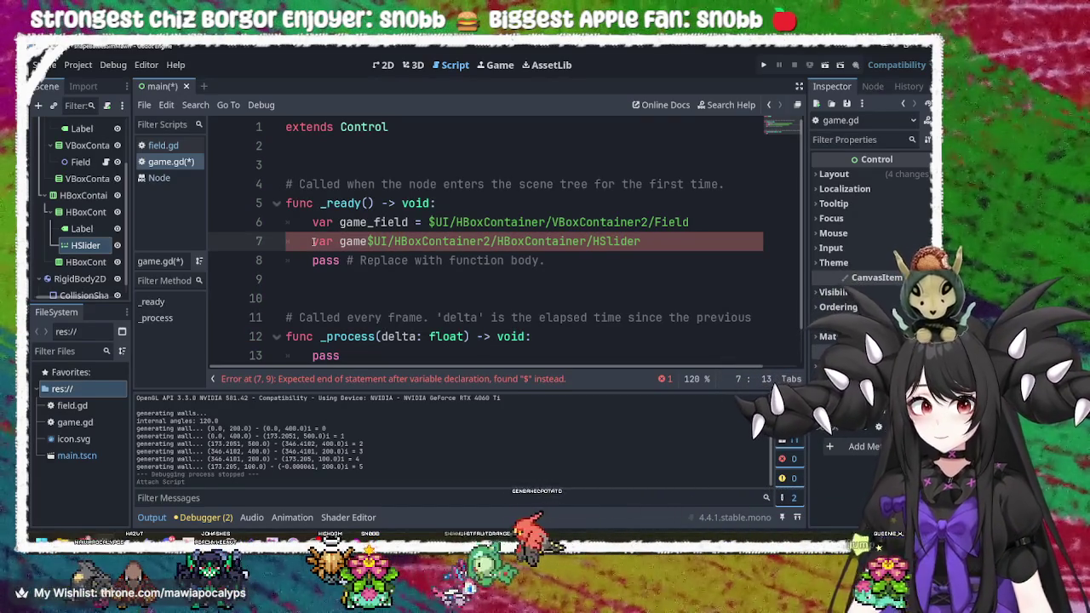
pyautogui.write('_')
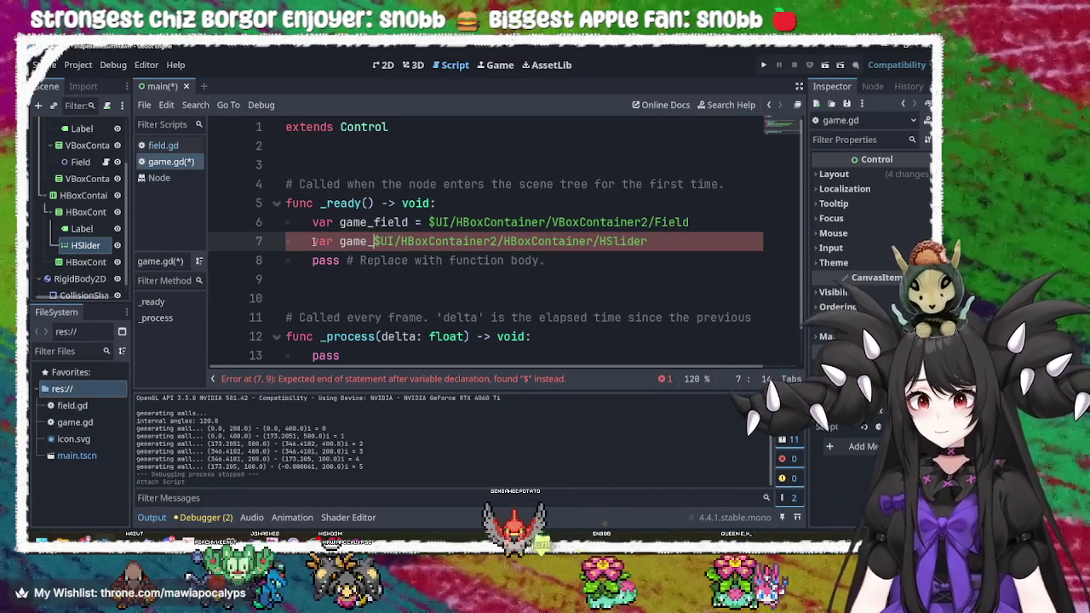
pyautogui.write('slider')
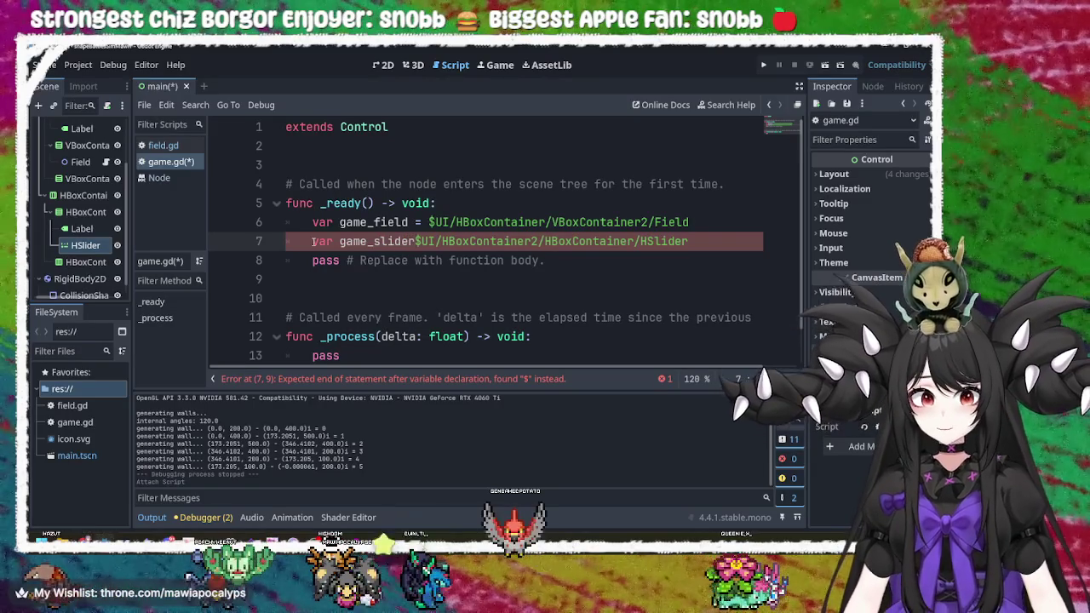
pyautogui.write('_1')
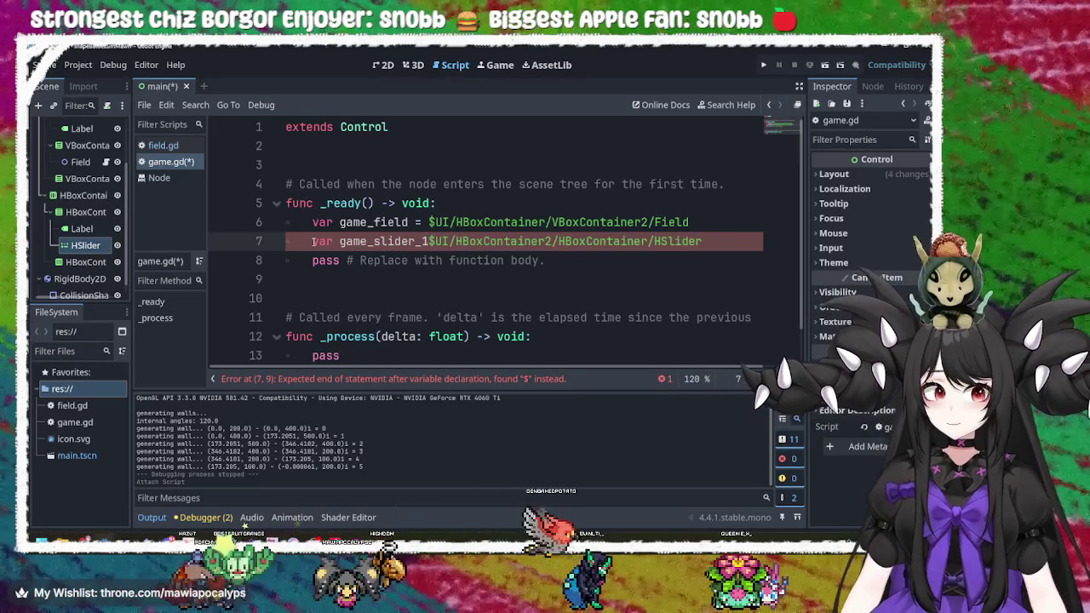
pyautogui.write(' =')
# - Save game.gd and delete the placeholder pass line from _ready
pyautogui.hotkey('ctrl', 's')
pyautogui.press('Escape')
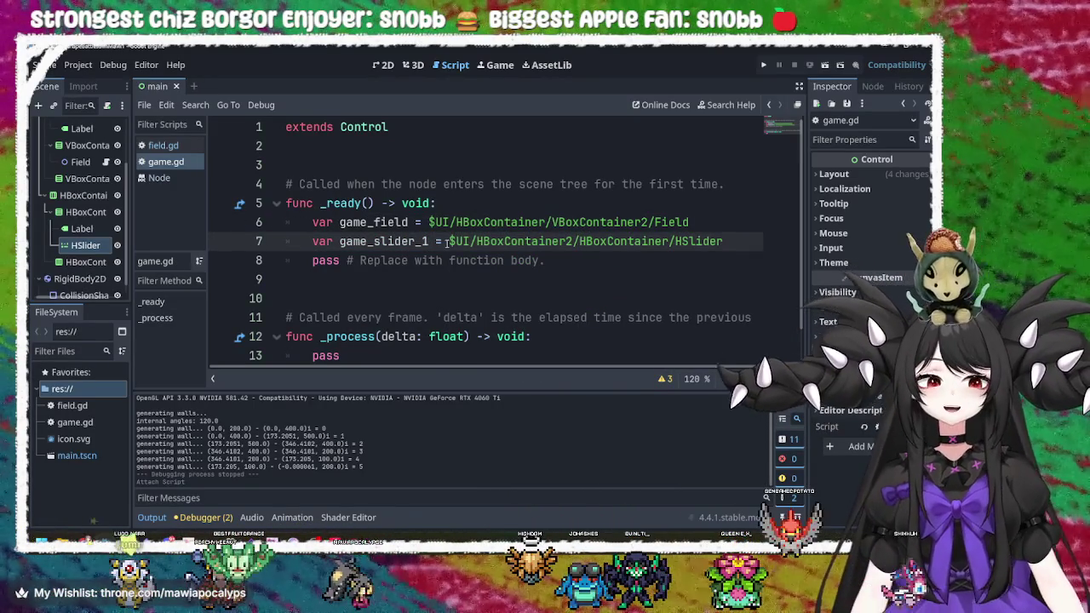
pyautogui.doubleClick(407, 241)
pyautogui.click(397, 223)
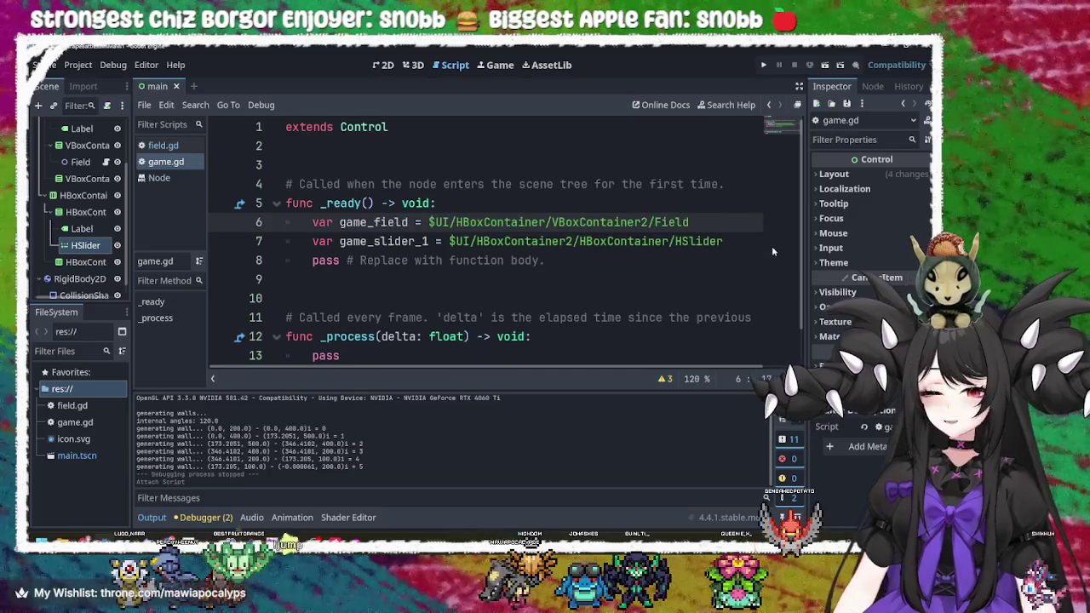
pyautogui.click(741, 241)
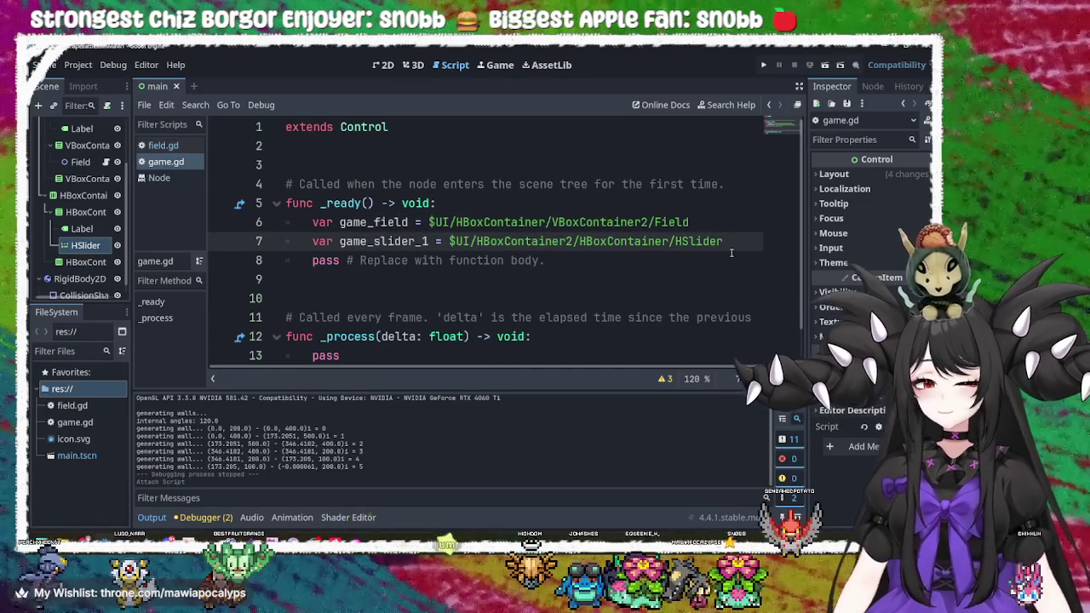
pyautogui.press('Down')
pyautogui.press('BackSpace')
pyautogui.press('BackSpace')
pyautogui.press('BackSpace')
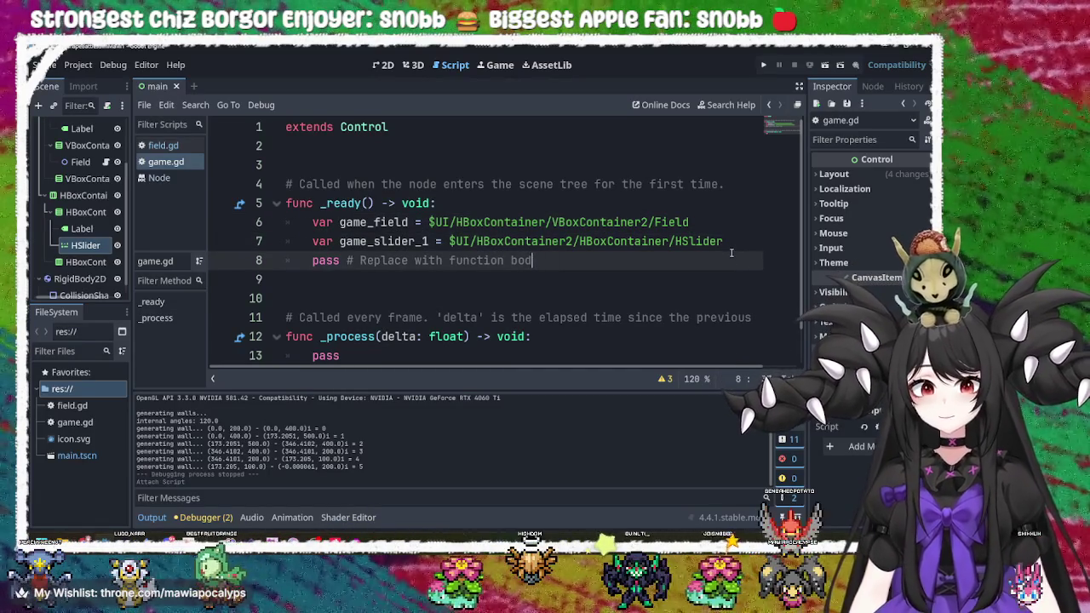
pyautogui.press('BackSpace')
pyautogui.press('BackSpace')
pyautogui.press('BackSpace')
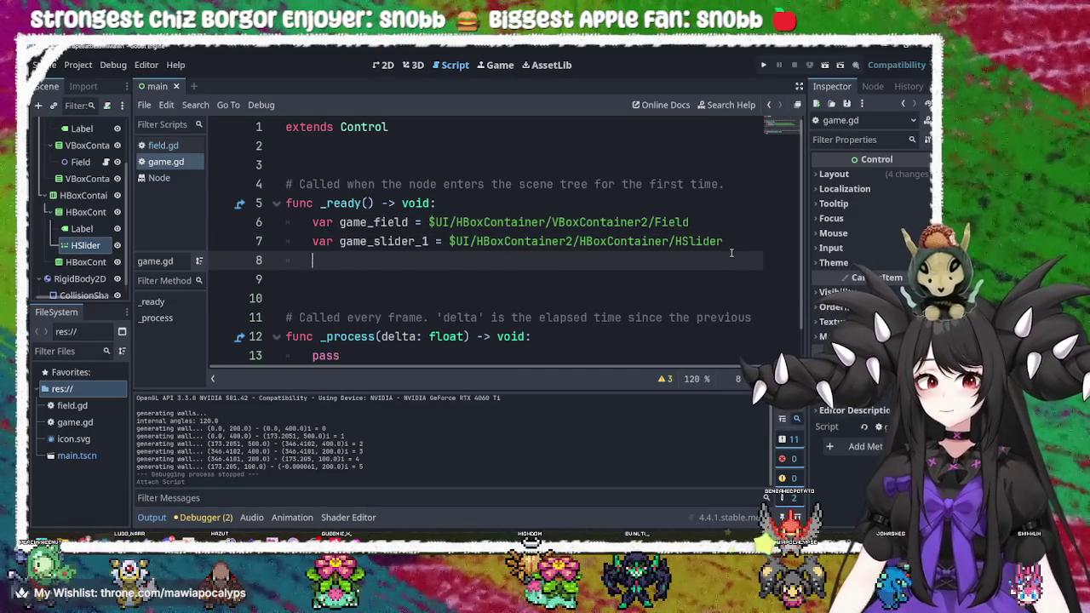
pyautogui.click(347, 220)
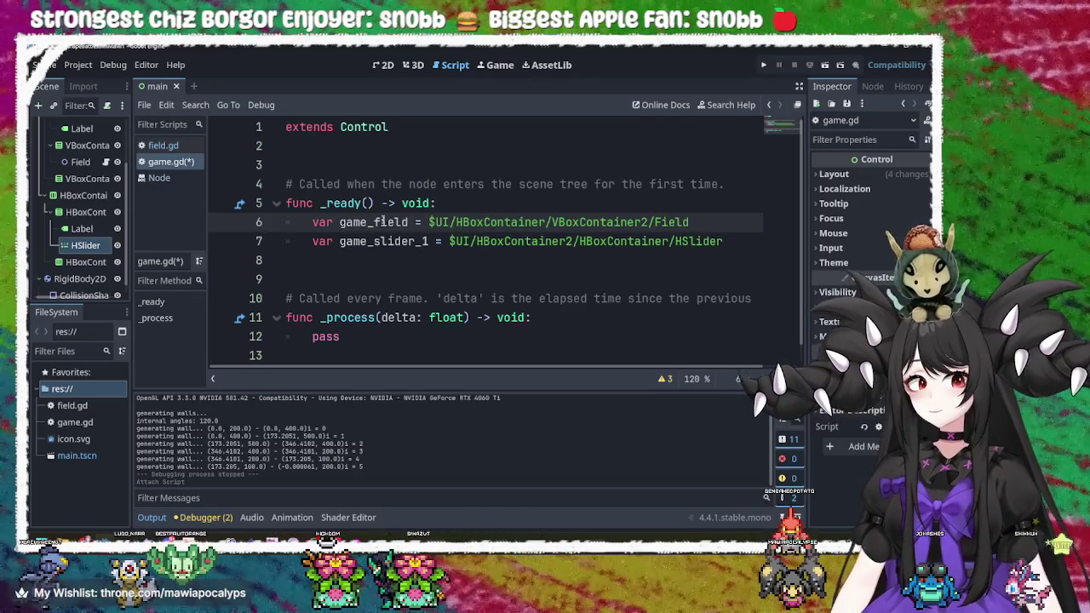
# - Copy 'var game_field' and 'var game_slider_1' declarations to the top of the script
pyautogui.moveTo(728, 241); pyautogui.dragTo(340, 239)
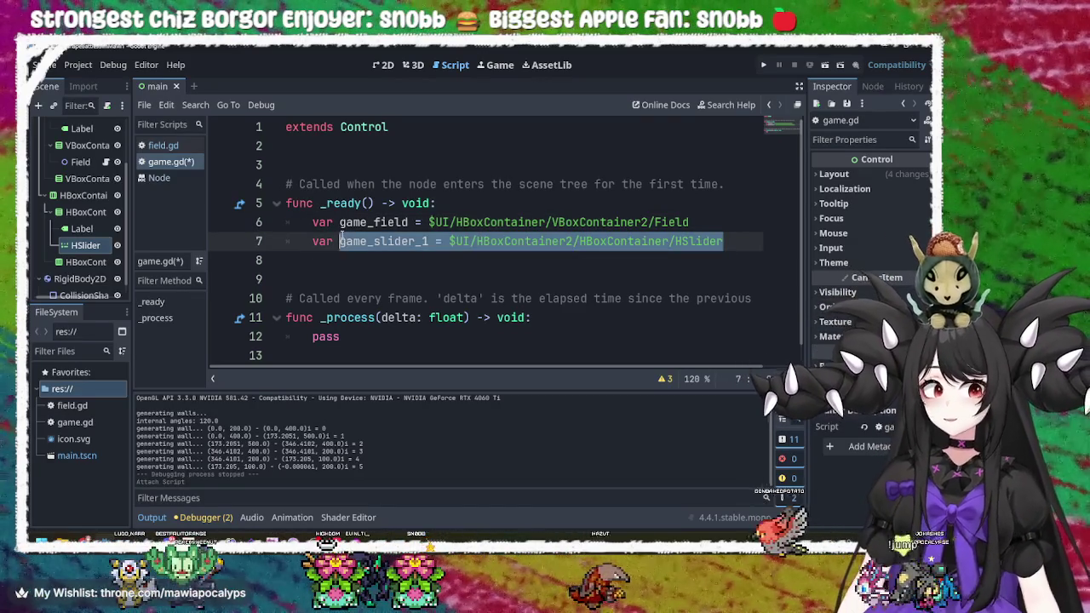
pyautogui.click(342, 232)
pyautogui.moveTo(409, 222); pyautogui.dragTo(312, 222)
pyautogui.hotkey('ctrl', 'c')
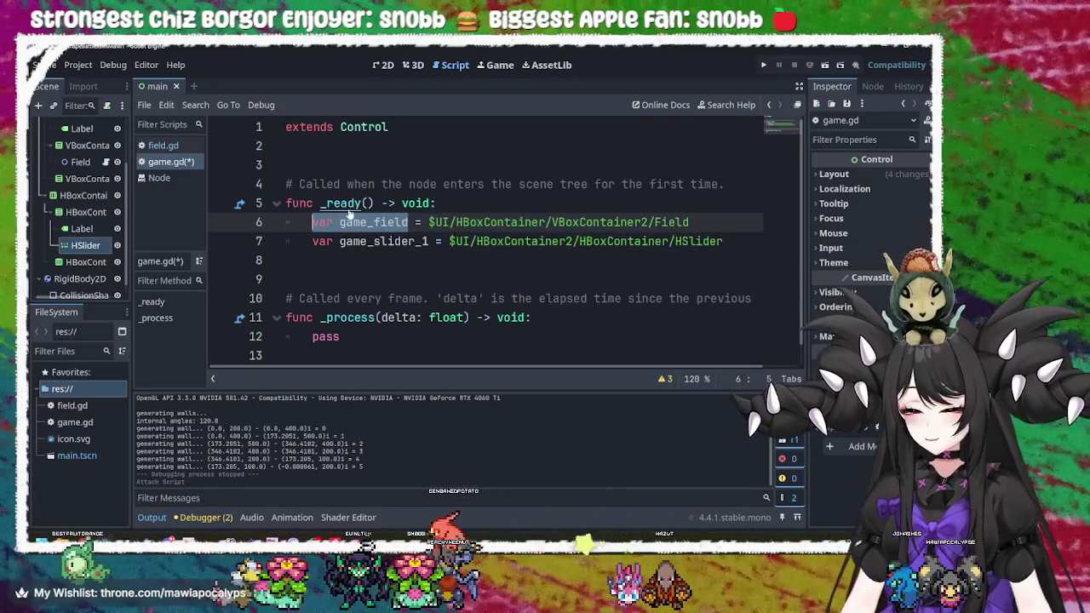
pyautogui.click(361, 160)
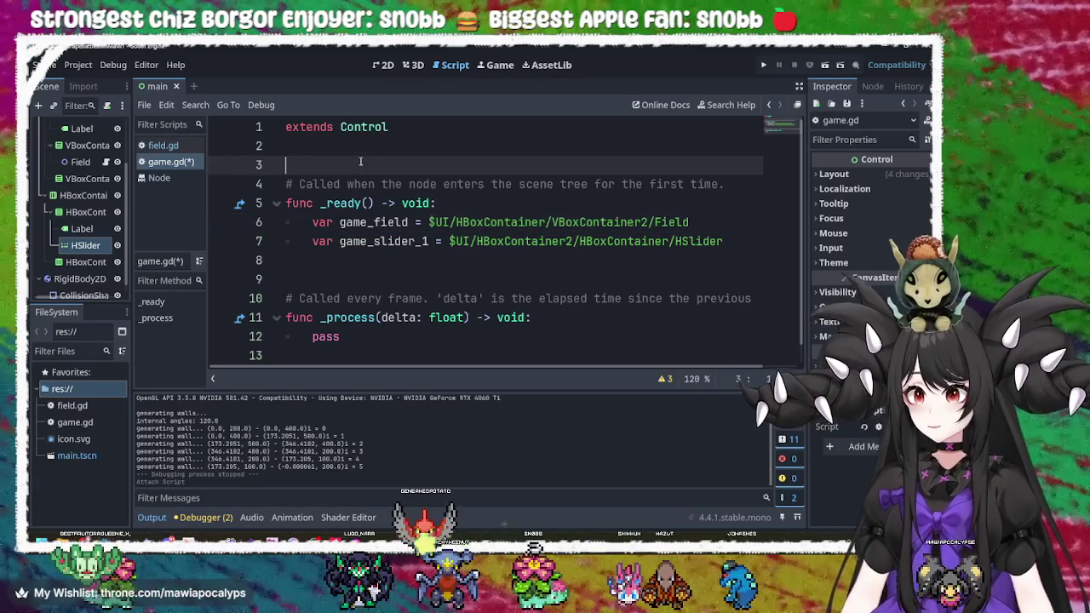
pyautogui.press('Up')
pyautogui.press('Return')
pyautogui.hotkey('ctrl', 'v')
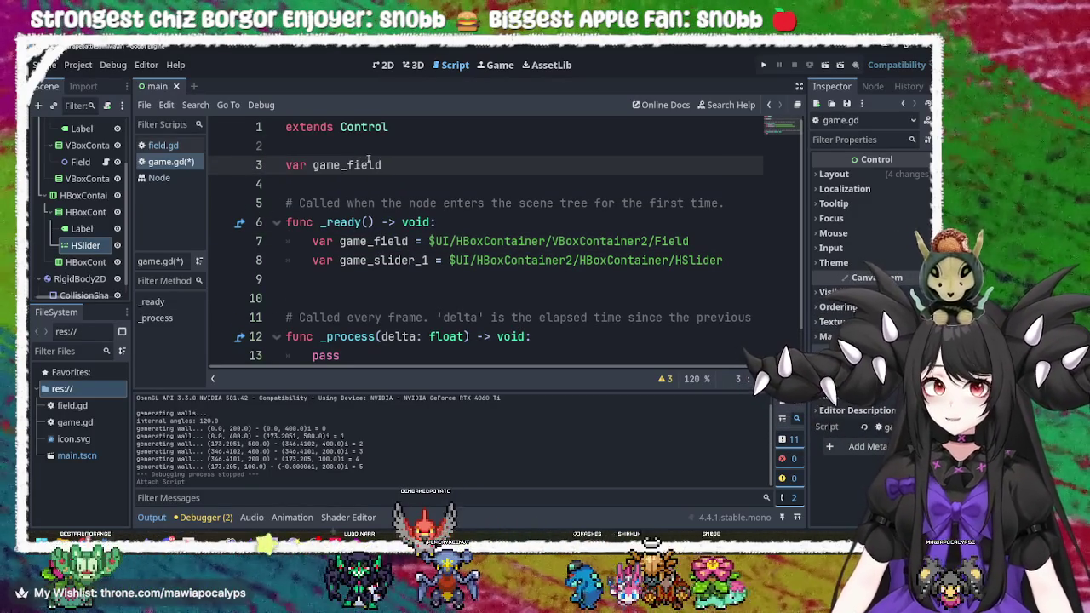
pyautogui.moveTo(428, 261); pyautogui.dragTo(313, 267)
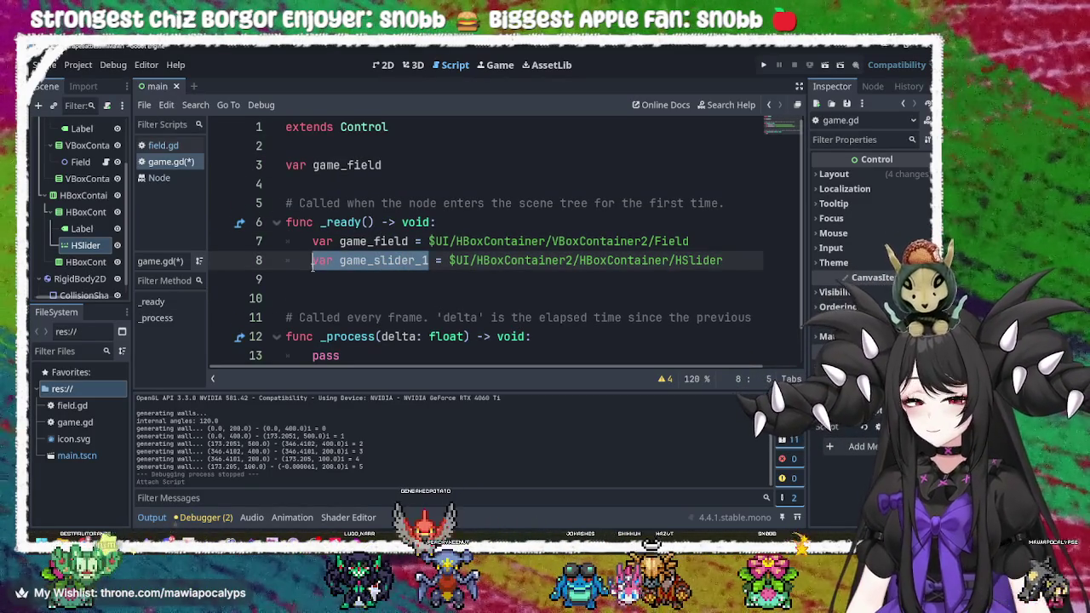
pyautogui.hotkey('ctrl', 'c')
pyautogui.click(375, 184)
pyautogui.hotkey('ctrl', 'v')
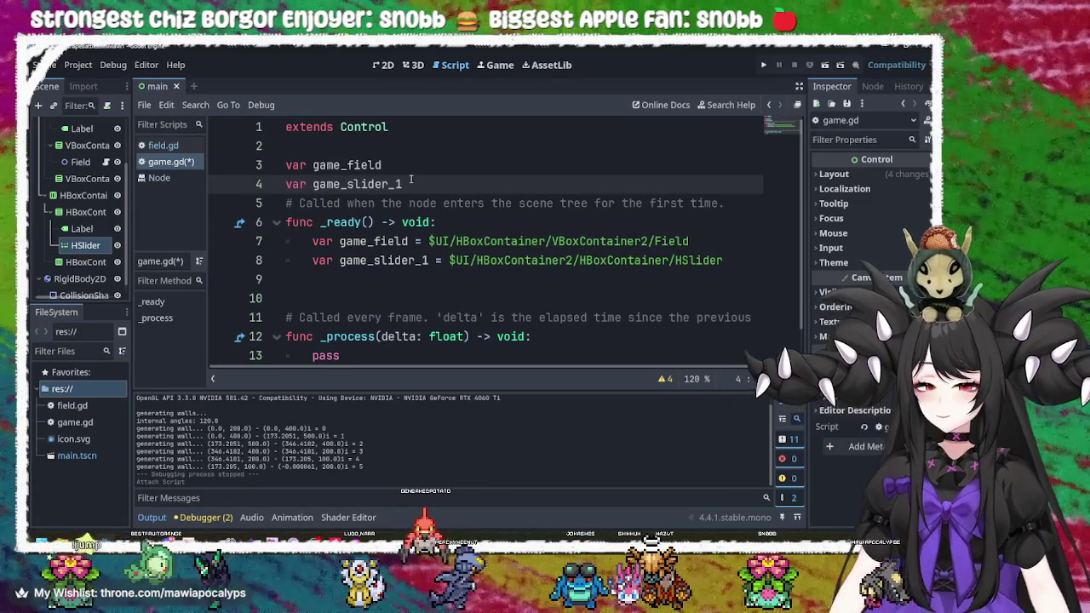
pyautogui.press('Return')
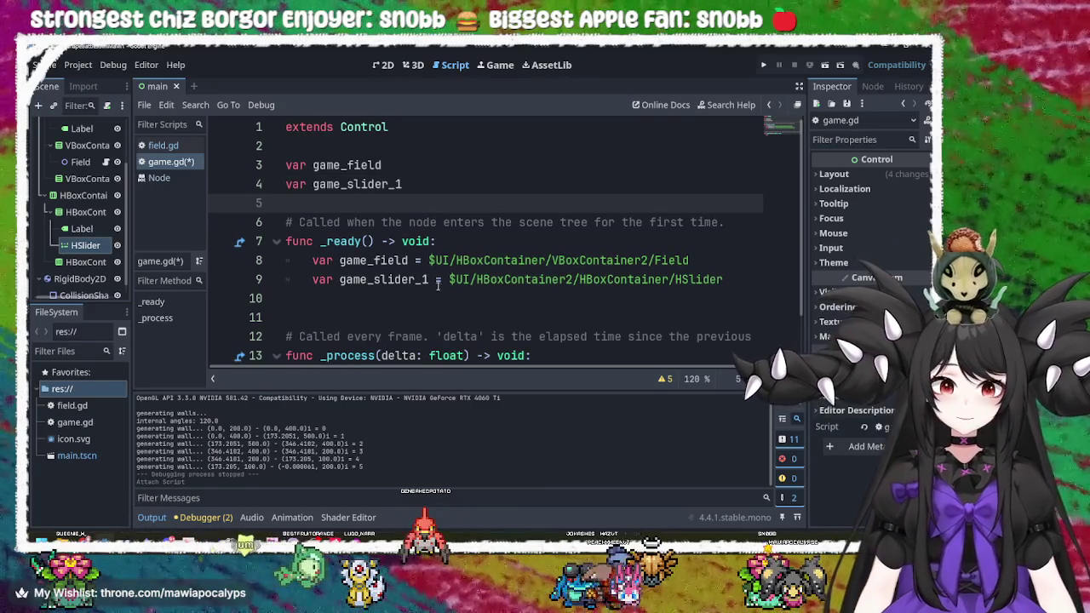
# - Remove 'var' from both _ready assignments and save game.gd
pyautogui.doubleClick(322, 279)
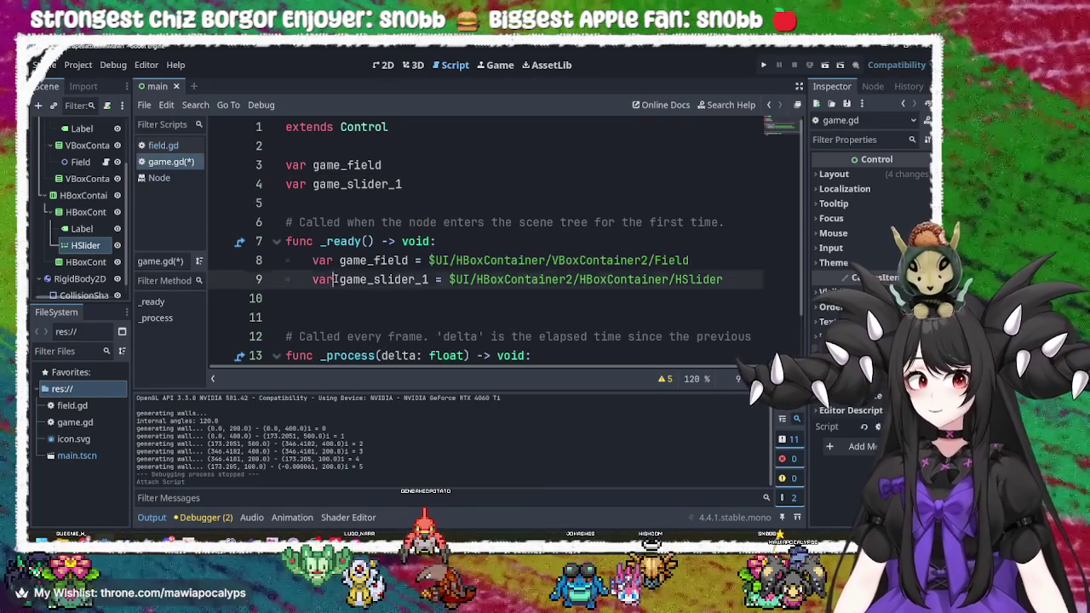
pyautogui.press('BackSpace')
pyautogui.doubleClick(322, 260)
pyautogui.press('BackSpace')
pyautogui.press('Delete')
pyautogui.press('Down')
pyautogui.press('BackSpace')
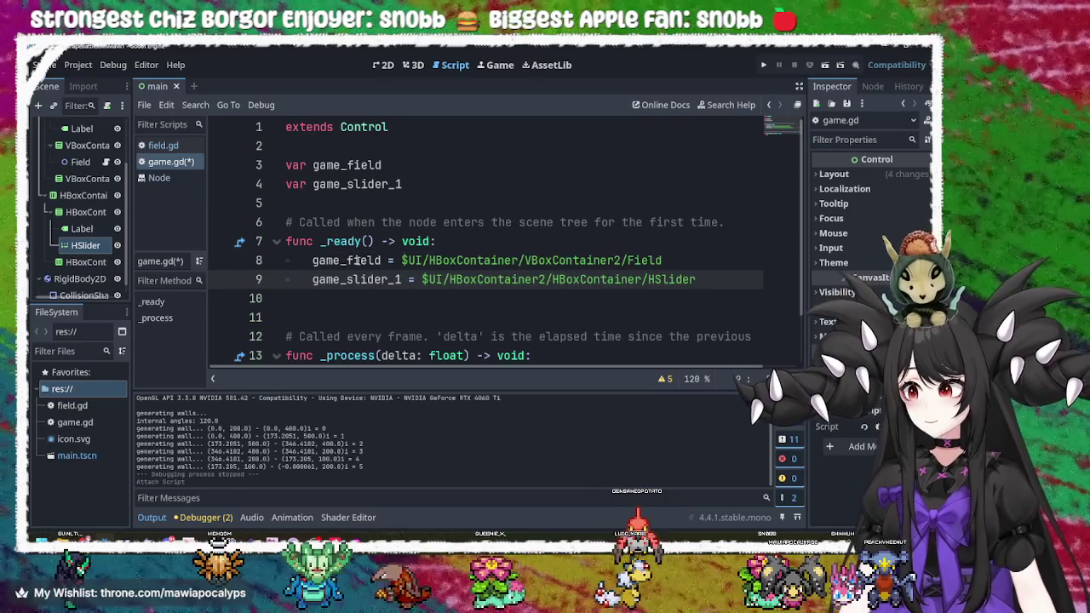
pyautogui.press('Up')
pyautogui.hotkey('ctrl', 's')
# - Add blank lines after pass at the end of the _process function
pyautogui.click(559, 222)
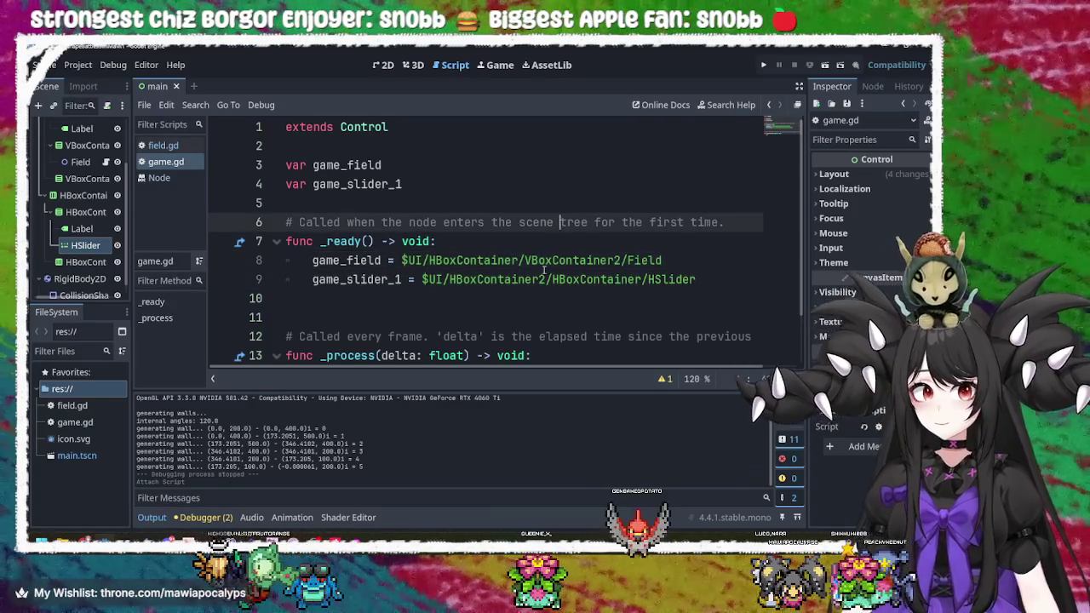
pyautogui.click(539, 266)
pyautogui.press('Up')
pyautogui.press('Up')
pyautogui.press('Up')
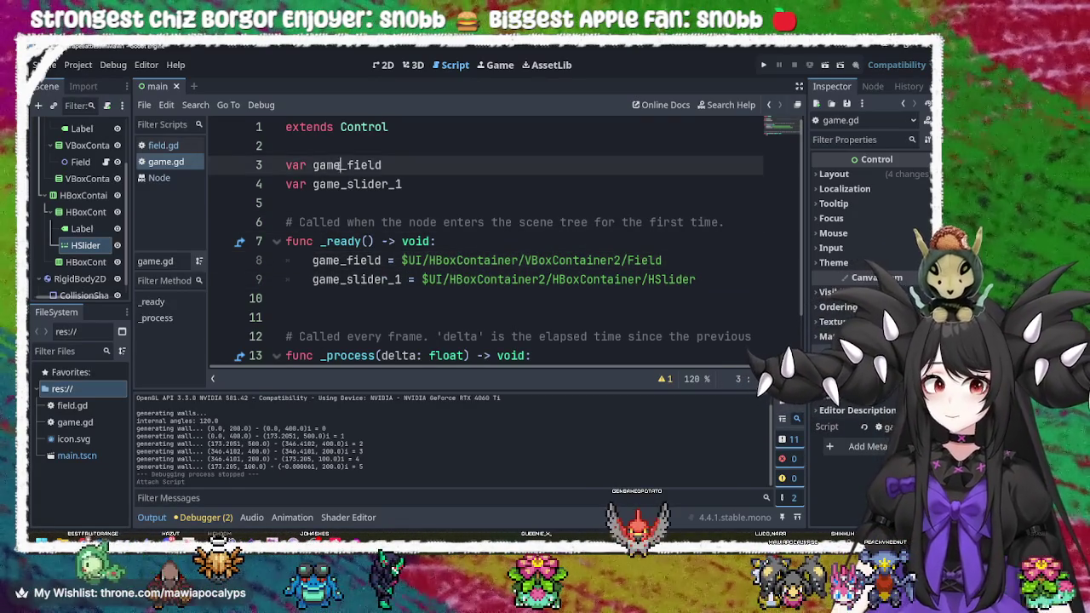
pyautogui.scroll(-1, 535, 267)
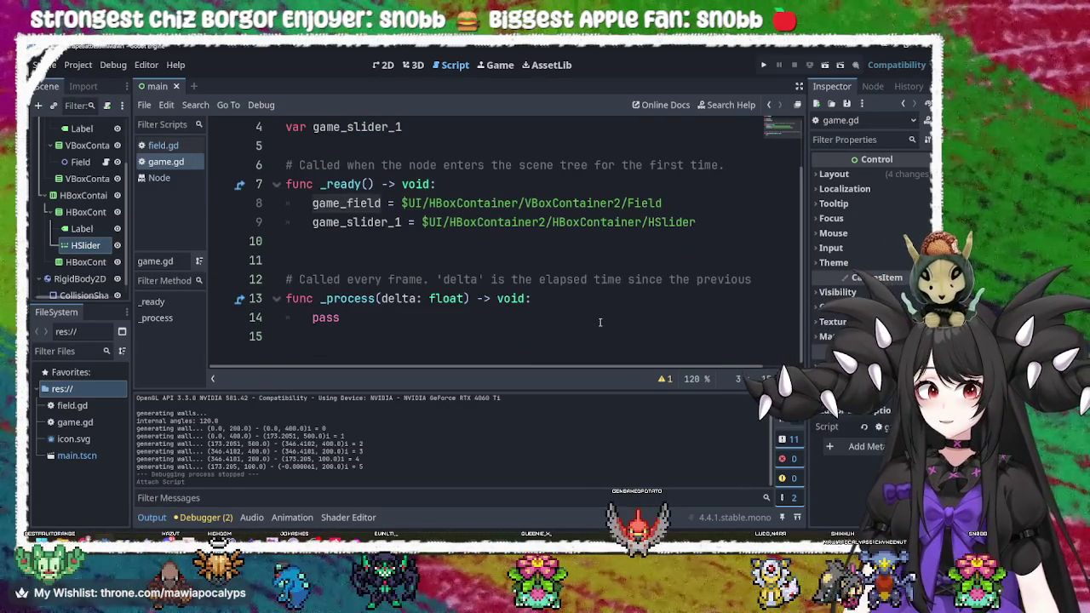
pyautogui.click(467, 296)
pyautogui.click(464, 310)
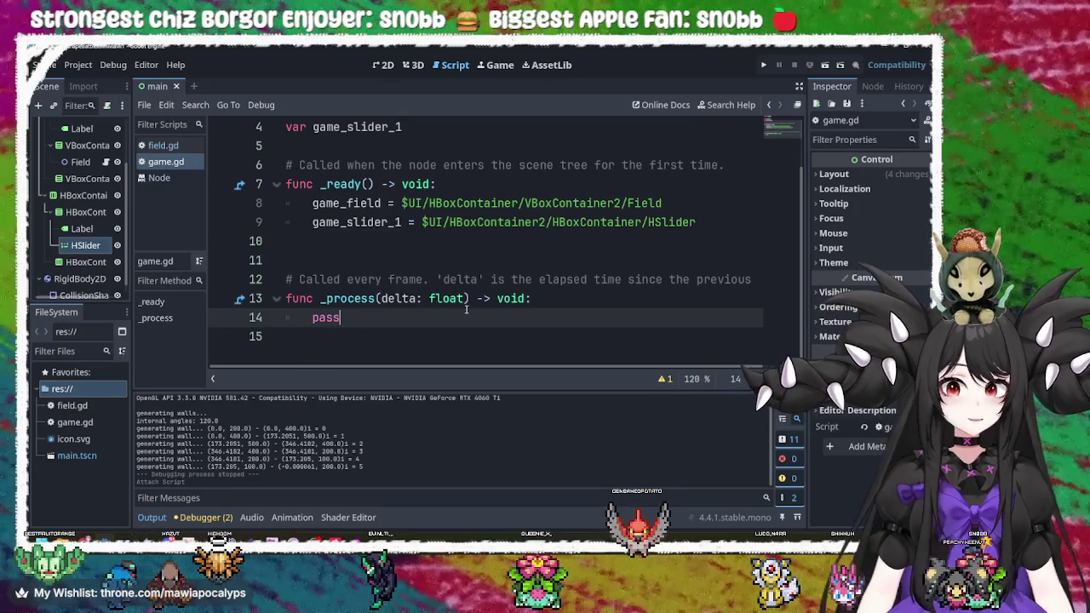
pyautogui.press('Return')
pyautogui.press('Return')
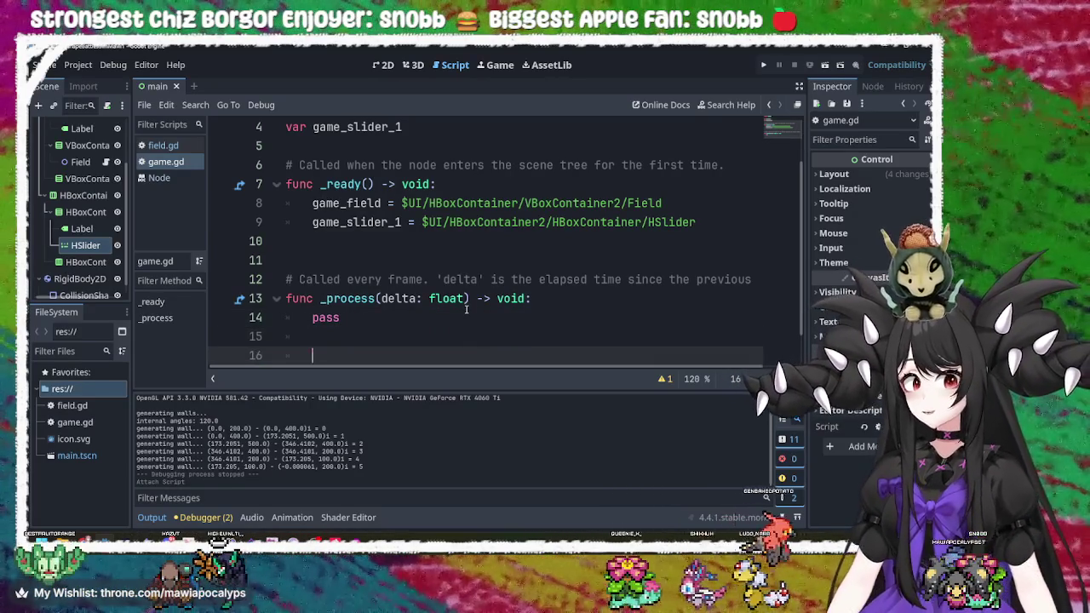
pyautogui.scroll(-1, 371, 254)
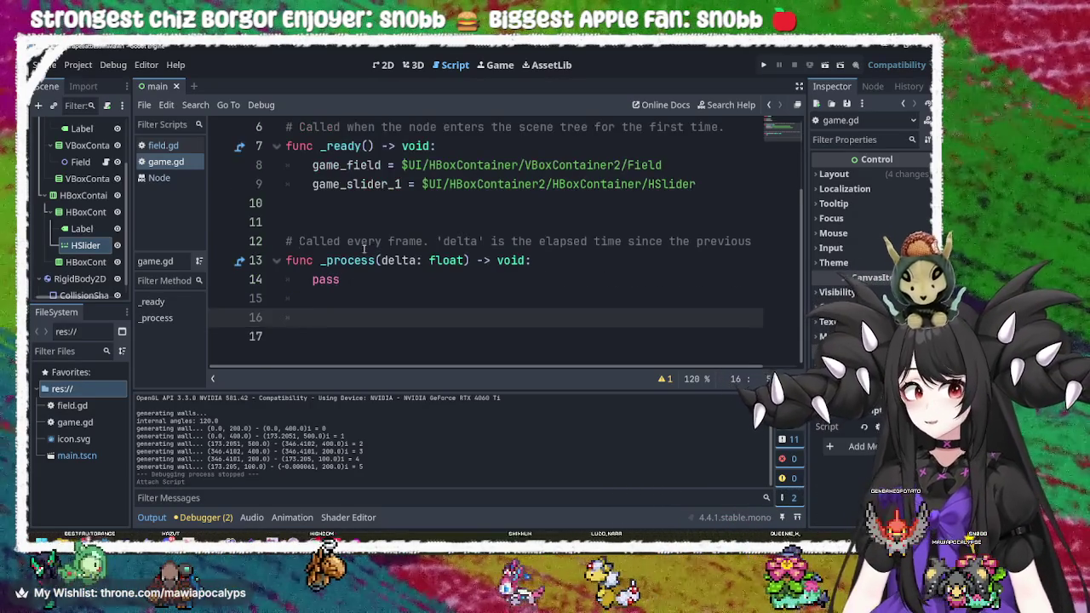
# - Select the HSlider node and show its signals in the Node dock
pyautogui.click(83, 245)
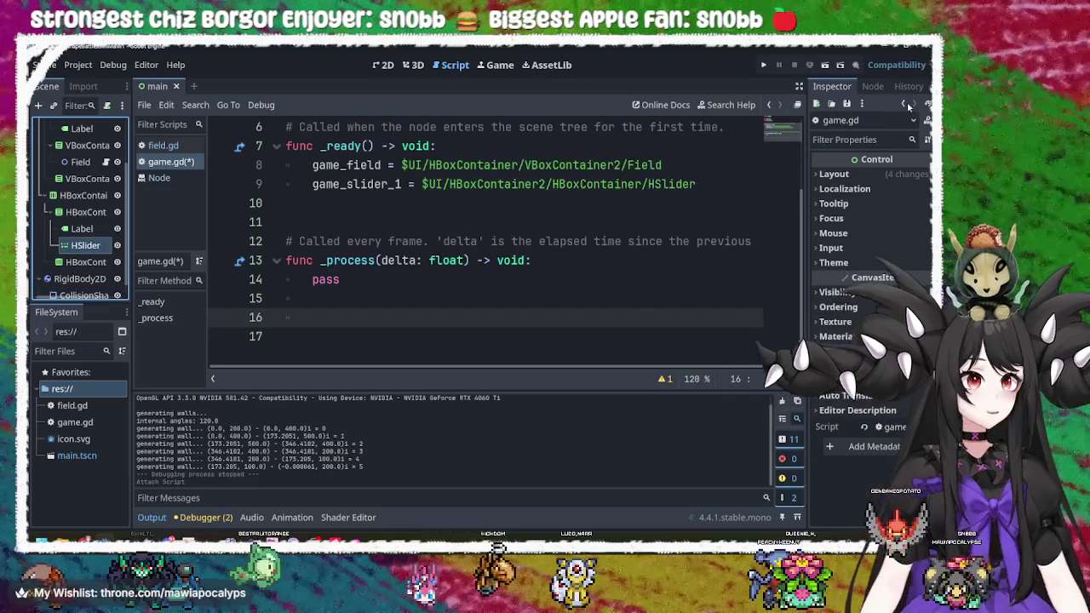
pyautogui.click(868, 88)
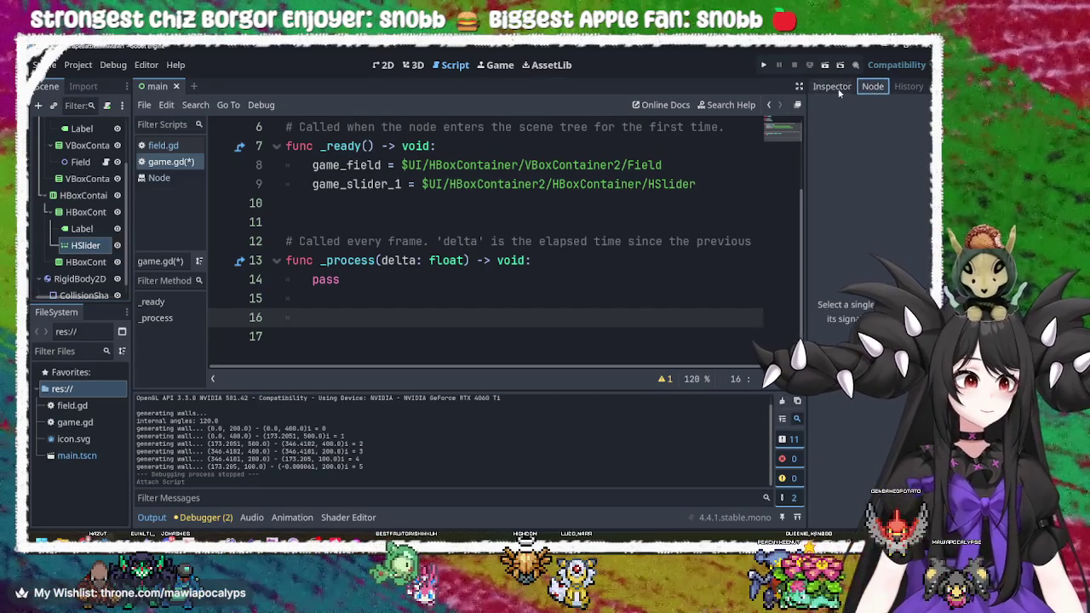
pyautogui.click(837, 88)
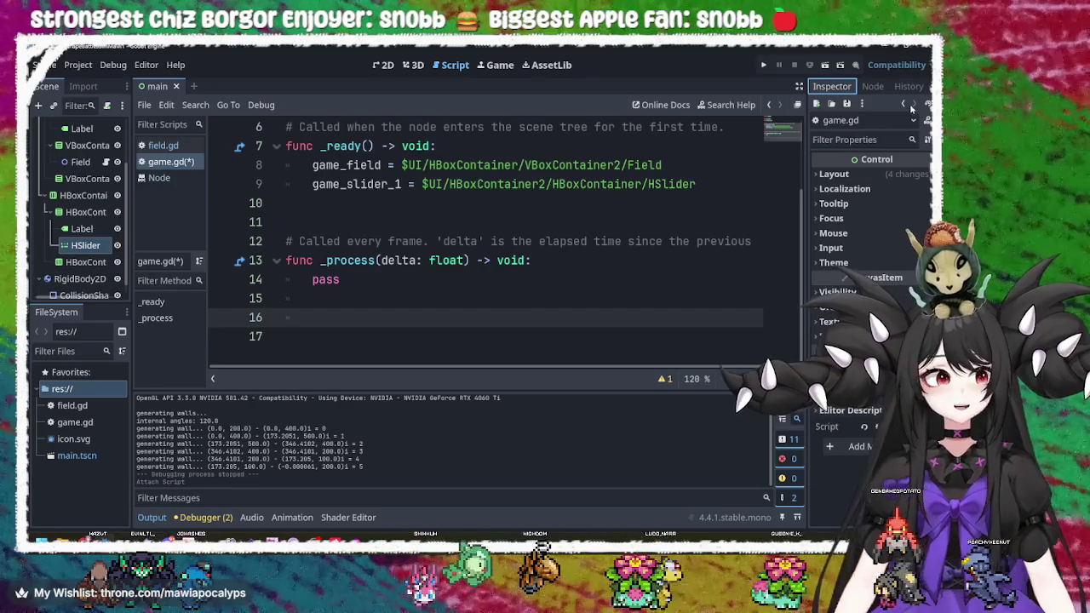
pyautogui.click(871, 88)
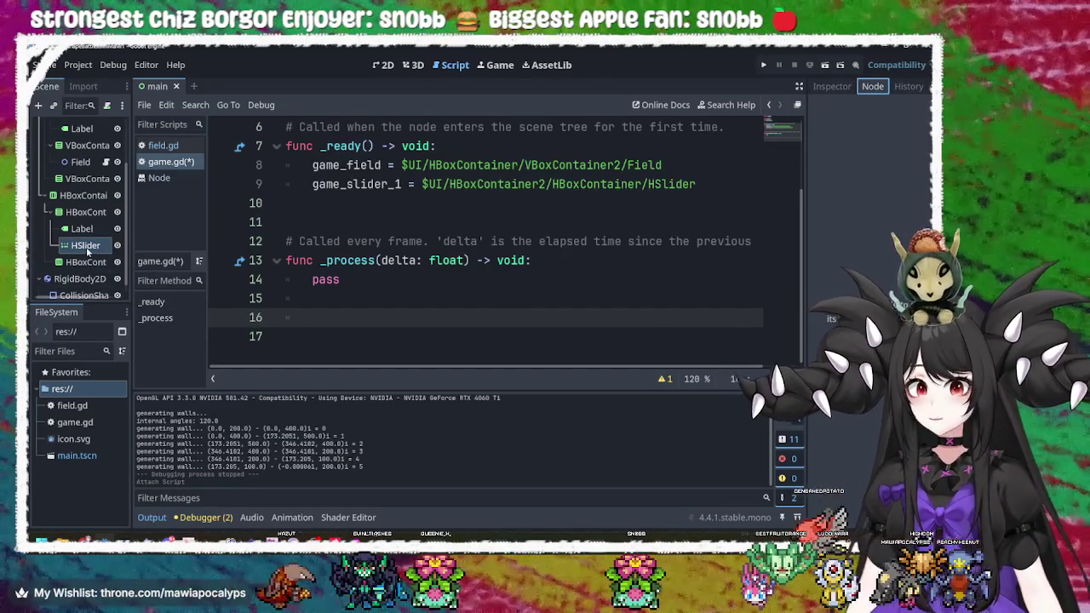
pyautogui.click(84, 214)
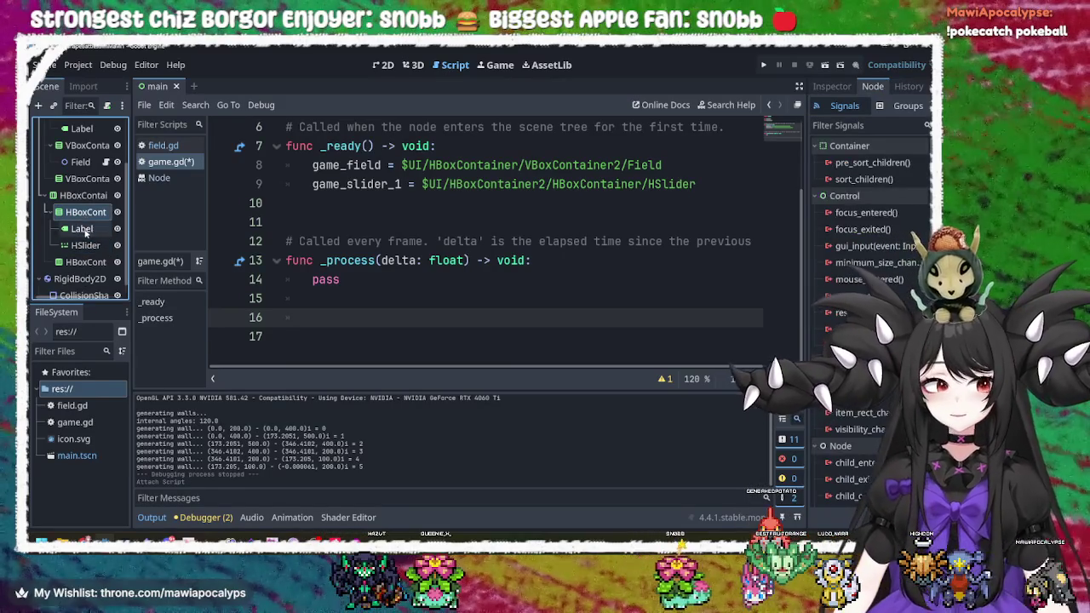
pyautogui.click(85, 247)
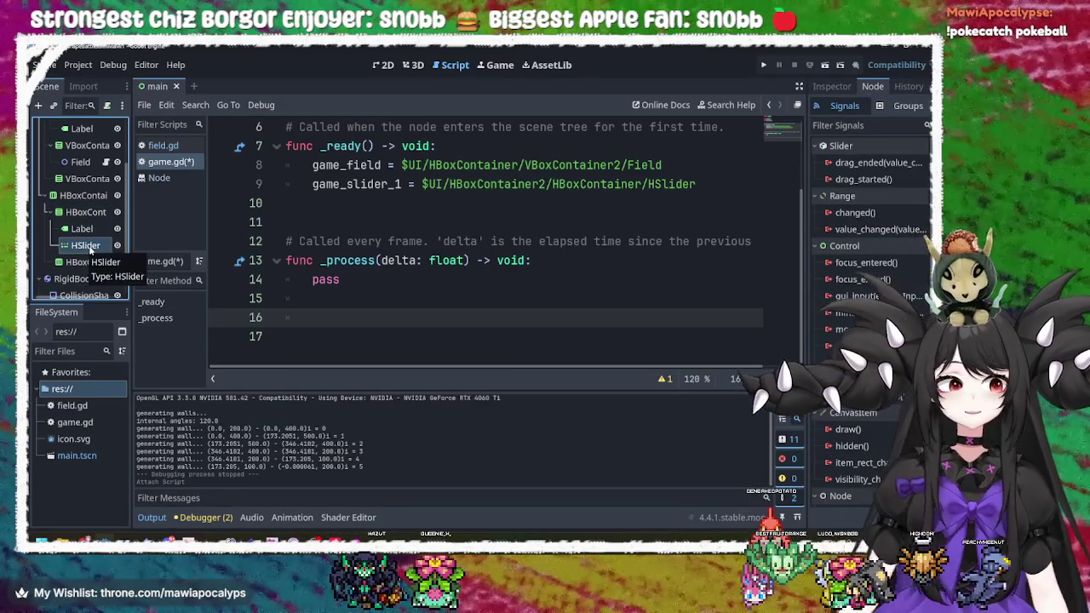
pyautogui.click(85, 247)
pyautogui.click(85, 247)
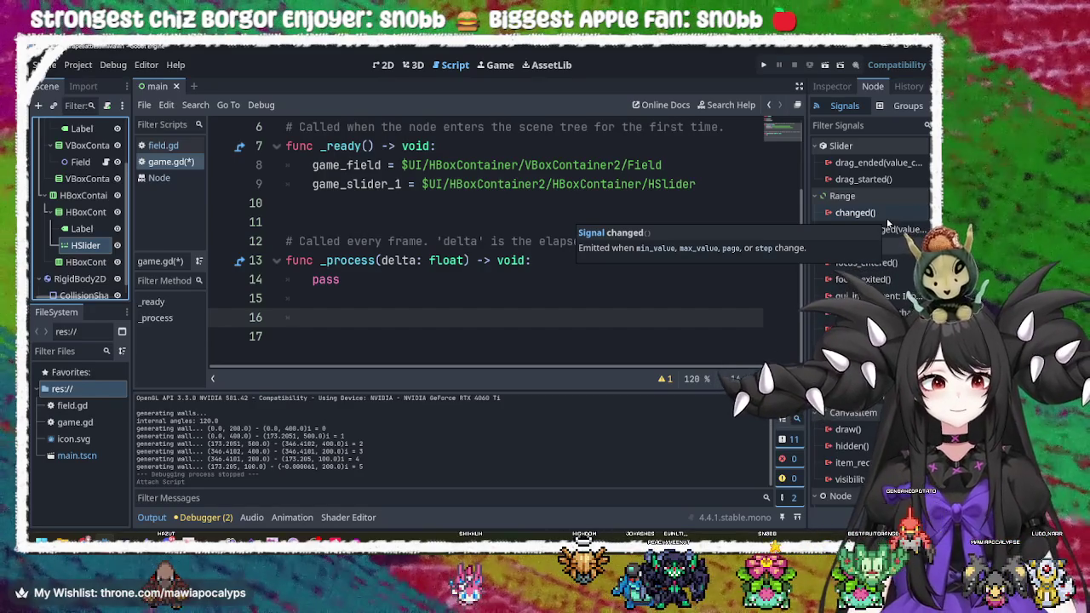
# - Choose value_changed to connect it to Game's _on_h_slider_value_changed method
pyautogui.moveTo(891, 232)
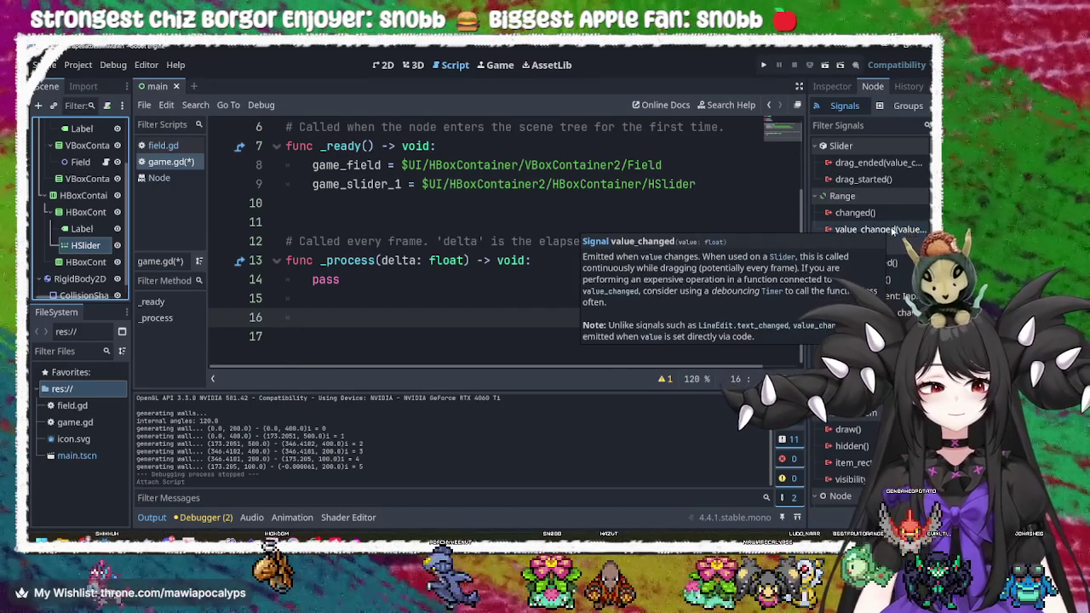
pyautogui.click(892, 230)
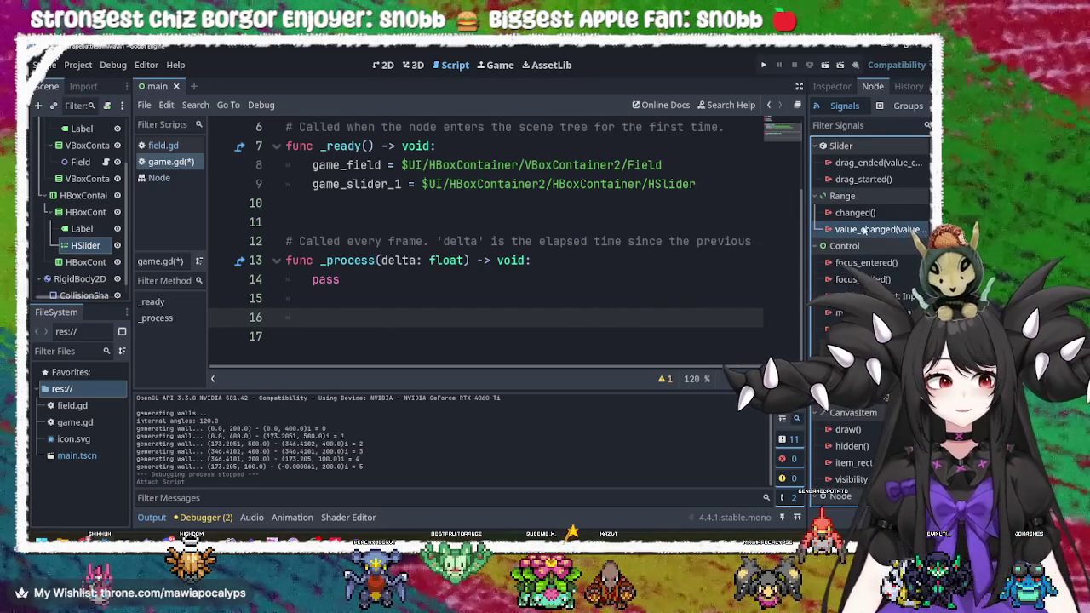
pyautogui.doubleClick(860, 230)
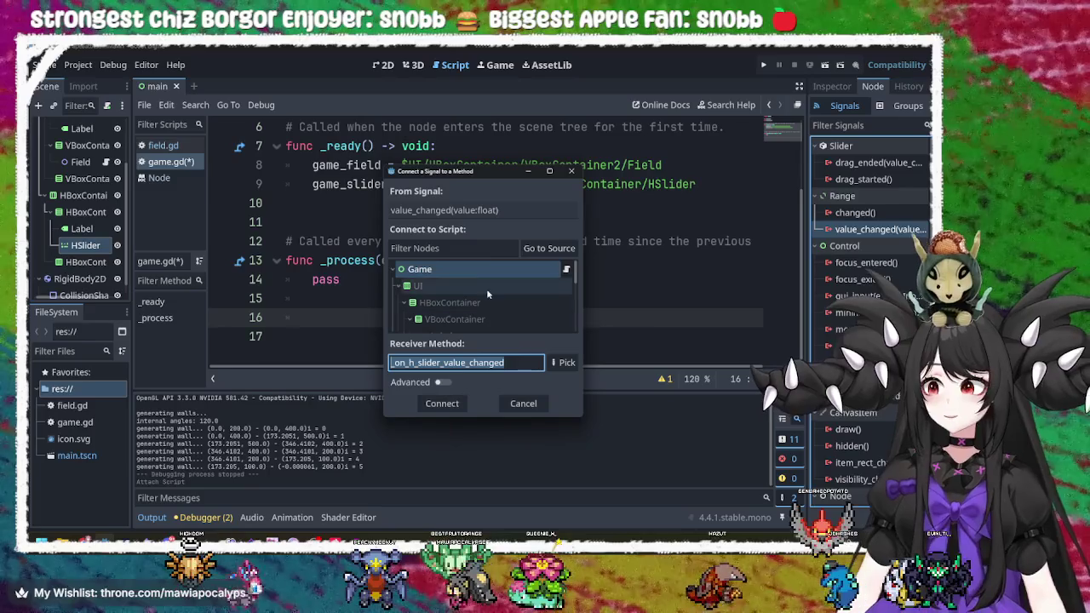
# - Connect value_changed to the new _on_h_slider_value_changed handler on Game
pyautogui.click(453, 406)
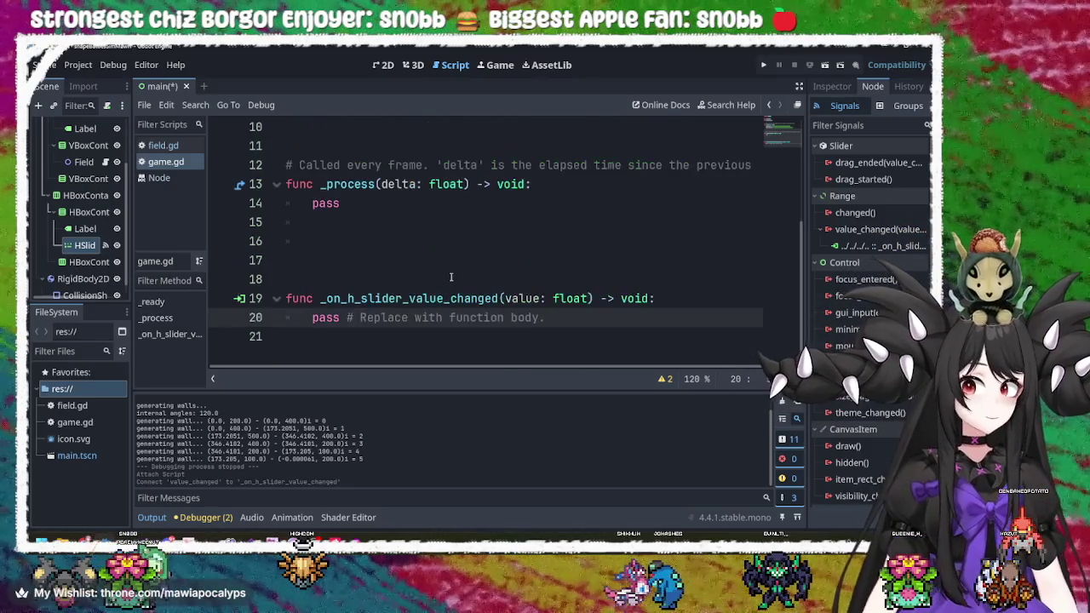
# - Replace the handler's pass line with game_field, then switch to field.gd
pyautogui.click(363, 298)
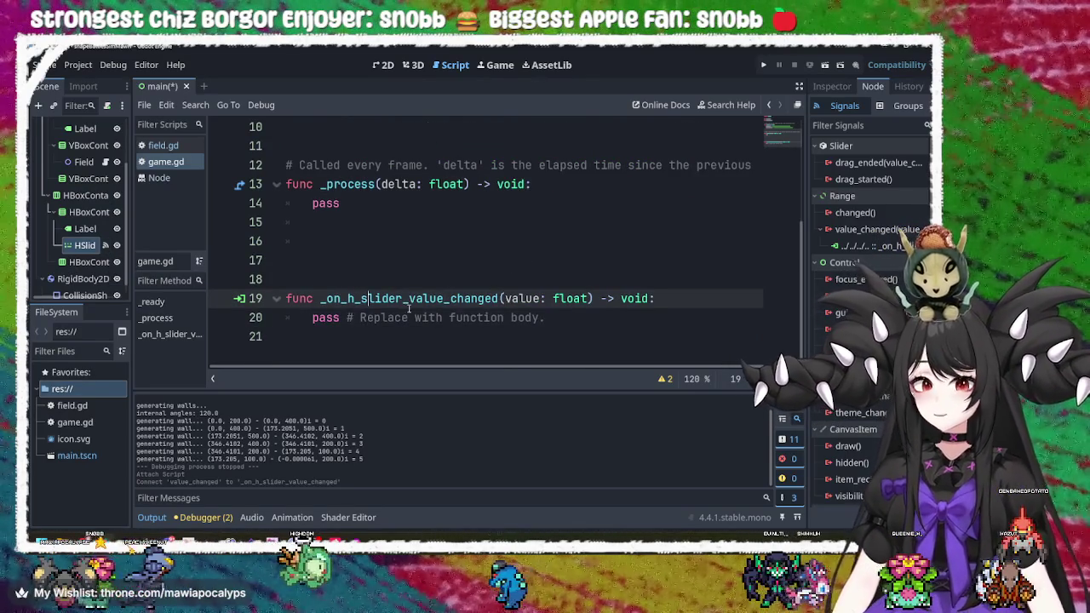
pyautogui.moveTo(582, 317); pyautogui.dragTo(662, 298)
pyautogui.press('BackSpace')
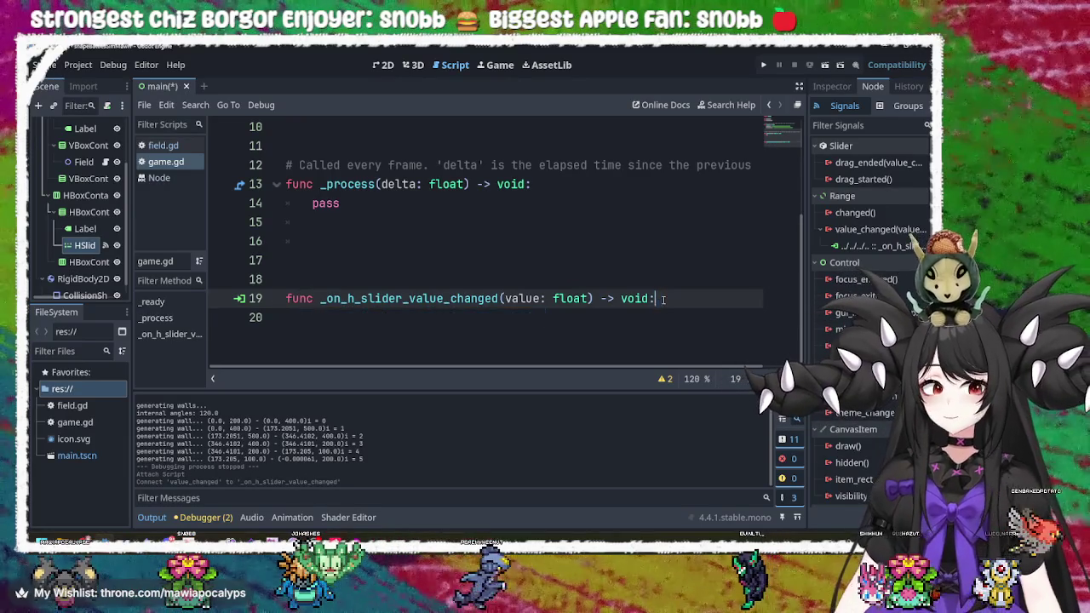
pyautogui.press('Return')
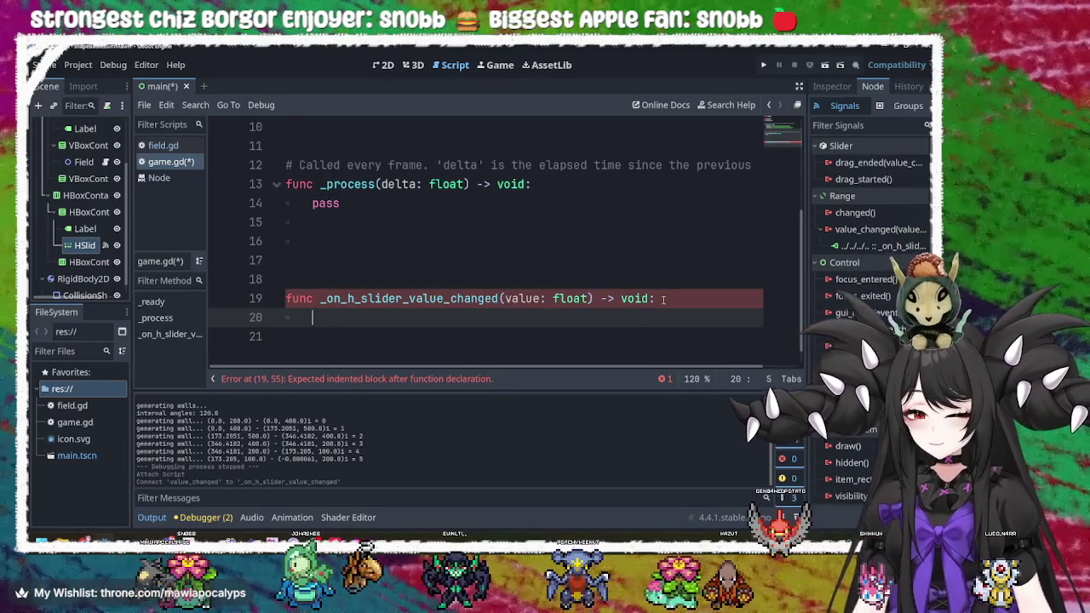
pyautogui.scroll(3, 618, 275)
pyautogui.scroll(-3, 618, 275)
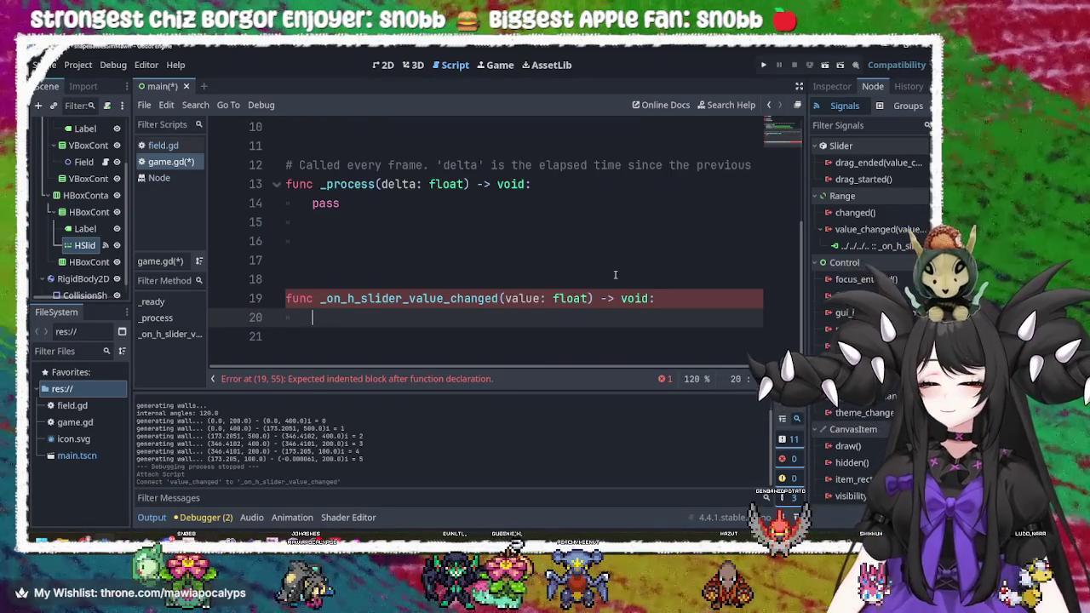
pyautogui.write('game_')
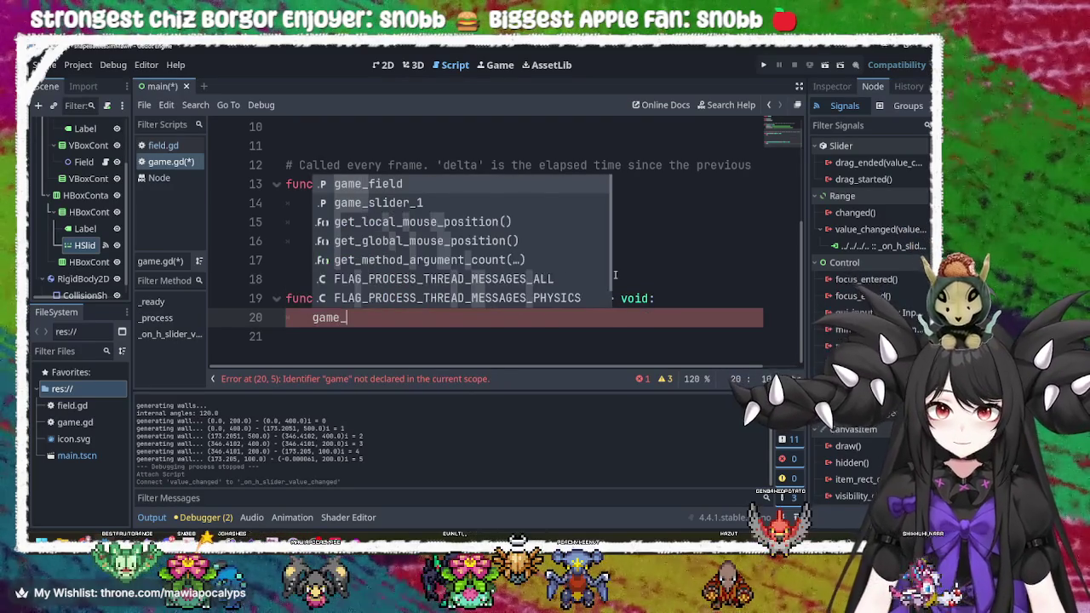
pyautogui.press('Return')
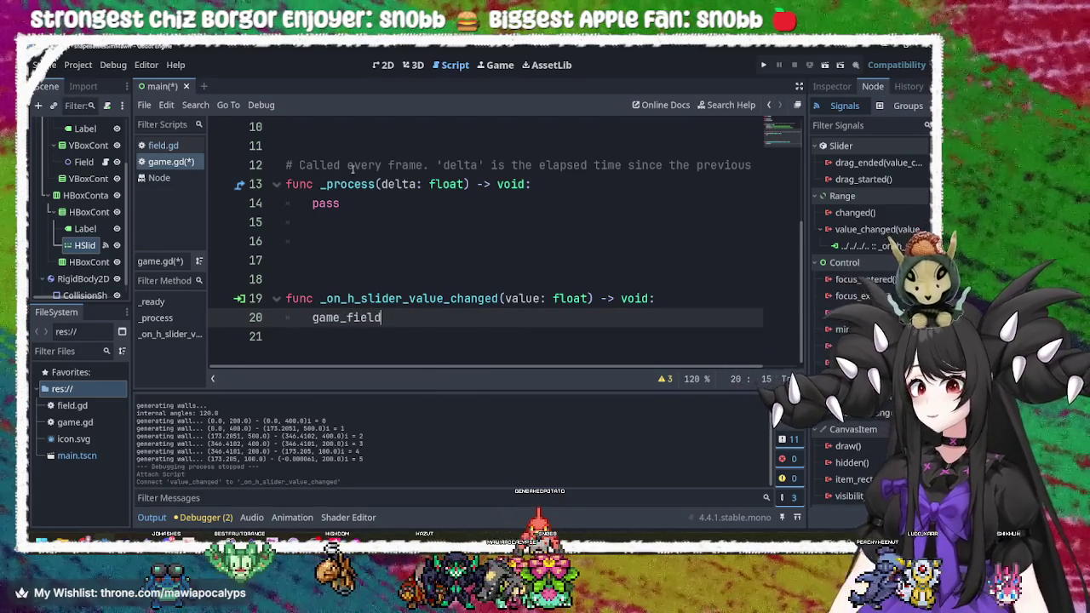
pyautogui.click(161, 146)
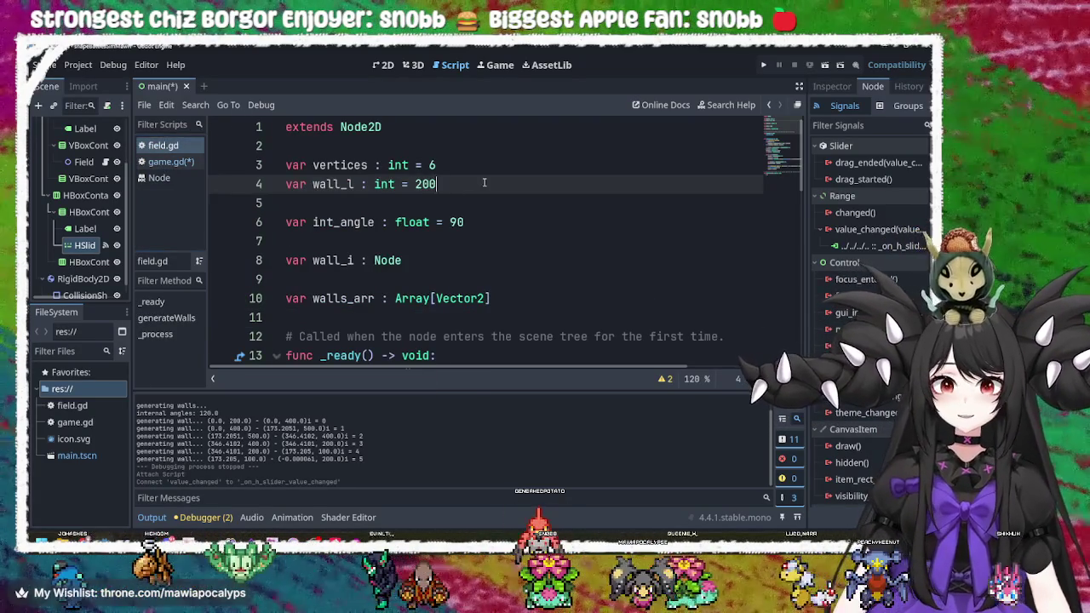
# - Change field.gd's vertices default from 6 to 3 and go to the end of _process
pyautogui.click(358, 169)
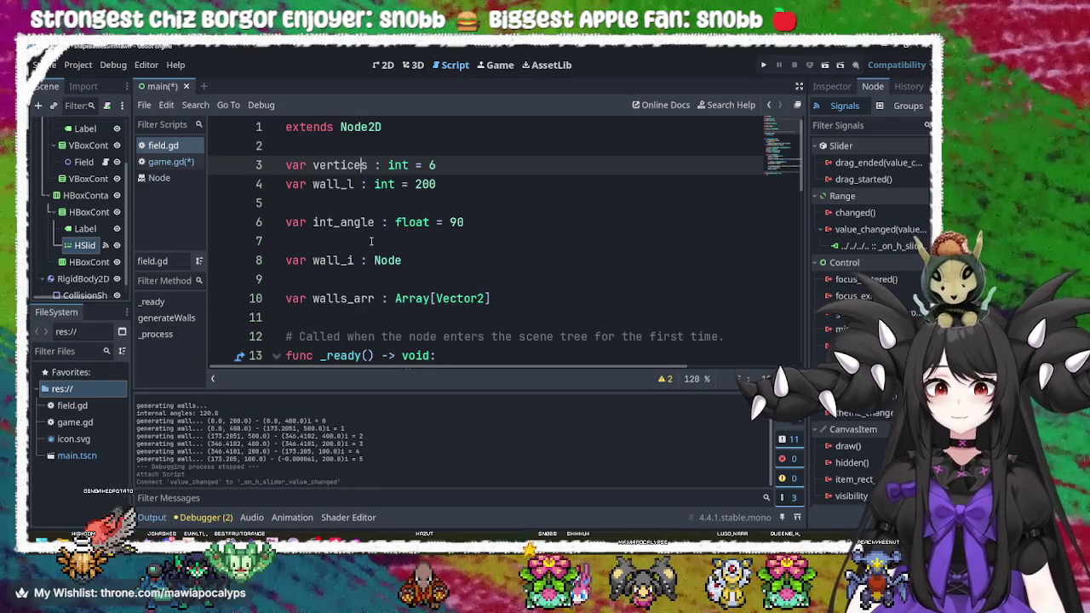
pyautogui.doubleClick(298, 166)
pyautogui.click(299, 165)
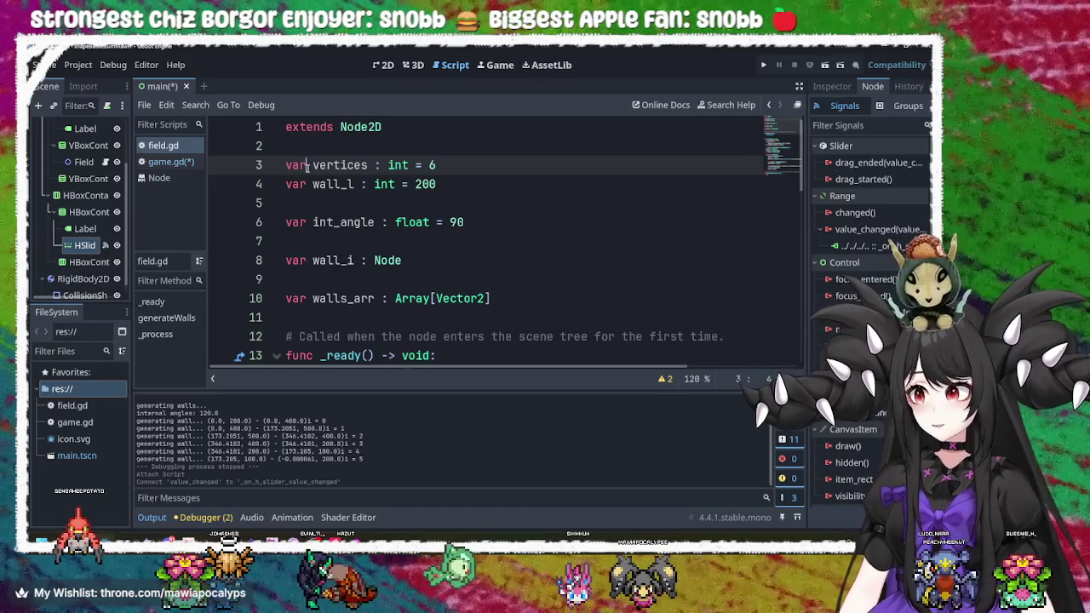
pyautogui.scroll(-4, 339, 198)
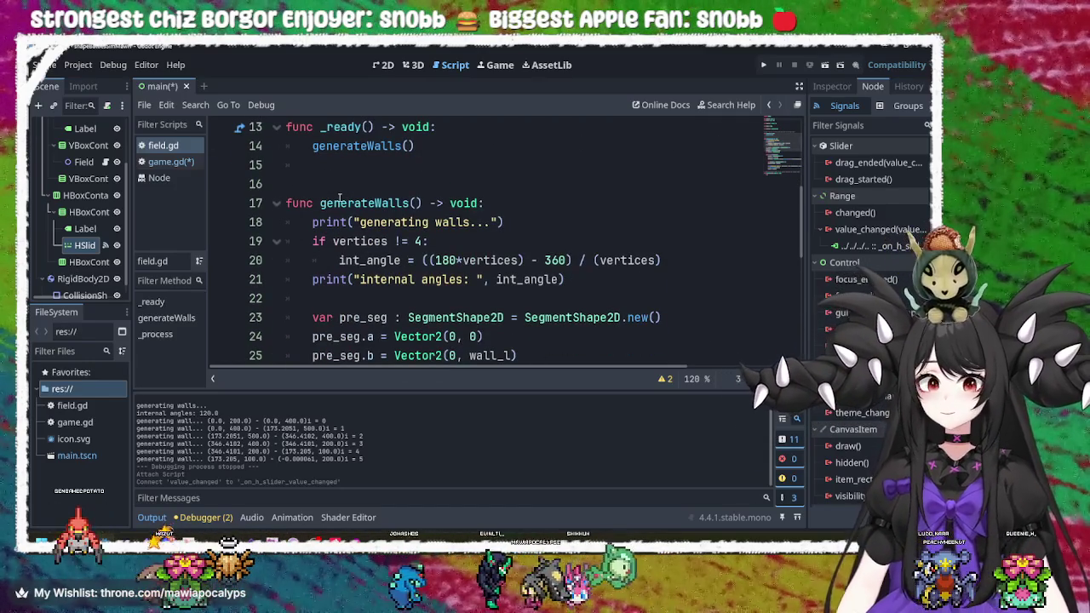
pyautogui.scroll(4, 339, 197)
pyautogui.scroll(-2, 446, 239)
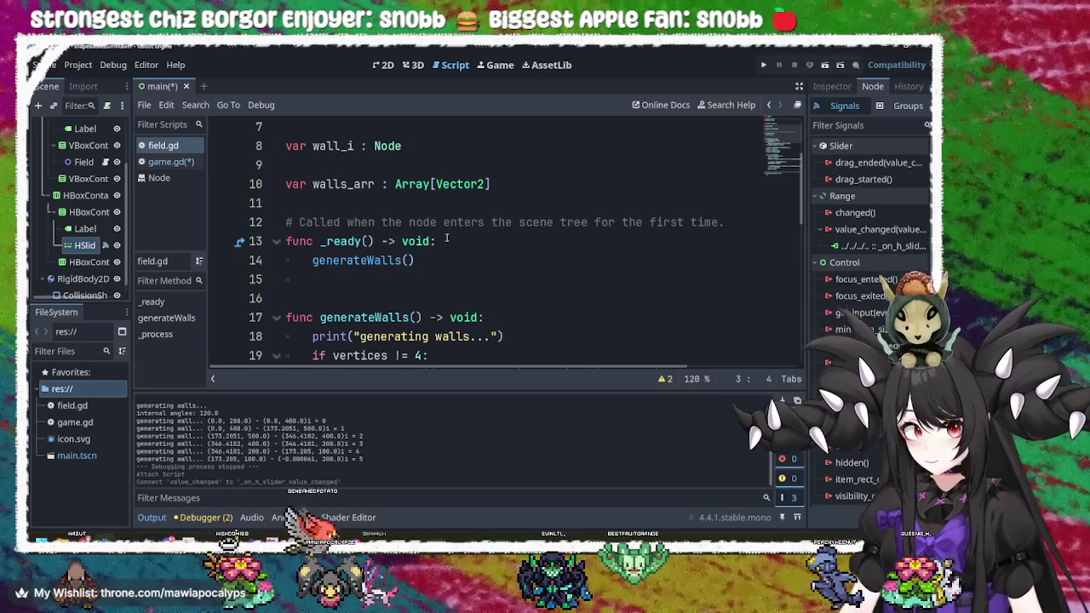
pyautogui.scroll(2, 434, 242)
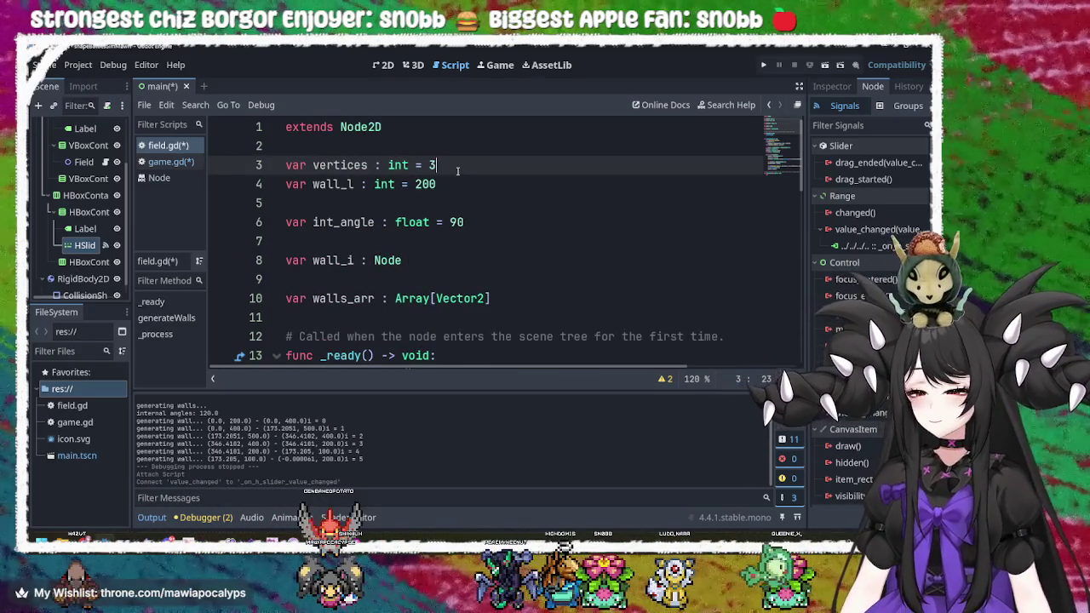
pyautogui.scroll(-10, 456, 182)
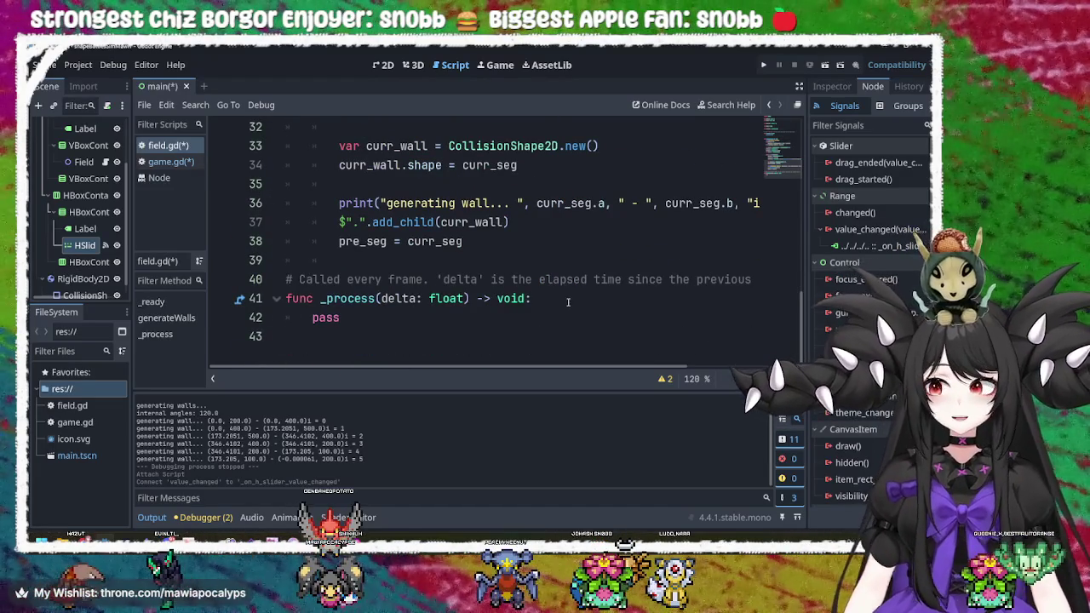
pyautogui.click(523, 316)
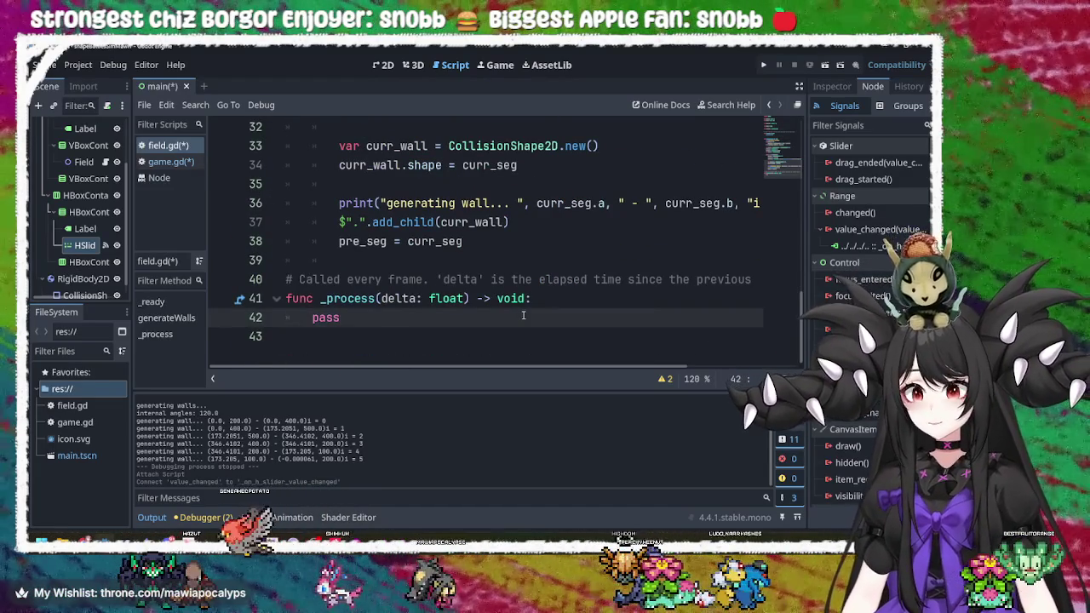
# - Start a new setVertices function line below _process
pyautogui.press('Return')
pyautogui.press('Return')
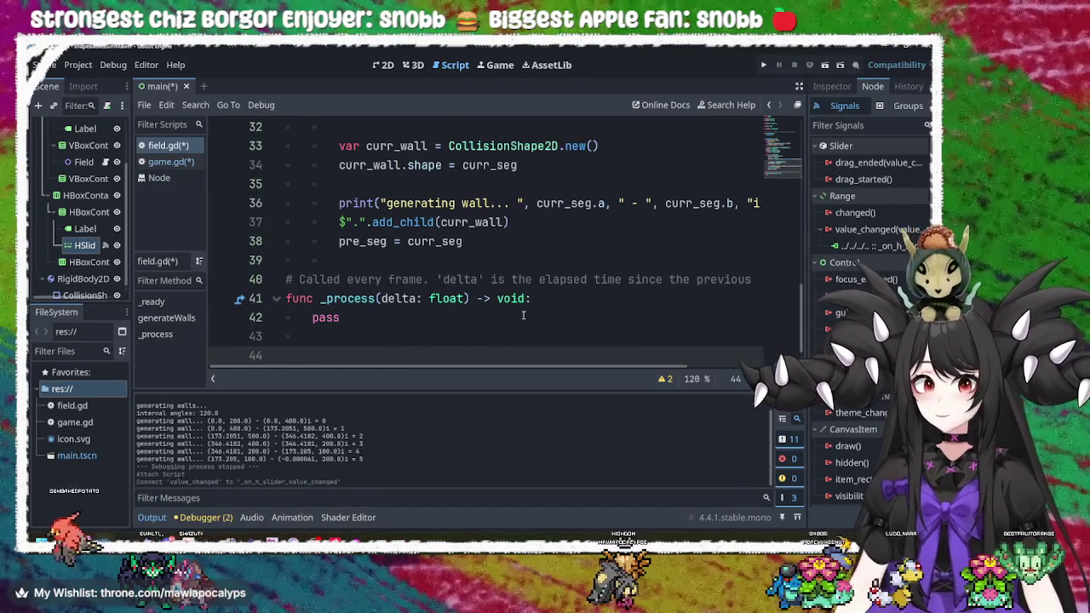
pyautogui.write('fun')
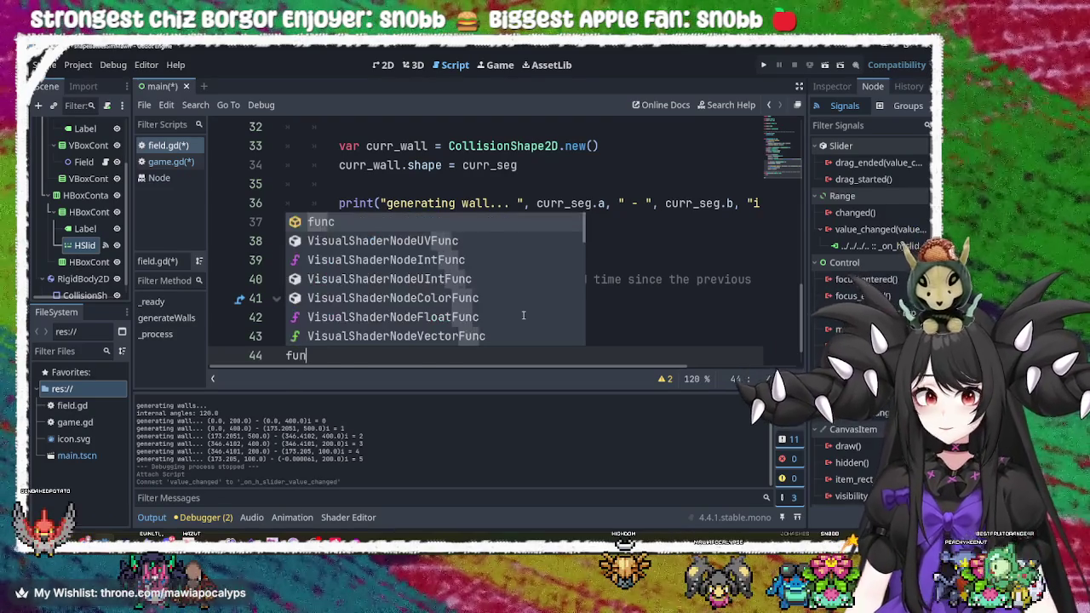
pyautogui.write('ct ')
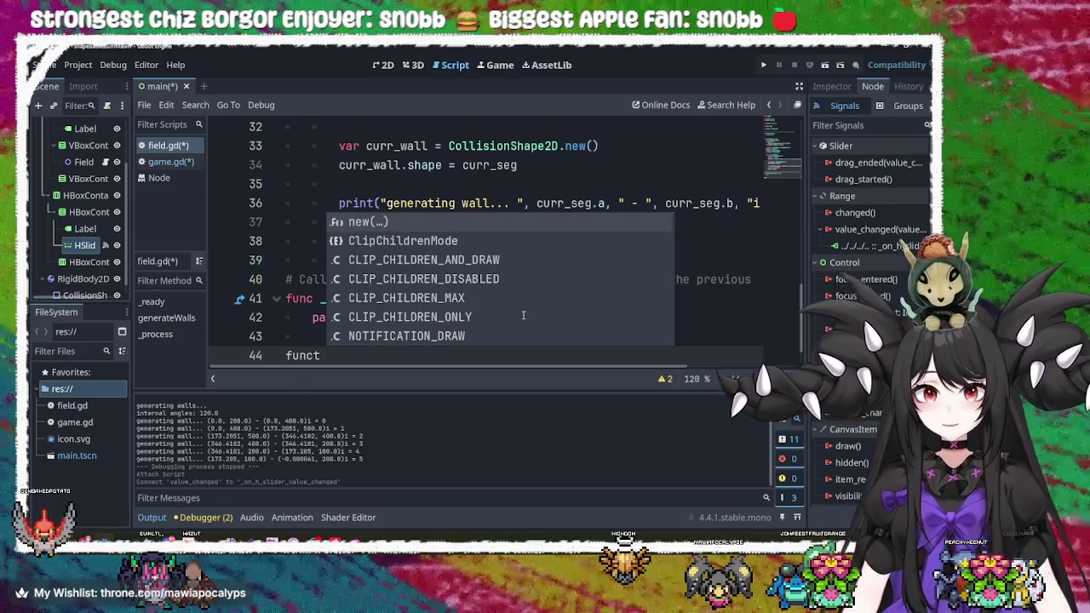
pyautogui.write('se')
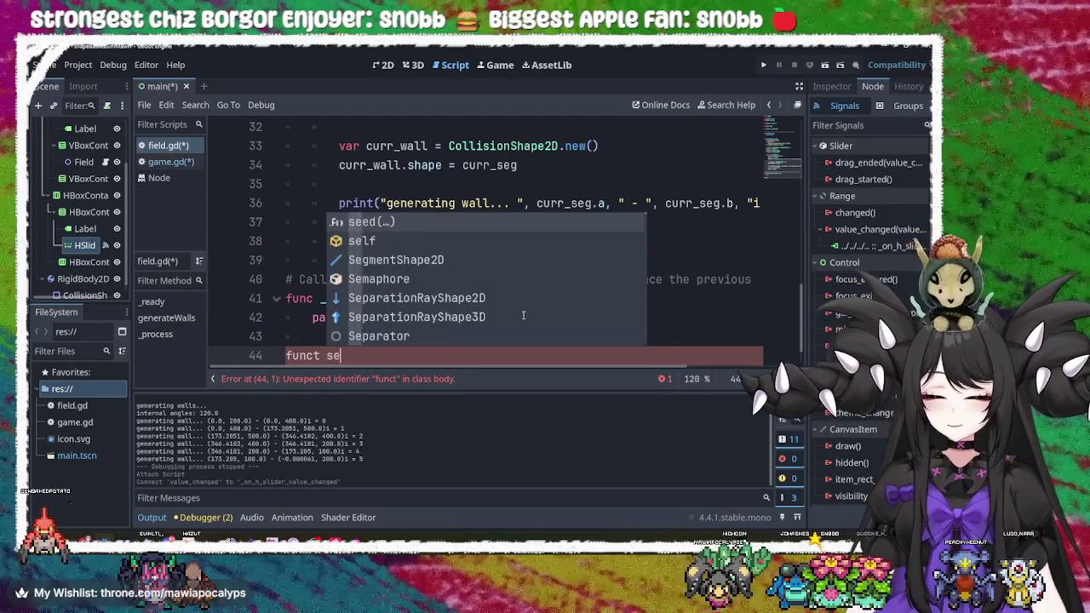
pyautogui.write('tVertices')
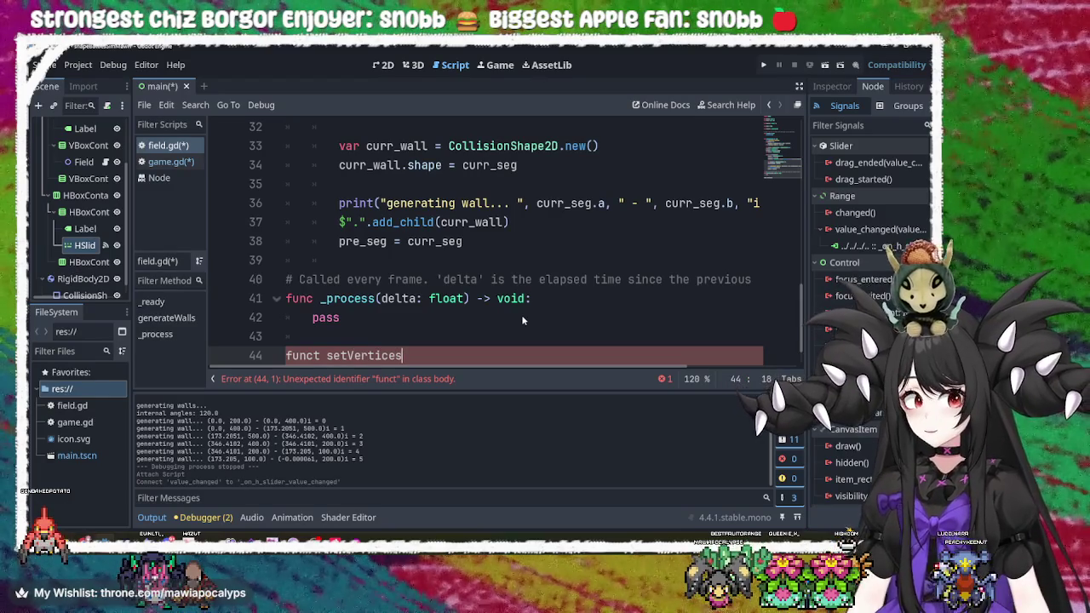
pyautogui.scroll(7, 372, 298)
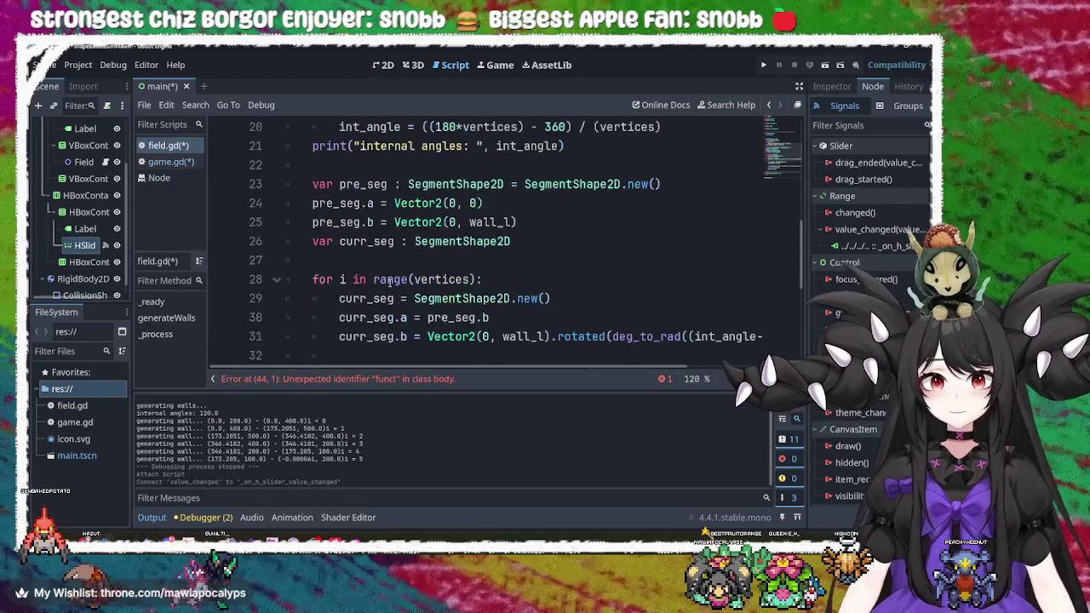
pyautogui.click(349, 241)
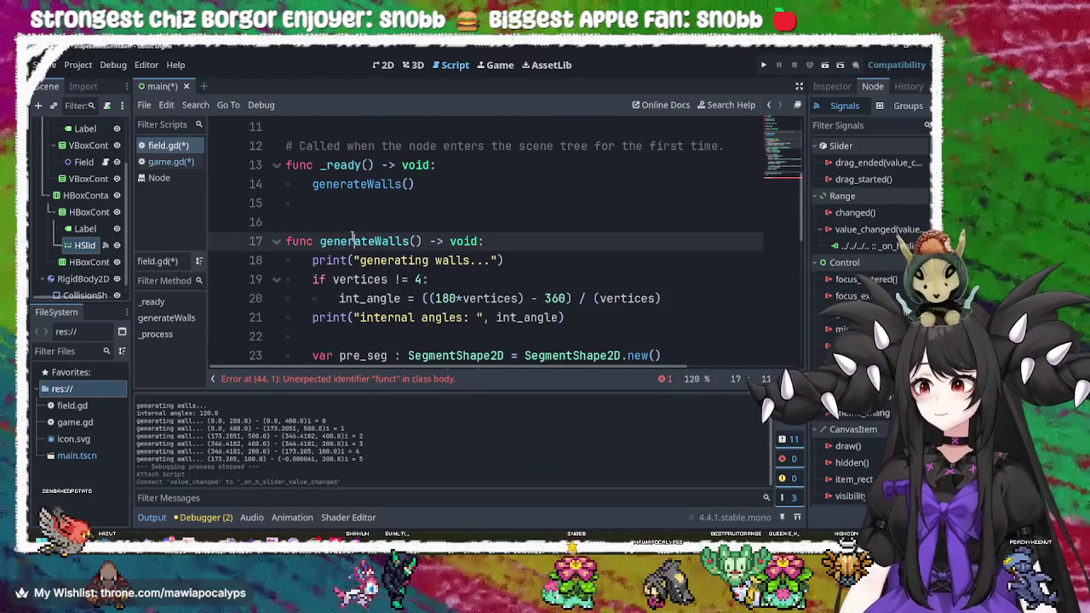
pyautogui.scroll(-8, 366, 251)
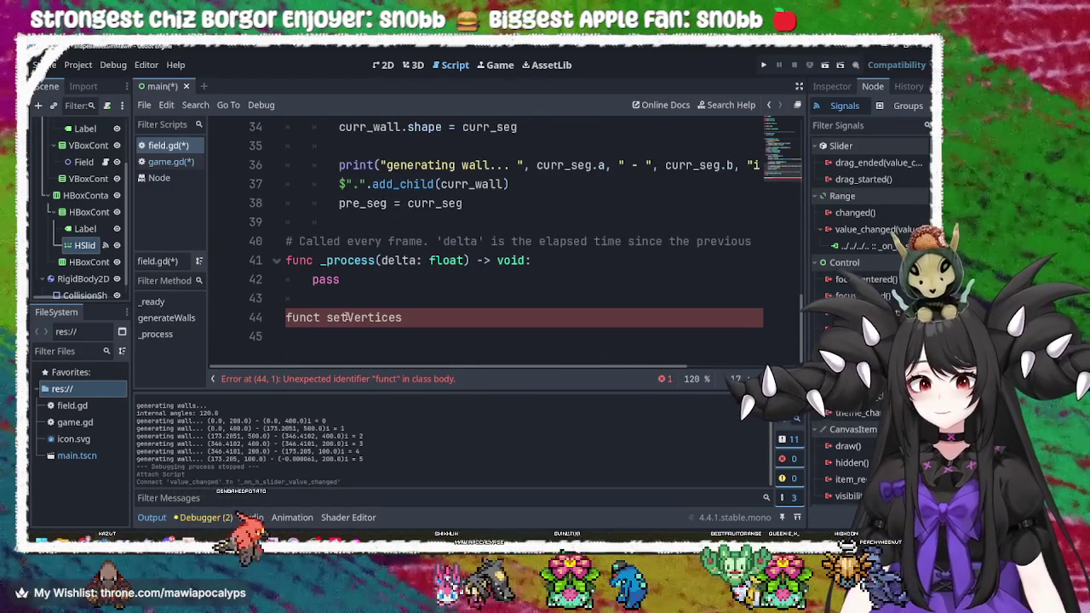
pyautogui.click(375, 317)
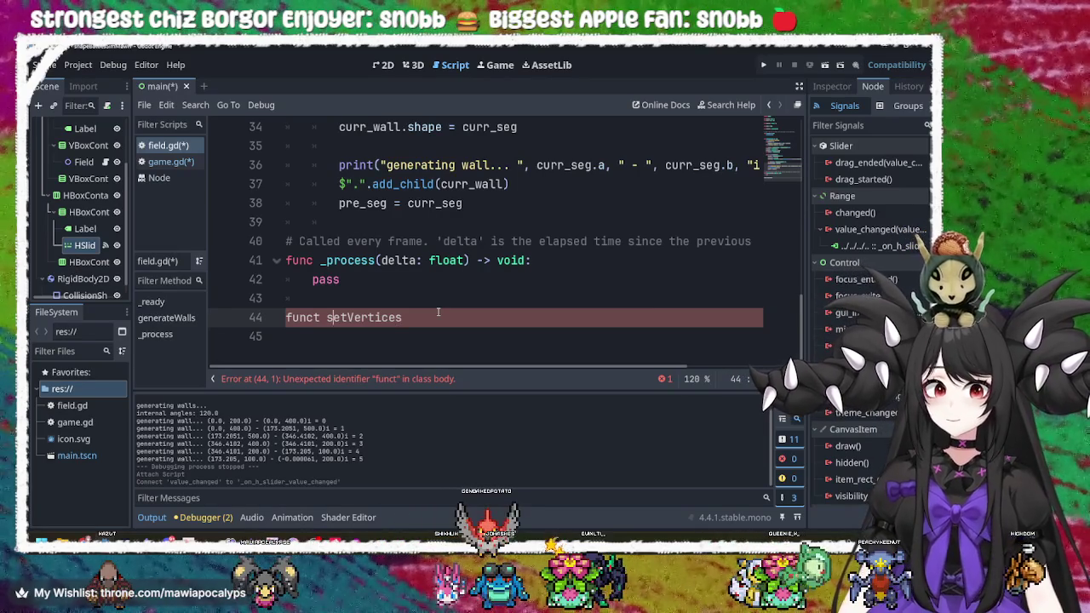
# - Fix the func keyword and complete the header as setVertices(n: int) -> void: with a body line
pyautogui.press('BackSpace')
pyautogui.press('Right')
pyautogui.press('Right')
pyautogui.press('Right')
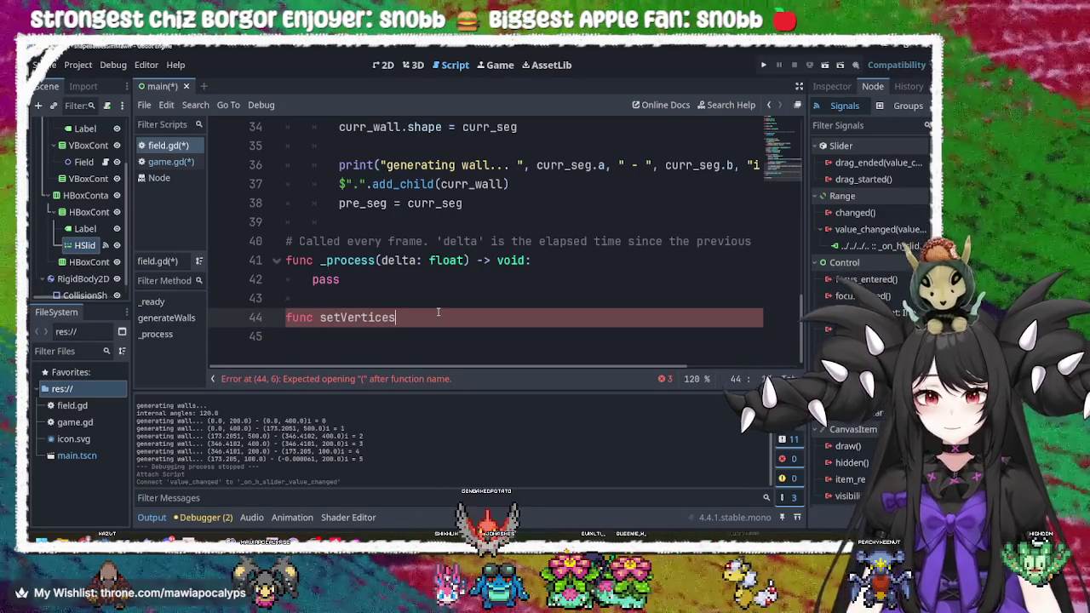
pyautogui.press('Left')
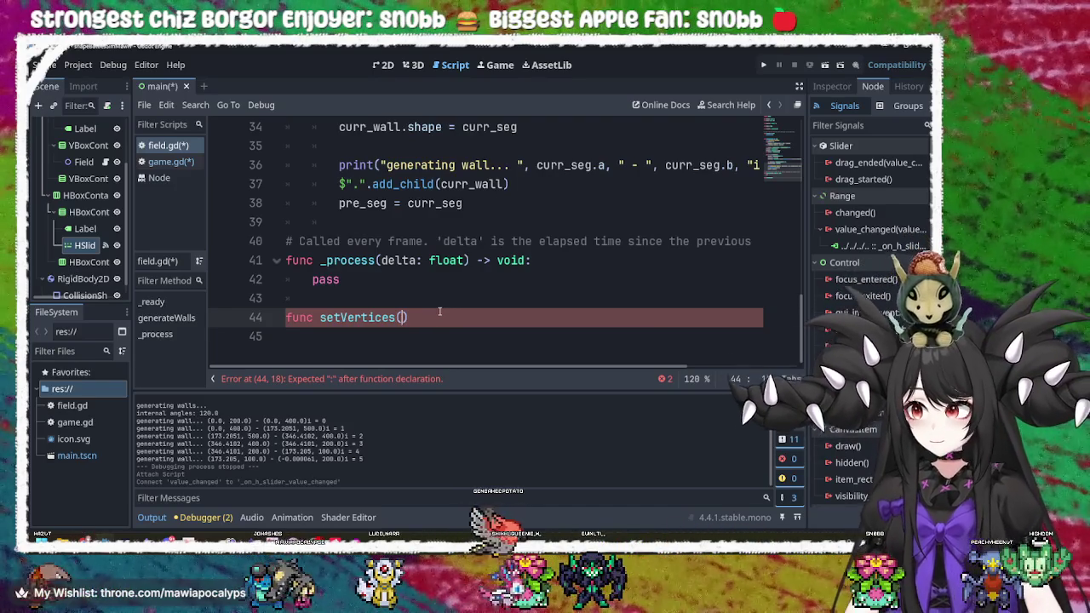
pyautogui.write(': n')
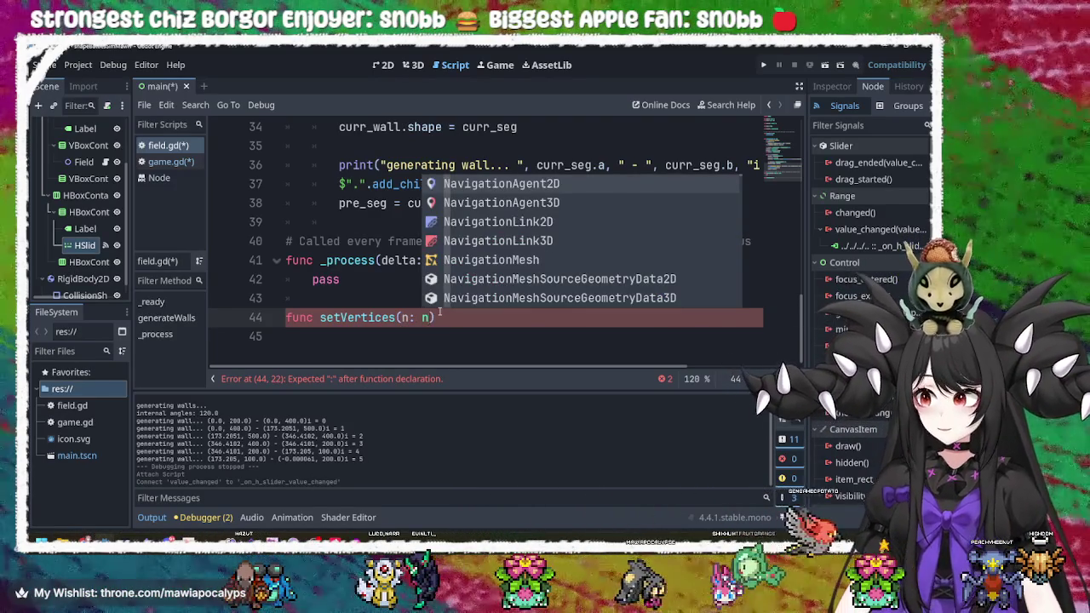
pyautogui.press('BackSpace')
pyautogui.write('int) -> ')
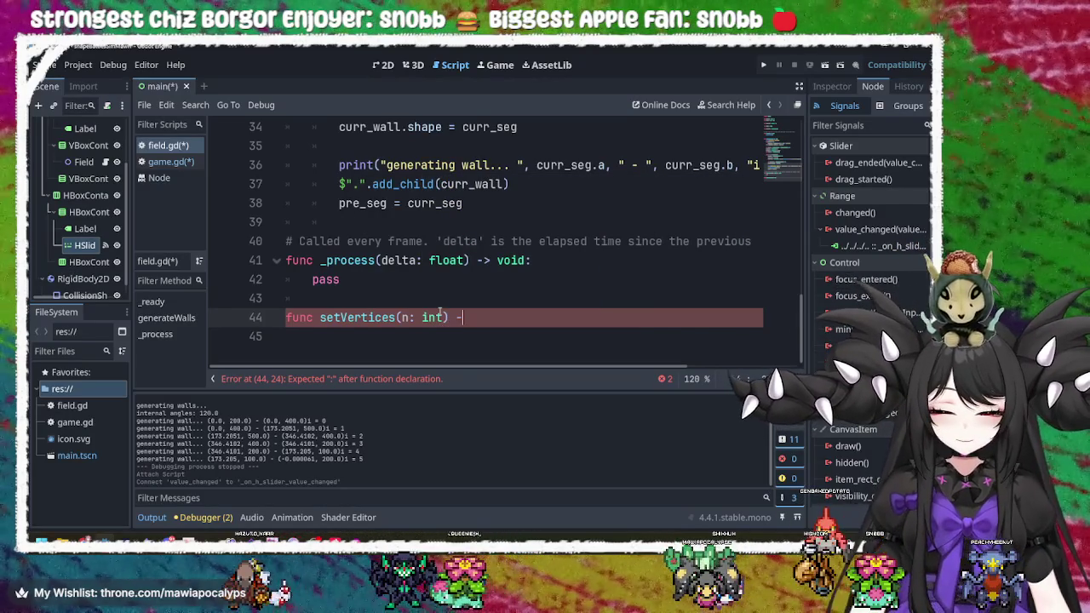
pyautogui.write('void')
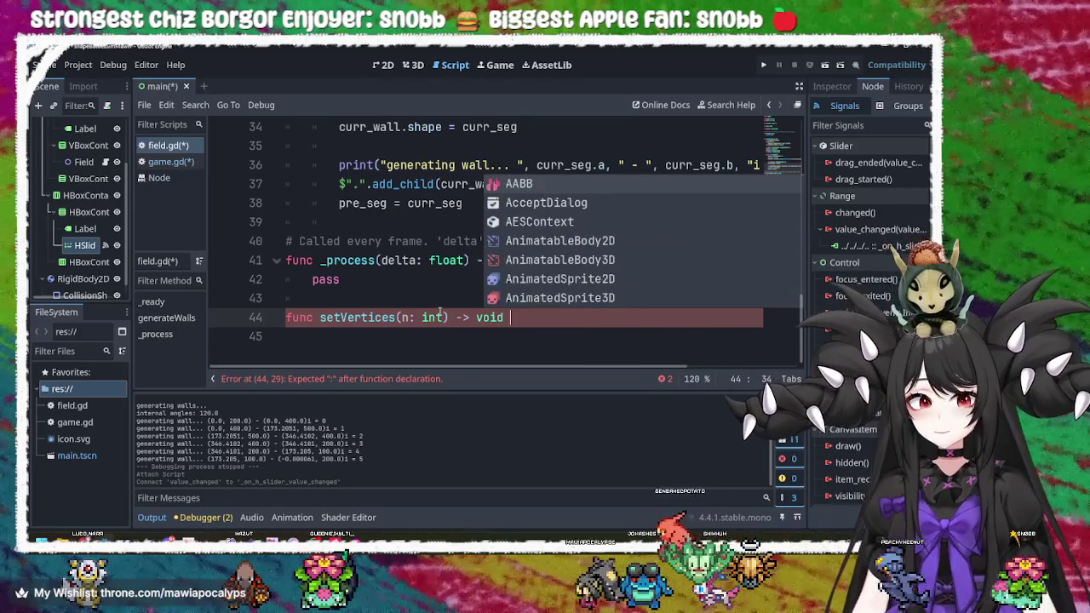
pyautogui.press('BackSpace')
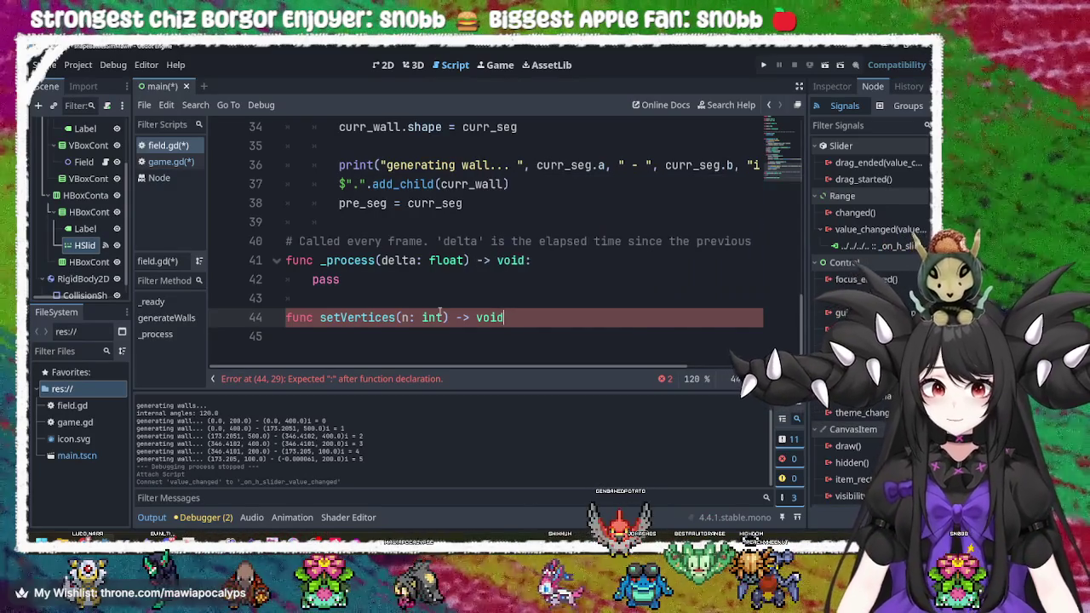
pyautogui.write(':')
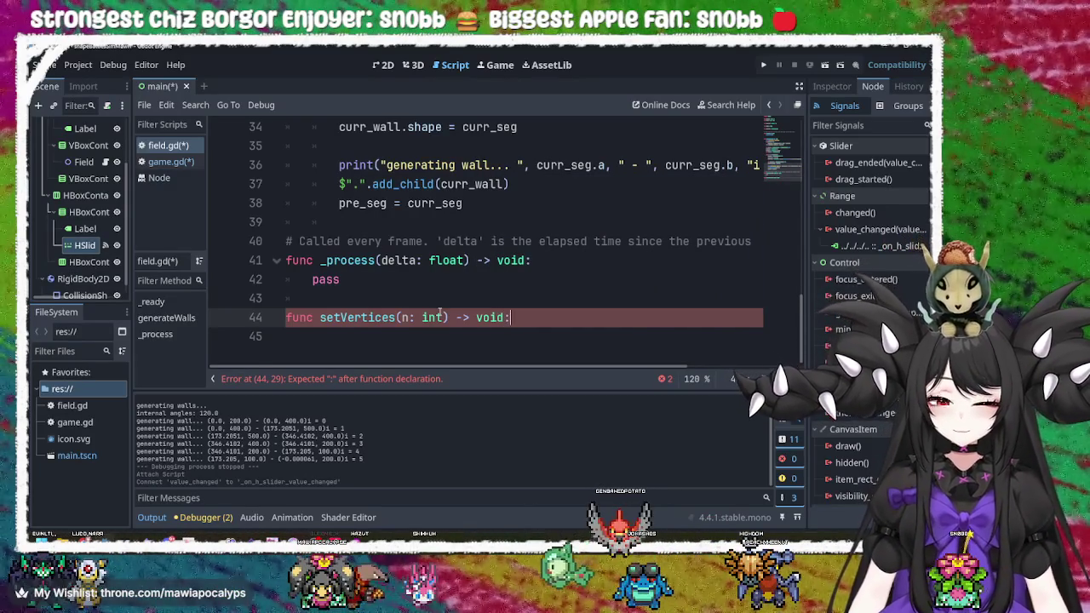
pyautogui.press('Return')
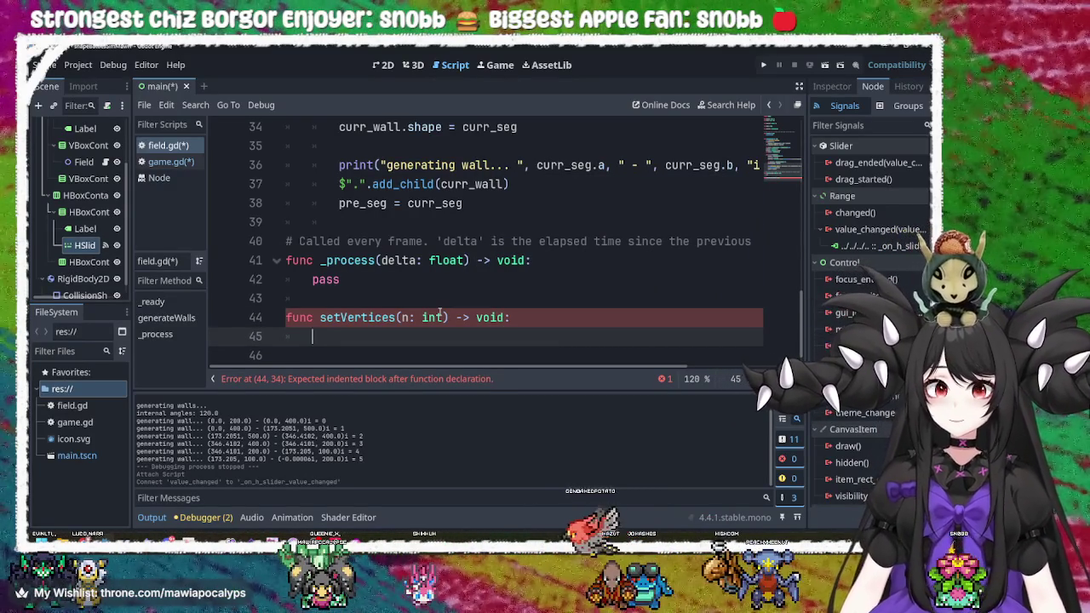
pyautogui.scroll(6, 387, 246)
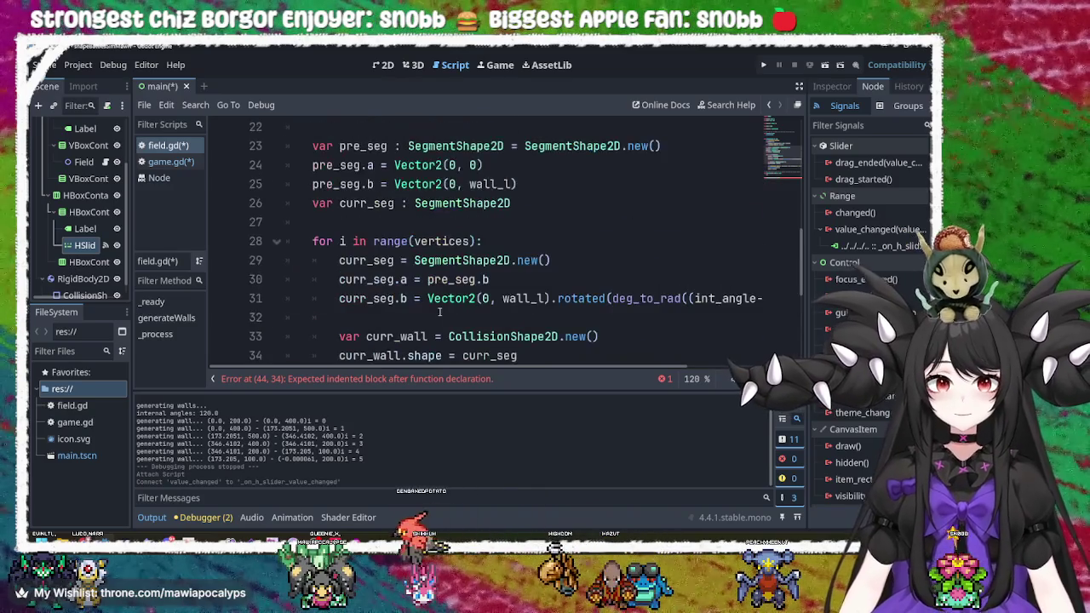
# - Paste a generateWalls() call into the setVertices body
pyautogui.doubleClick(414, 145)
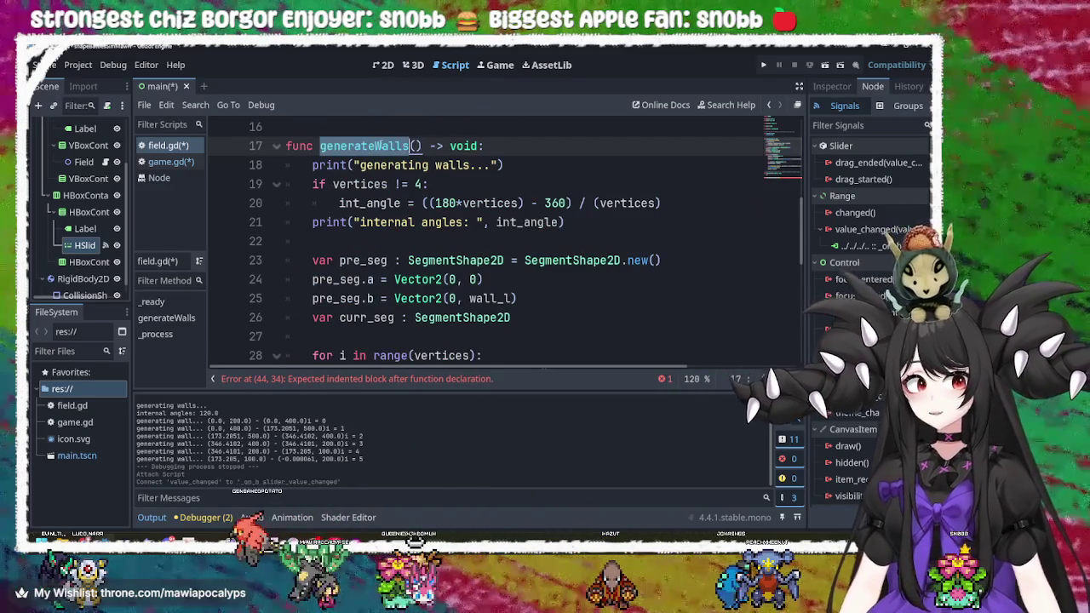
pyautogui.moveTo(422, 145); pyautogui.dragTo(320, 146)
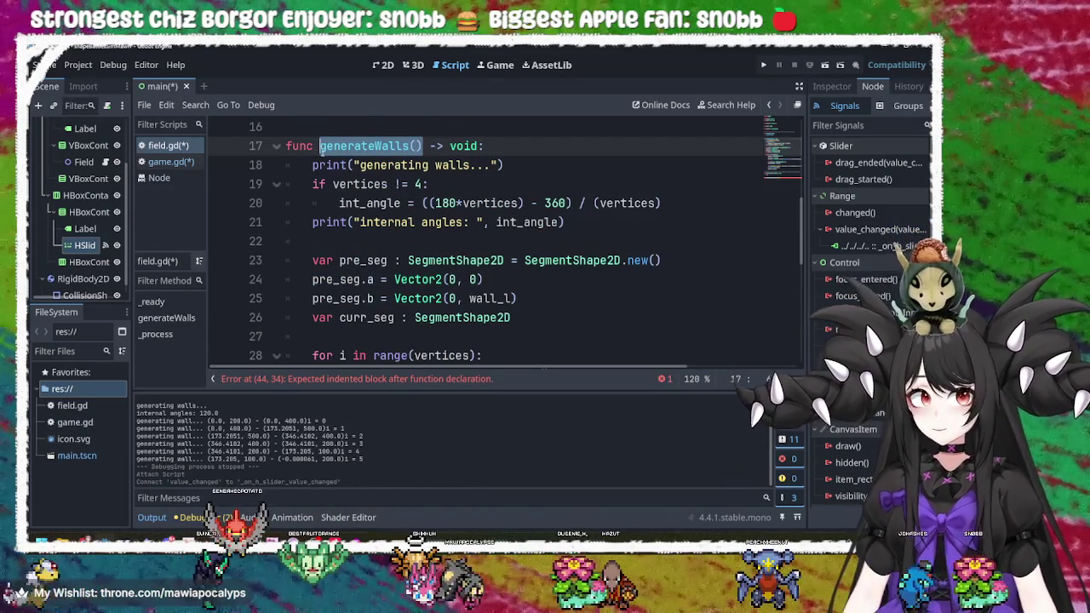
pyautogui.scroll(-6, 363, 167)
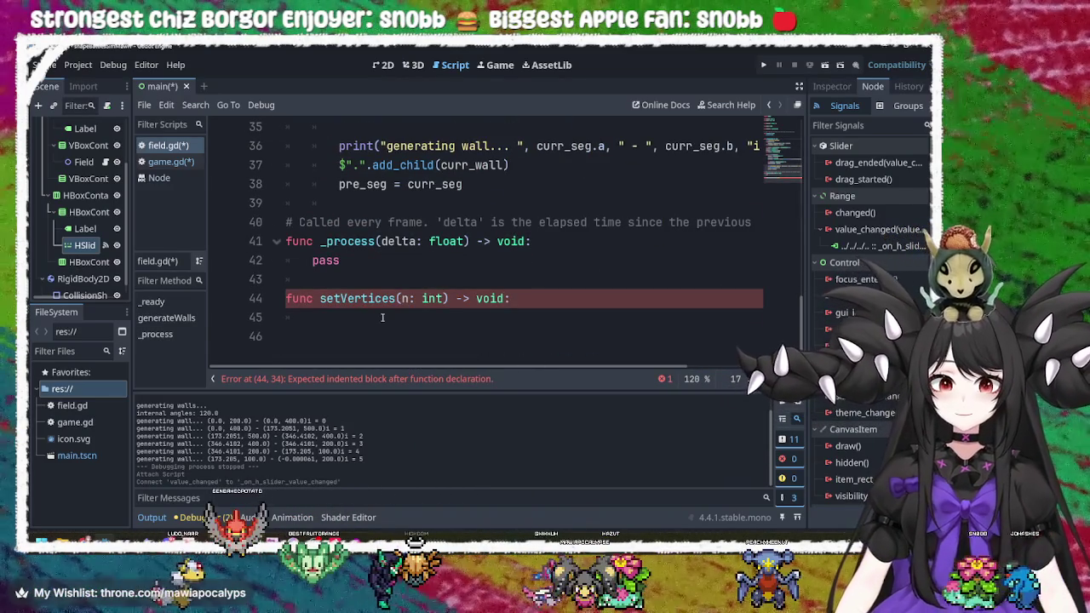
pyautogui.click(385, 315)
pyautogui.write('generateWalls()')
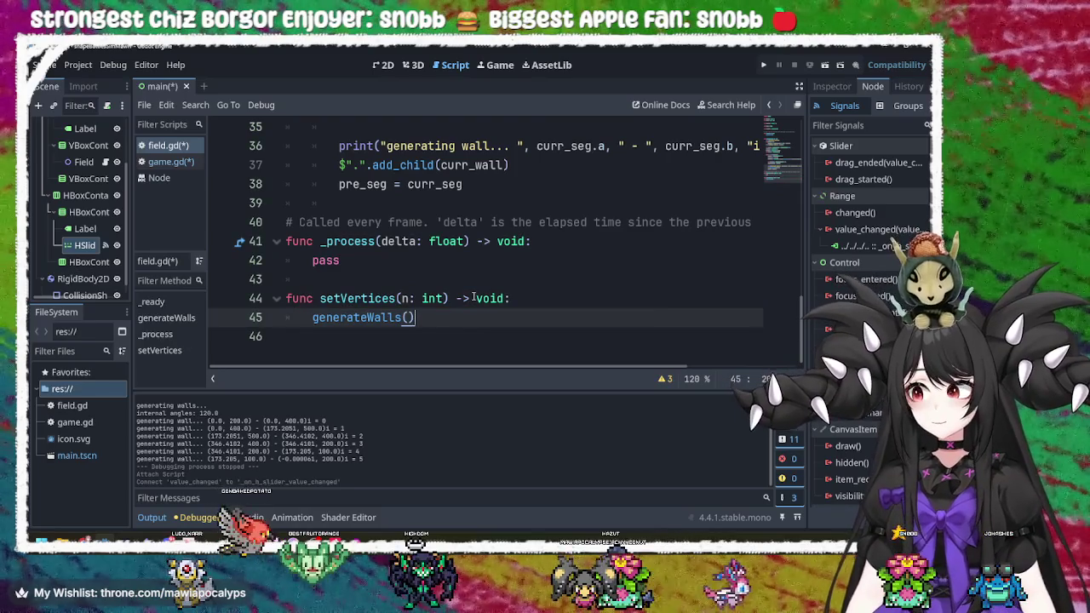
# - Highlight the uses of int_angle in the wall-generation code
pyautogui.scroll(9, 473, 298)
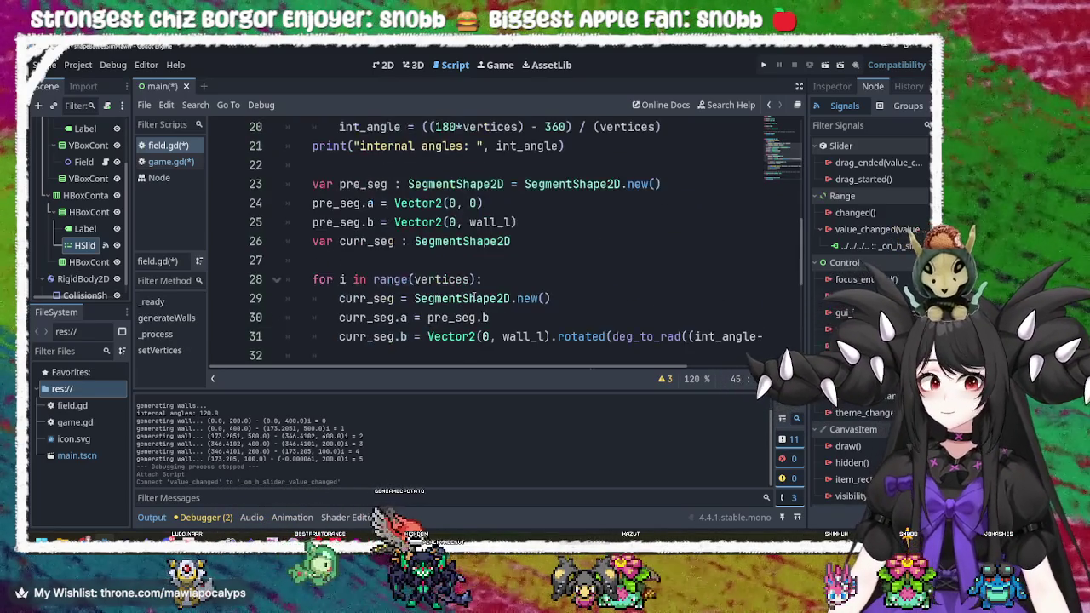
pyautogui.scroll(-9, 474, 298)
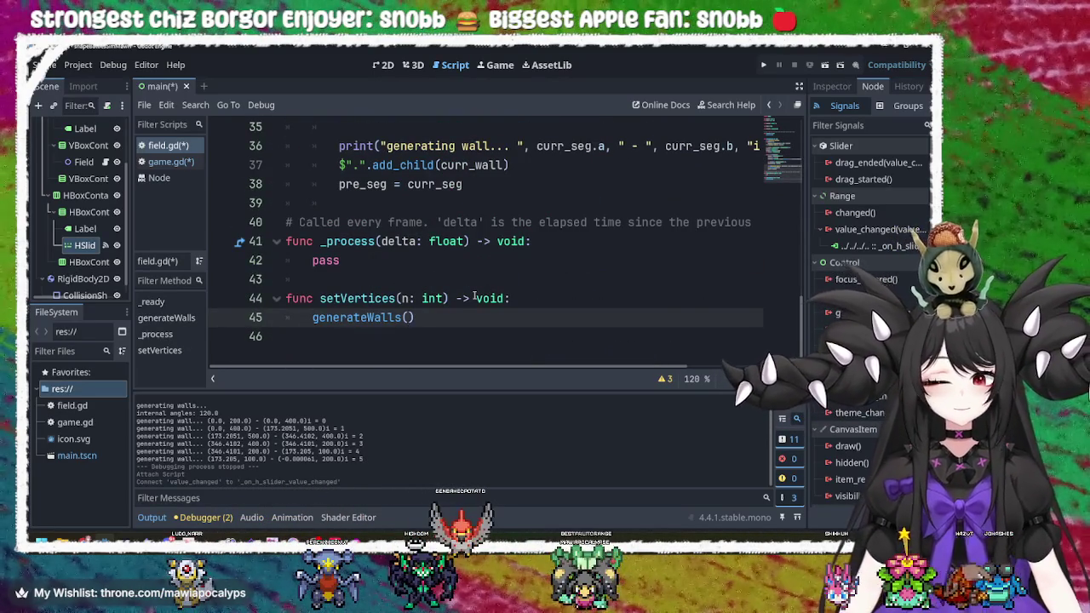
pyautogui.scroll(5, 475, 296)
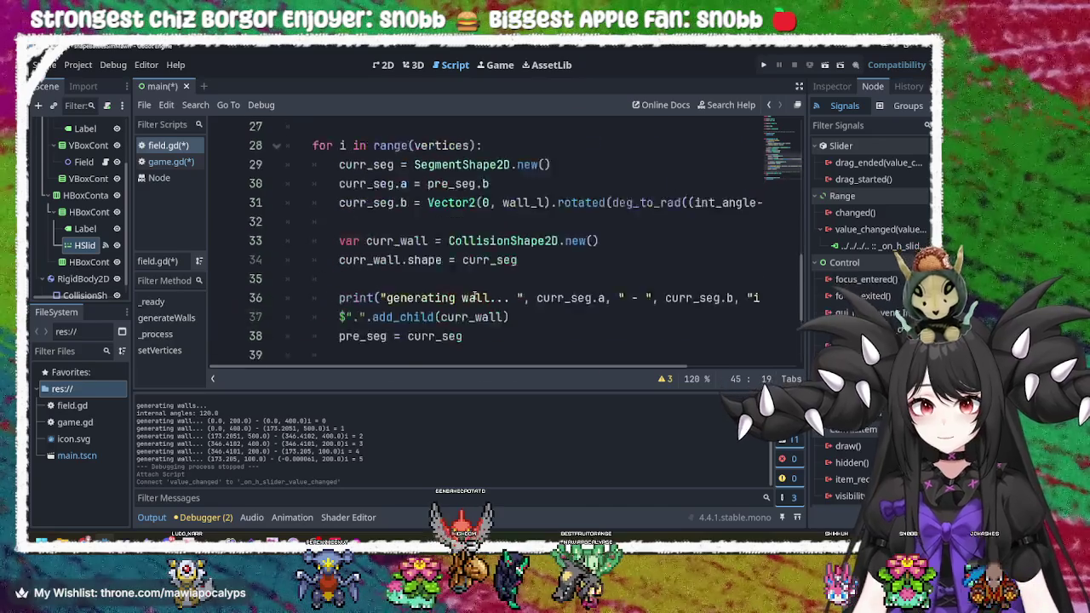
pyautogui.scroll(4, 475, 296)
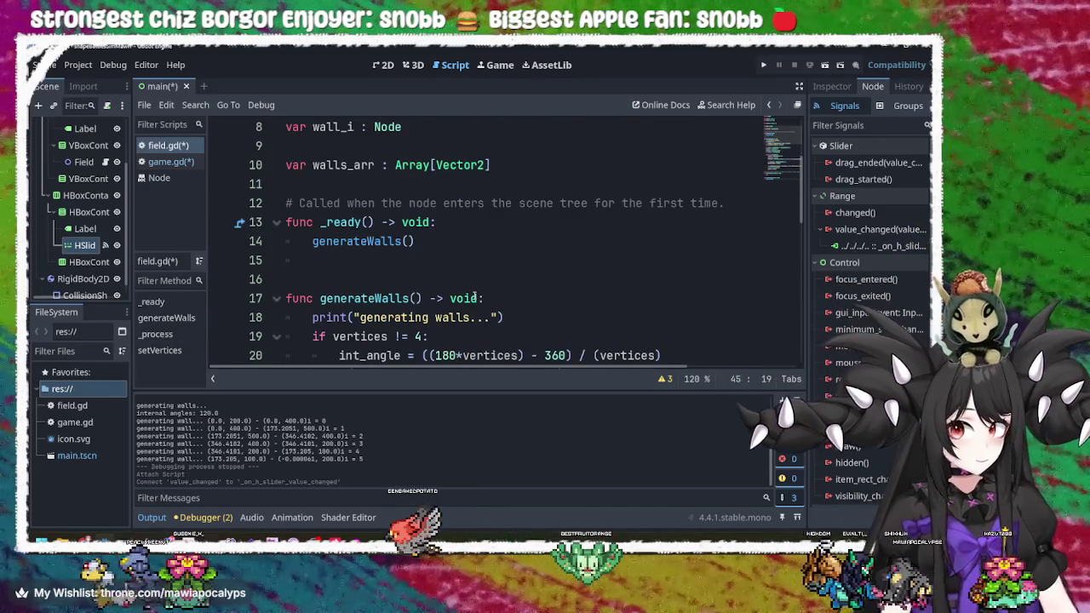
pyautogui.scroll(-2, 475, 296)
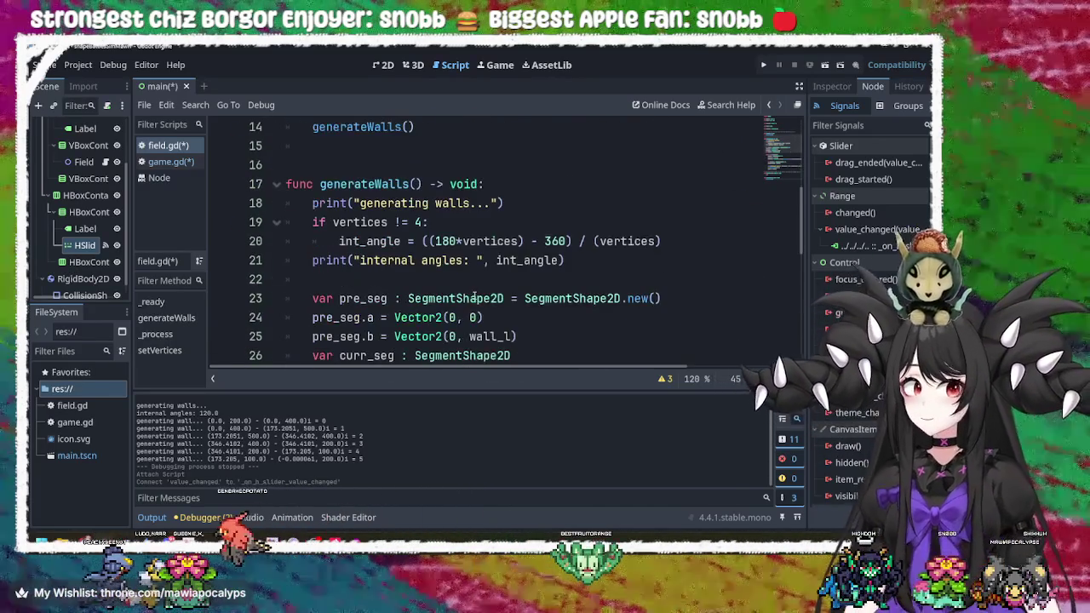
pyautogui.doubleClick(397, 242)
pyautogui.scroll(-6, 409, 247)
pyautogui.scroll(2, 538, 358)
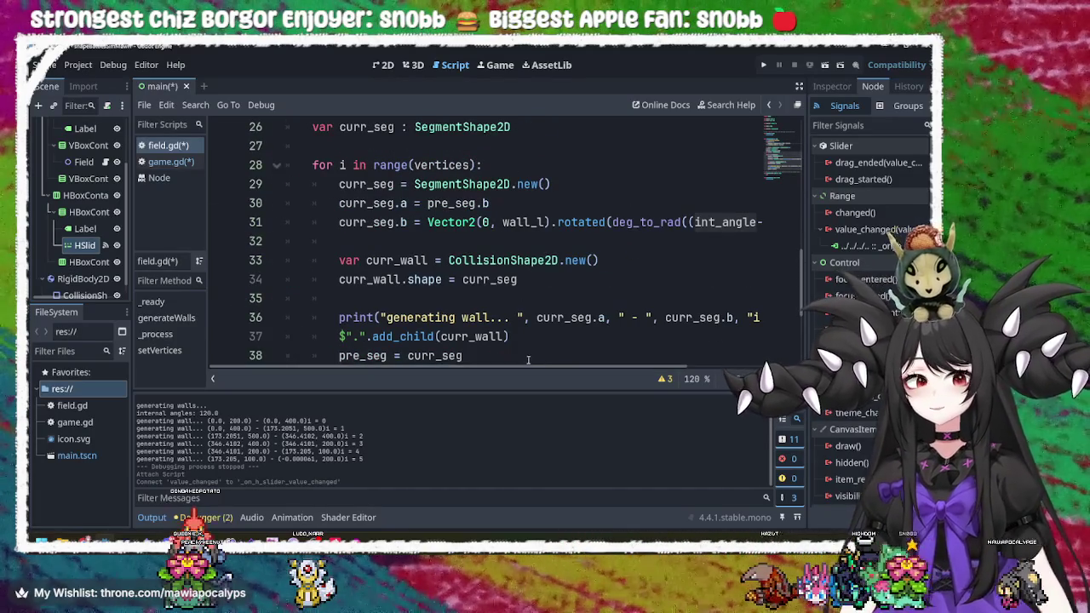
pyautogui.moveTo(524, 372)
pyautogui.mouseDown()
pyautogui.moveTo(688, 362)
pyautogui.moveTo(523, 368)
pyautogui.mouseUp()
pyautogui.scroll(3, 506, 326)
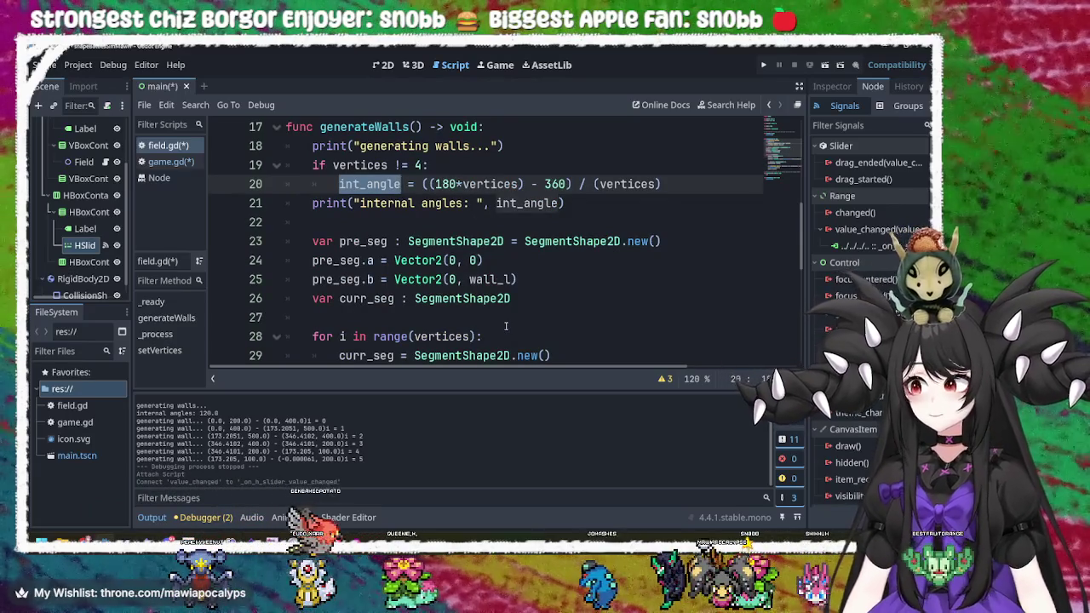
pyautogui.scroll(1, 506, 326)
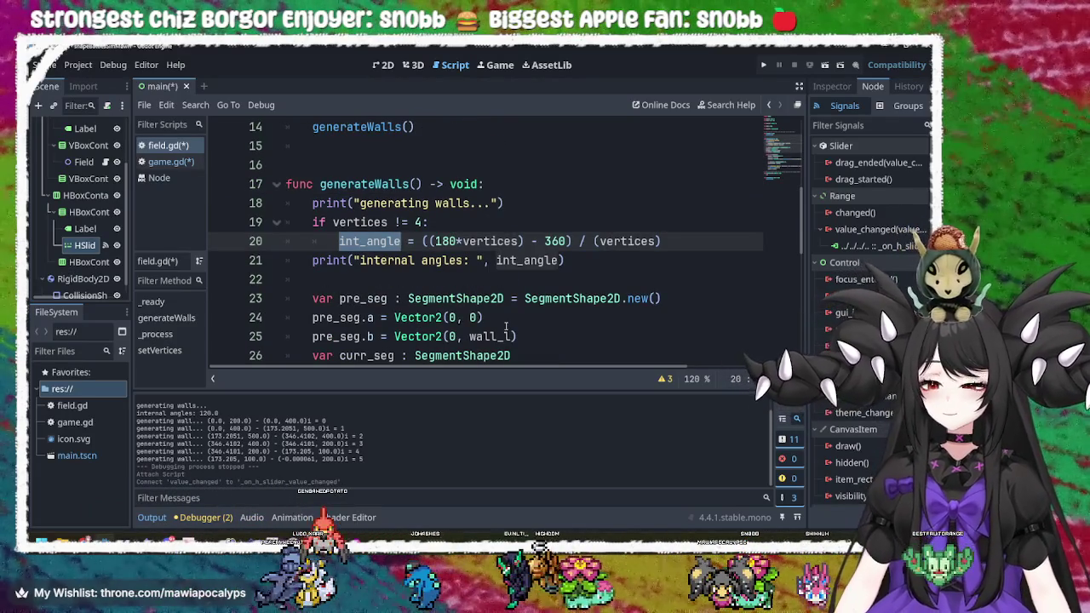
# - Highlight the vertices references on lines 19 and 20
pyautogui.click(362, 223)
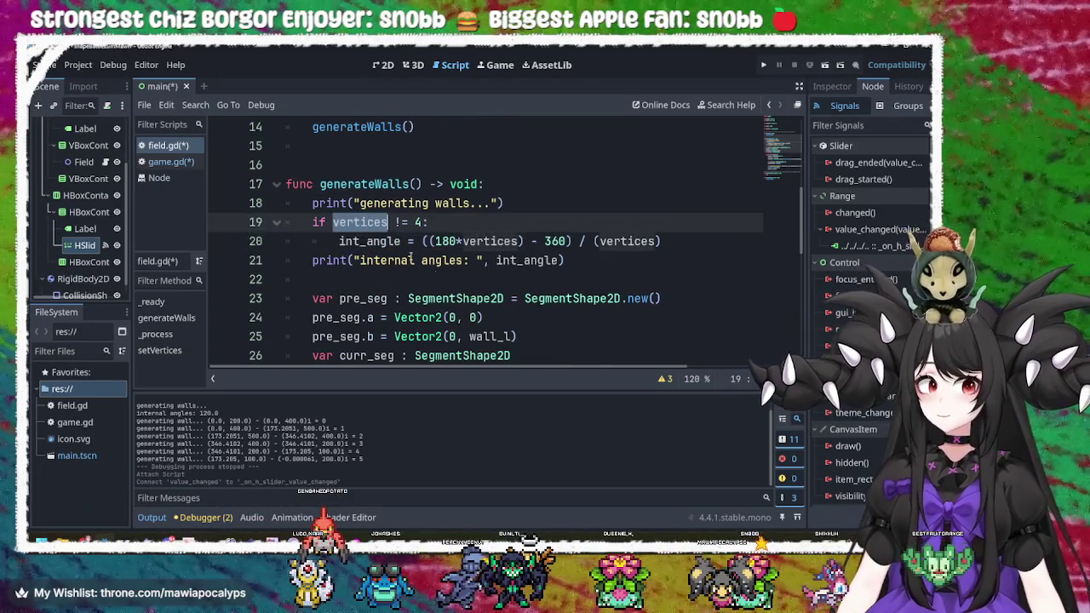
pyautogui.scroll(-4, 601, 356)
pyautogui.scroll(-1, 636, 319)
pyautogui.scroll(1, 634, 323)
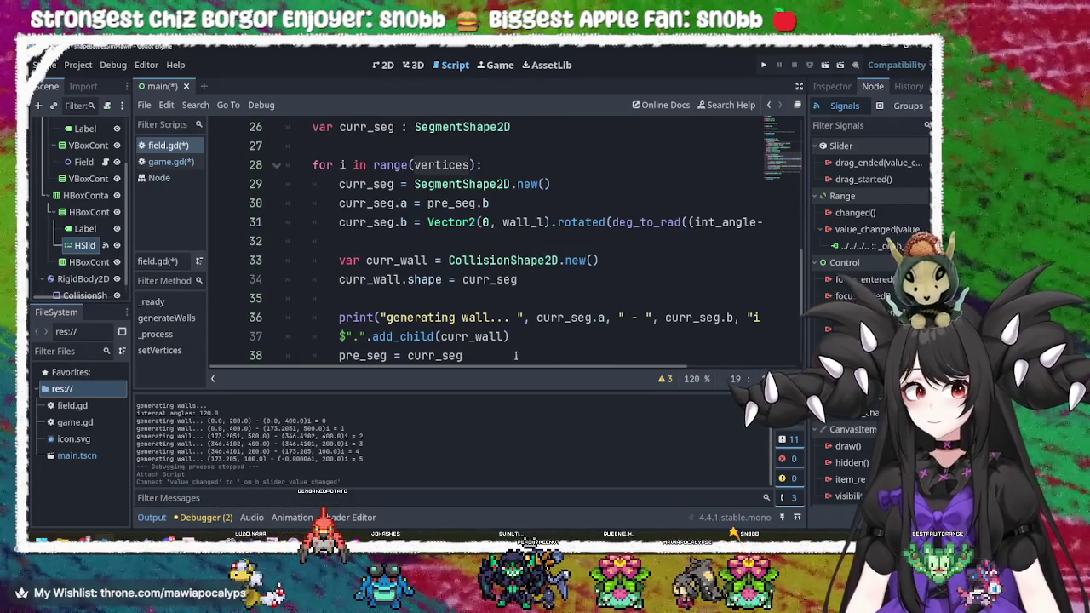
pyautogui.moveTo(494, 368)
pyautogui.mouseDown()
pyautogui.moveTo(606, 368)
pyautogui.moveTo(494, 369)
pyautogui.mouseUp()
pyautogui.scroll(-3, 632, 330)
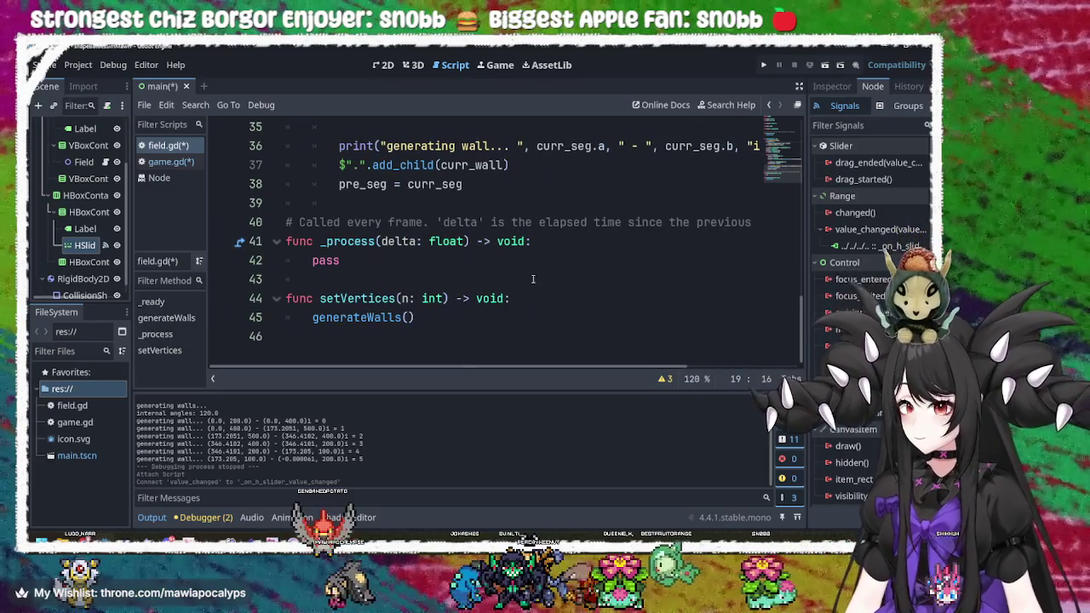
pyautogui.scroll(5, 533, 280)
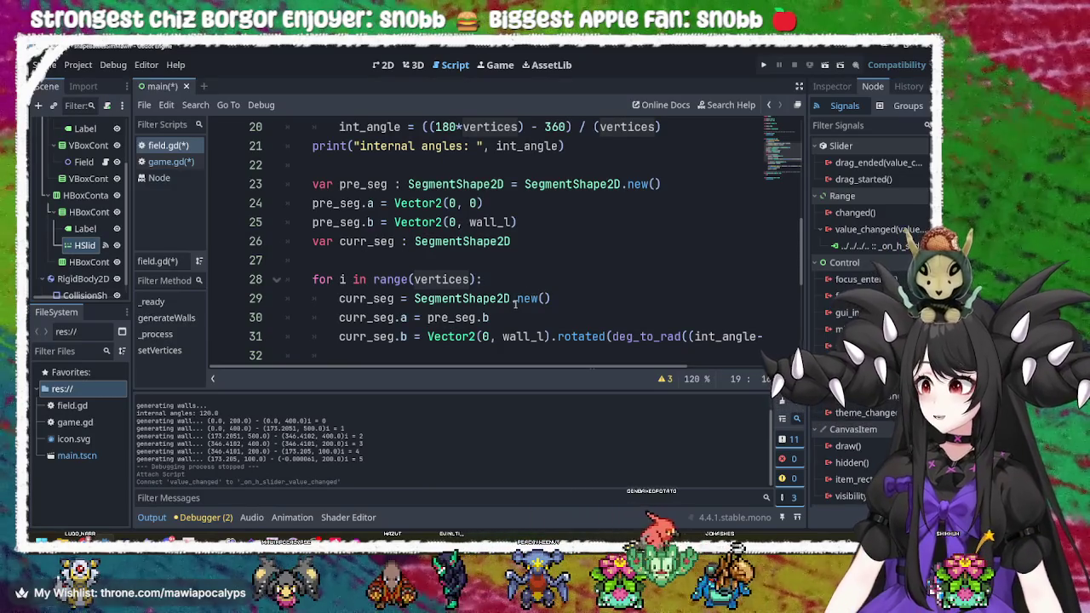
pyautogui.scroll(5, 514, 304)
pyautogui.scroll(-2, 515, 298)
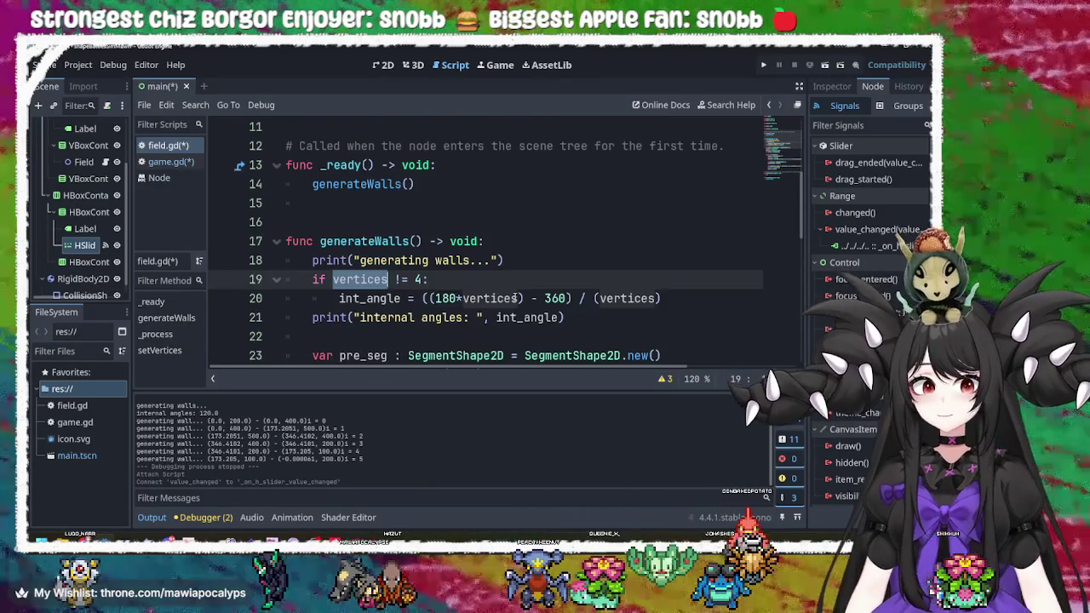
pyautogui.scroll(-4, 516, 298)
pyautogui.scroll(3, 471, 303)
pyautogui.doubleClick(492, 241)
pyautogui.doubleClick(602, 241)
pyautogui.doubleClick(491, 241)
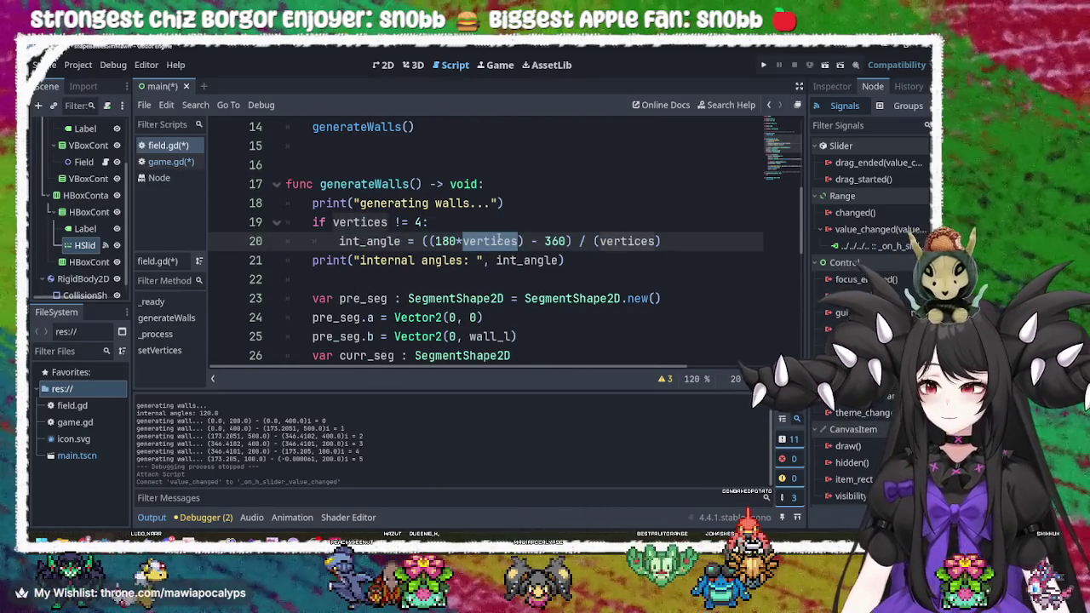
pyautogui.click(499, 241)
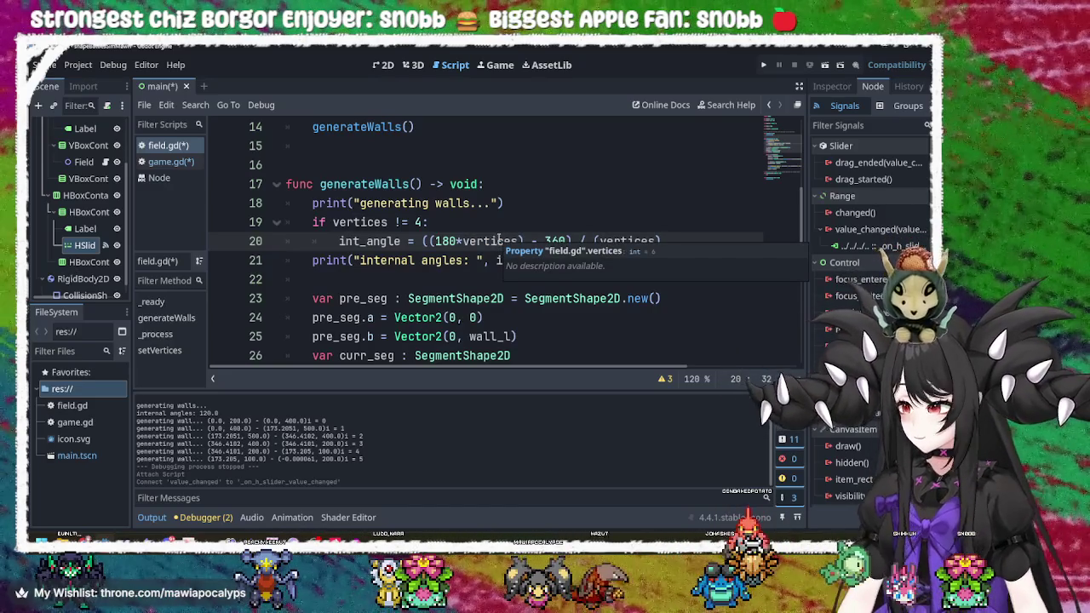
pyautogui.doubleClick(498, 241)
pyautogui.doubleClick(362, 222)
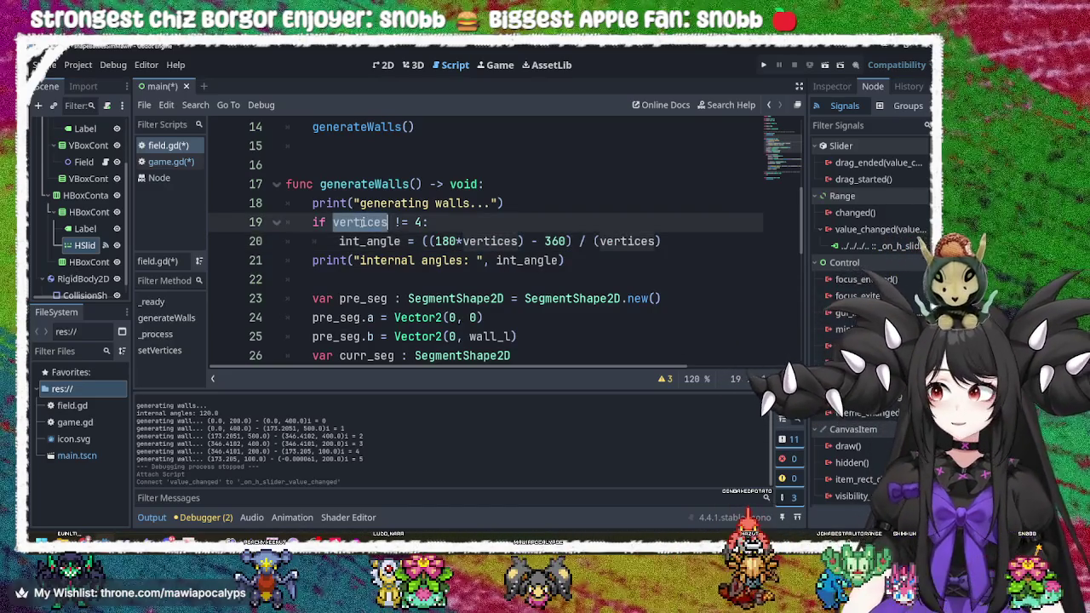
pyautogui.click(417, 185)
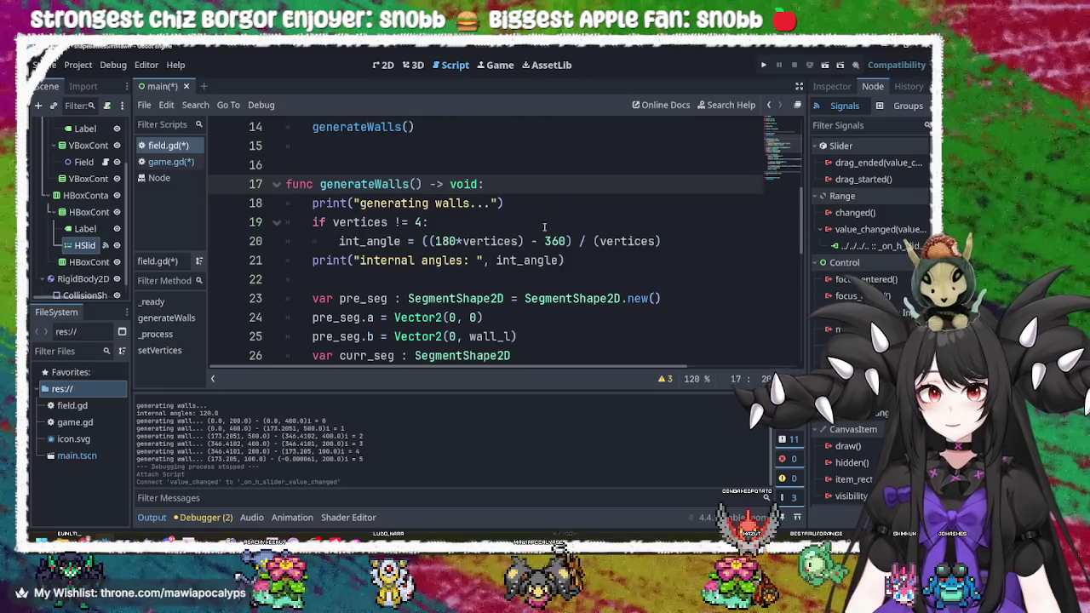
# - Check the vertices declaration, then return to the end of line 45
pyautogui.scroll(4, 544, 227)
pyautogui.scroll(1, 545, 227)
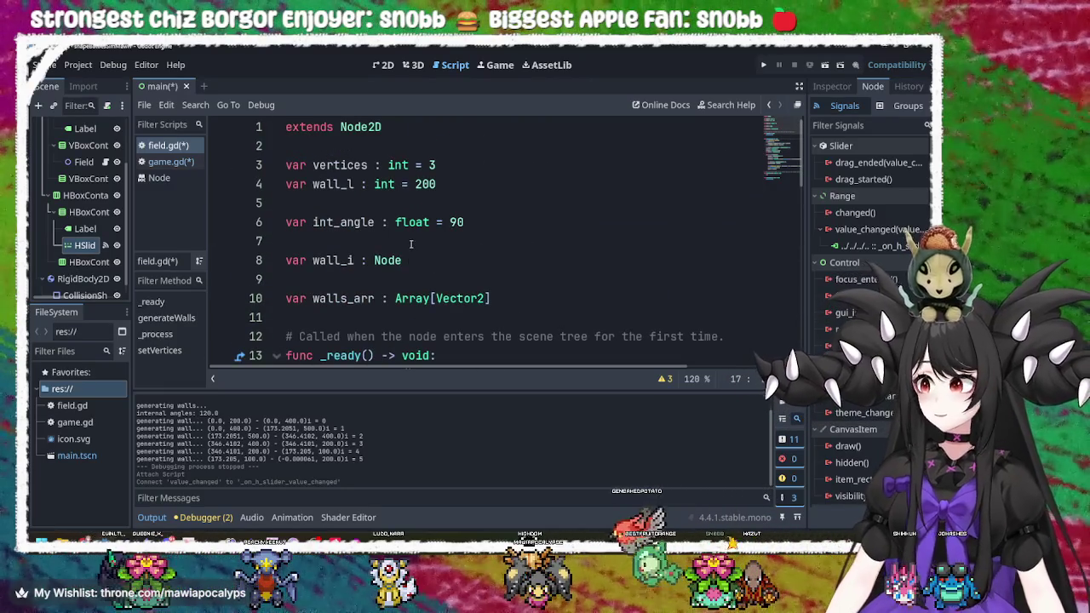
pyautogui.doubleClick(340, 164)
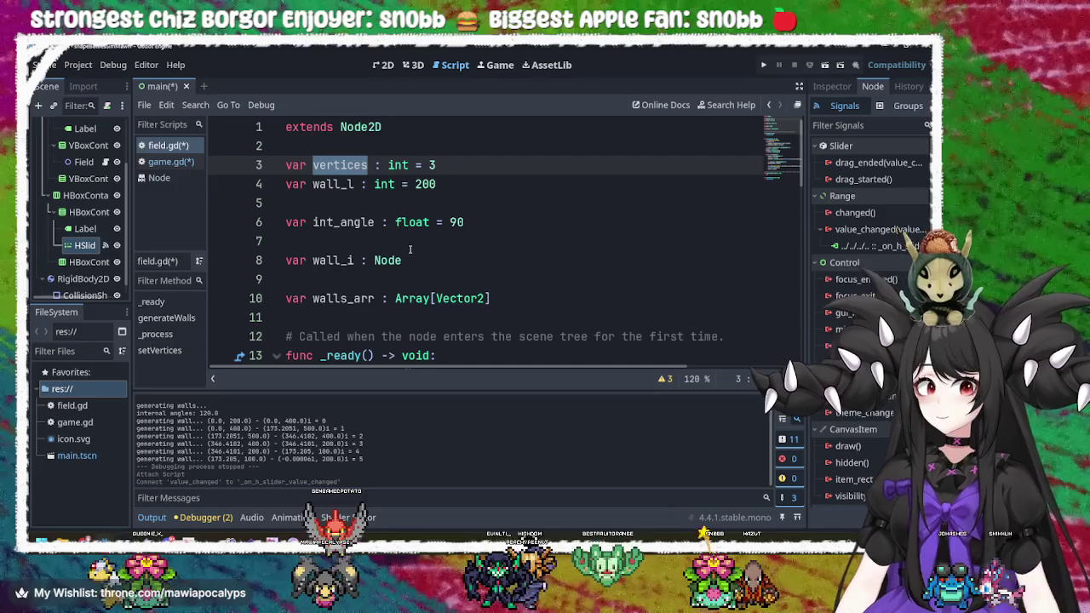
pyautogui.scroll(-10, 409, 248)
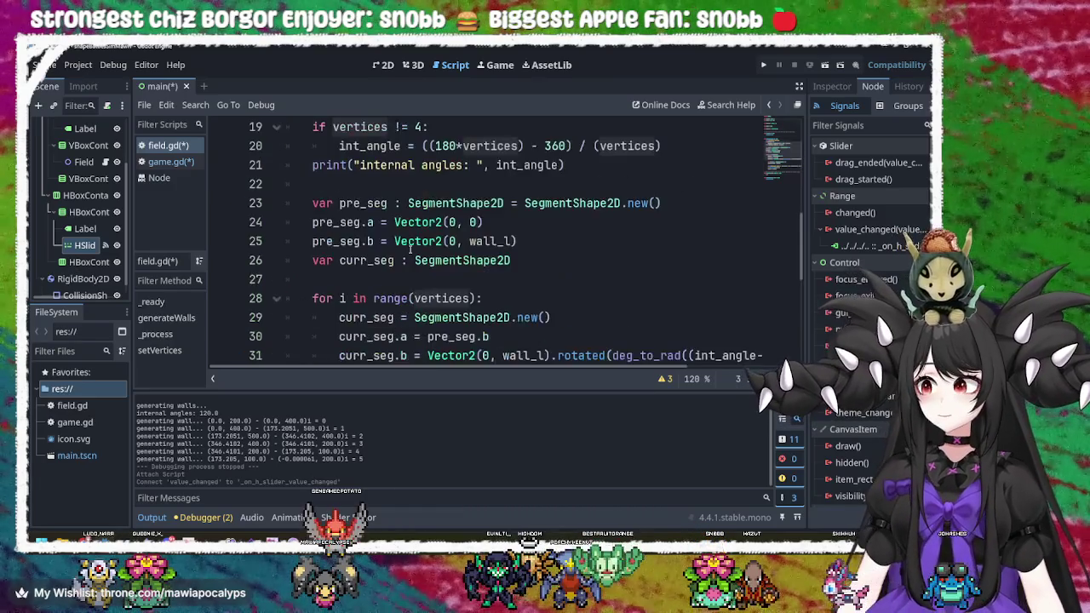
pyautogui.click(423, 315)
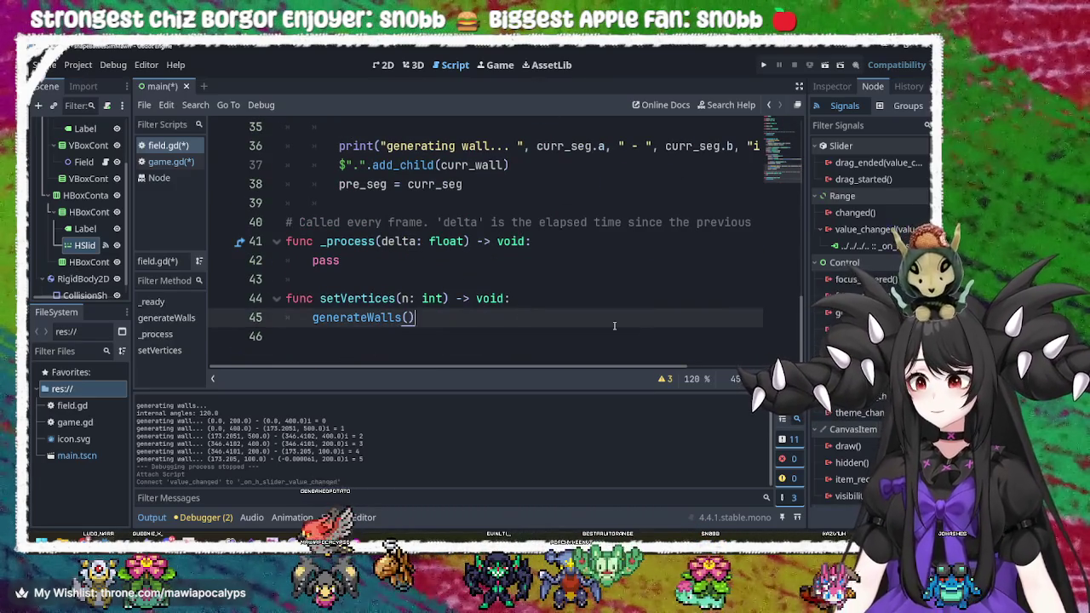
# - Replace line 45's generateWalls() call with self.vertices = n
pyautogui.press('BackSpace')
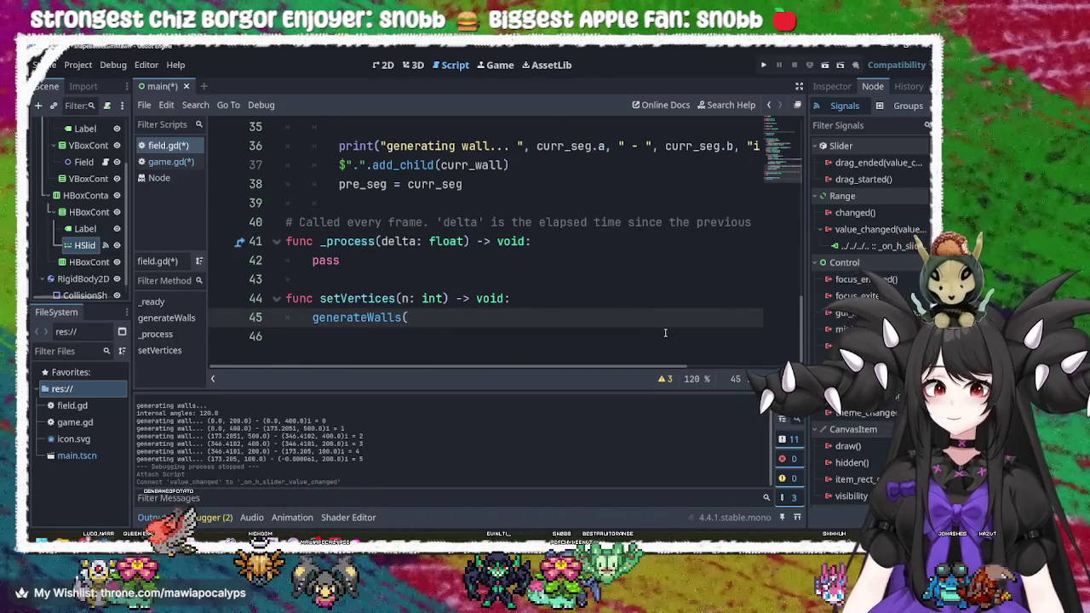
pyautogui.press('BackSpace')
pyautogui.press('BackSpace')
pyautogui.press('BackSpace')
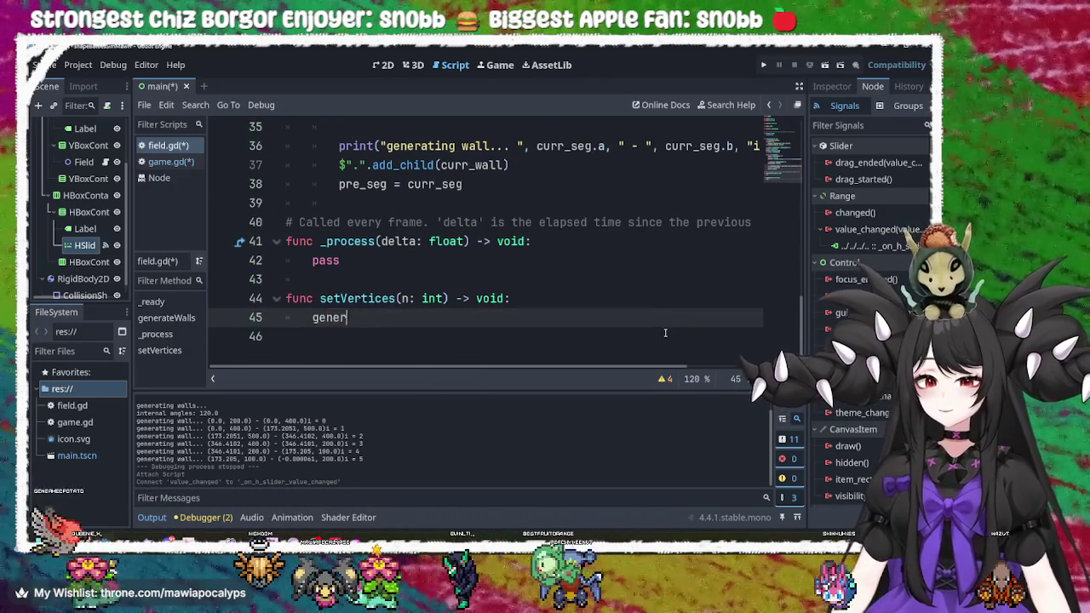
pyautogui.press('BackSpace')
pyautogui.press('BackSpace')
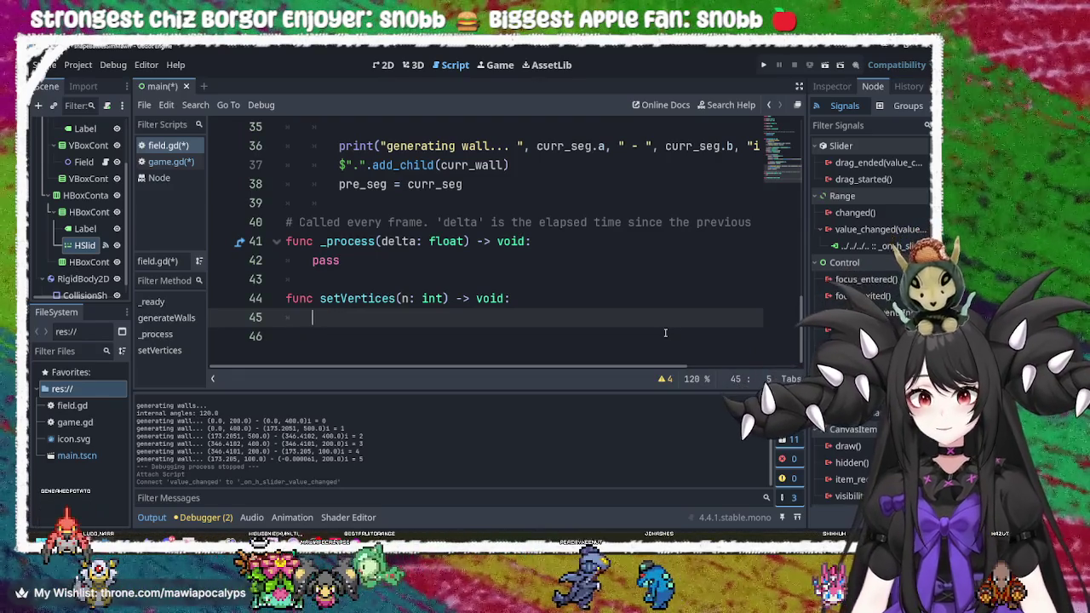
pyautogui.write('verti')
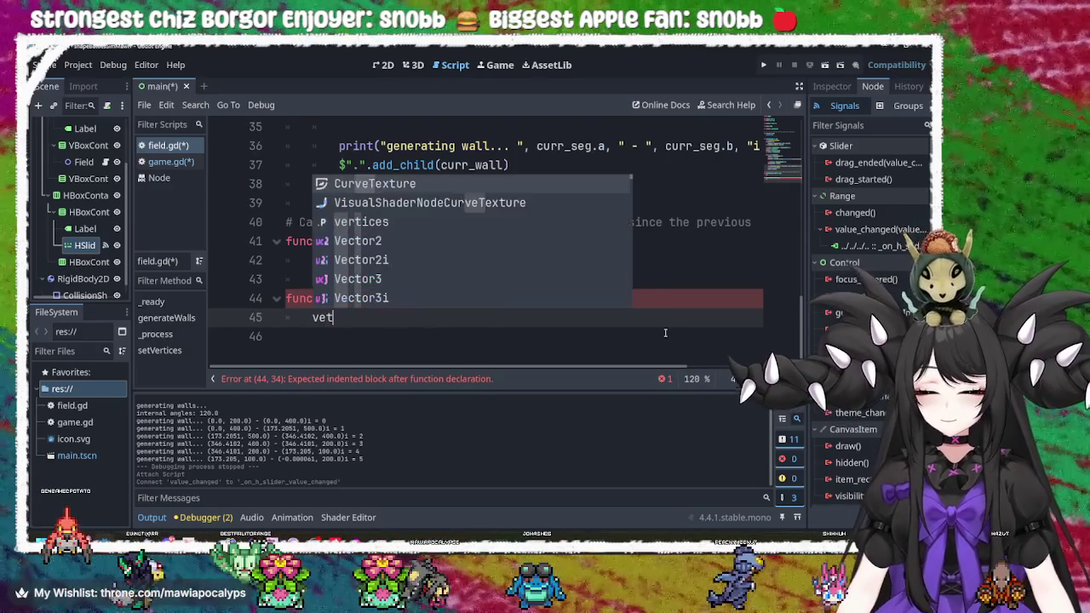
pyautogui.press('Return')
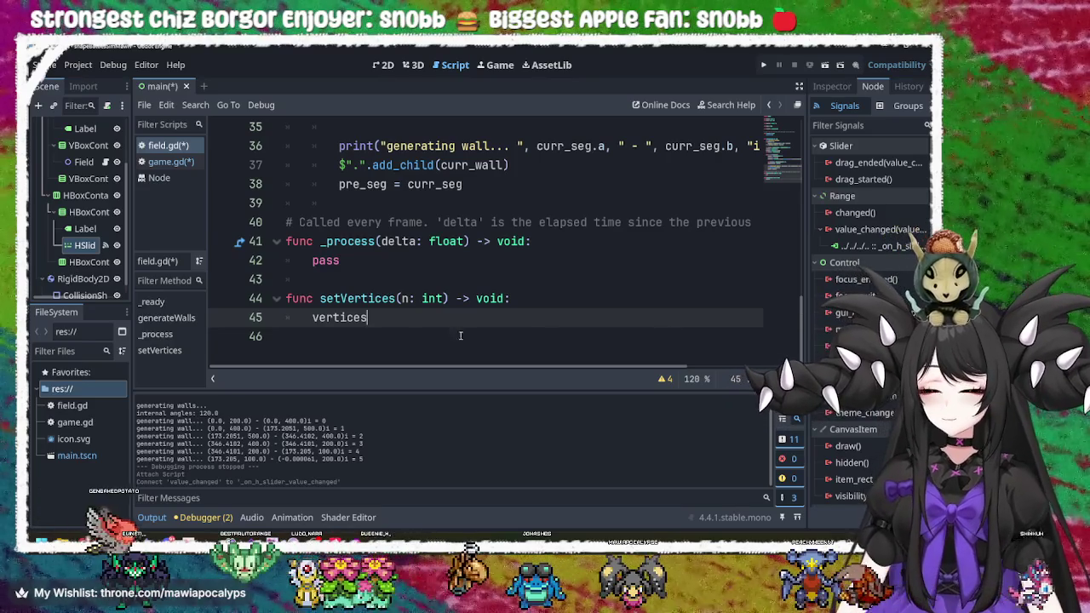
pyautogui.click(312, 316)
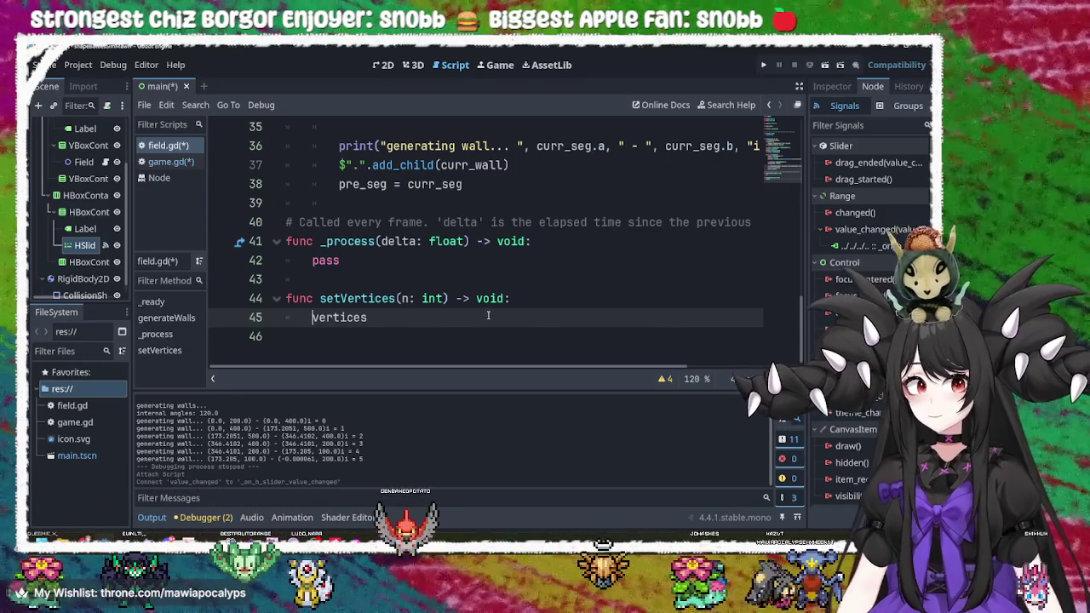
pyautogui.write('se')
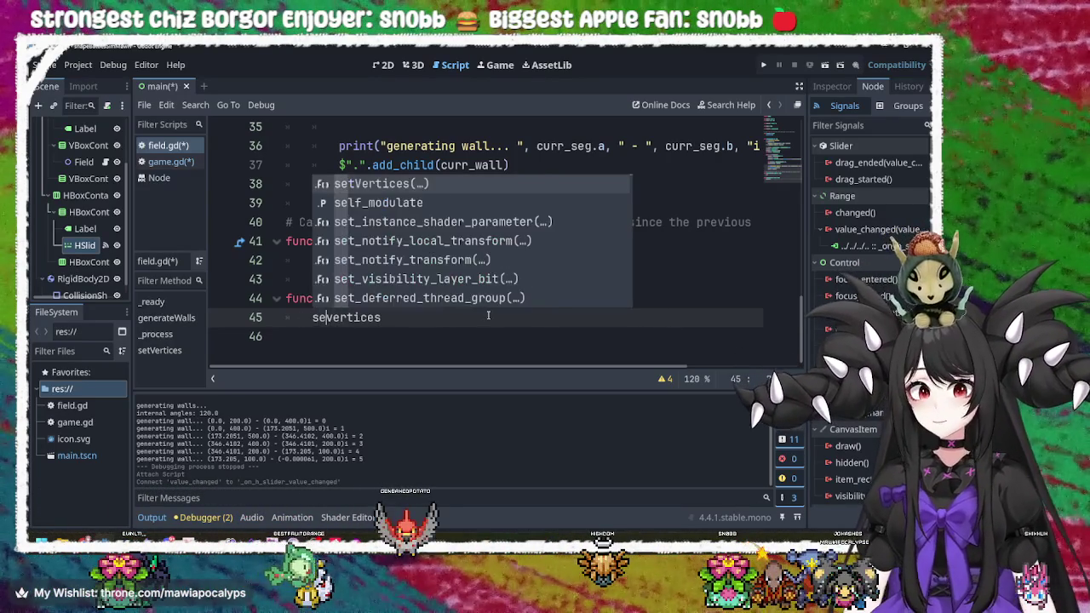
pyautogui.write('lf.')
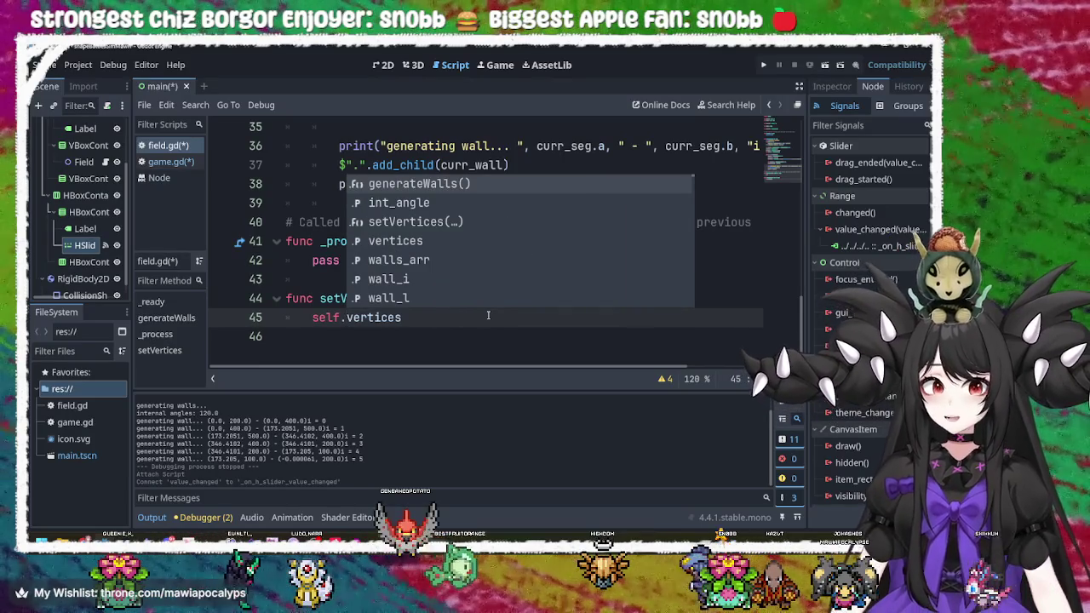
pyautogui.click(478, 317)
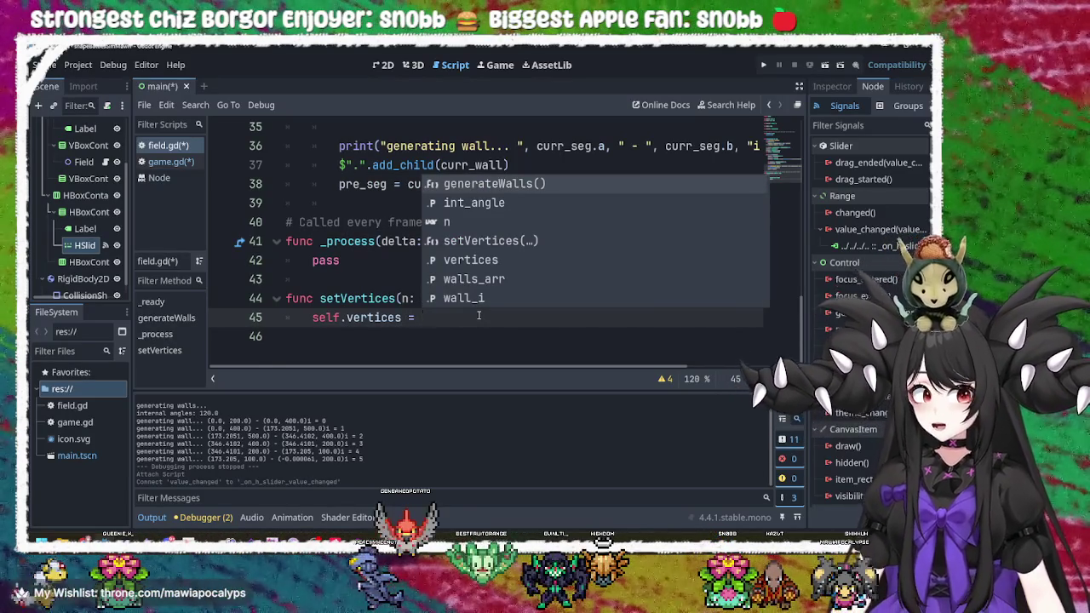
pyautogui.press('Escape')
pyautogui.write('n')
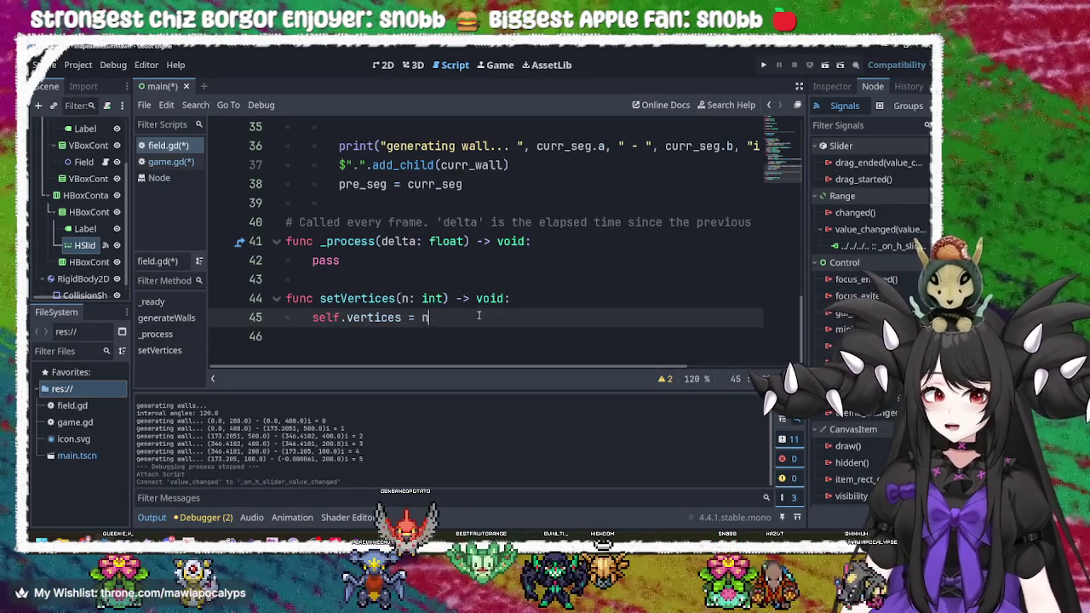
# - Add self.generateWalls() on the next line and save field.gd
pyautogui.press('Escape')
pyautogui.press('Return')
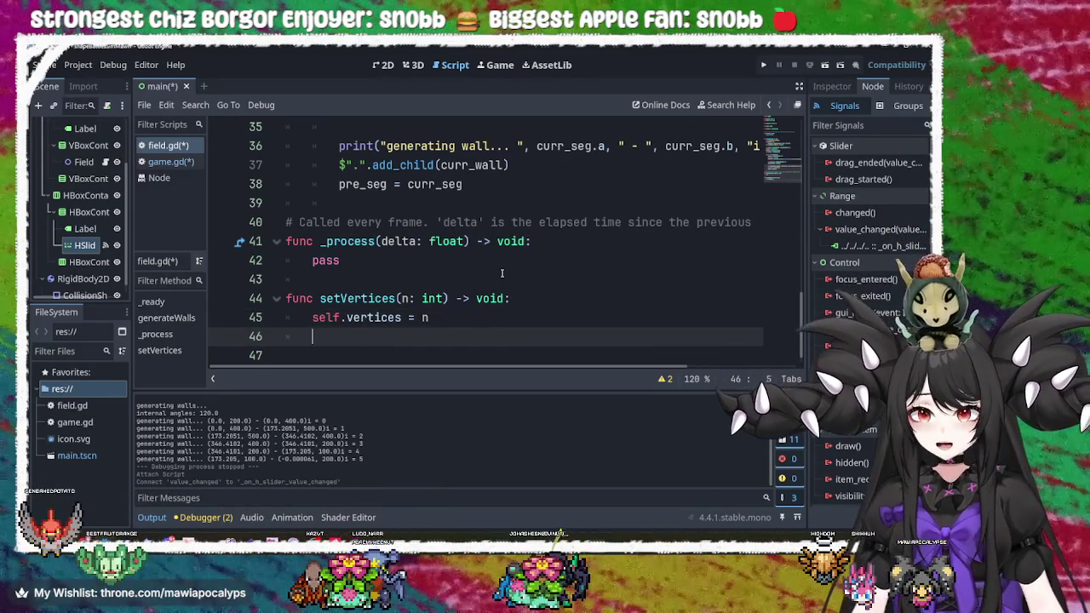
pyautogui.write('self')
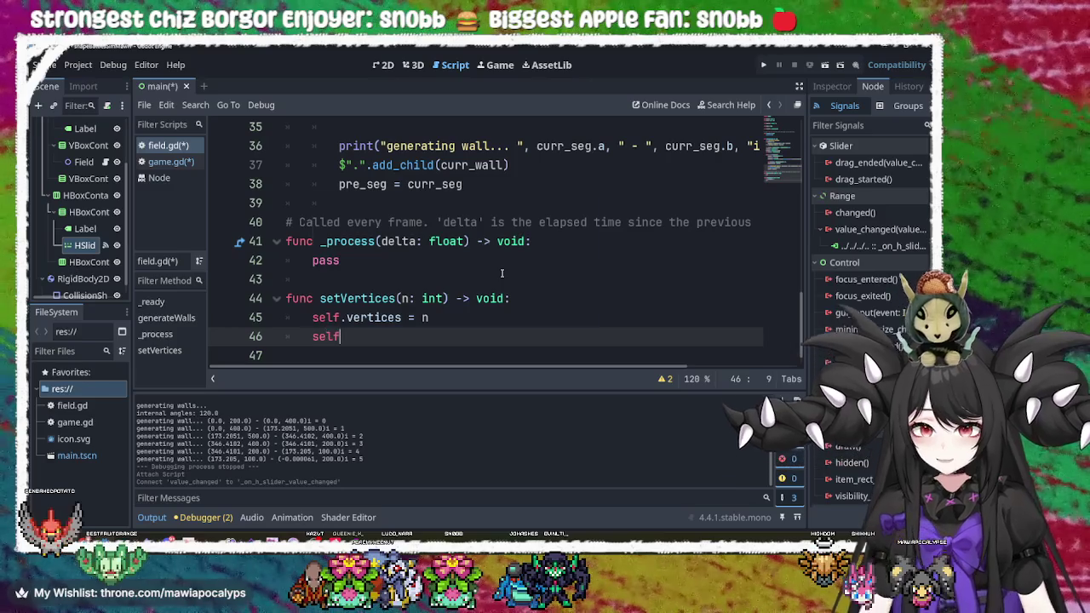
pyautogui.write('.gen')
pyautogui.press('Return')
pyautogui.hotkey('ctrl', 's')
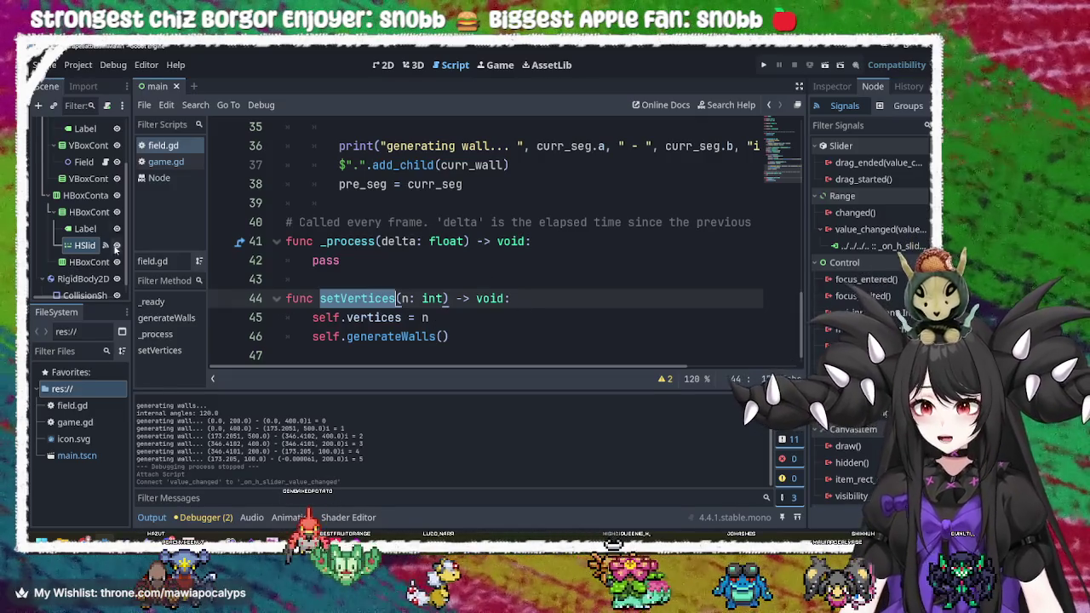
pyautogui.scroll(3, 79, 170)
pyautogui.click(78, 126)
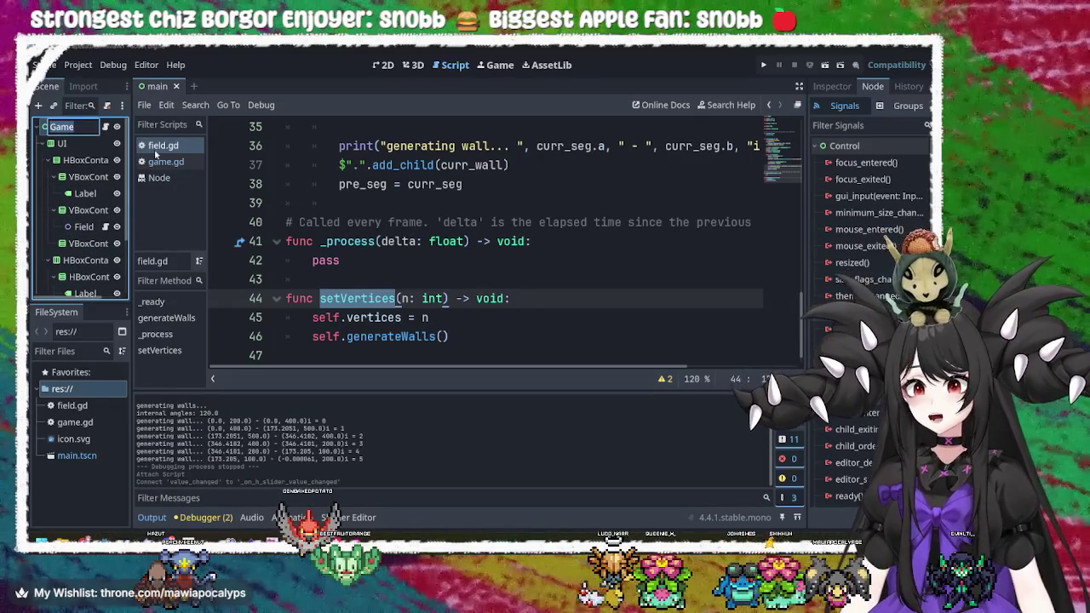
# - Complete the game.gd handler as game_field.set_vertices(value), save, and run the game
pyautogui.click(106, 127)
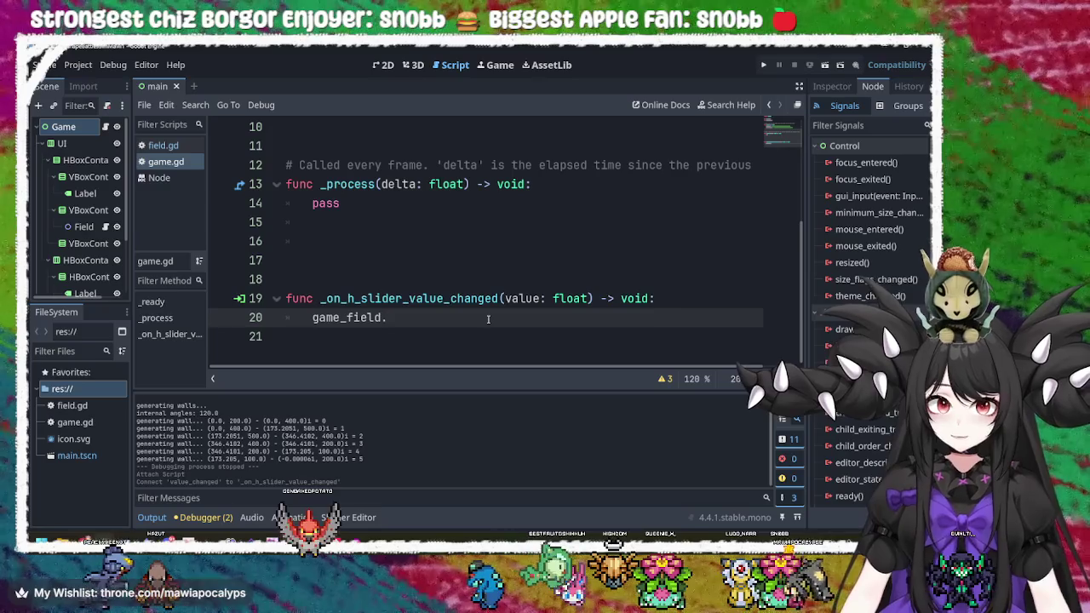
pyautogui.write('.set_vertices')
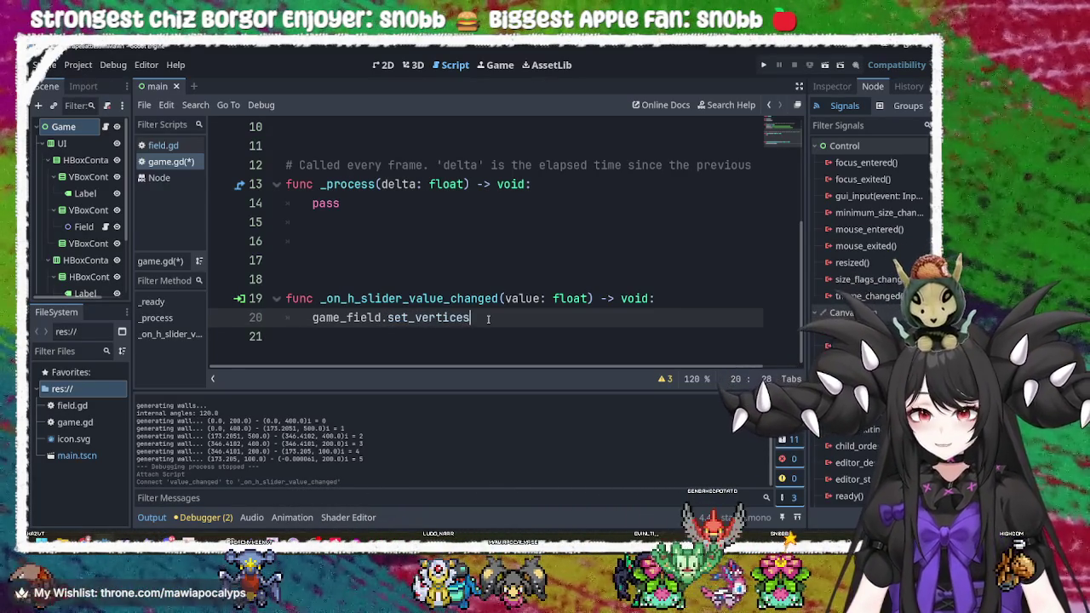
pyautogui.write('(valu')
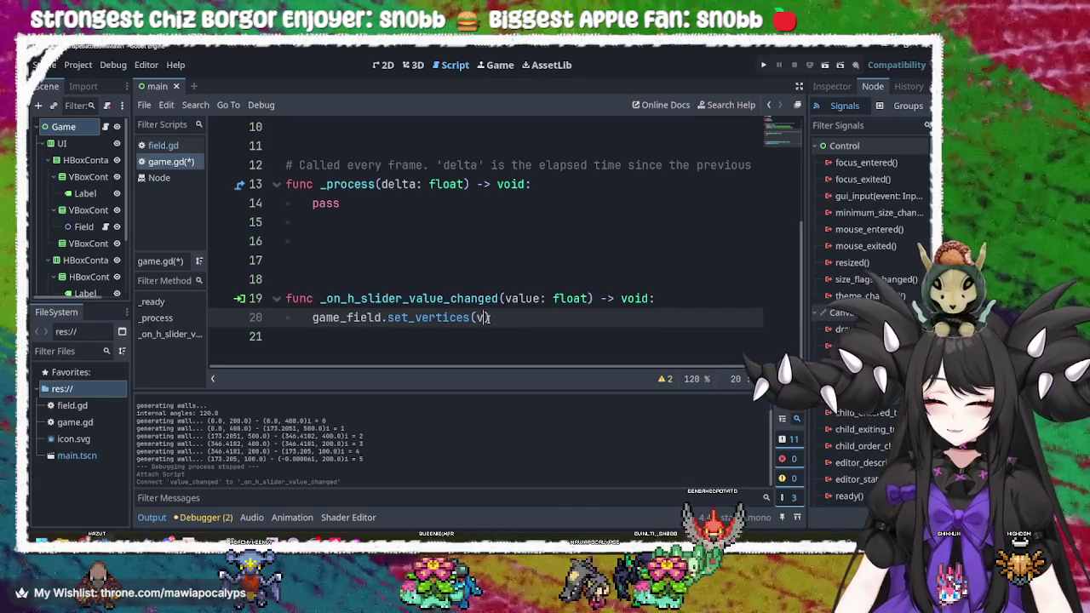
pyautogui.write('e)')
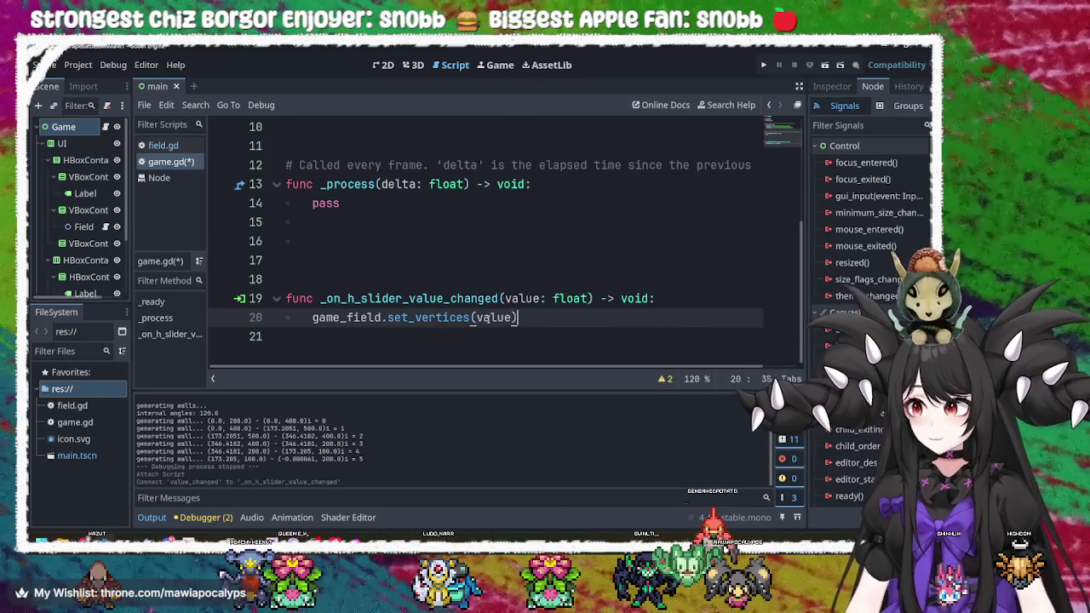
pyautogui.hotkey('ctrl', 's')
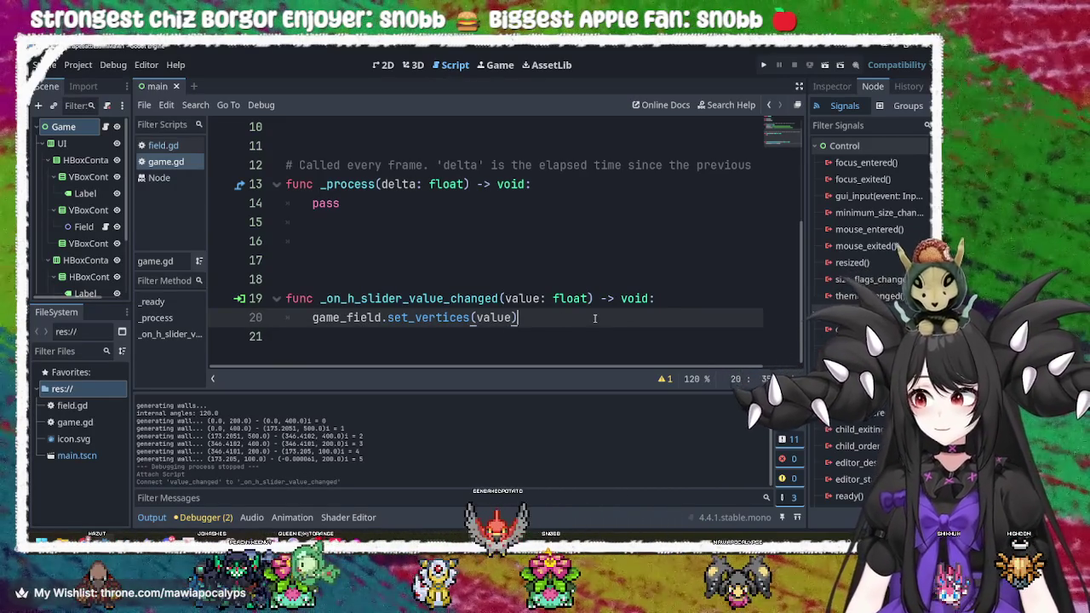
pyautogui.click(766, 66)
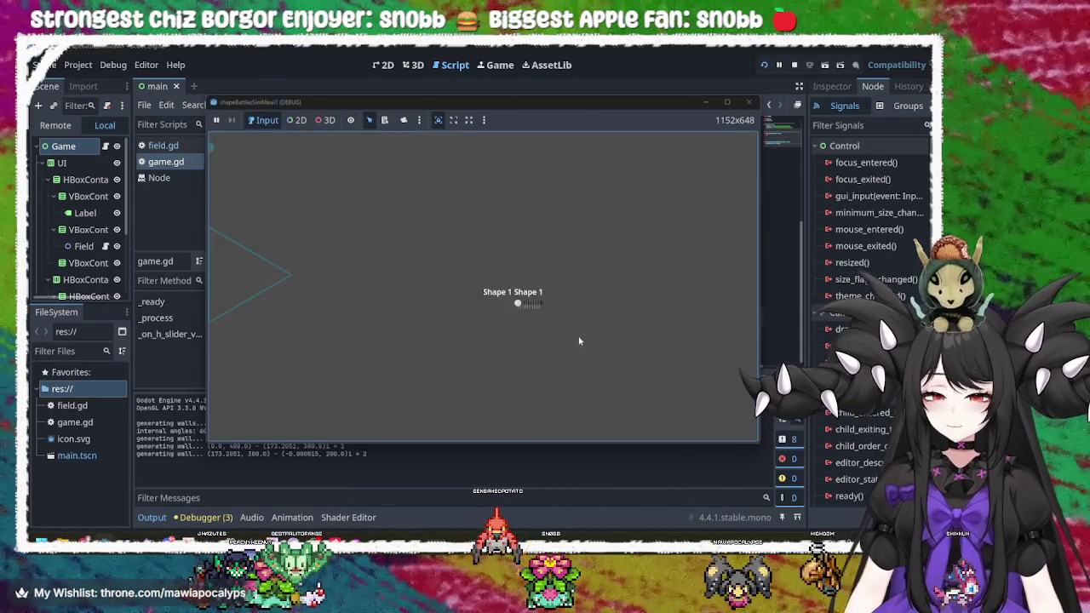
# - Move the slider in the running game, hitting the nonexistent set_vertices error
pyautogui.click(518, 298)
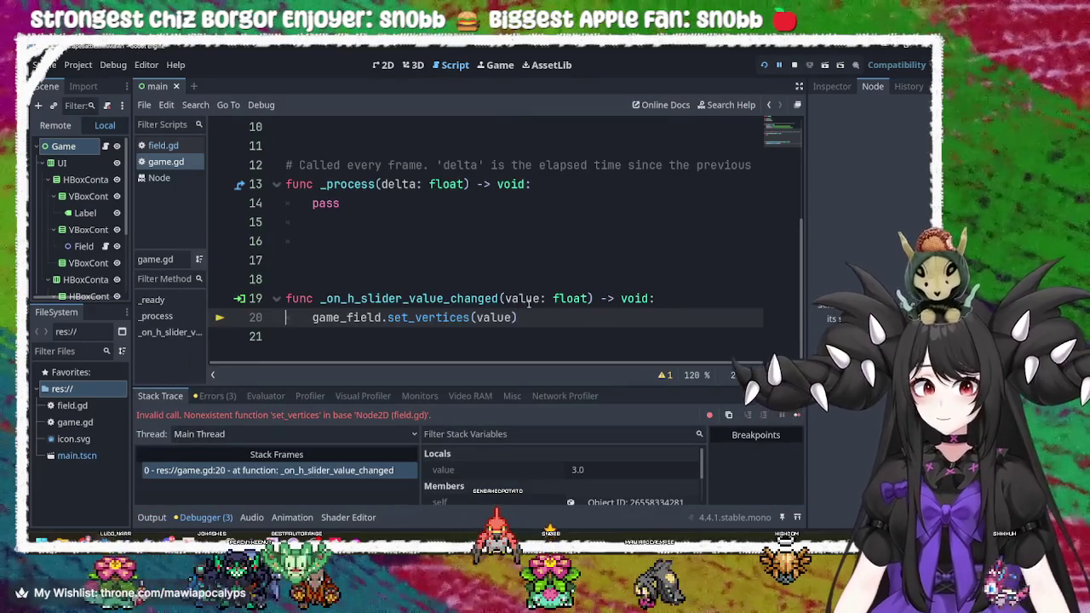
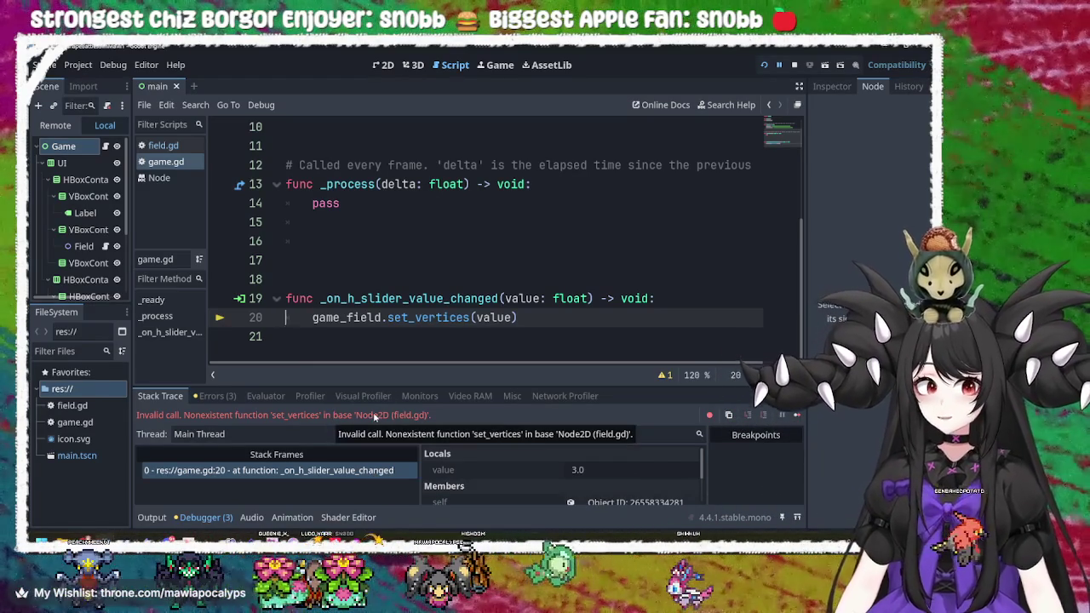
pyautogui.doubleClick(347, 317)
pyautogui.scroll(3, 436, 268)
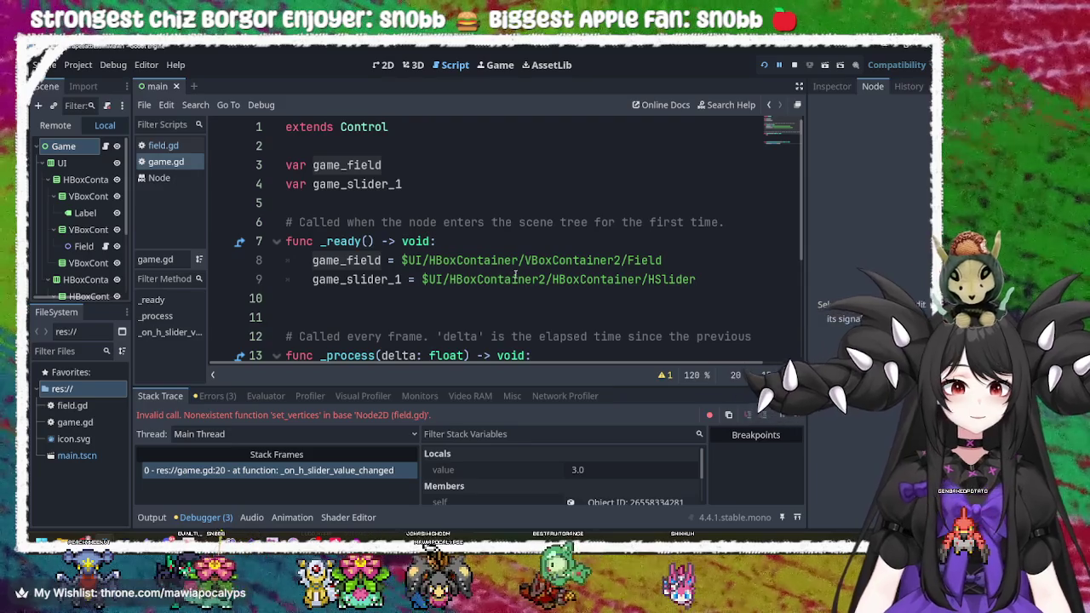
pyautogui.click(312, 166)
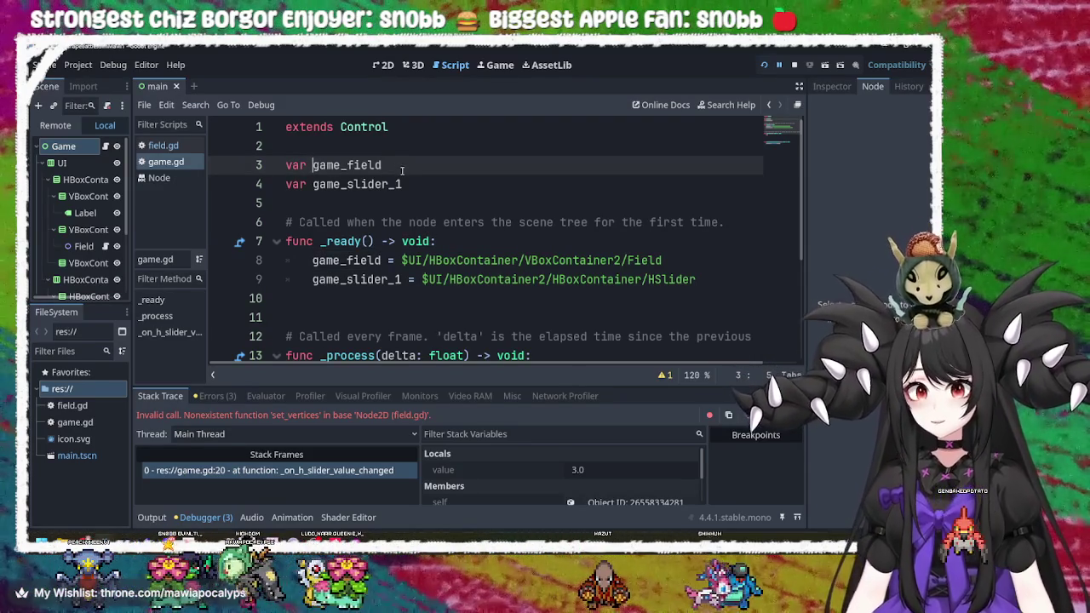
pyautogui.write('@onr')
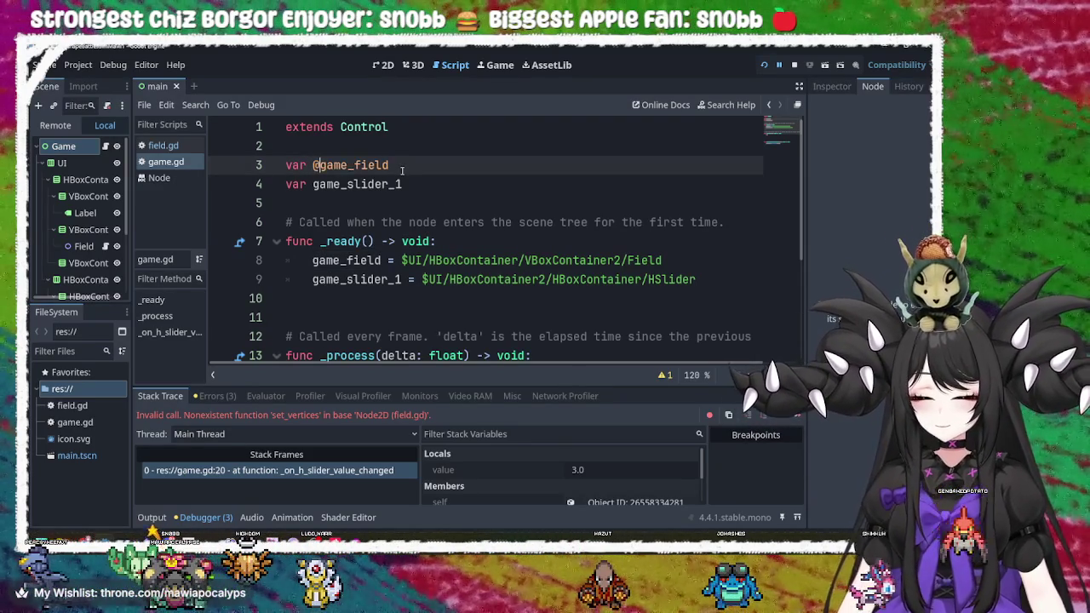
pyautogui.press('Return')
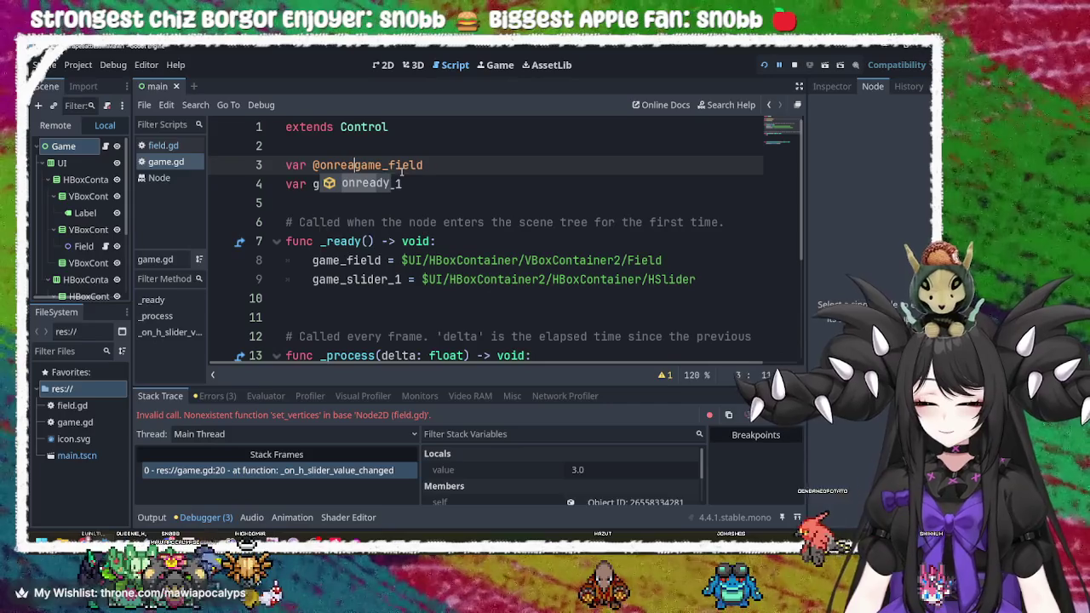
pyautogui.click(472, 168)
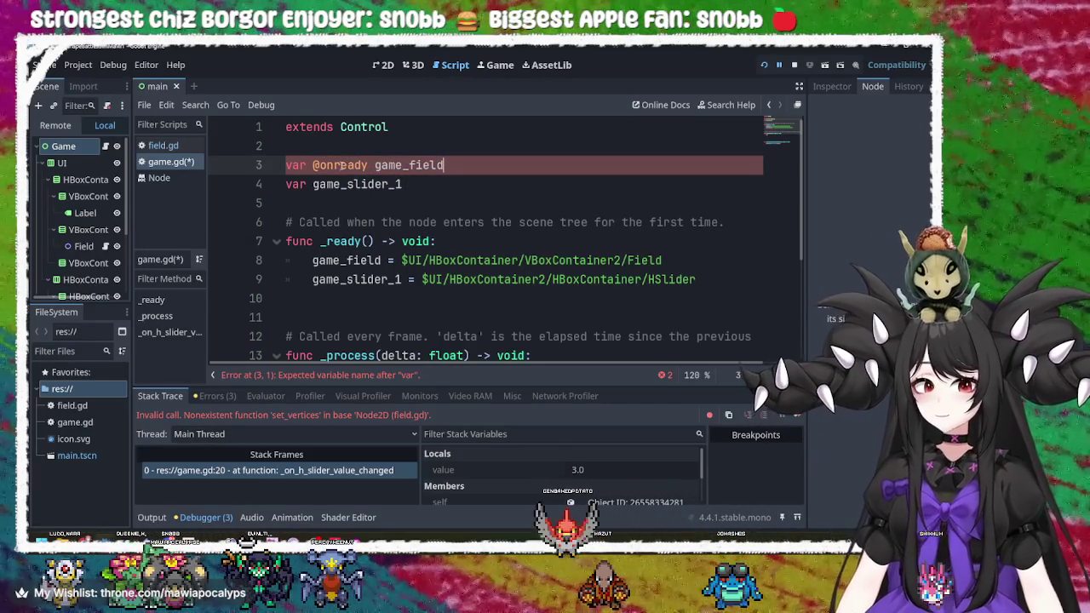
pyautogui.moveTo(366, 165); pyautogui.dragTo(312, 165)
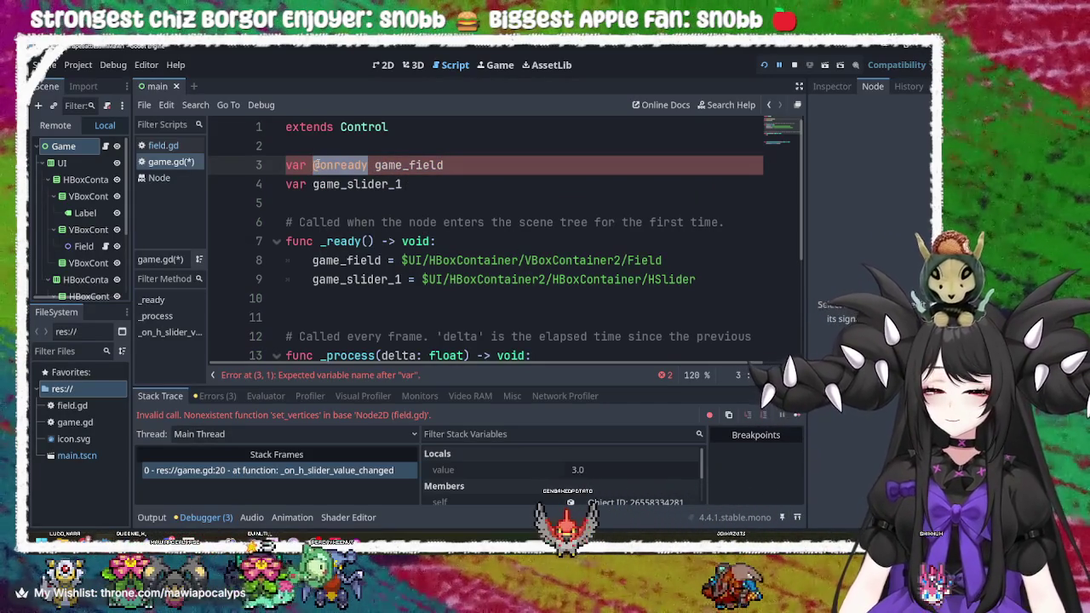
pyautogui.press('BackSpace')
pyautogui.press('BackSpace')
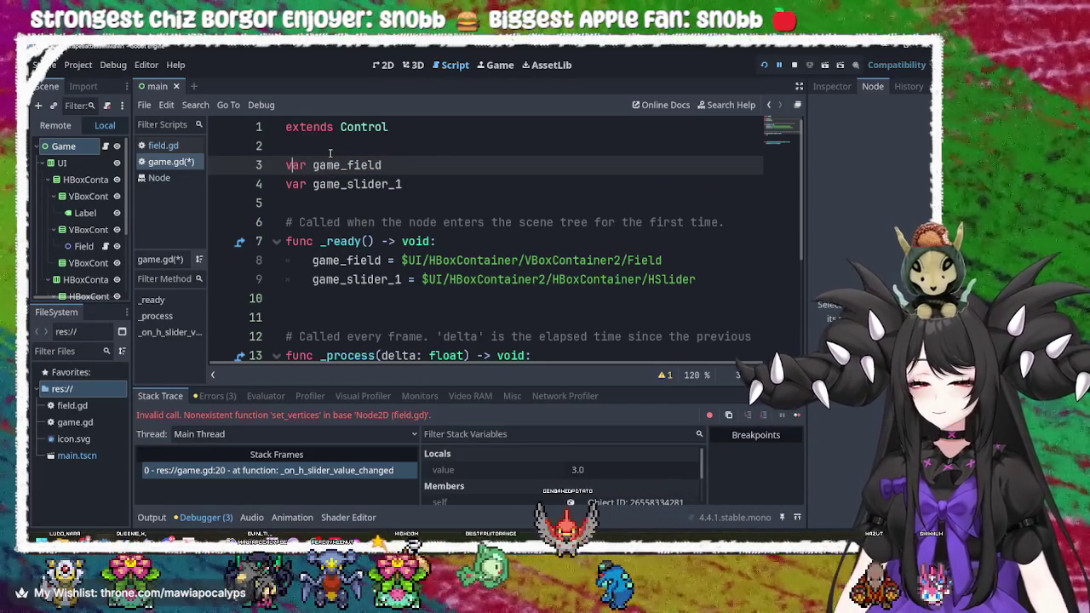
pyautogui.hotkey('ctrl', 'z')
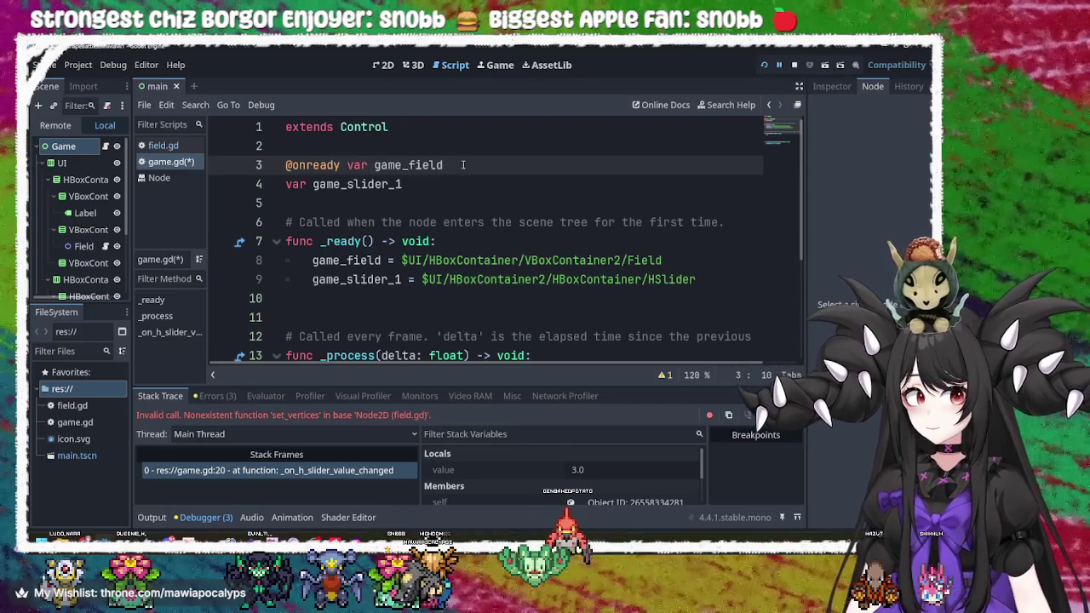
pyautogui.hotkey('ctrl', 's')
pyautogui.click(519, 279)
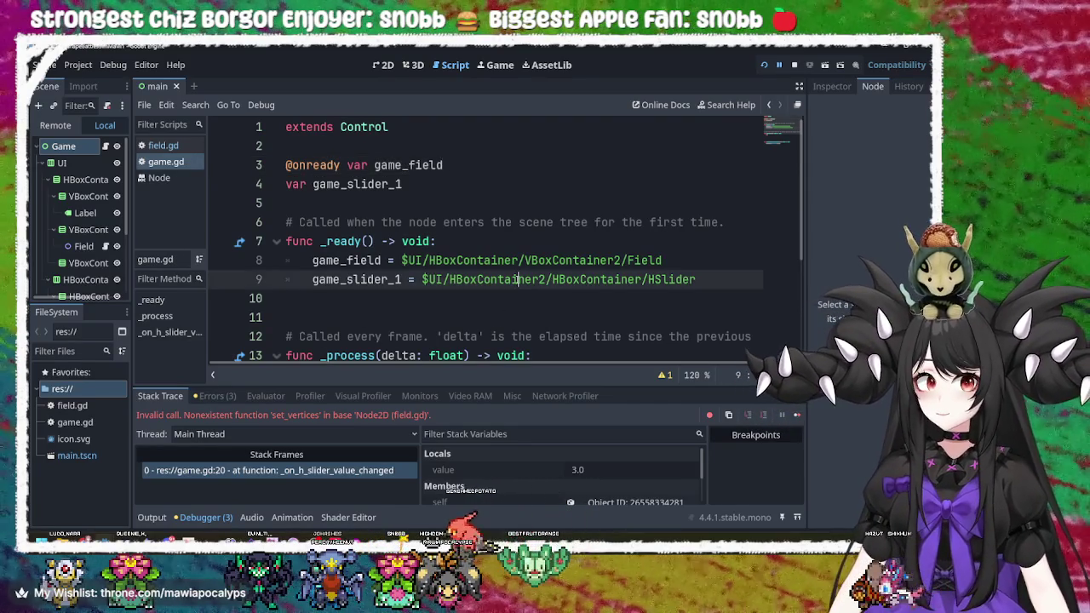
pyautogui.moveTo(342, 165); pyautogui.dragTo(287, 170)
pyautogui.hotkey('ctrl', 'c')
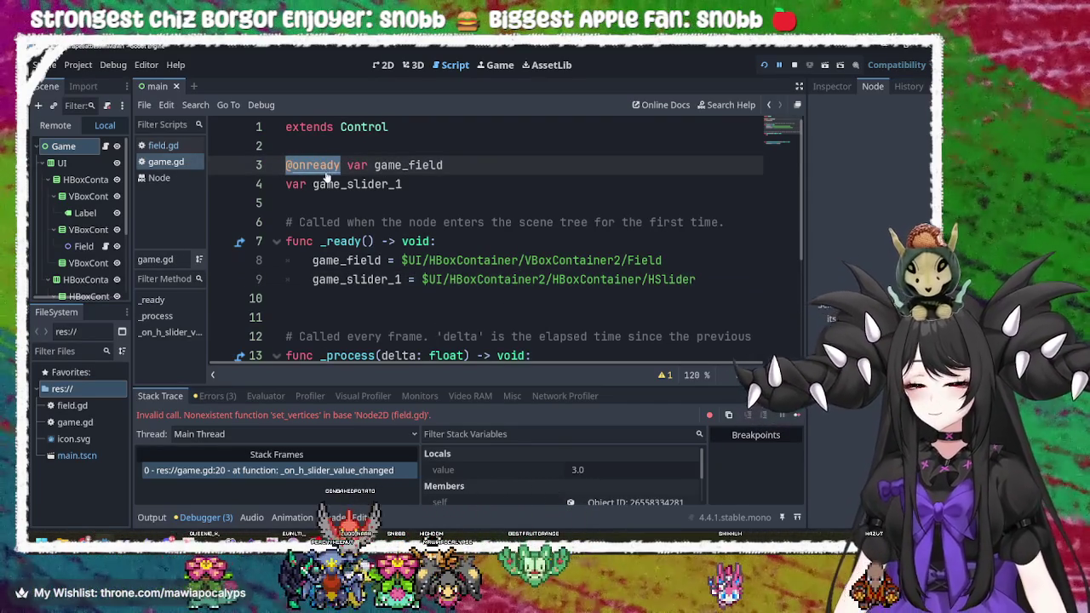
pyautogui.click(294, 188)
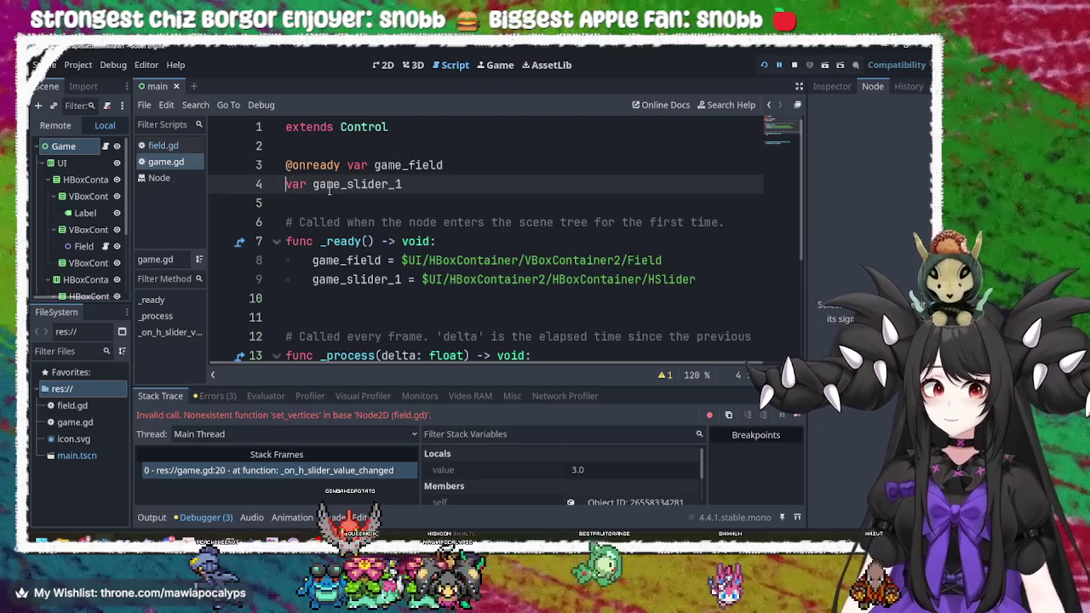
pyautogui.hotkey('ctrl', 'v')
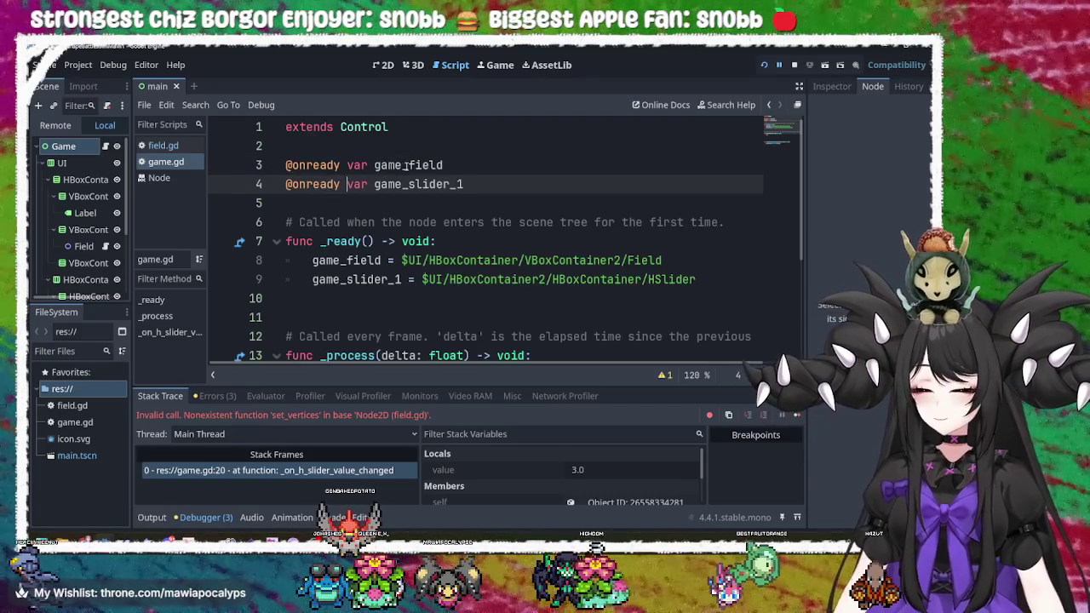
pyautogui.click(539, 169)
# - Run the game and move its slider to test the handler
pyautogui.click(764, 66)
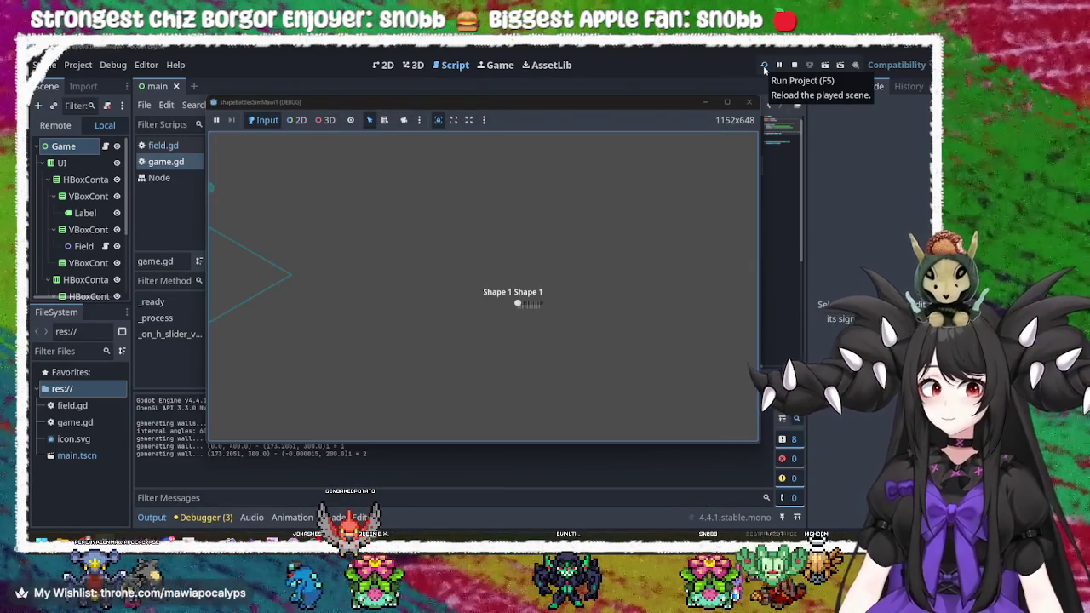
pyautogui.click(523, 301)
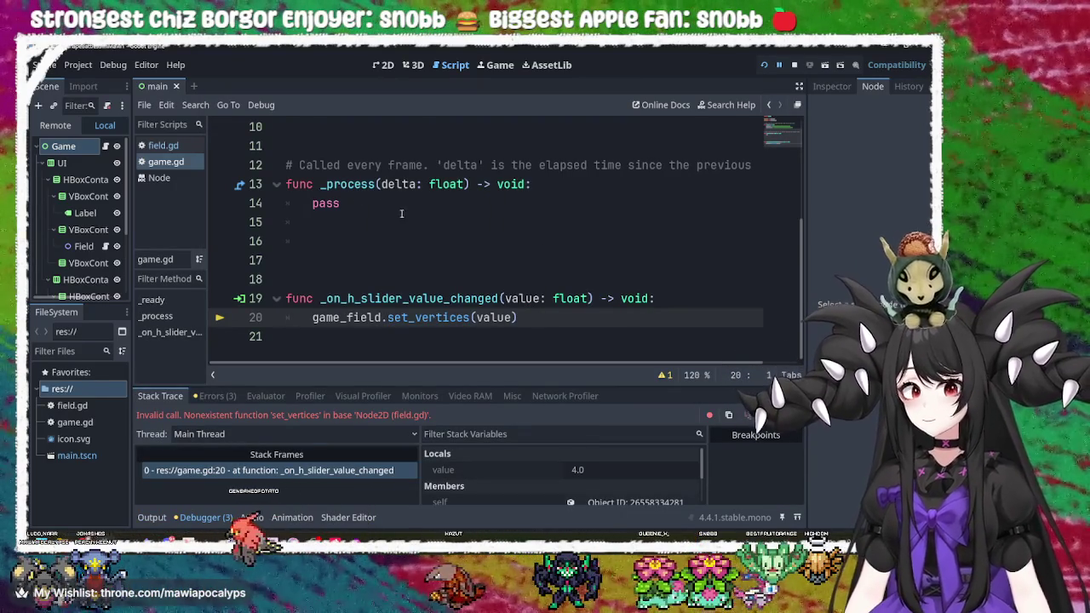
pyautogui.scroll(3, 446, 292)
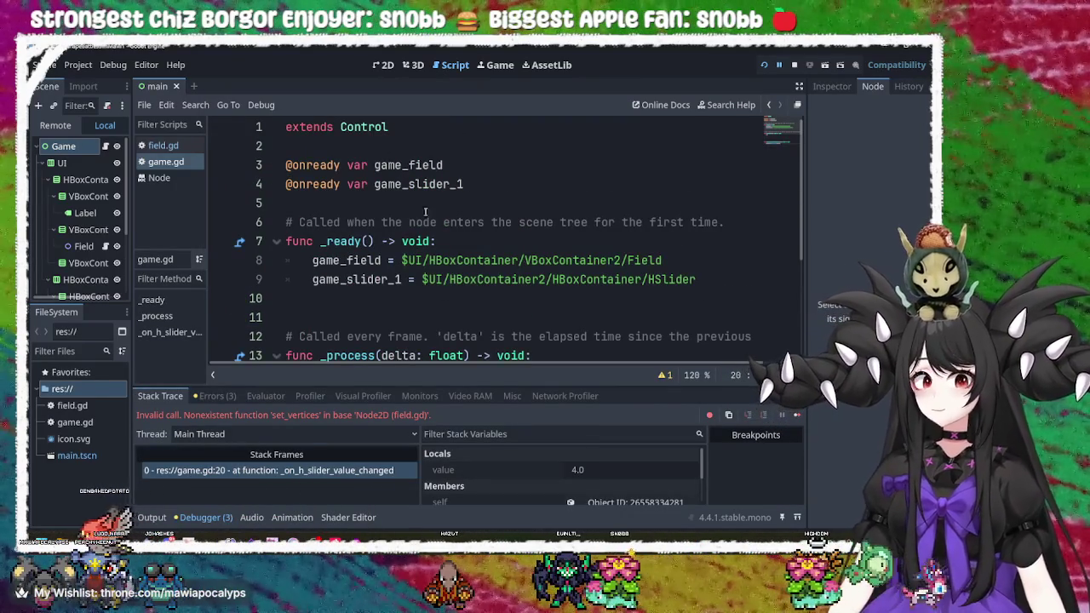
# - Give game_field on line 3 an explicit Node2D type
pyautogui.click(457, 165)
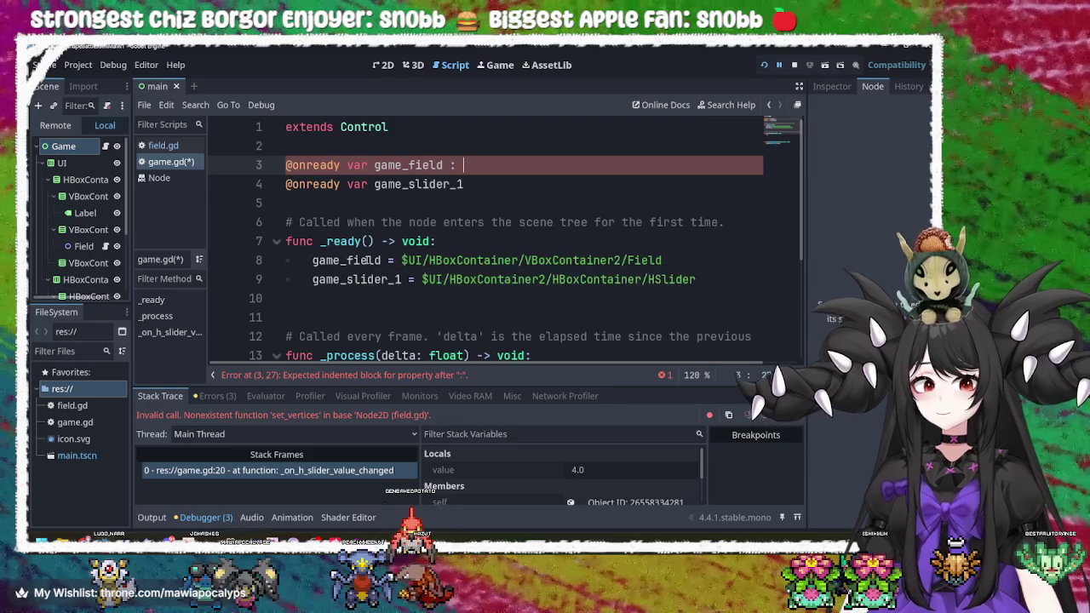
pyautogui.moveTo(364, 261)
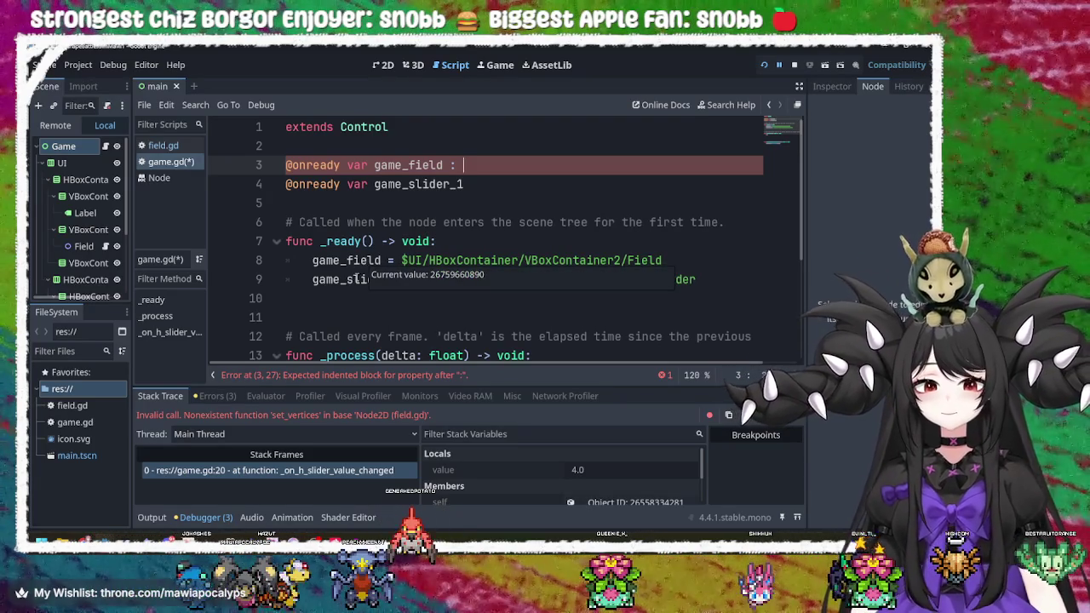
pyautogui.moveTo(355, 279)
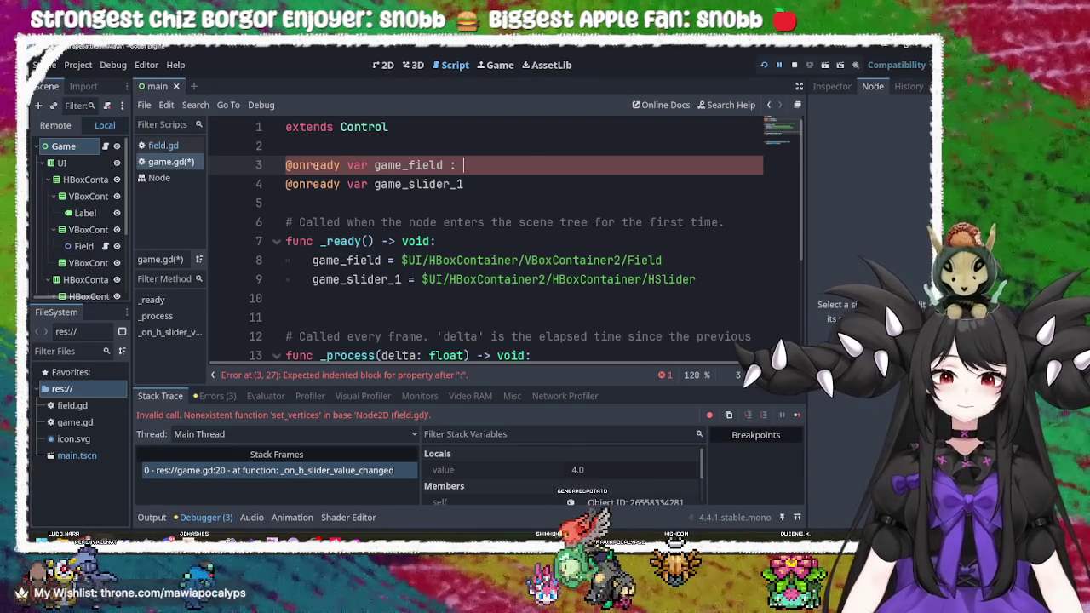
pyautogui.doubleClick(316, 165)
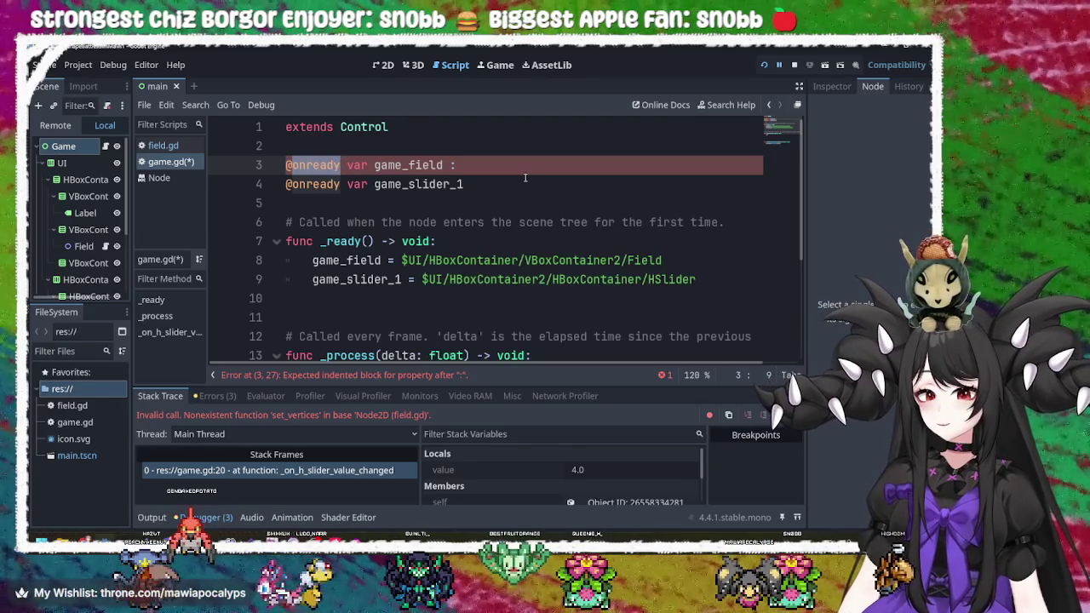
pyautogui.click(525, 178)
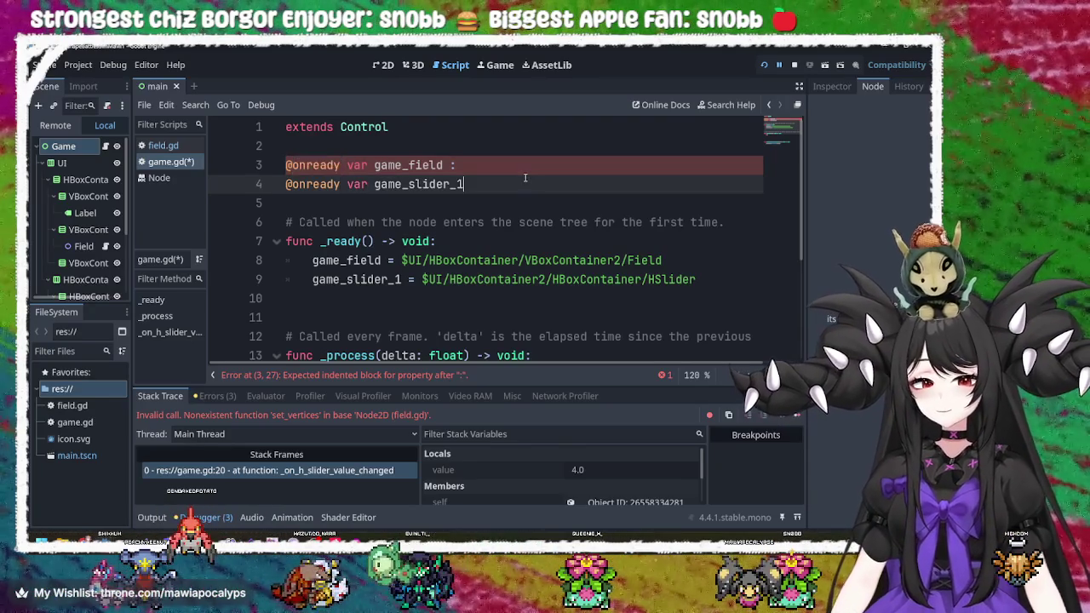
pyautogui.click(498, 163)
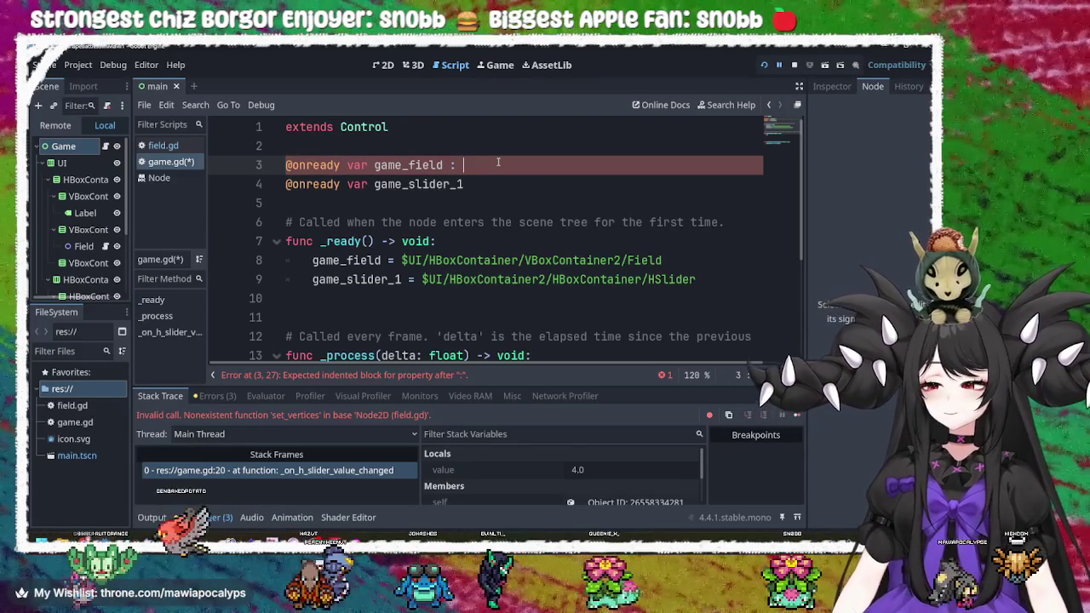
pyautogui.write('Node2D')
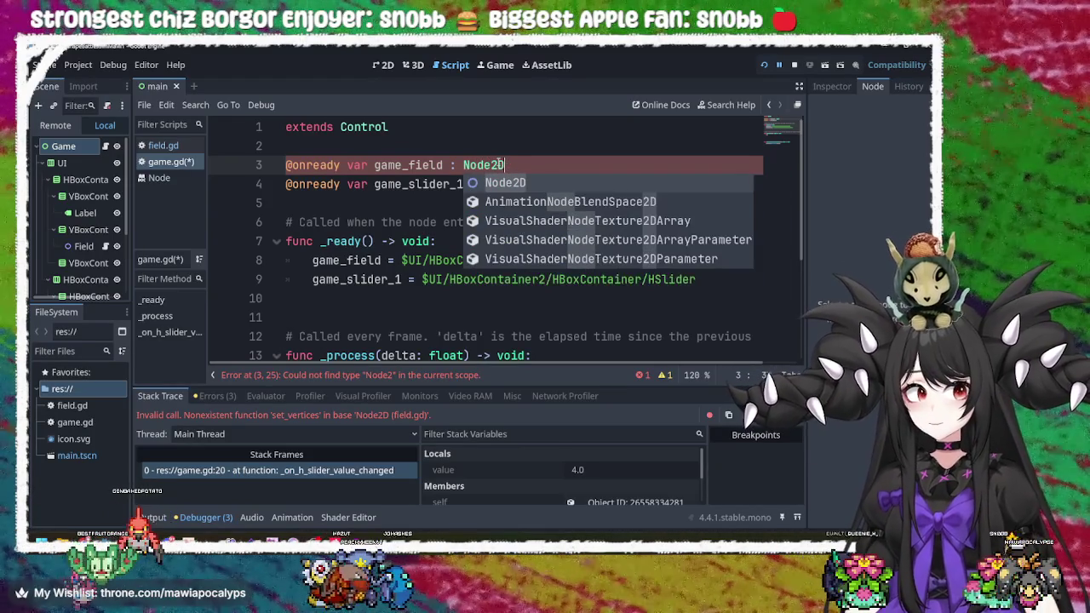
pyautogui.press('Escape')
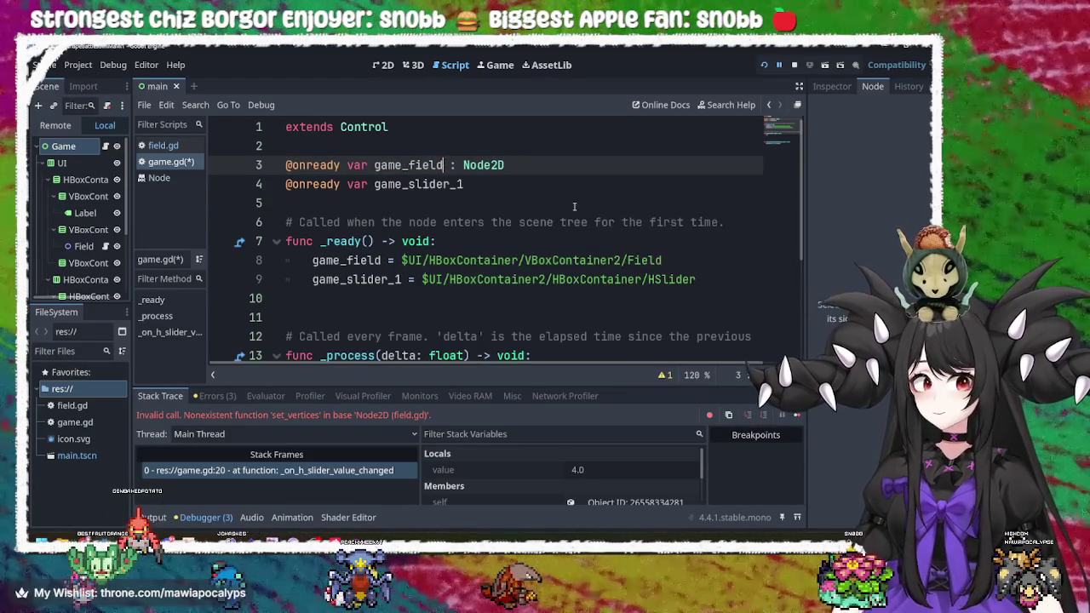
# - Declare game_slider_1 on line 4 with the HSlider type
pyautogui.click(539, 183)
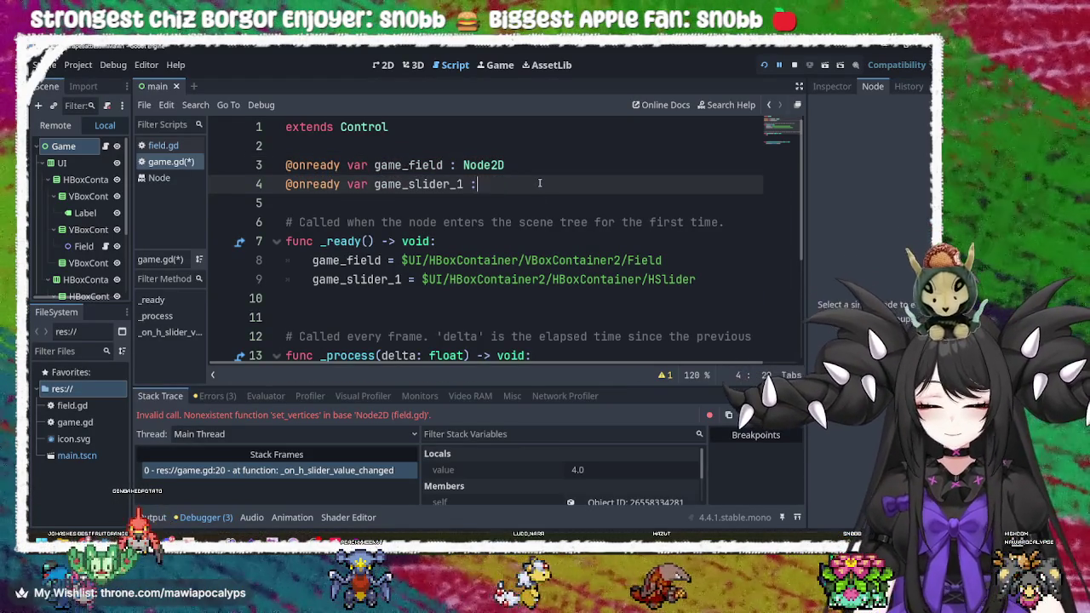
pyautogui.scroll(-3, 85, 247)
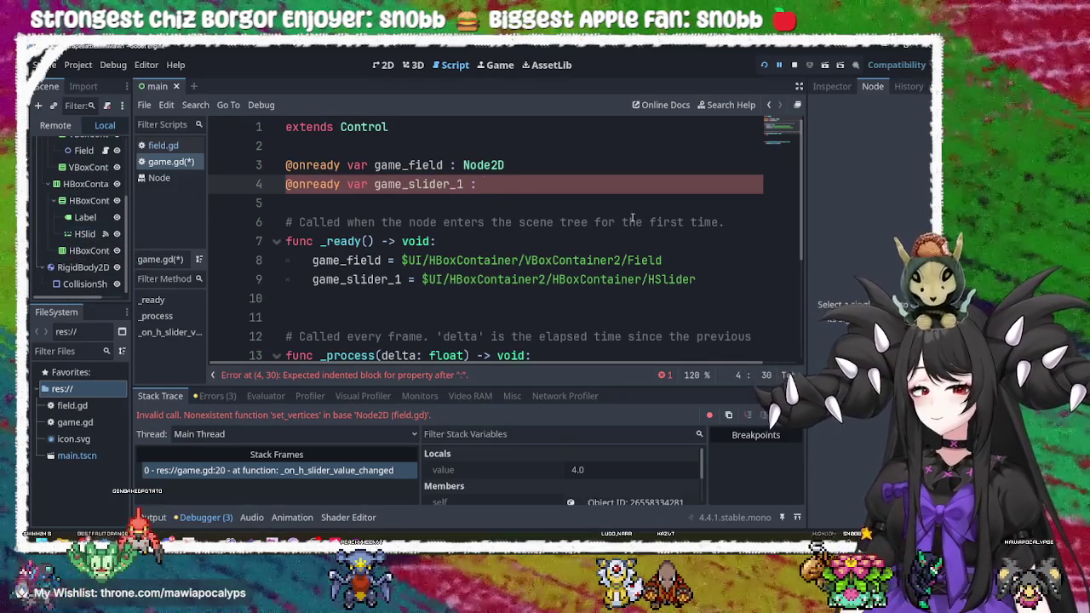
pyautogui.write('HSlider')
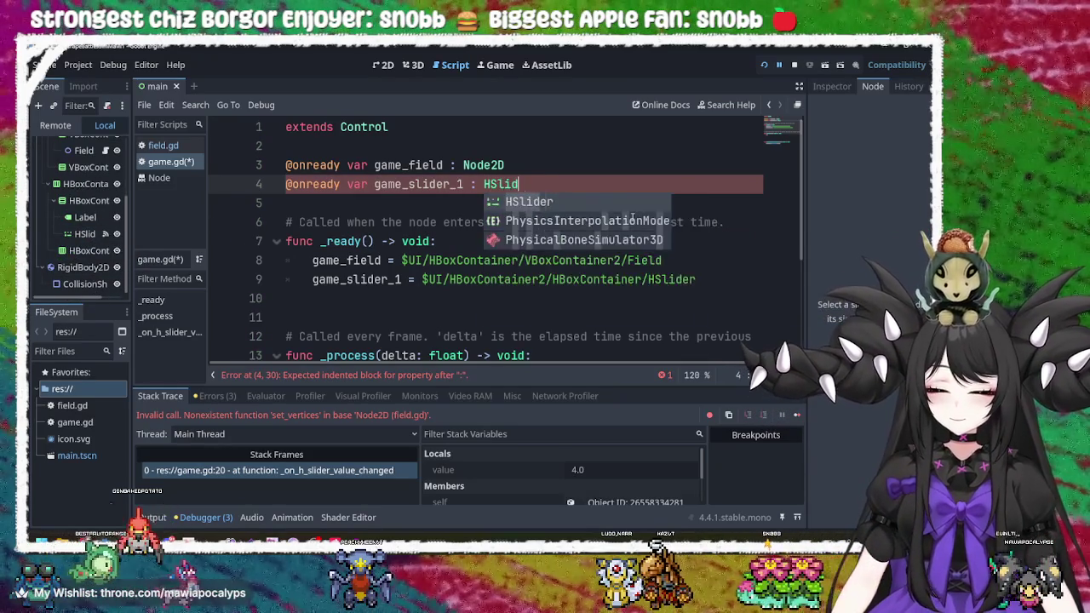
pyautogui.scroll(-3, 494, 272)
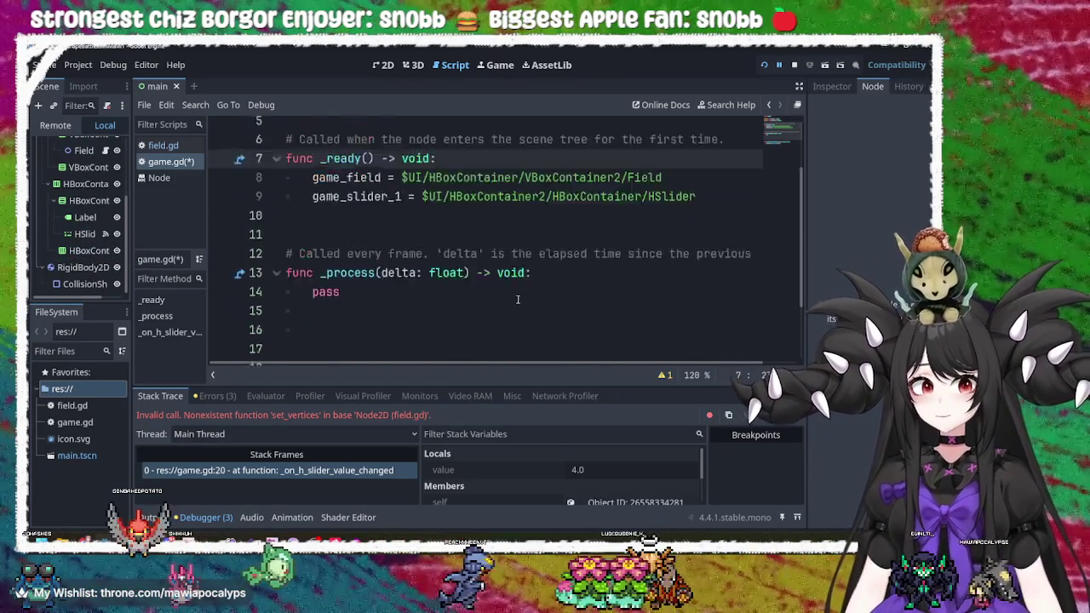
pyautogui.click(550, 321)
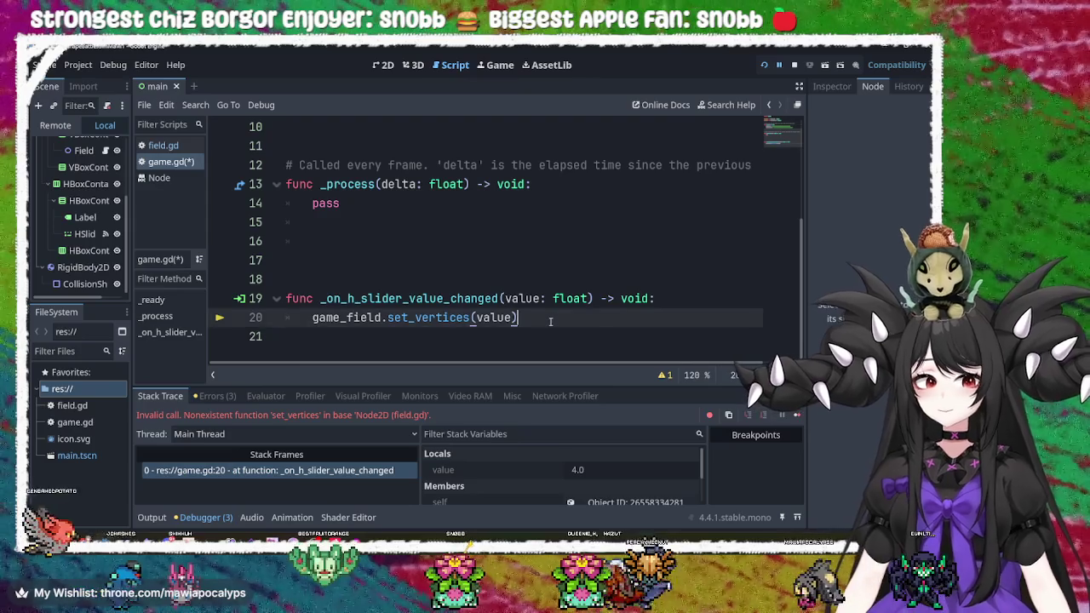
# - Erase the set_vertices call, trailing dot and game_field reference from line 20
pyautogui.press('BackSpace')
pyautogui.press('BackSpace')
pyautogui.press('BackSpace')
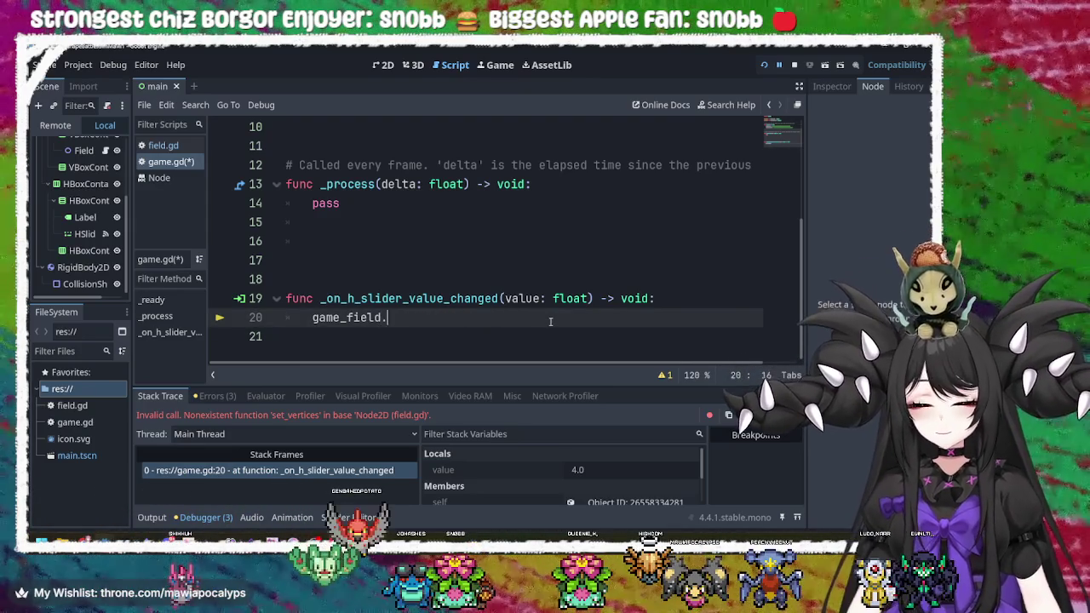
pyautogui.hotkey('ctrl', 'space')
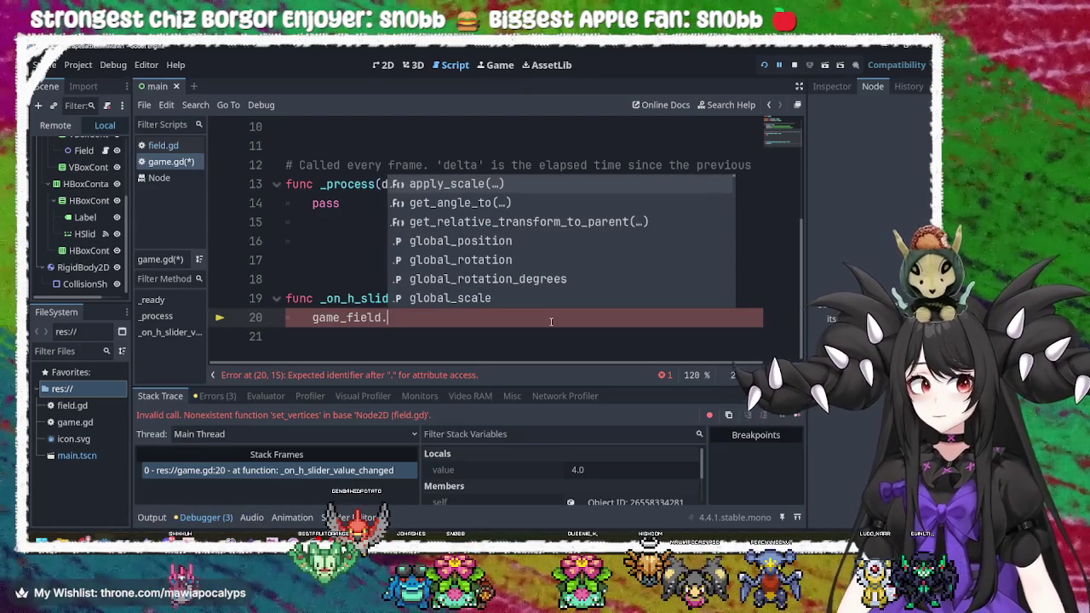
pyautogui.press('Down')
pyautogui.press('Down')
pyautogui.press('Down')
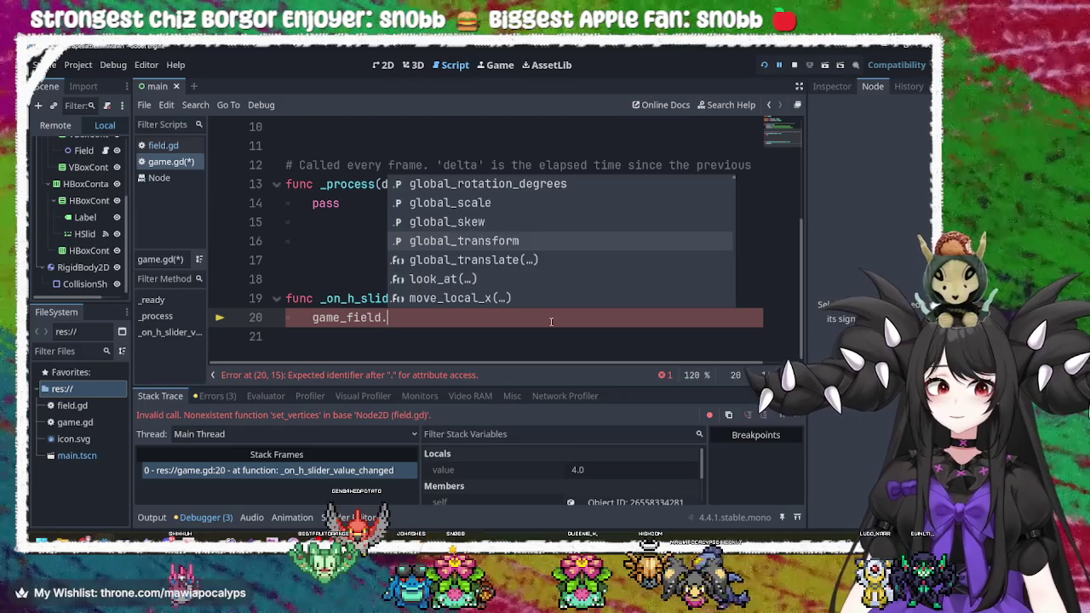
pyautogui.press('Down')
pyautogui.press('Down')
pyautogui.press('Down')
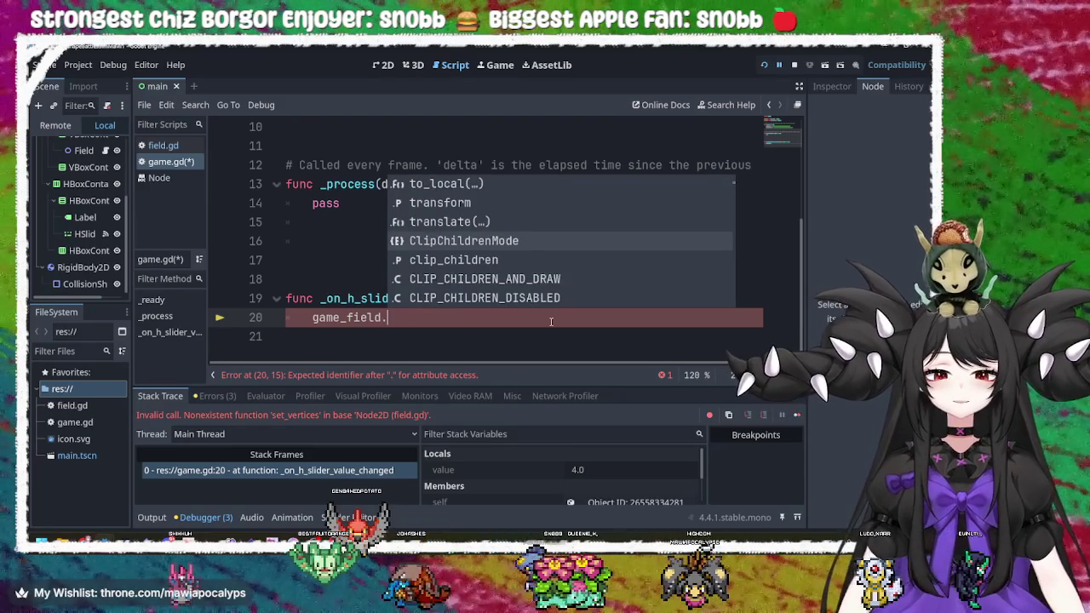
pyautogui.press('Down')
pyautogui.press('Down')
pyautogui.press('Down')
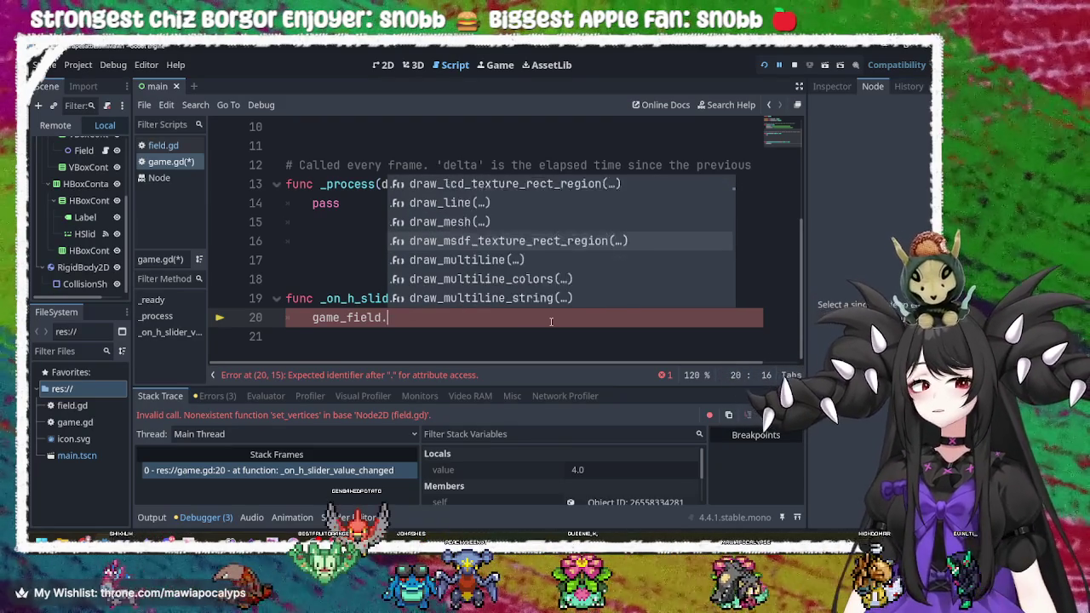
pyautogui.press('Down')
pyautogui.press('Down')
pyautogui.press('Down')
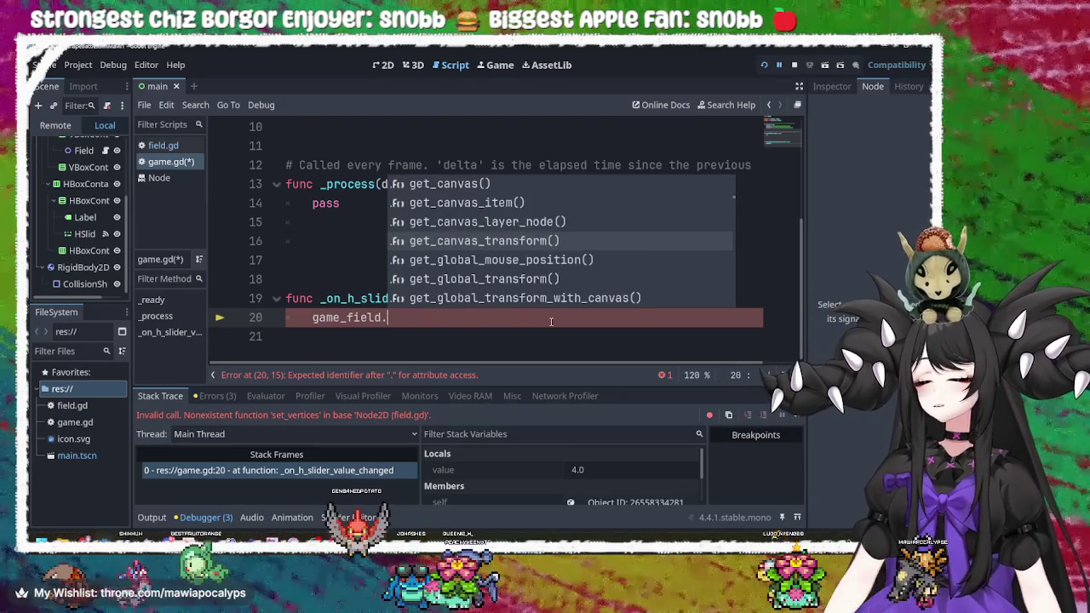
pyautogui.press('BackSpace')
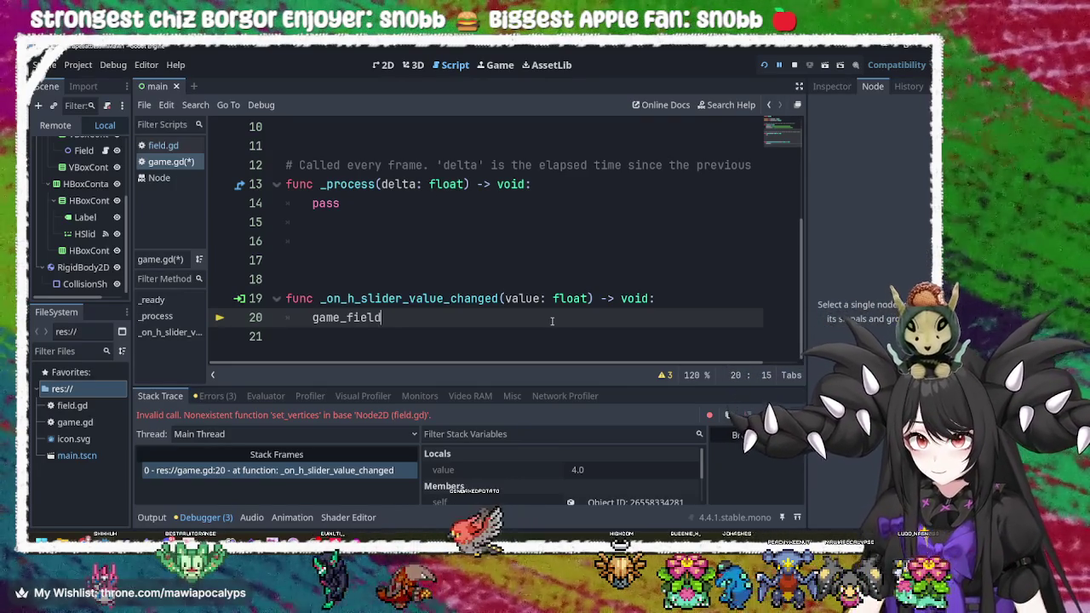
pyautogui.doubleClick(376, 317)
pyautogui.press('BackSpace')
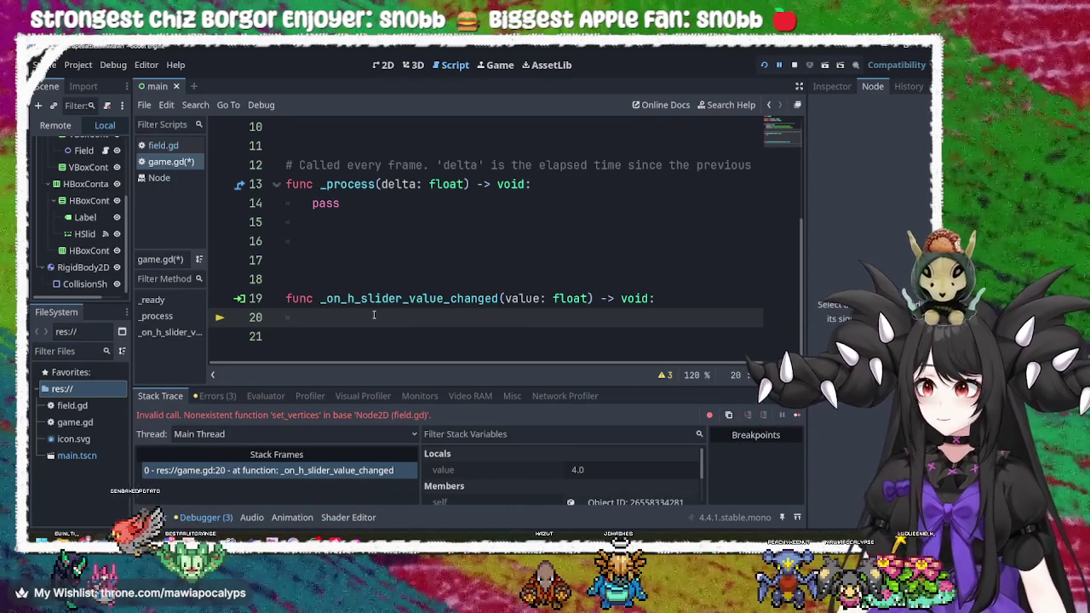
# - Open field.gd and insert a blank line above the setVertices declaration
pyautogui.click(190, 145)
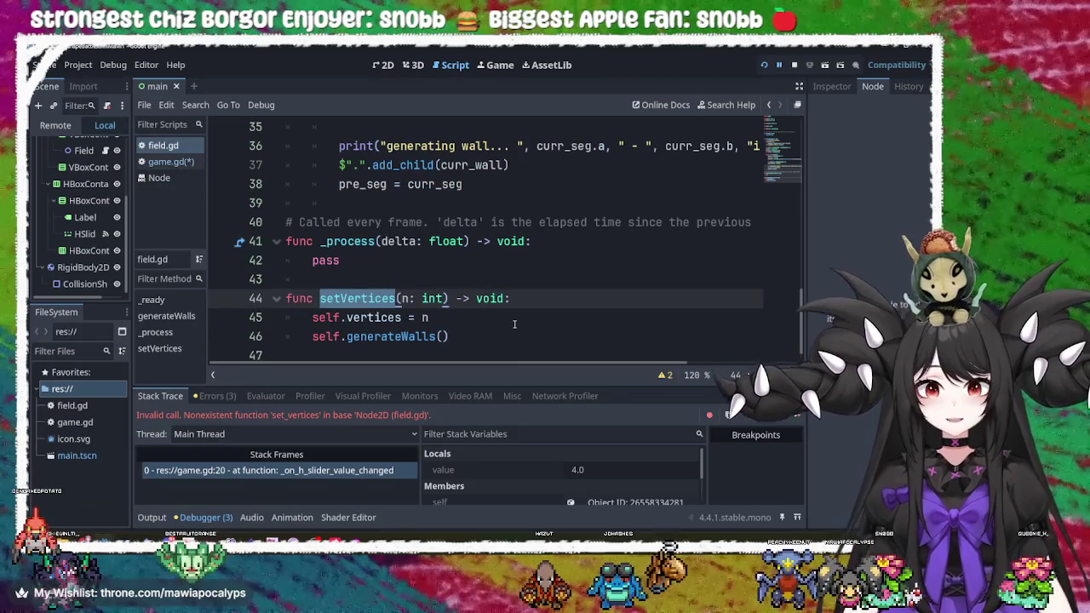
pyautogui.click(503, 319)
pyautogui.click(365, 256)
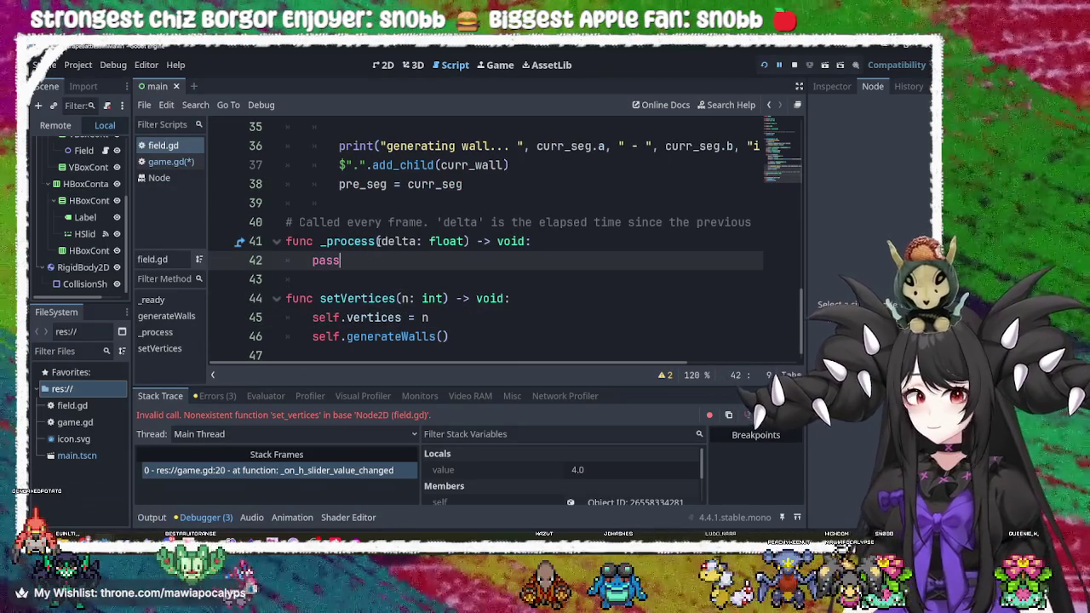
pyautogui.scroll(-1, 380, 267)
pyautogui.click(314, 278)
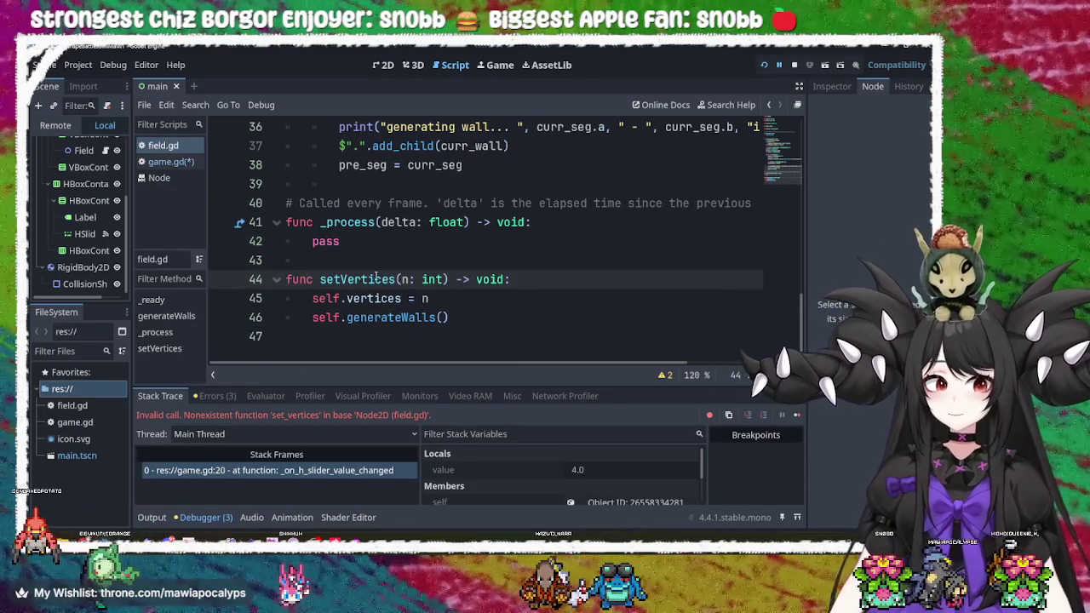
pyautogui.doubleClick(370, 278)
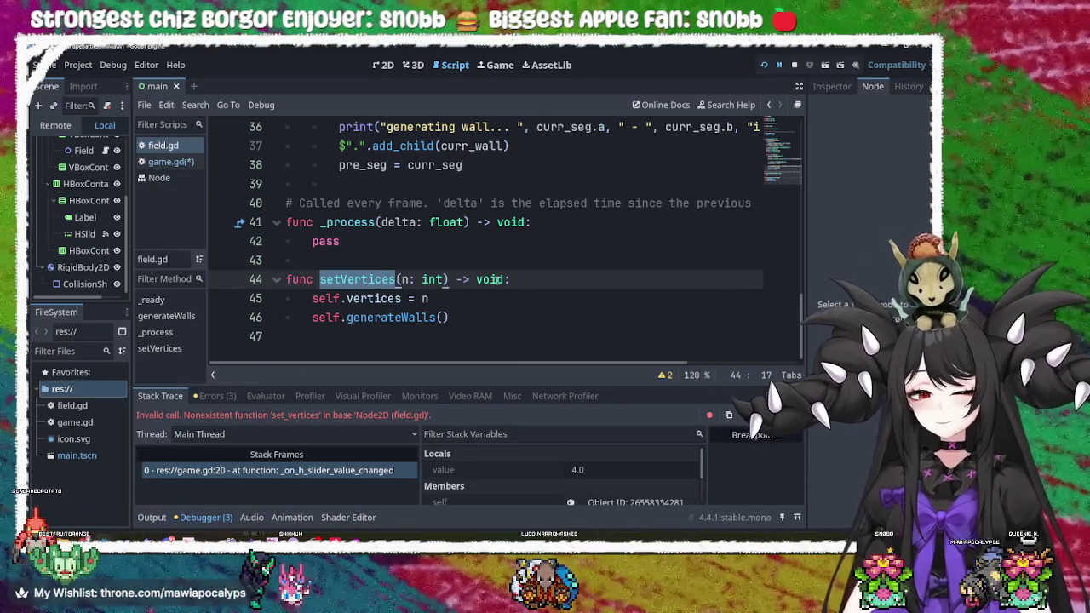
pyautogui.press('Left')
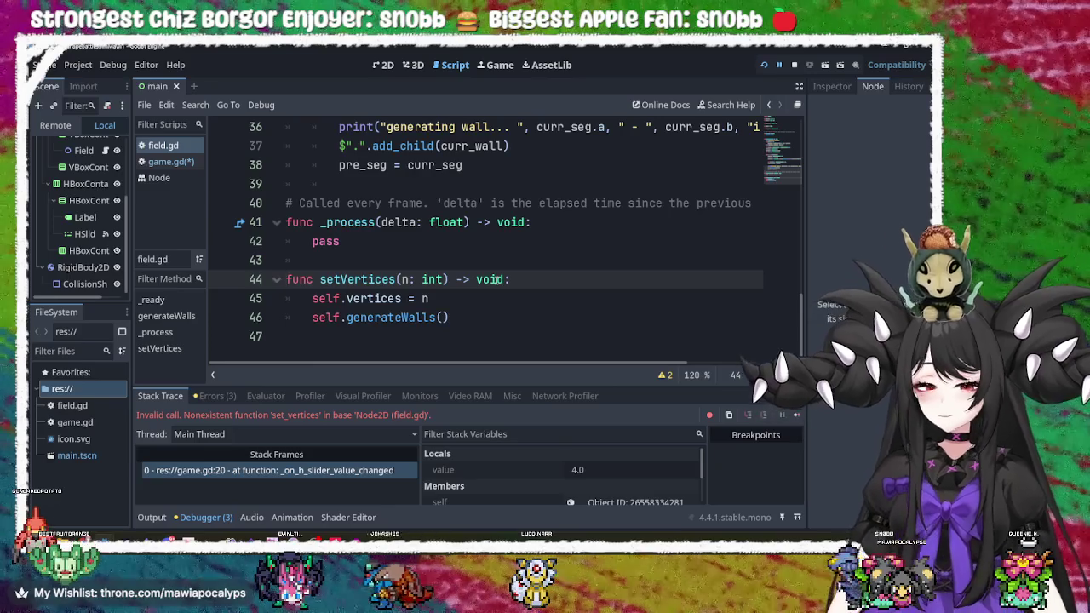
pyautogui.press('Return')
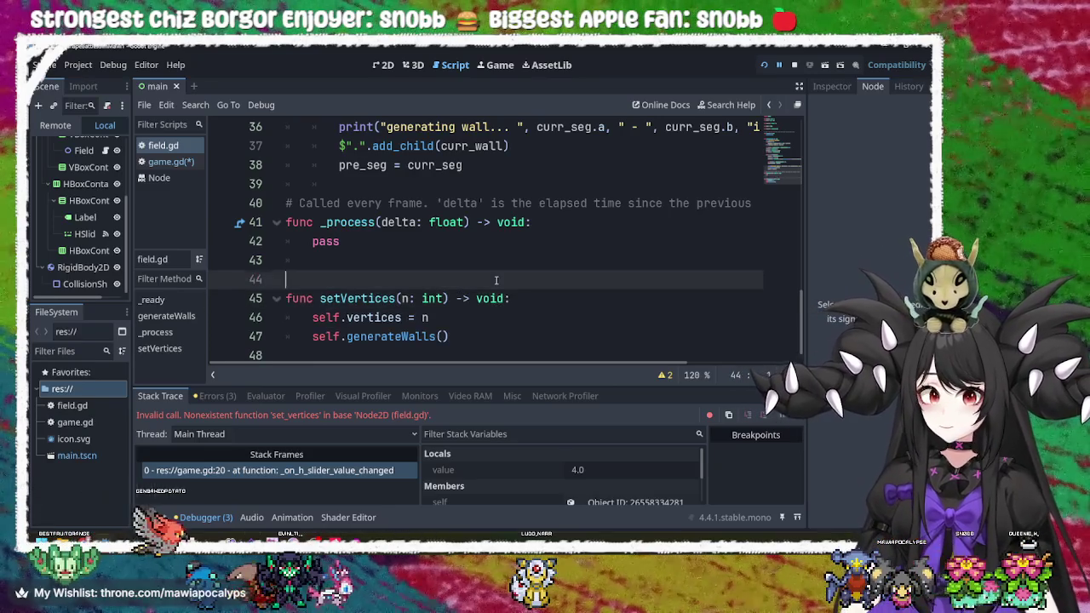
pyautogui.press('Up')
pyautogui.write('@export')
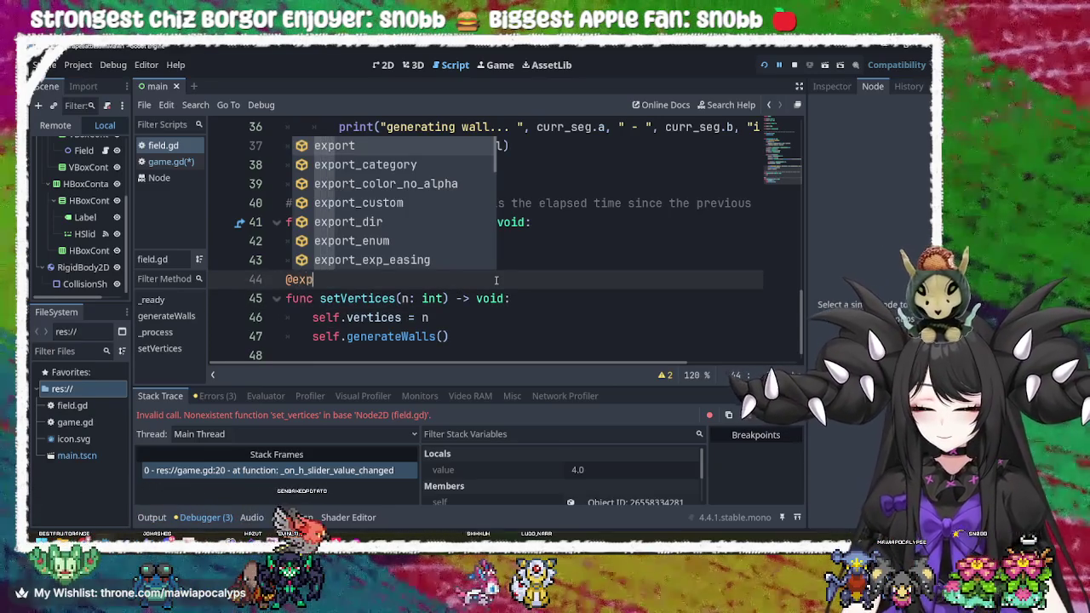
pyautogui.press('Escape')
pyautogui.press('Down')
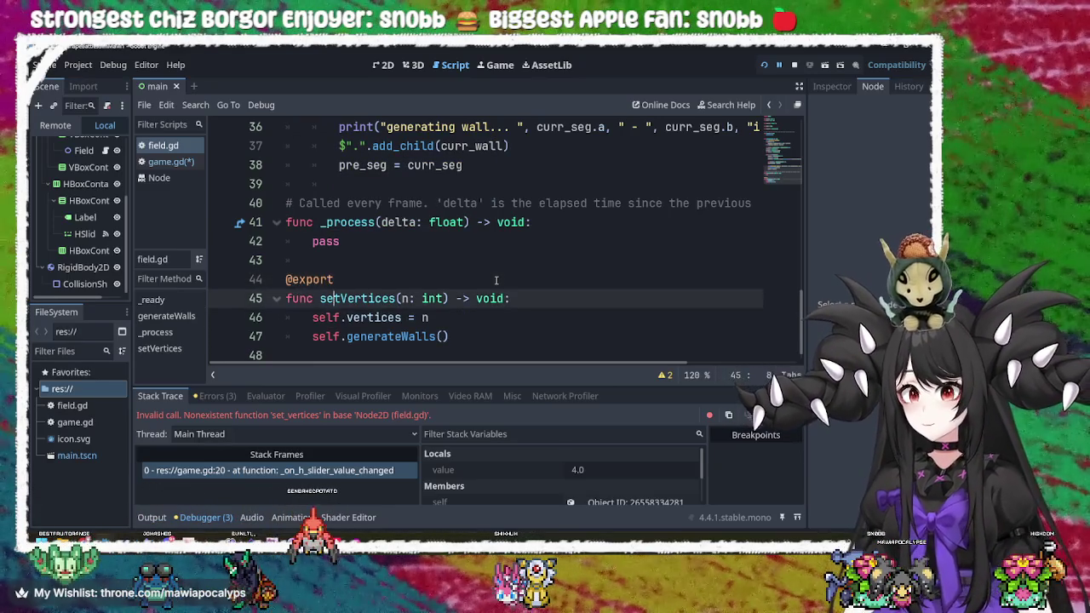
pyautogui.press('Left')
pyautogui.press('Left')
pyautogui.press('Left')
pyautogui.press('BackSpace')
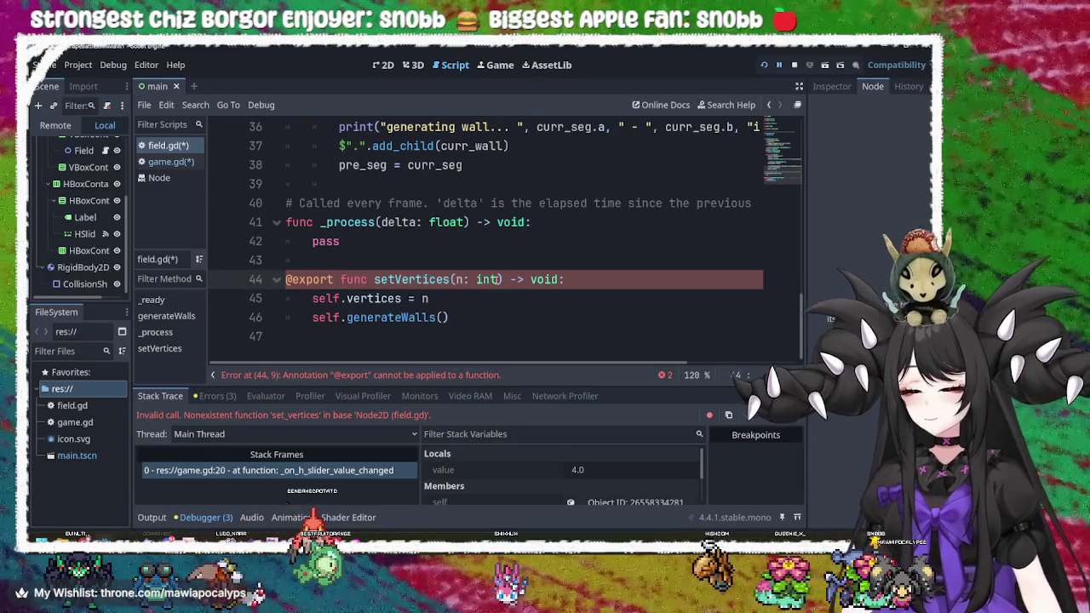
pyautogui.press('Return')
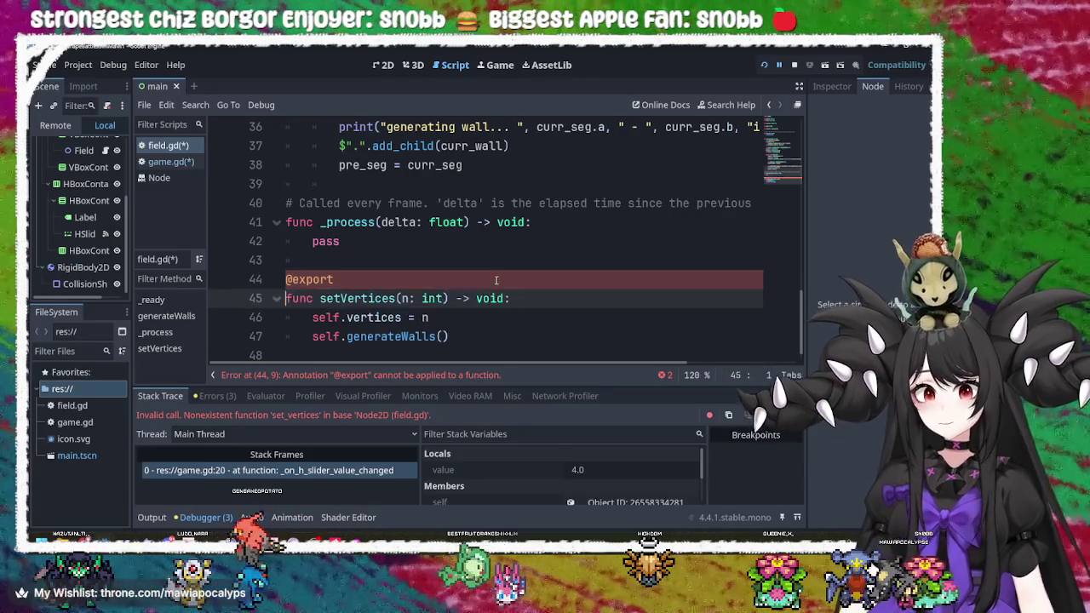
pyautogui.press('Up')
pyautogui.hotkey('shift', 'End')
pyautogui.press('Delete')
pyautogui.press('Delete')
pyautogui.hotkey('ctrl', 's')
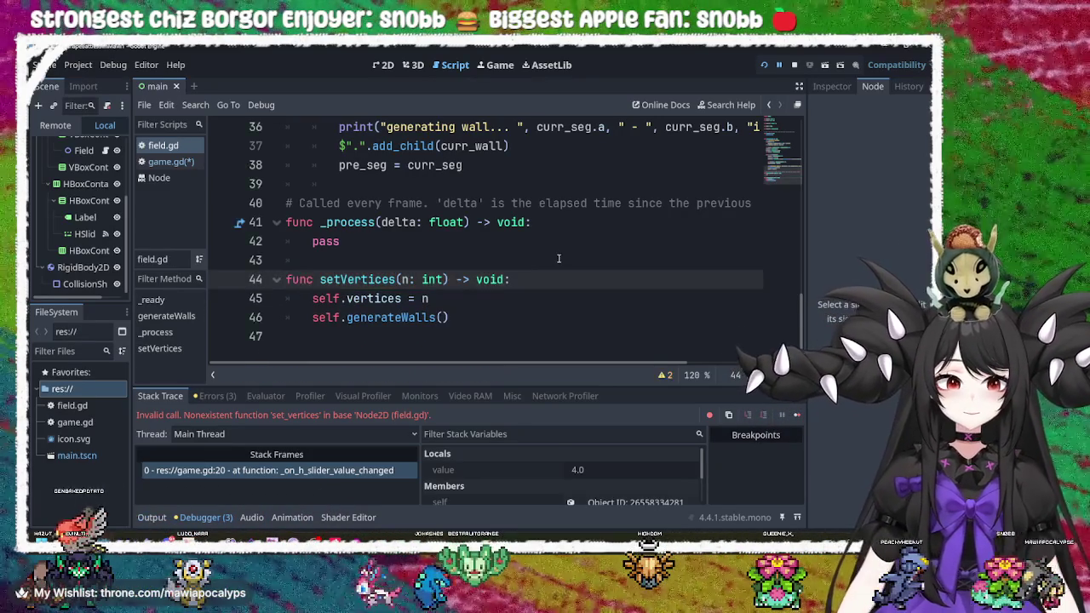
pyautogui.press('End')
pyautogui.hotkey('shift', 'Up')
# - Save the game.gd script
pyautogui.click(831, 86)
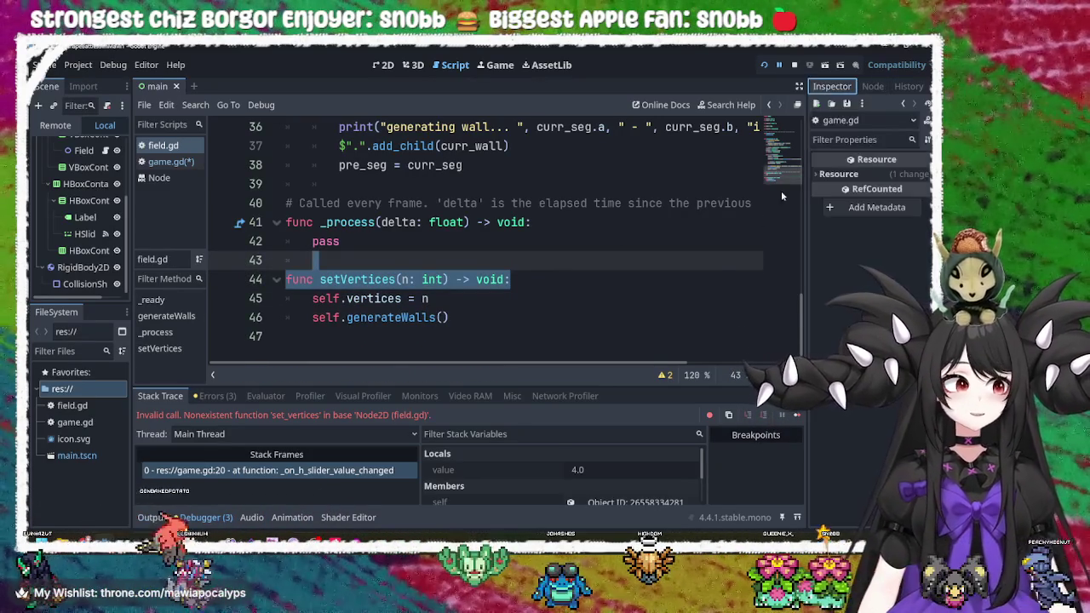
pyautogui.click(485, 305)
pyautogui.hotkey('ctrl', 's')
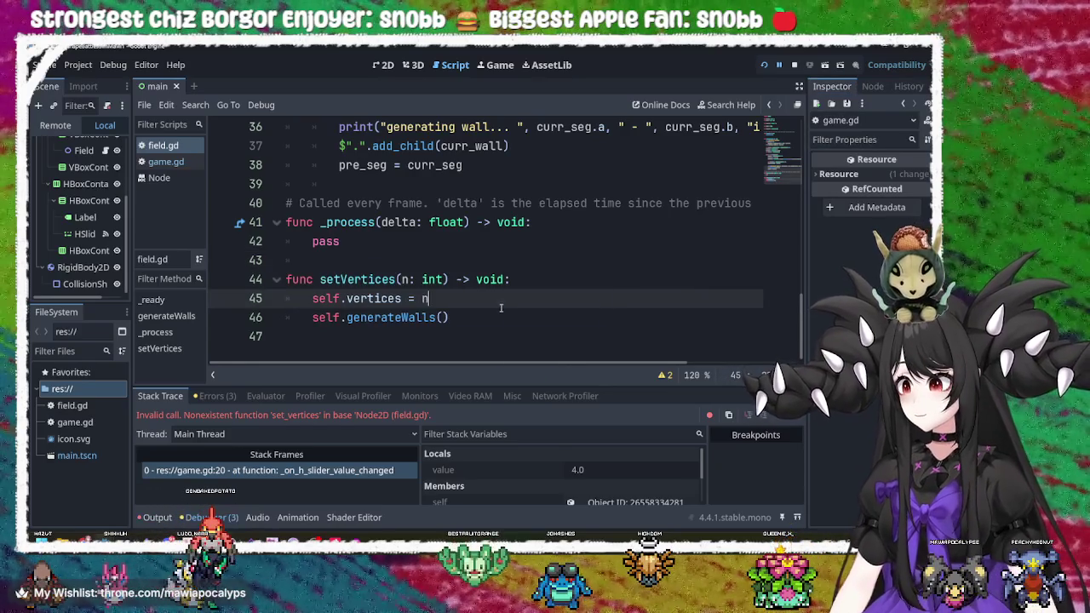
pyautogui.click(594, 283)
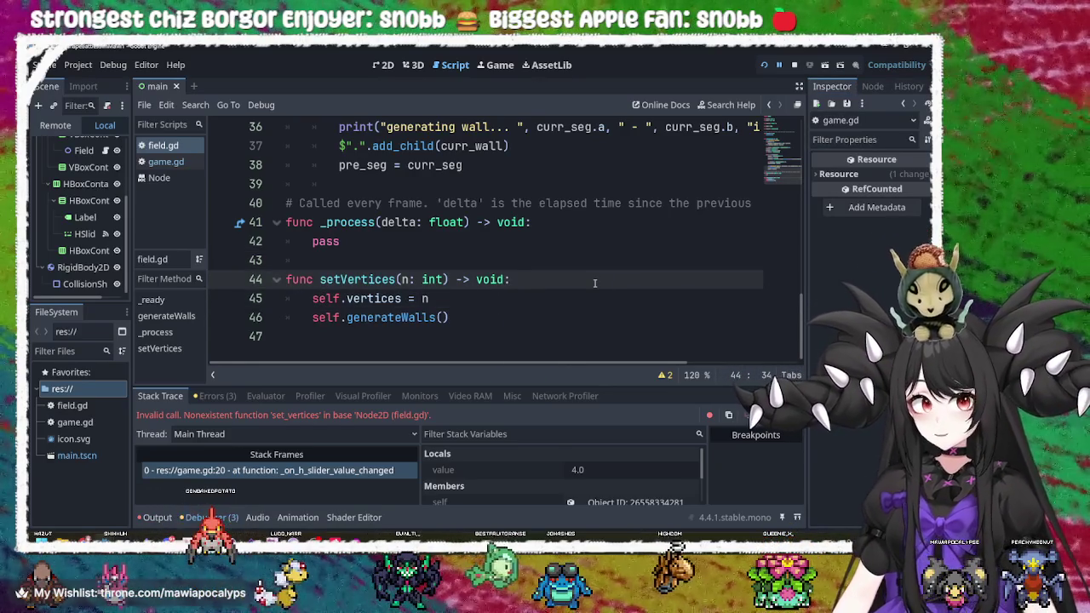
pyautogui.scroll(10, 595, 283)
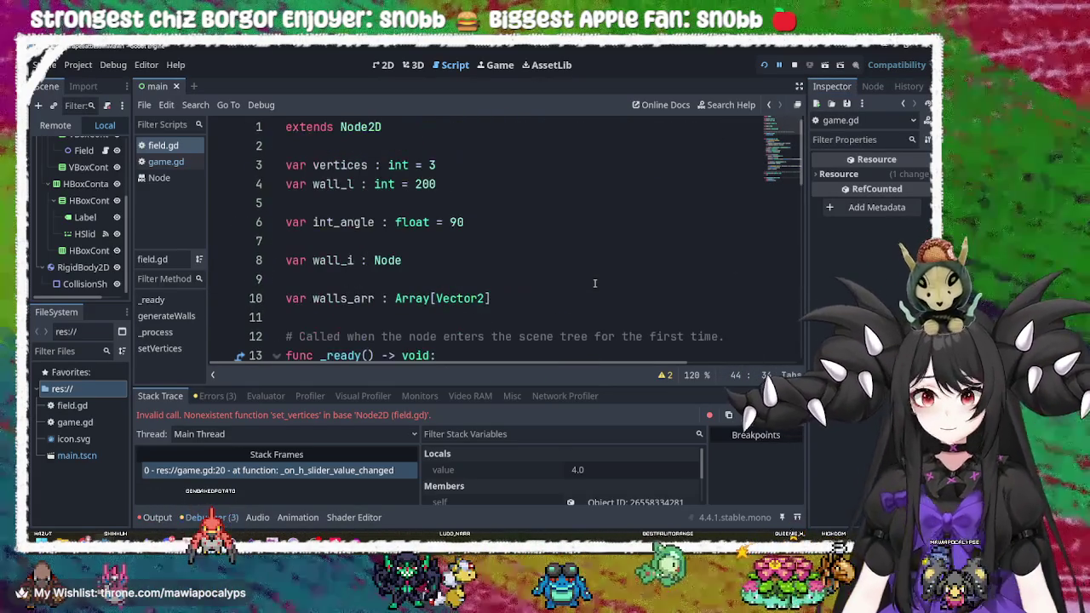
pyautogui.doubleClick(295, 166)
pyautogui.press('Left')
pyautogui.write('@export')
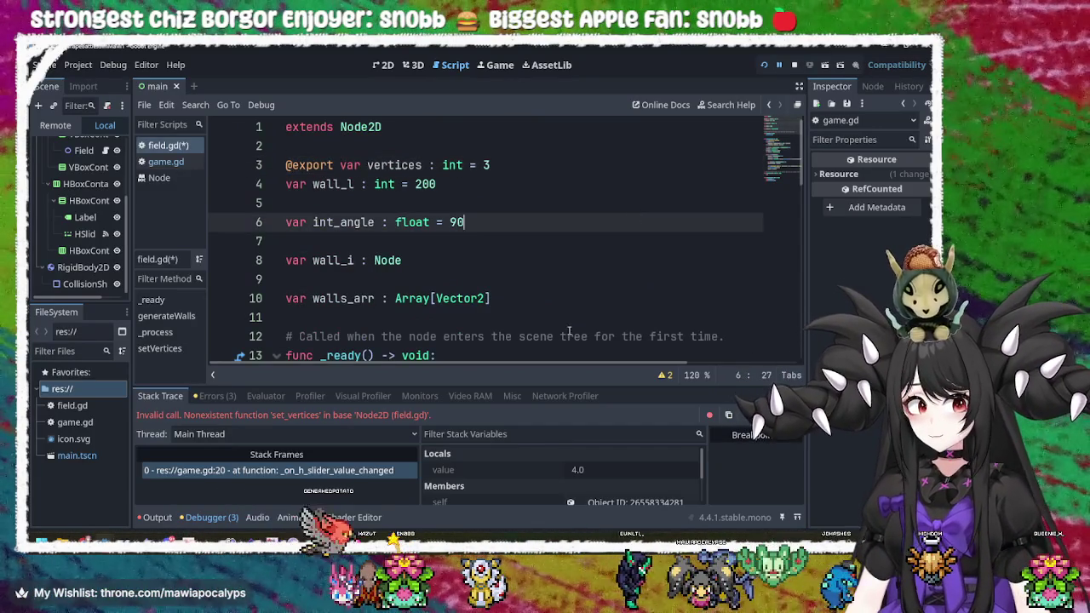
pyautogui.click(511, 223)
pyautogui.hotkey('ctrl', 's')
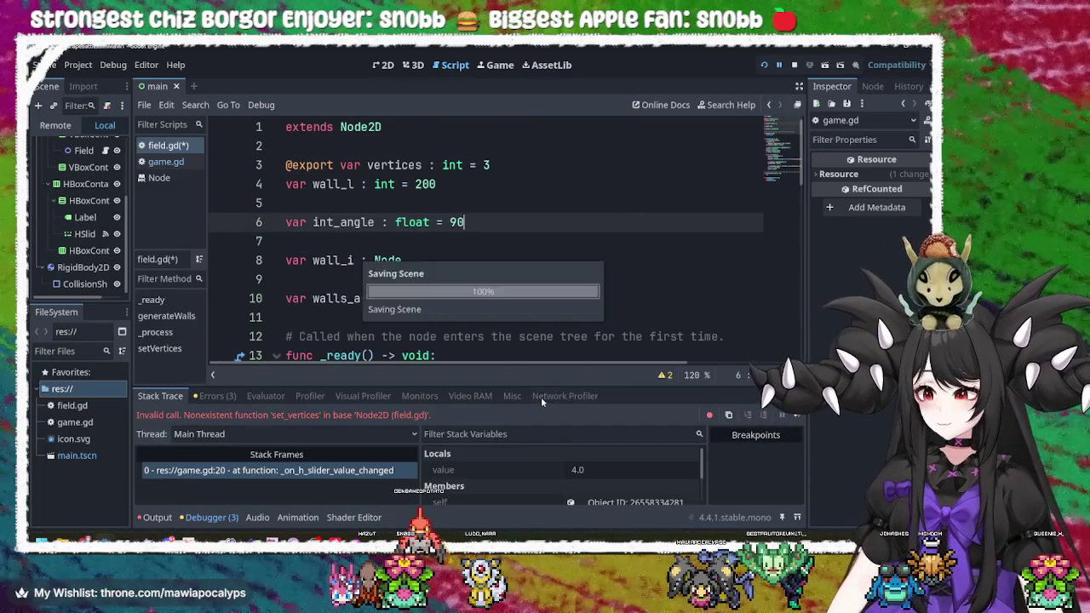
pyautogui.click(469, 266)
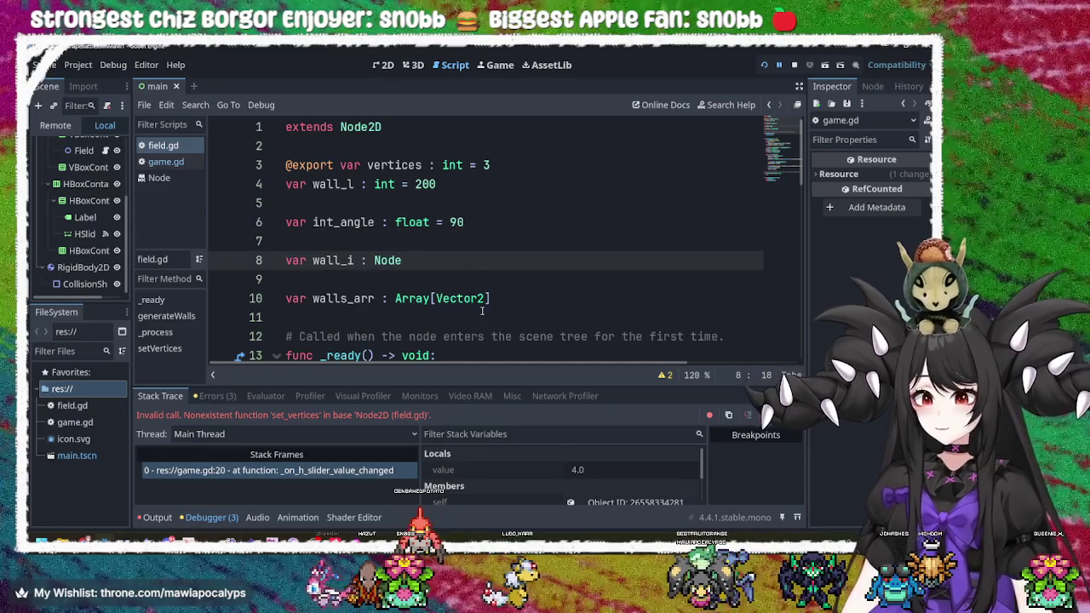
pyautogui.scroll(-1, 482, 311)
pyautogui.scroll(-10, 482, 311)
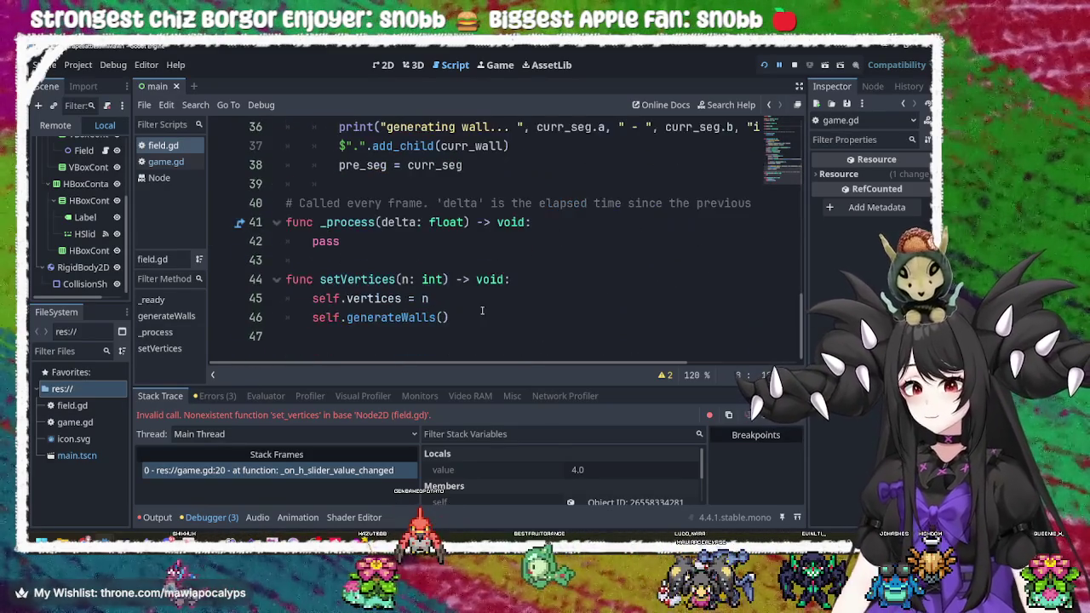
pyautogui.click(183, 162)
# - Start writing a game_field set_ method call on line 20 of the slider handler
pyautogui.click(471, 296)
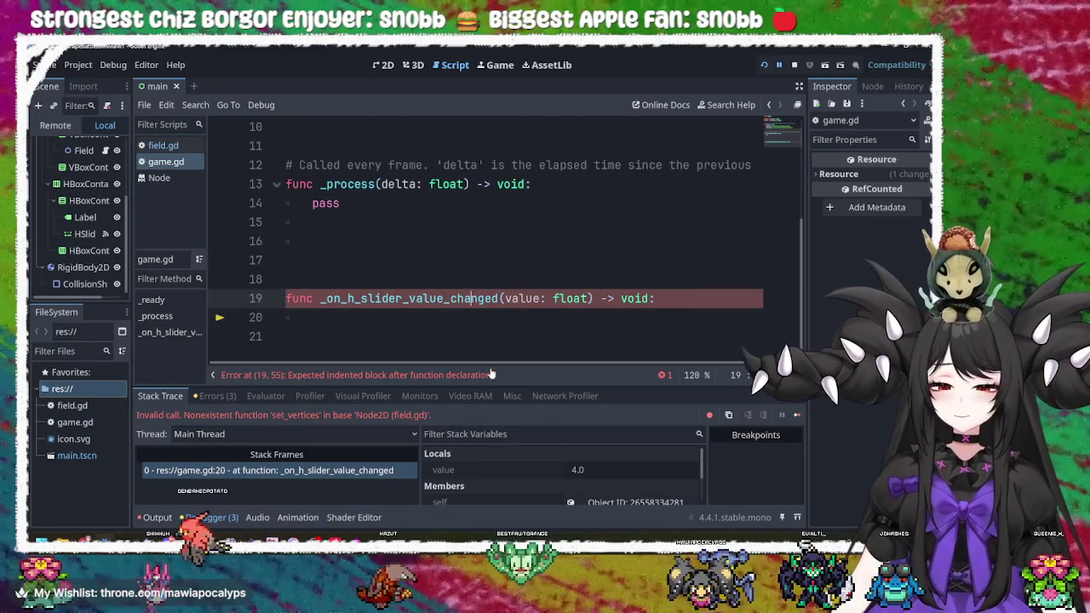
pyautogui.click(381, 316)
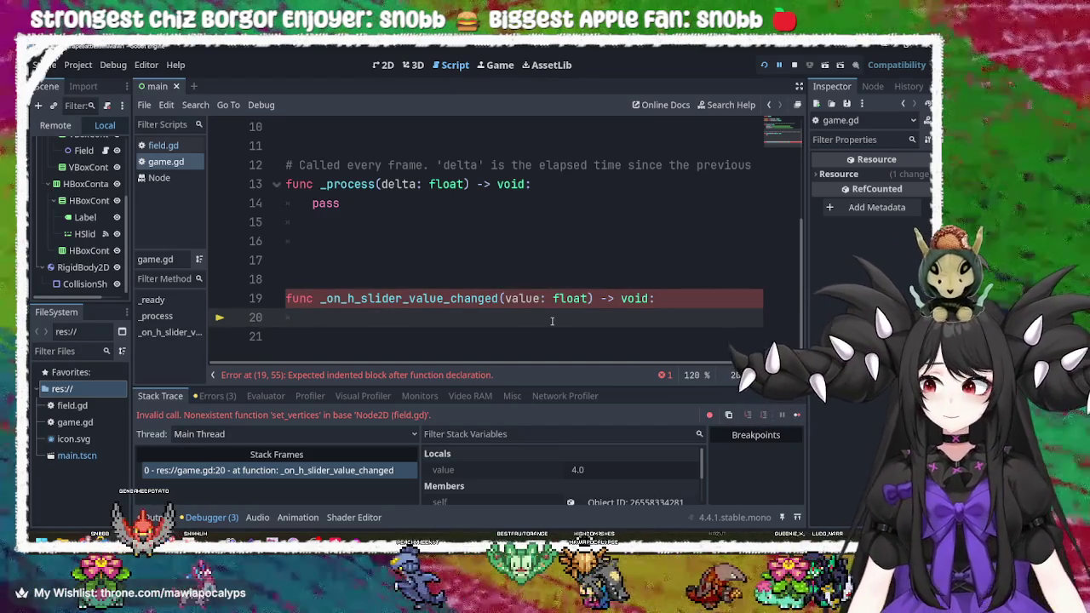
pyautogui.write('fiel')
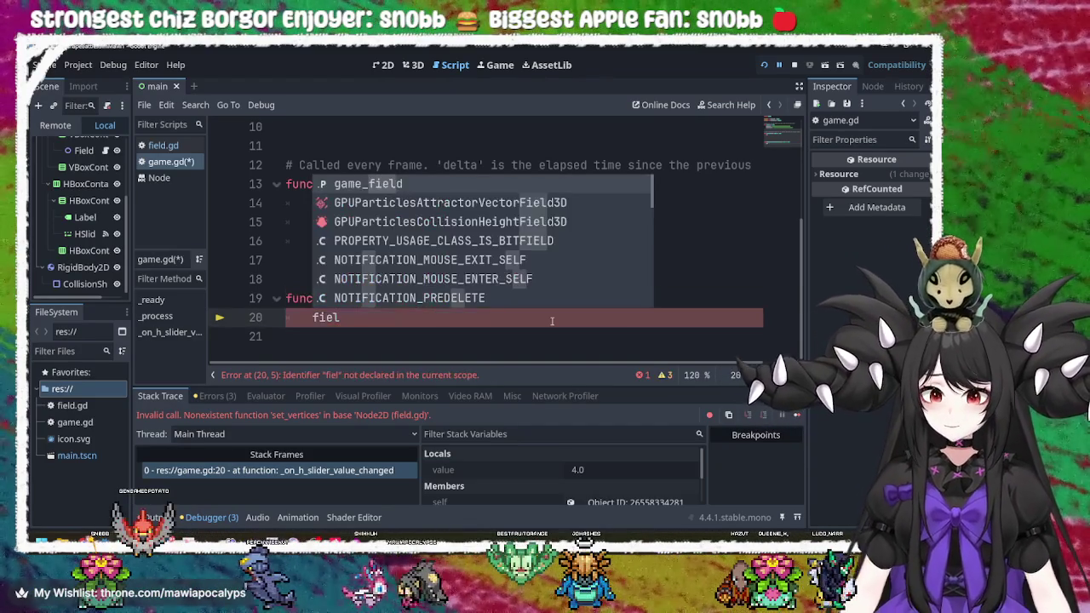
pyautogui.press('Return')
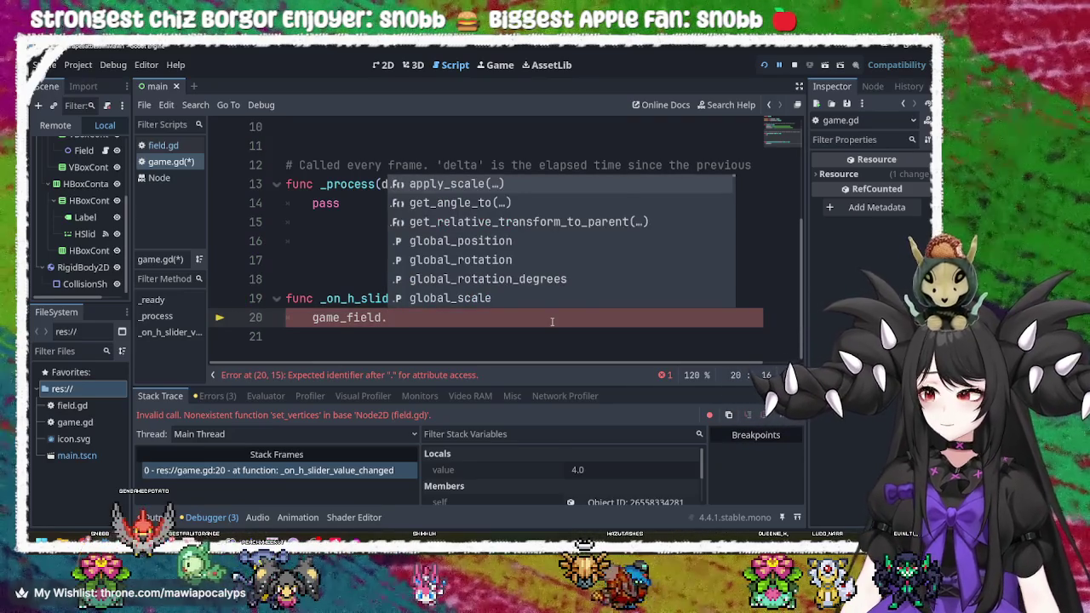
pyautogui.write('se')
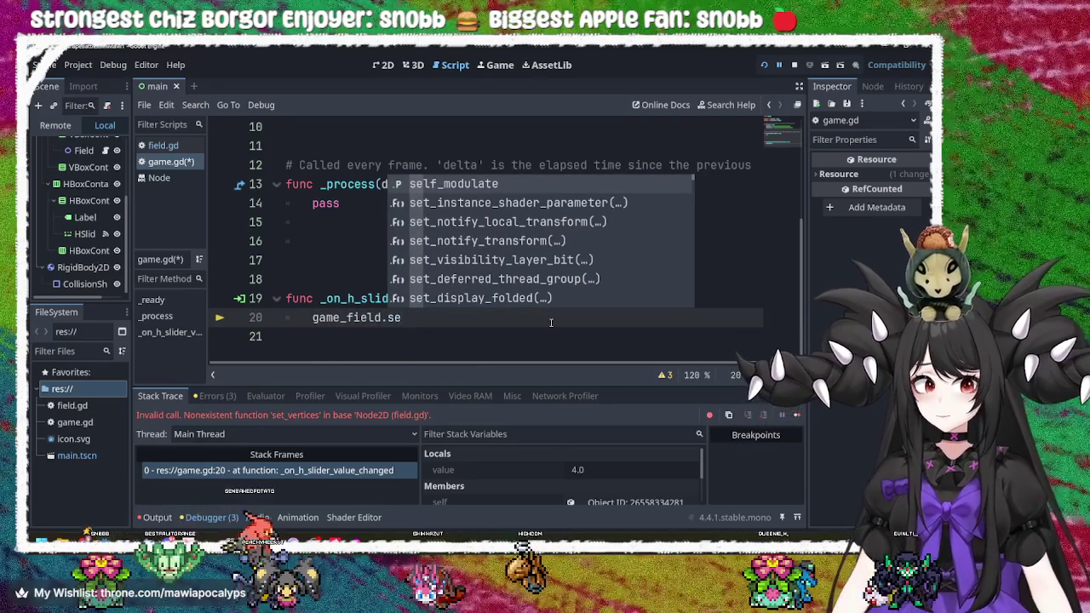
pyautogui.write('t')
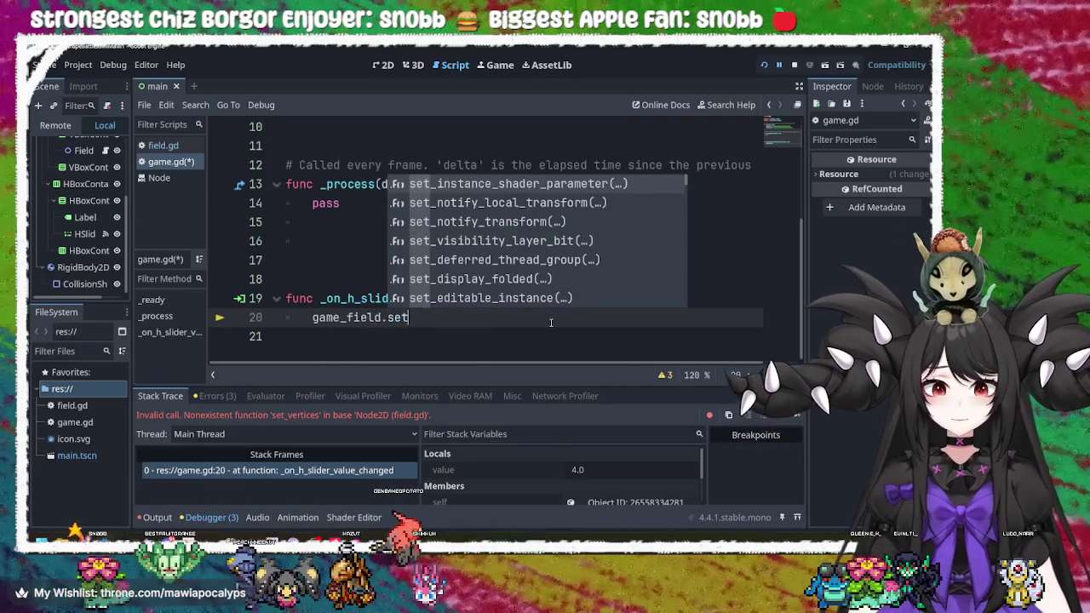
pyautogui.press('Down')
pyautogui.press('Down')
pyautogui.press('Down')
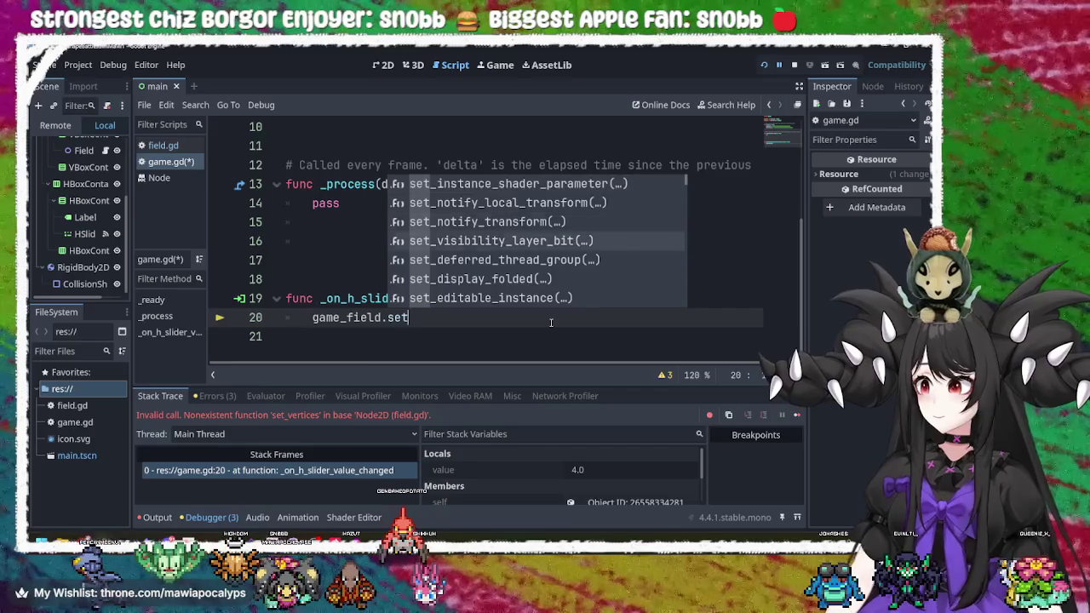
pyautogui.press('Down')
pyautogui.press('Down')
pyautogui.press('Down')
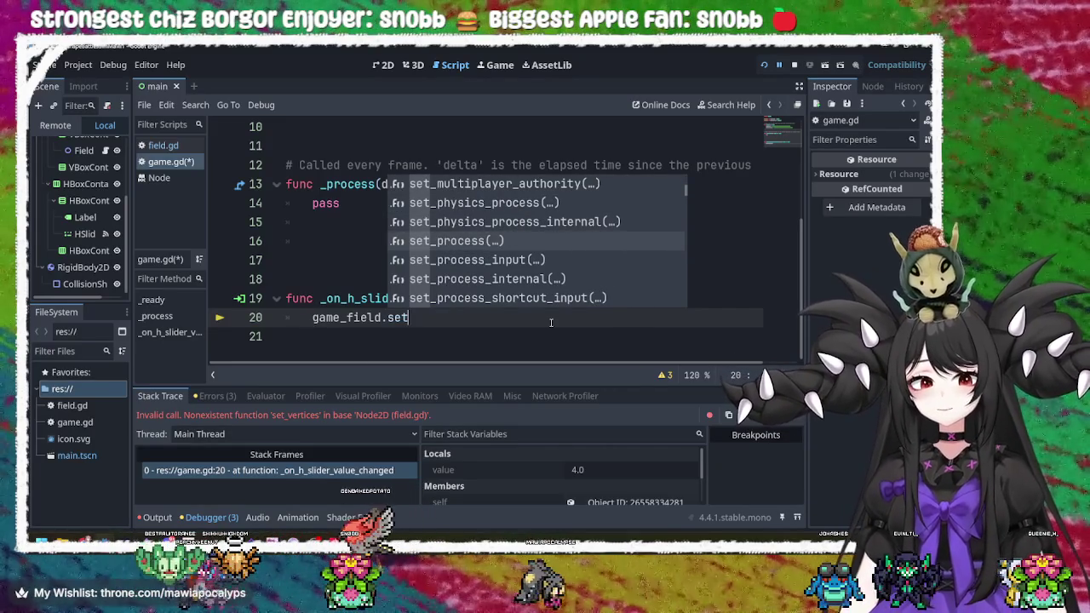
pyautogui.press('Down')
pyautogui.press('Down')
pyautogui.press('Down')
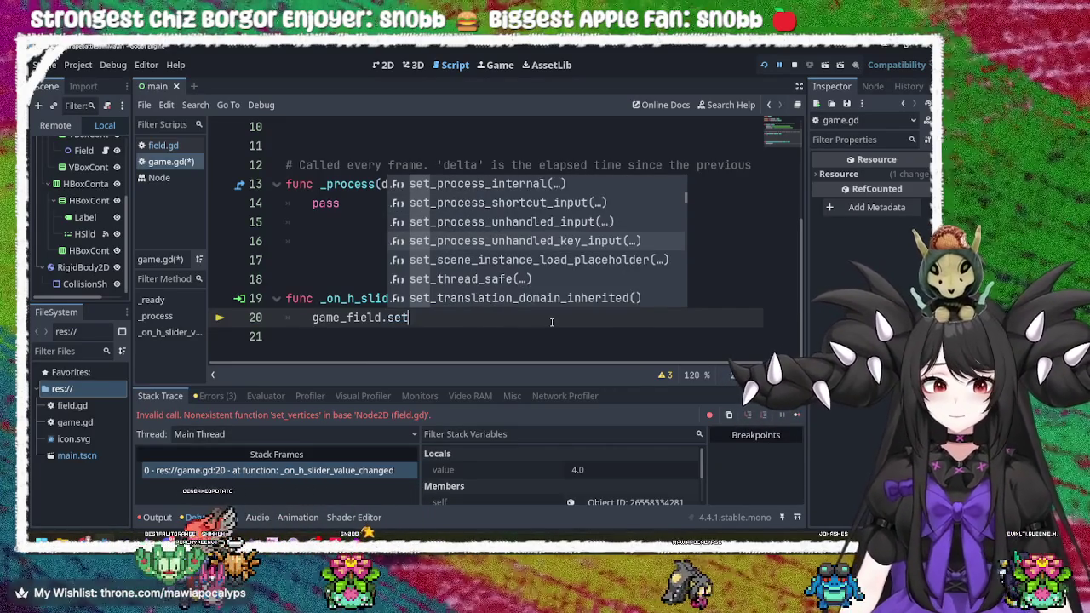
pyautogui.press('Down')
pyautogui.press('Down')
pyautogui.press('Down')
pyautogui.press('Down')
pyautogui.press('Down')
pyautogui.press('Down')
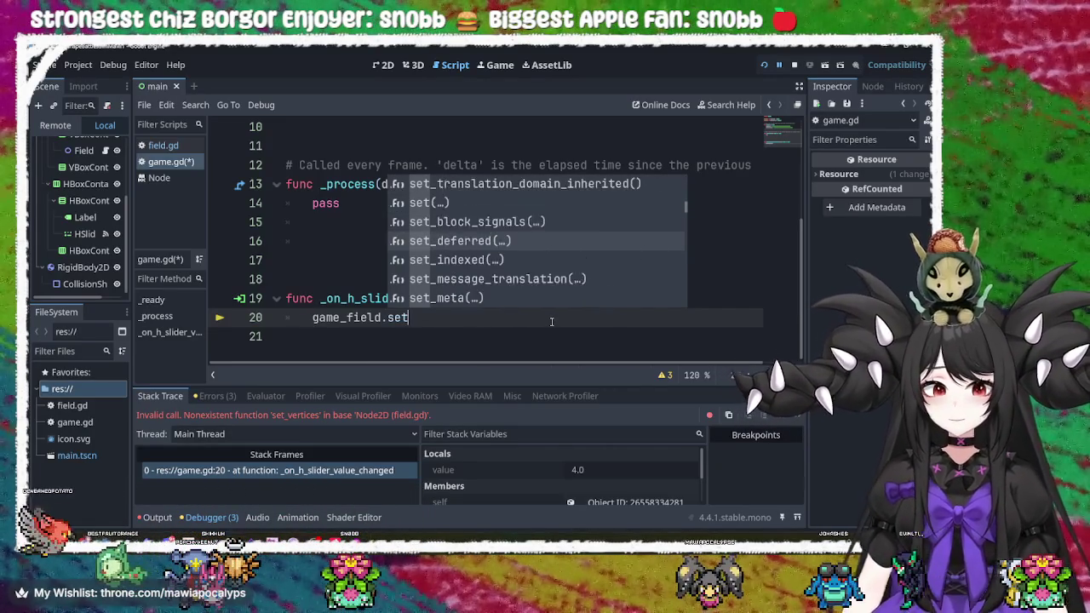
pyautogui.press('Down')
pyautogui.press('Down')
pyautogui.press('Down')
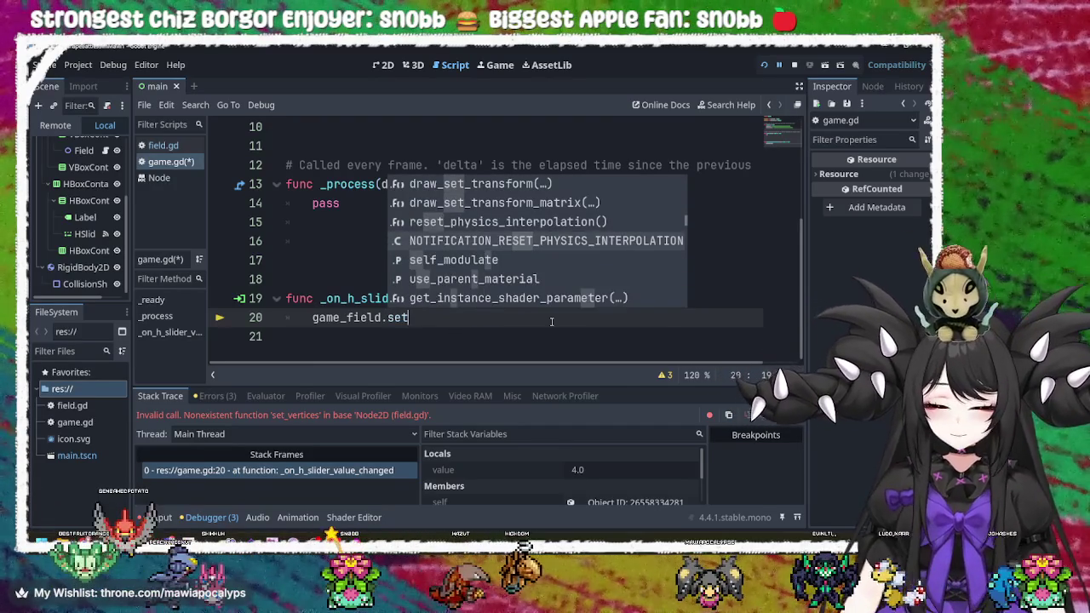
pyautogui.press('Return')
# - Erase the unfinished game_field vertices call from line 20 and select the Field node
pyautogui.press('BackSpace')
pyautogui.press('BackSpace')
pyautogui.press('BackSpace')
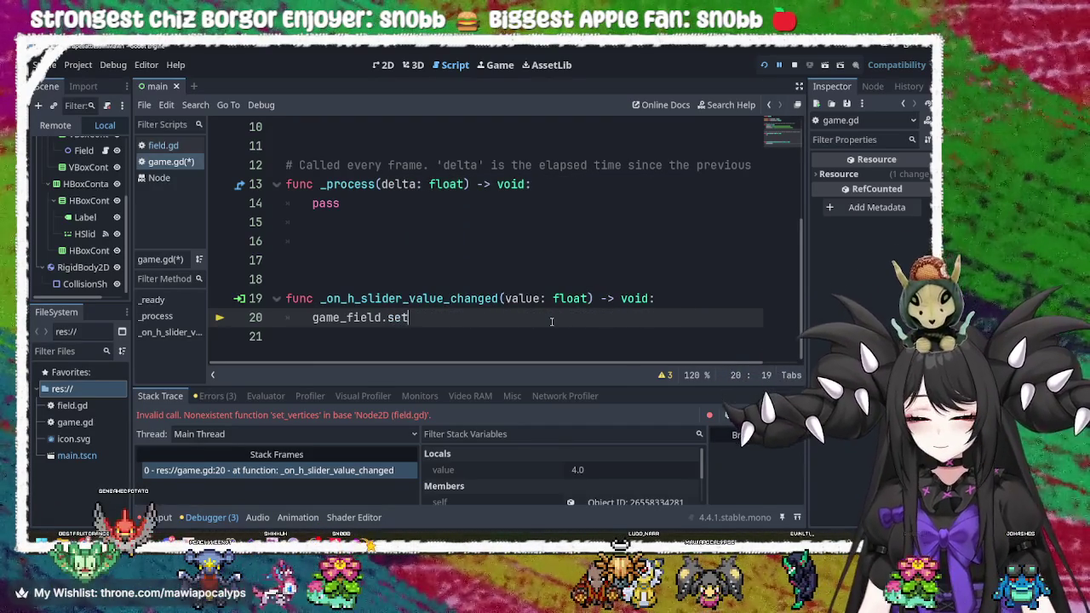
pyautogui.write('t_ver')
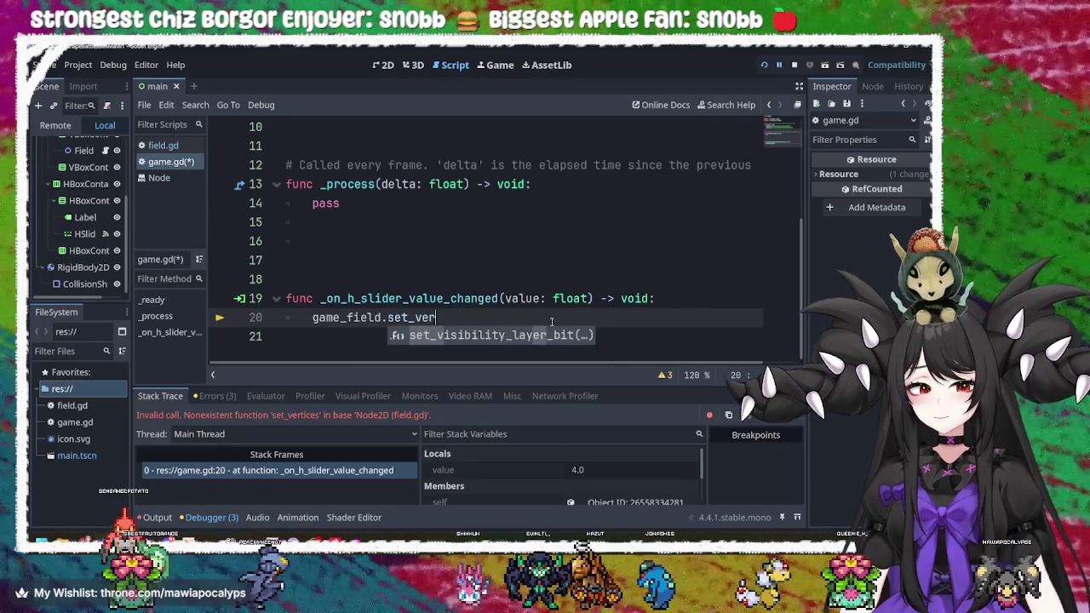
pyautogui.press('BackSpace')
pyautogui.press('BackSpace')
pyautogui.press('BackSpace')
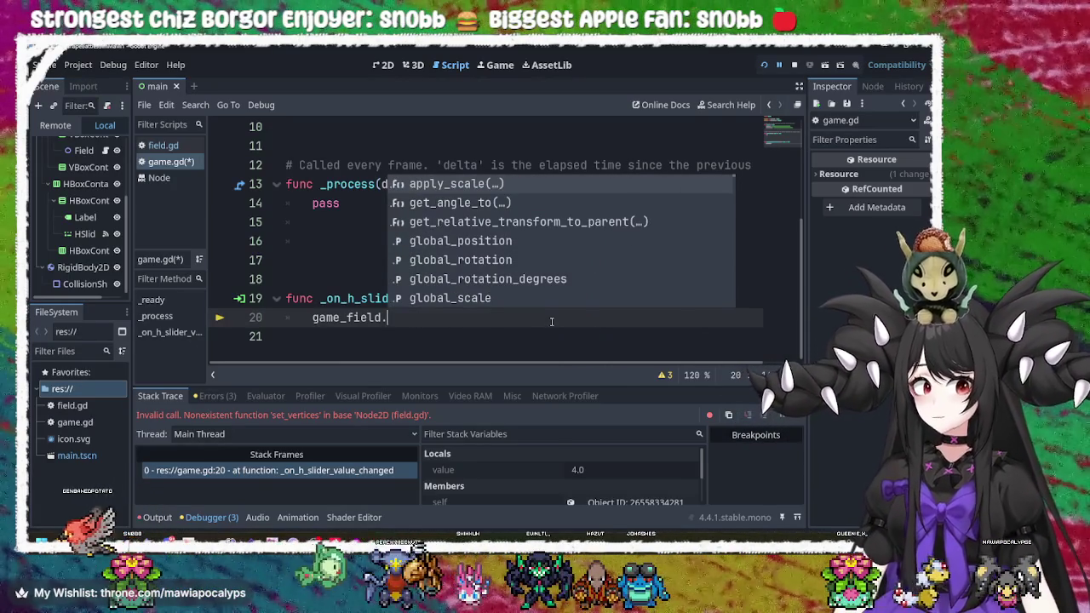
pyautogui.write('veti')
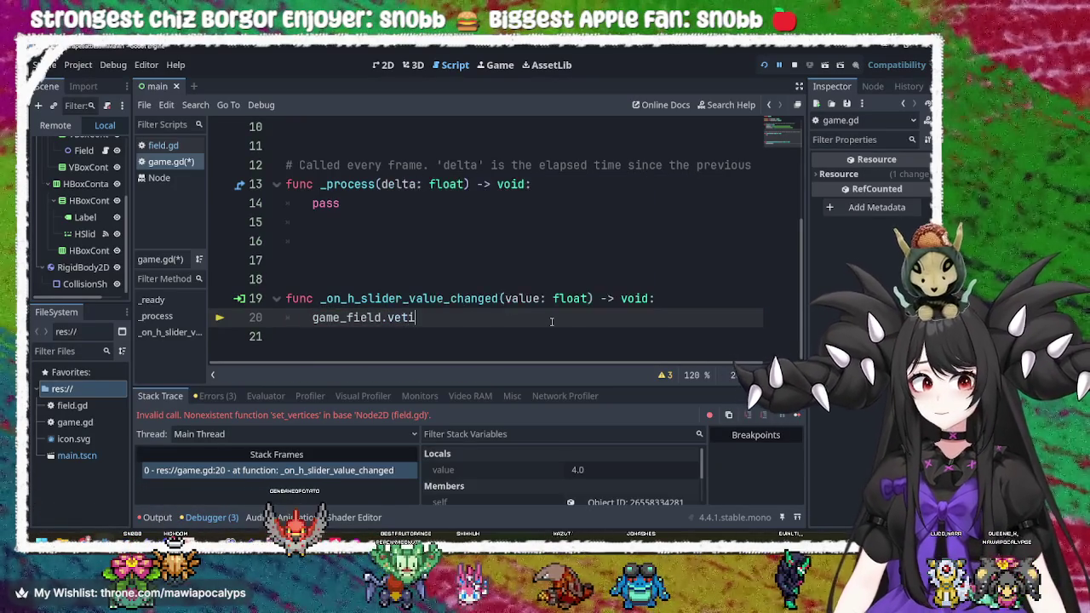
pyautogui.press('BackSpace')
pyautogui.write('r')
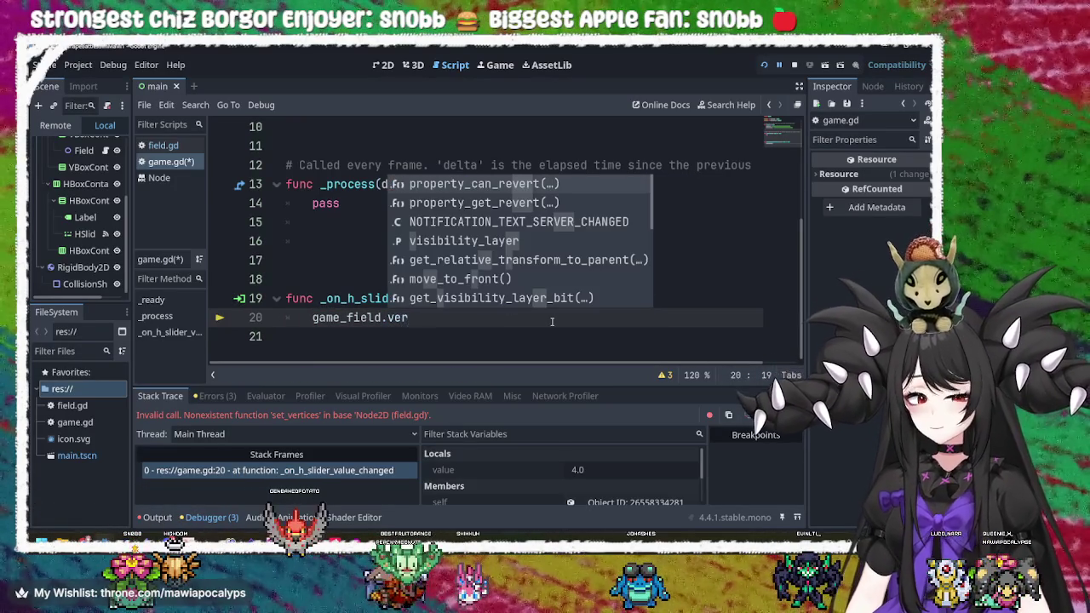
pyautogui.write('t')
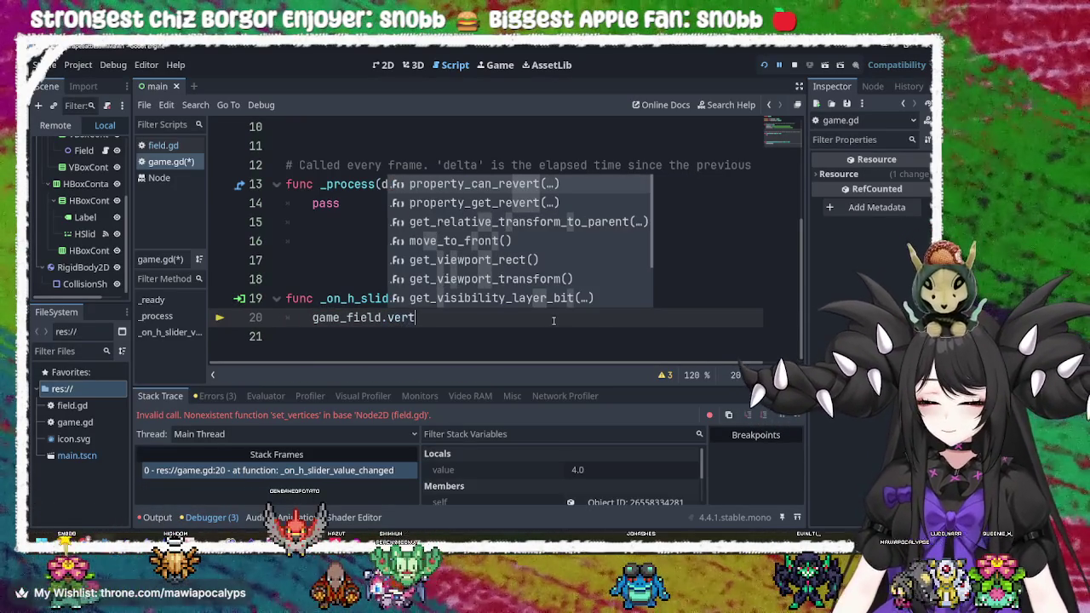
pyautogui.write('ice')
pyautogui.press('BackSpace')
pyautogui.press('BackSpace')
pyautogui.press('BackSpace')
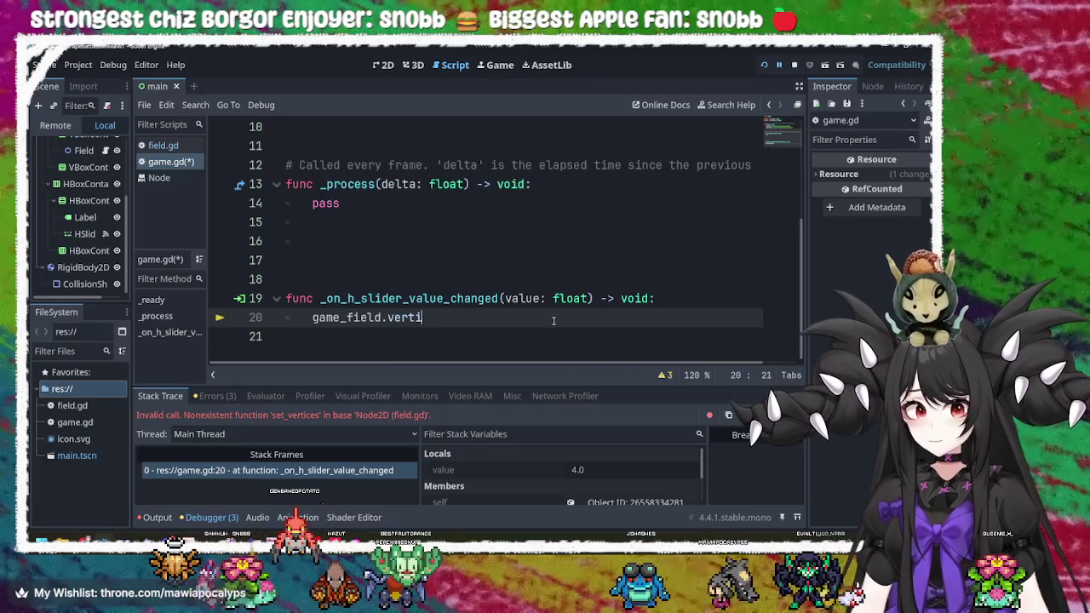
pyautogui.press('BackSpace')
pyautogui.press('BackSpace')
pyautogui.press('BackSpace')
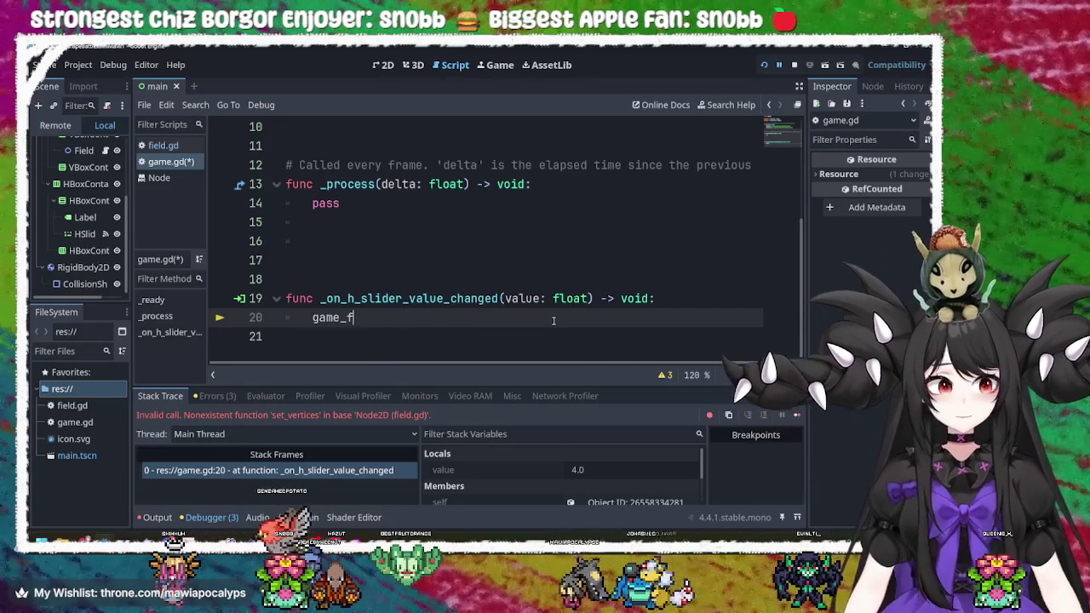
pyautogui.press('BackSpace')
pyautogui.press('BackSpace')
pyautogui.press('BackSpace')
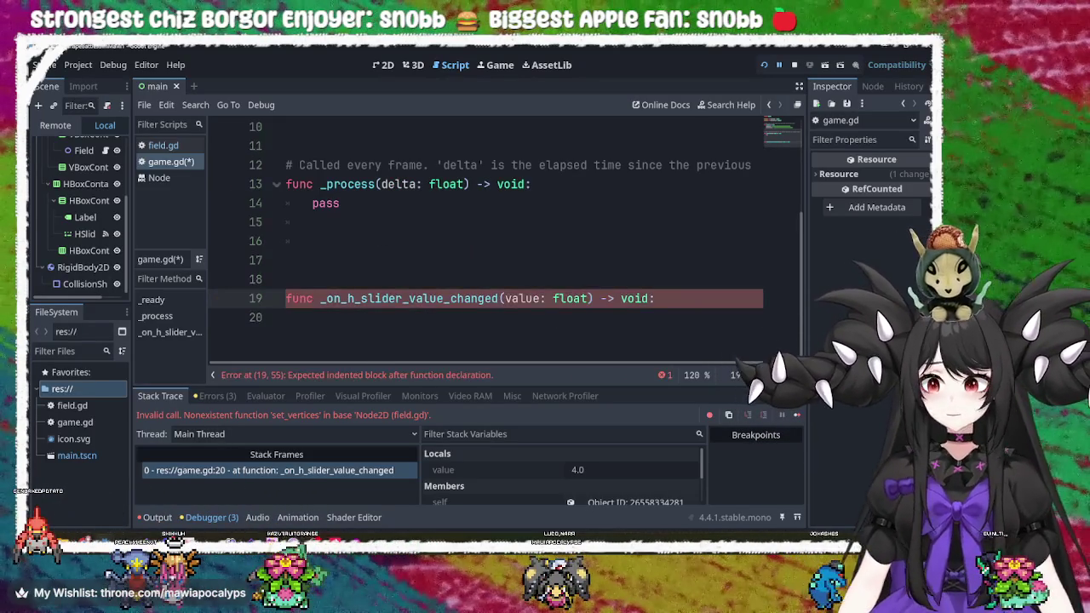
pyautogui.scroll(1, 85, 211)
pyautogui.click(82, 170)
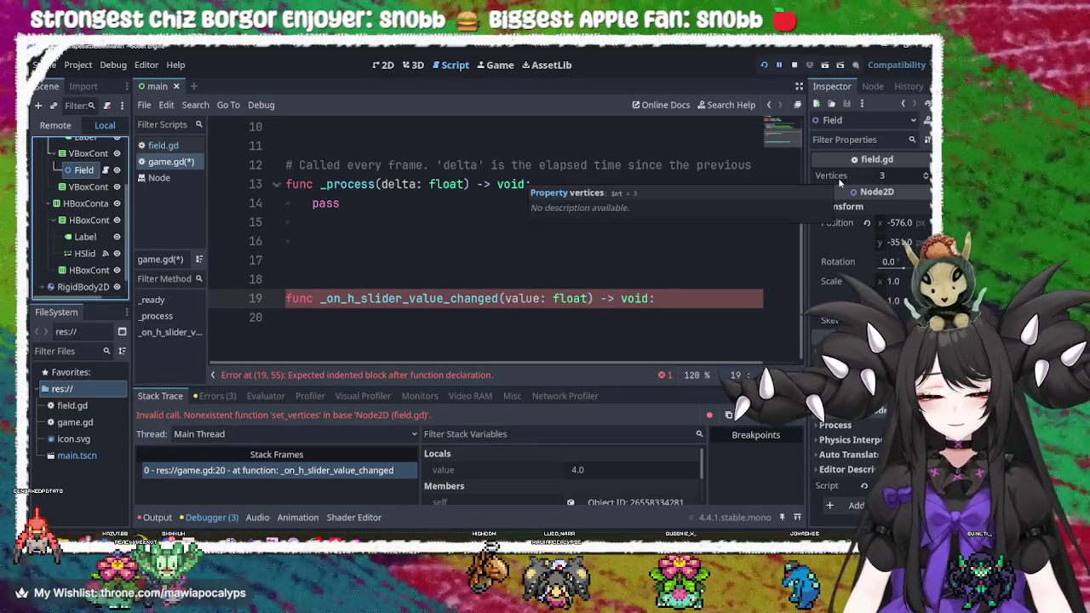
# - Set the Field's Vertices to 4 and give the slider handler a pass body
pyautogui.click(925, 174)
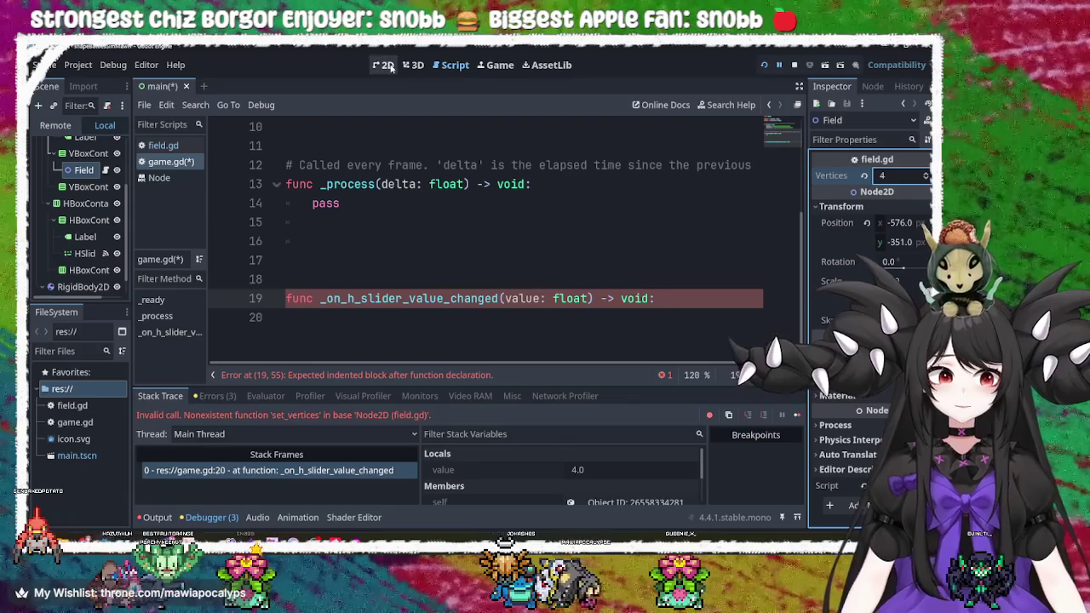
pyautogui.click(769, 65)
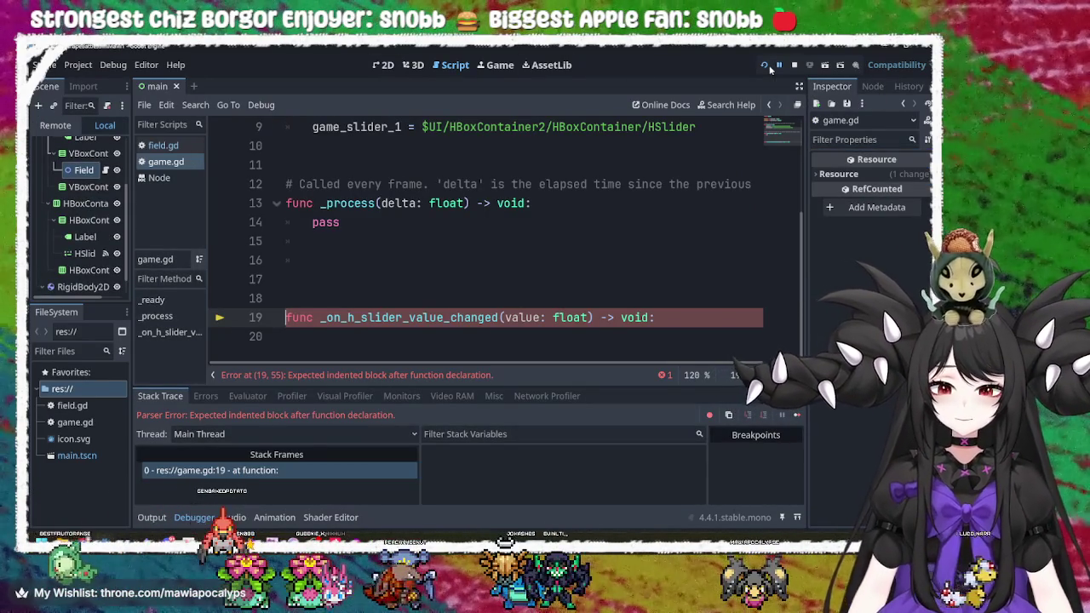
pyautogui.click(422, 337)
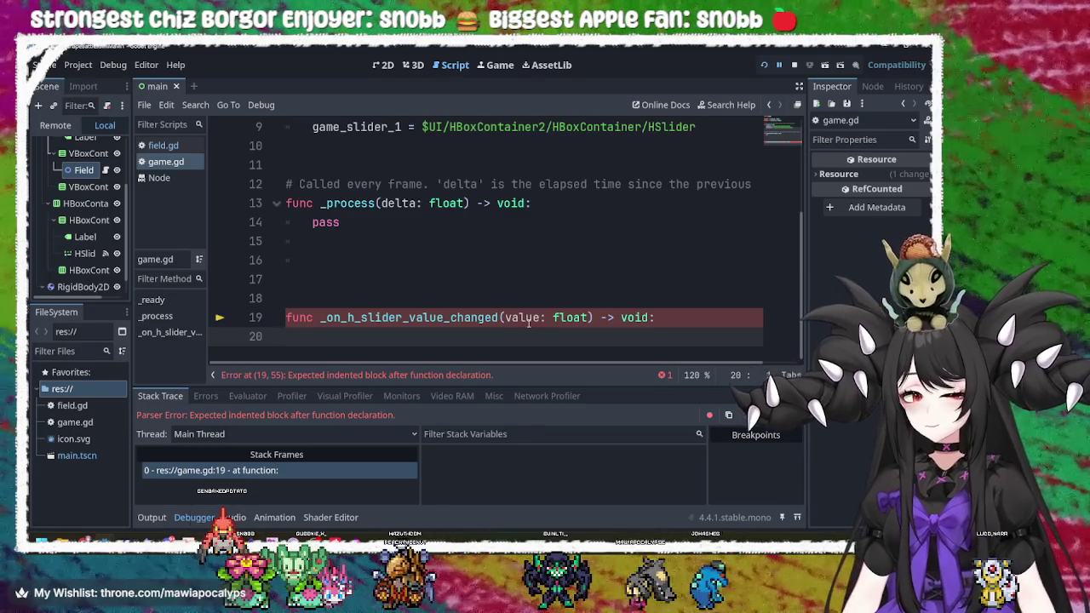
pyautogui.press('Tab')
pyautogui.write('a')
pyautogui.press('BackSpace')
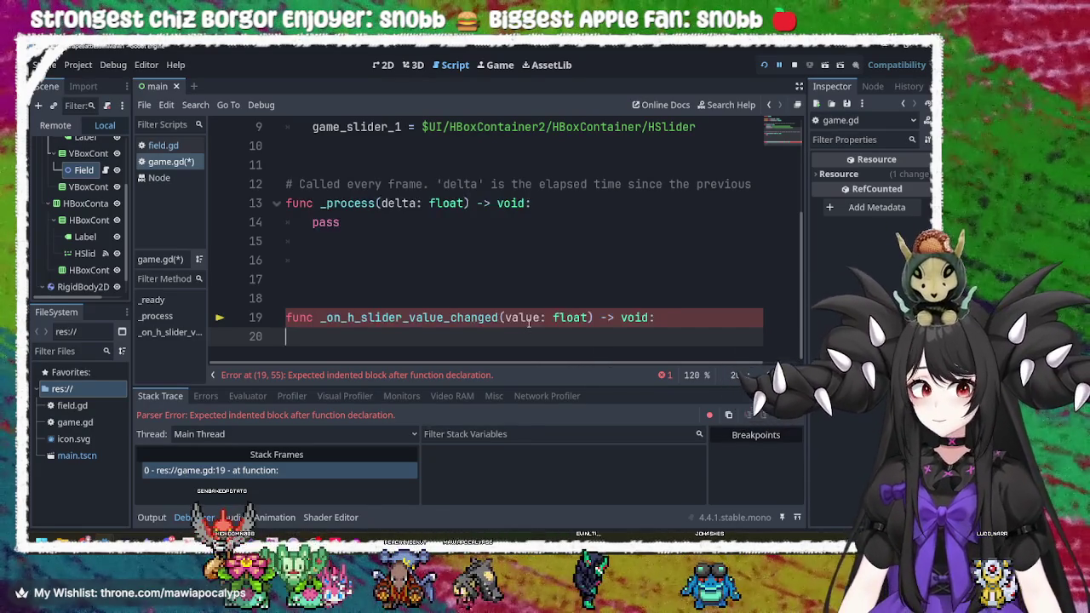
pyautogui.write('pass')
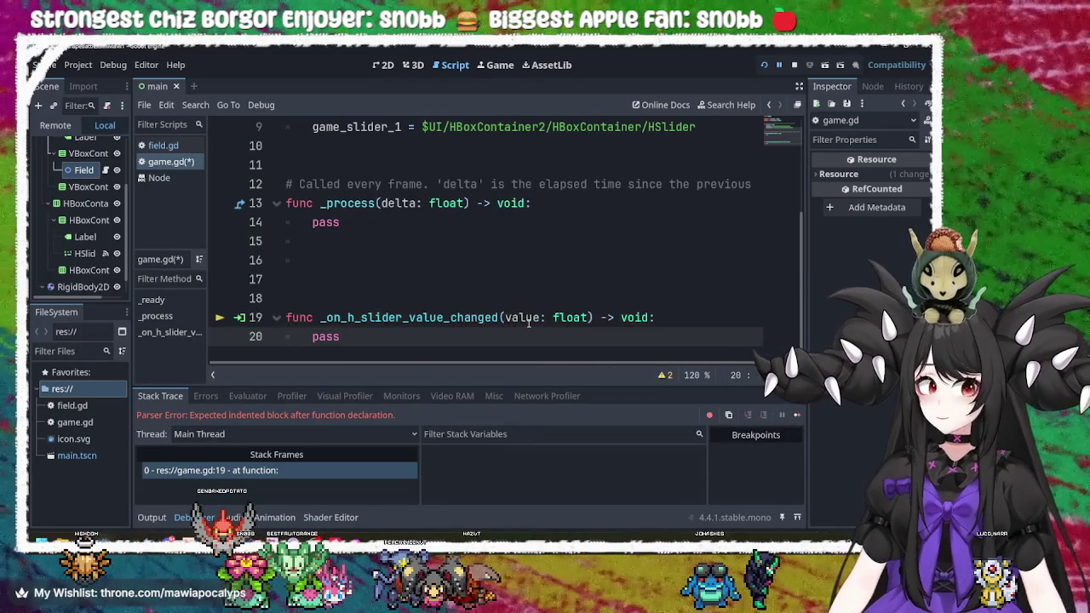
# - Run the game, dismiss the file write error, drag the slider, and close the game
pyautogui.click(804, 68)
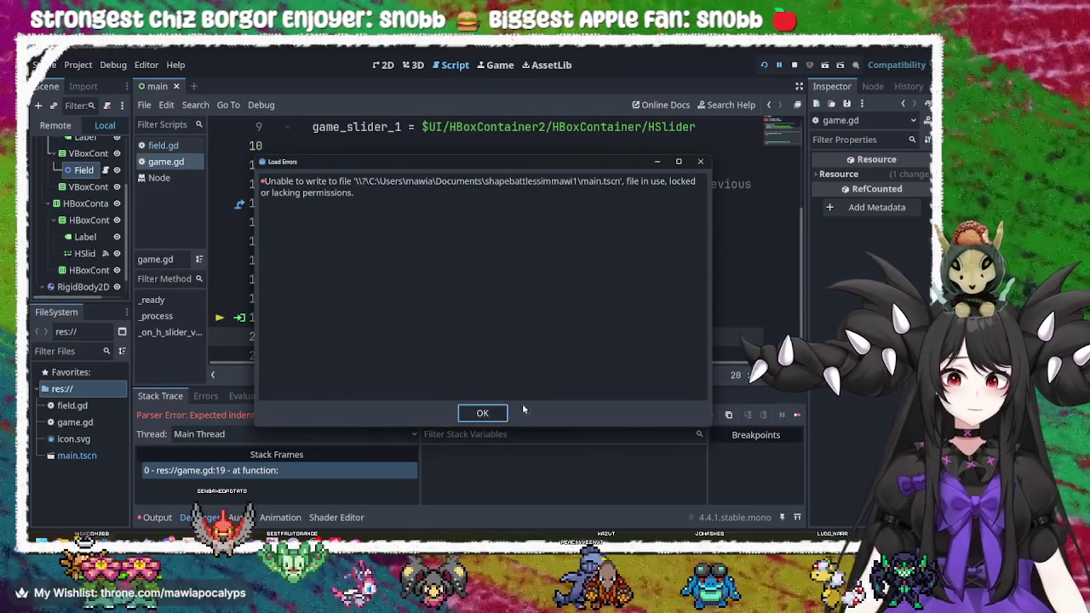
pyautogui.click(482, 413)
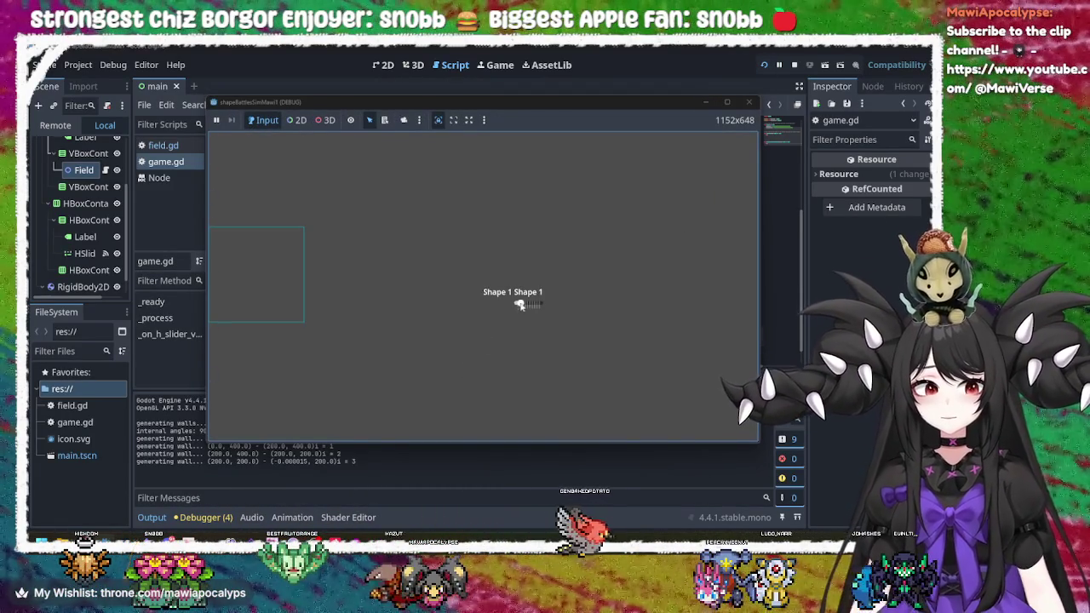
pyautogui.moveTo(518, 304)
pyautogui.mouseDown()
pyautogui.moveTo(558, 304)
pyautogui.moveTo(517, 304)
pyautogui.mouseUp()
pyautogui.click(750, 104)
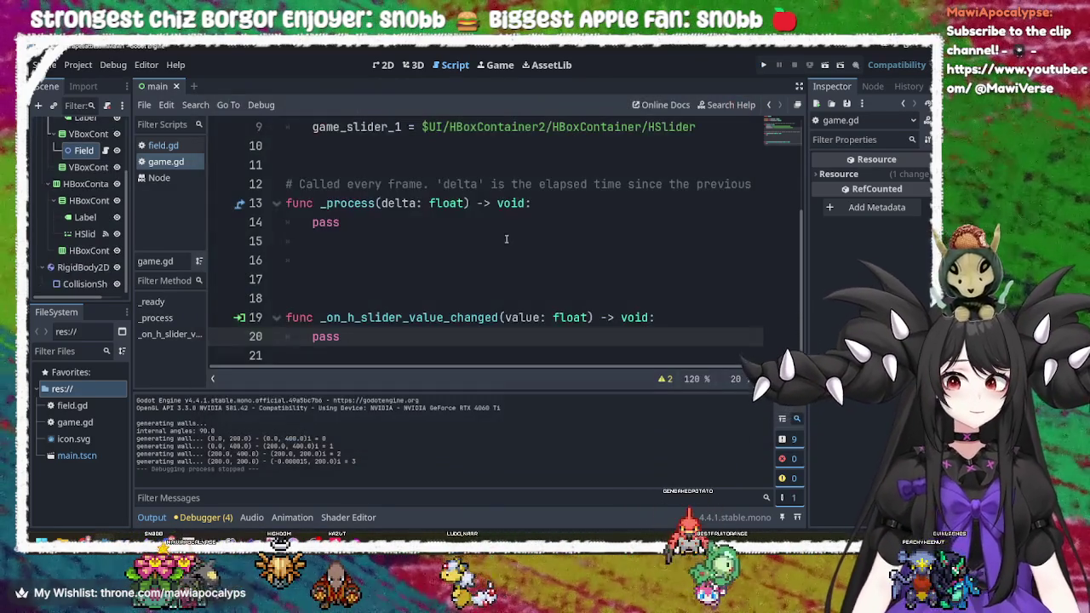
pyautogui.click(507, 241)
pyautogui.scroll(-1, 421, 337)
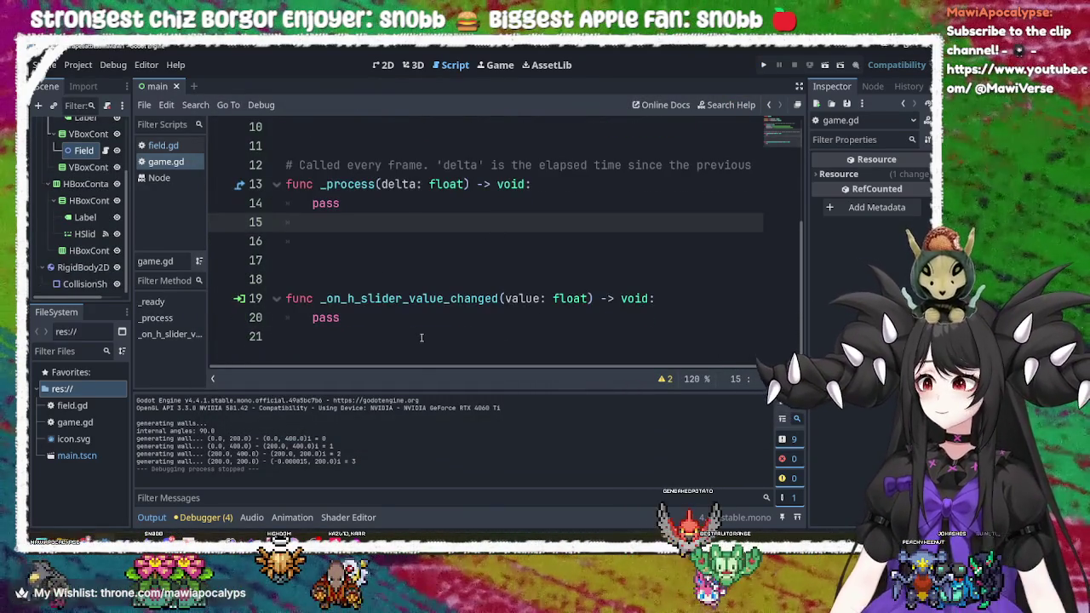
pyautogui.click(402, 315)
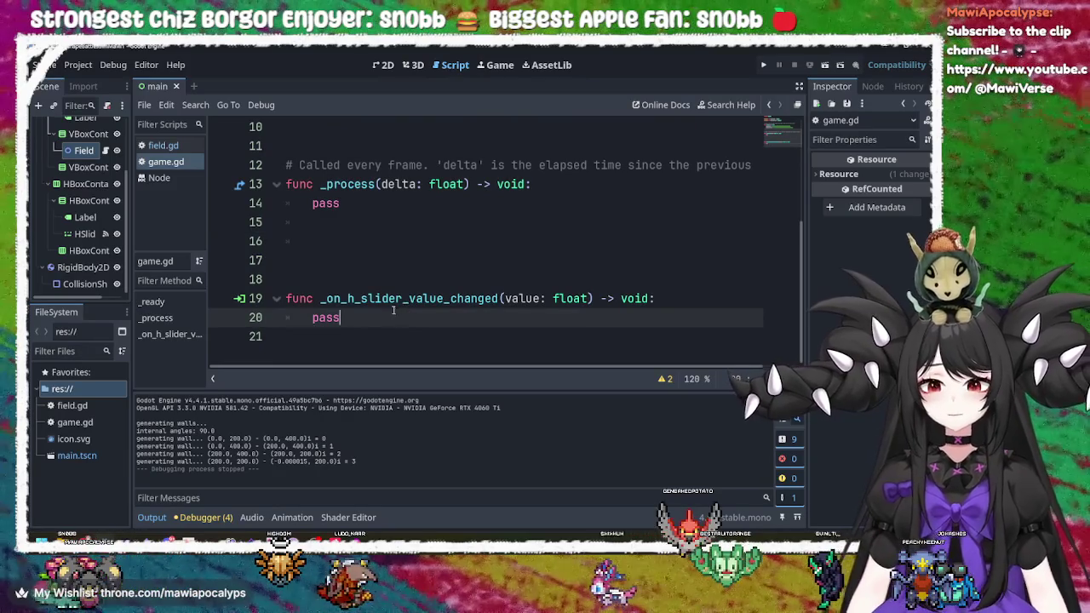
pyautogui.scroll(5, 85, 205)
pyautogui.click(74, 129)
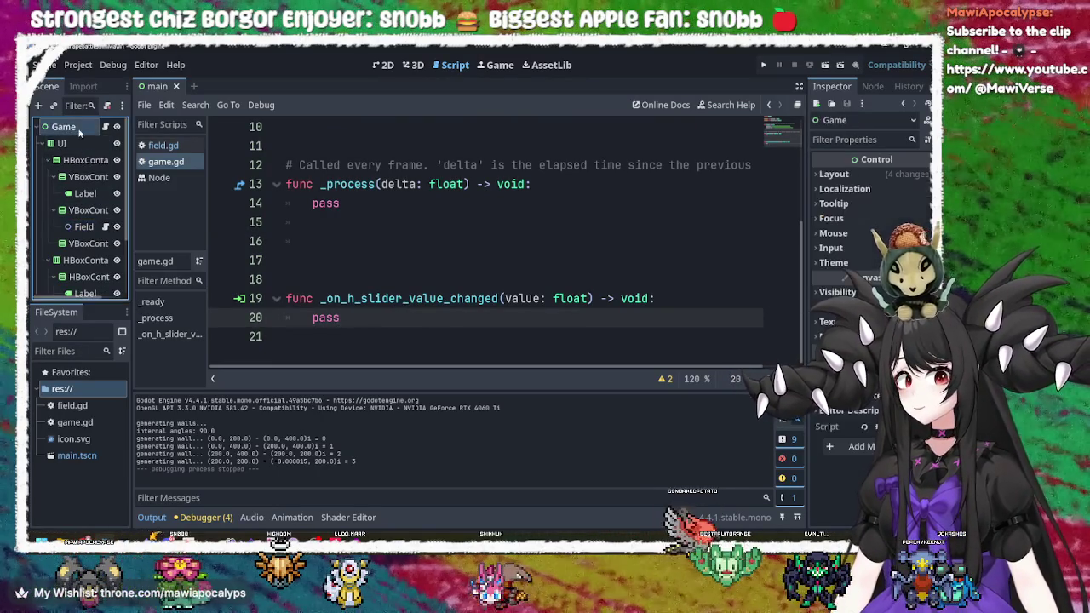
pyautogui.click(105, 127)
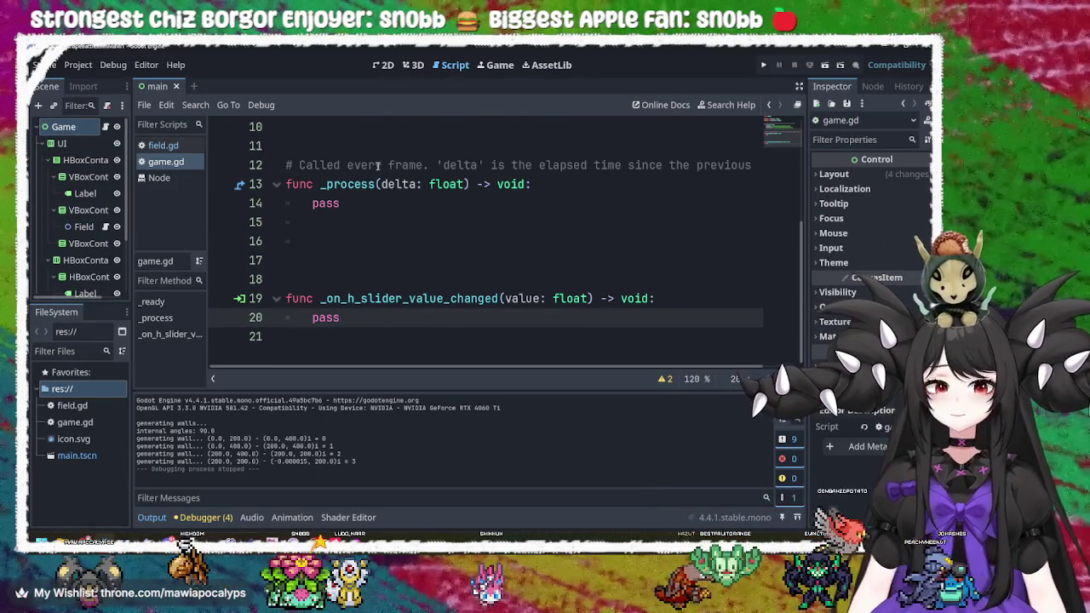
pyautogui.click(370, 227)
pyautogui.click(396, 316)
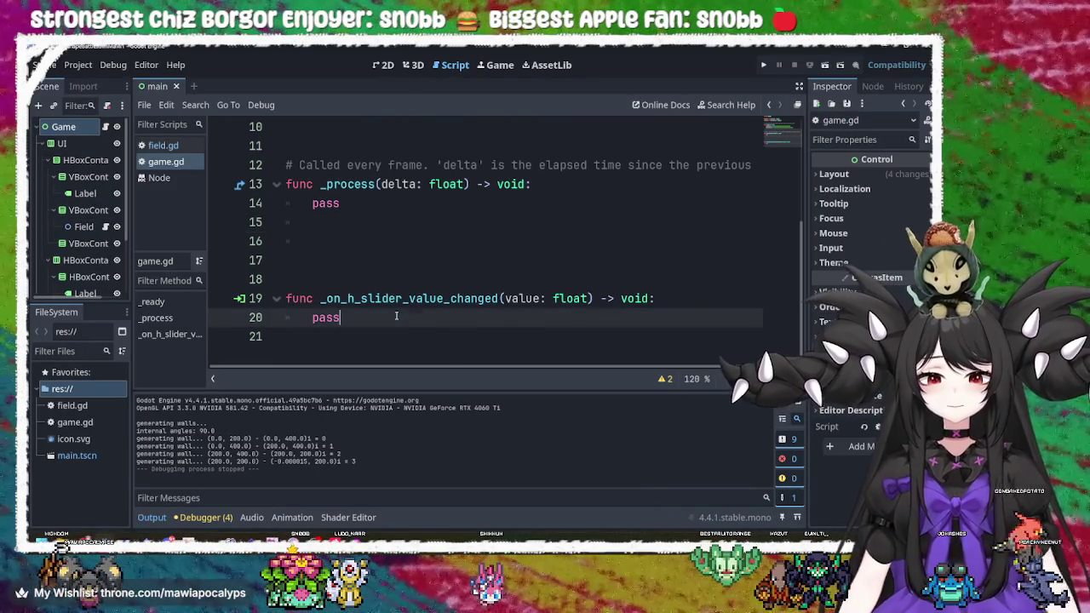
pyautogui.scroll(3, 396, 316)
pyautogui.scroll(-3, 396, 316)
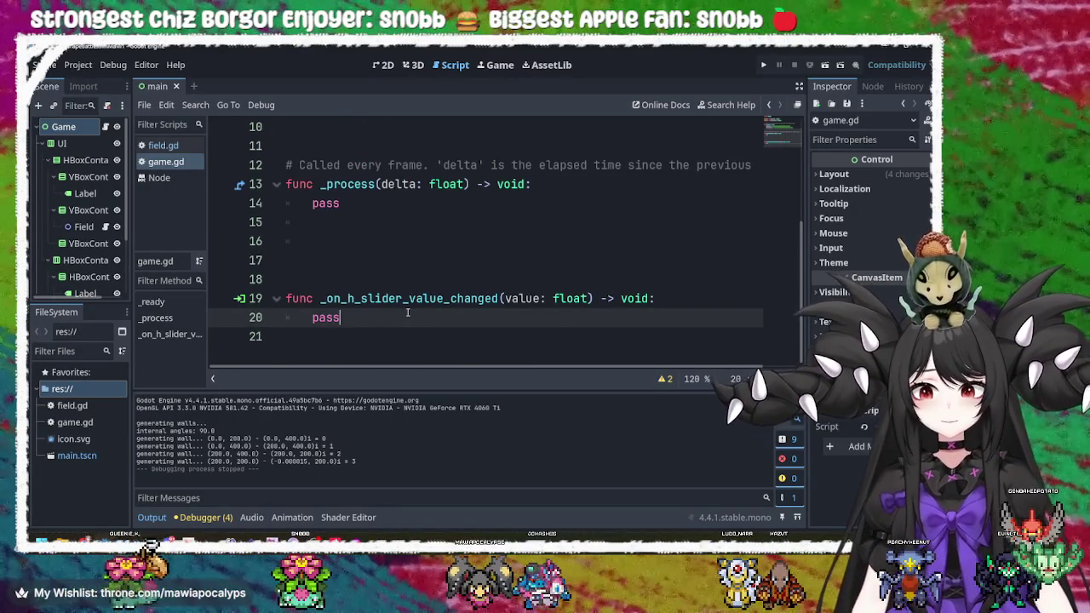
pyautogui.scroll(3, 408, 312)
pyautogui.doubleClick(365, 261)
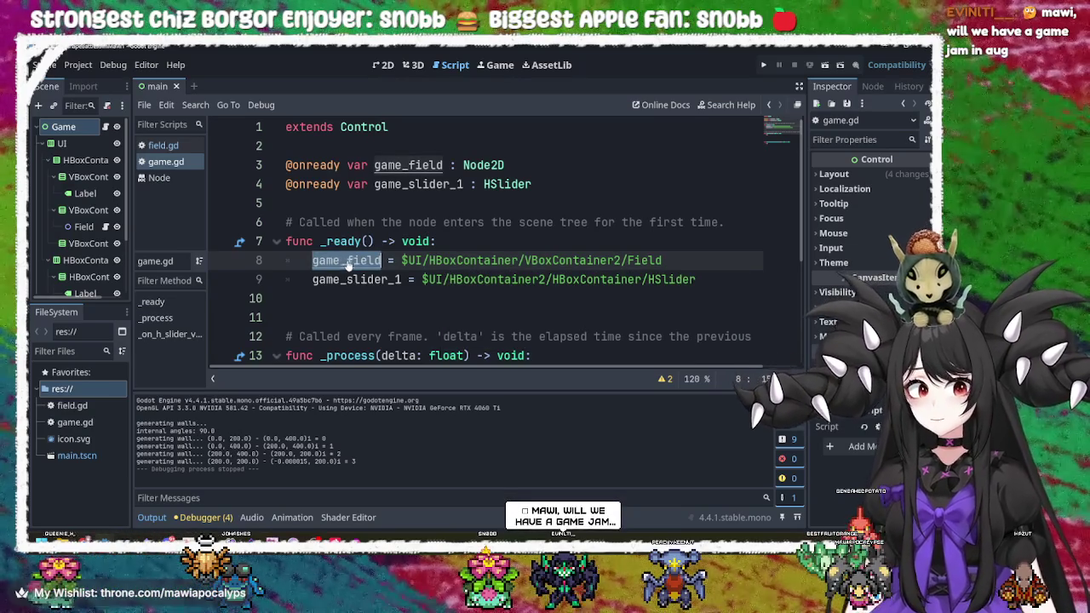
pyautogui.click(468, 260)
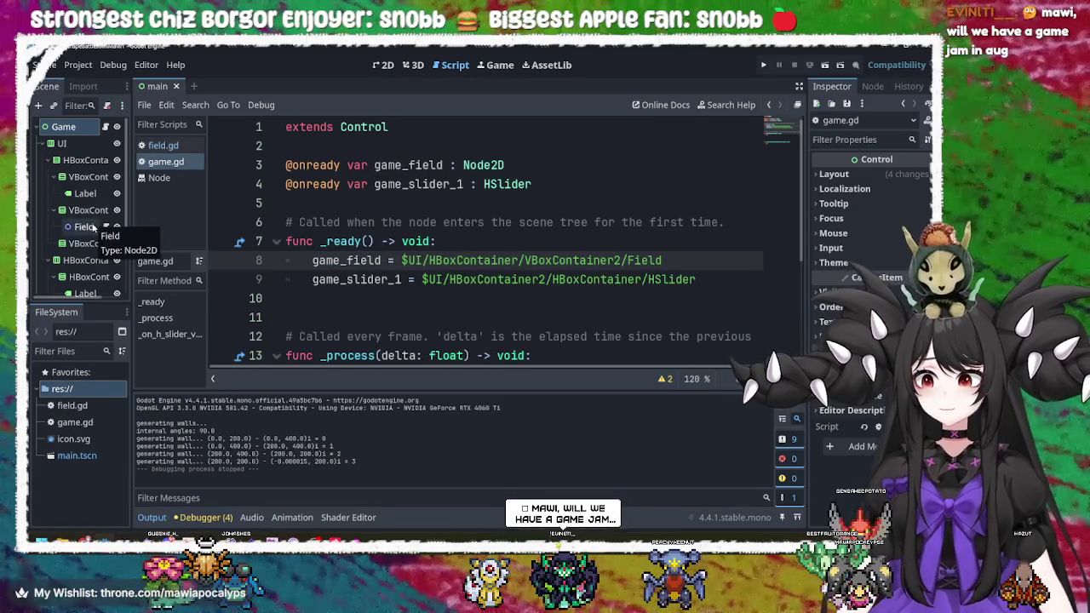
pyautogui.rightClick(92, 228)
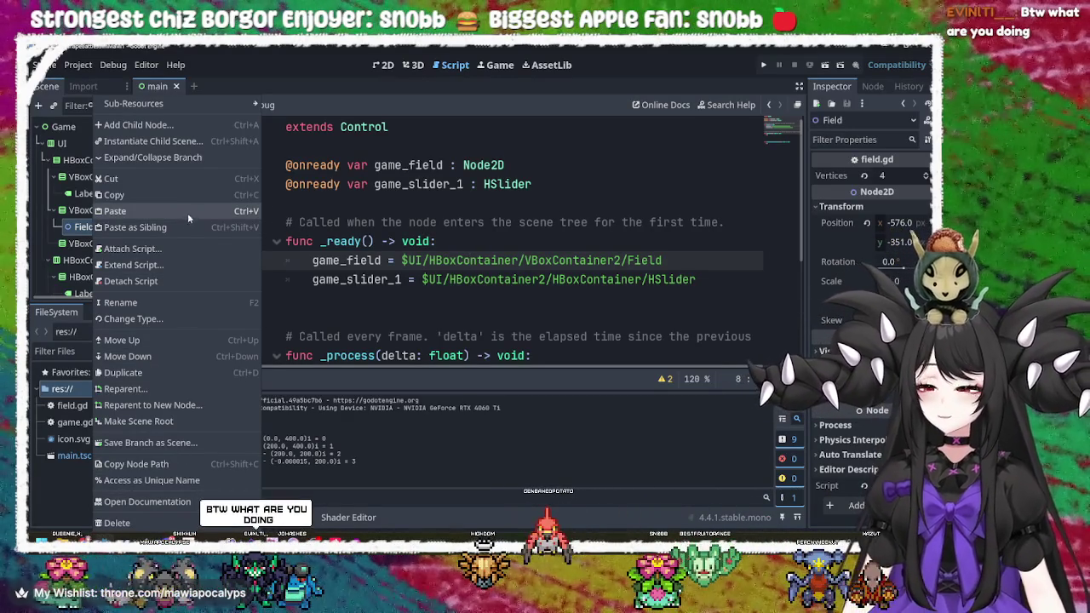
pyautogui.press('Escape')
pyautogui.click(767, 65)
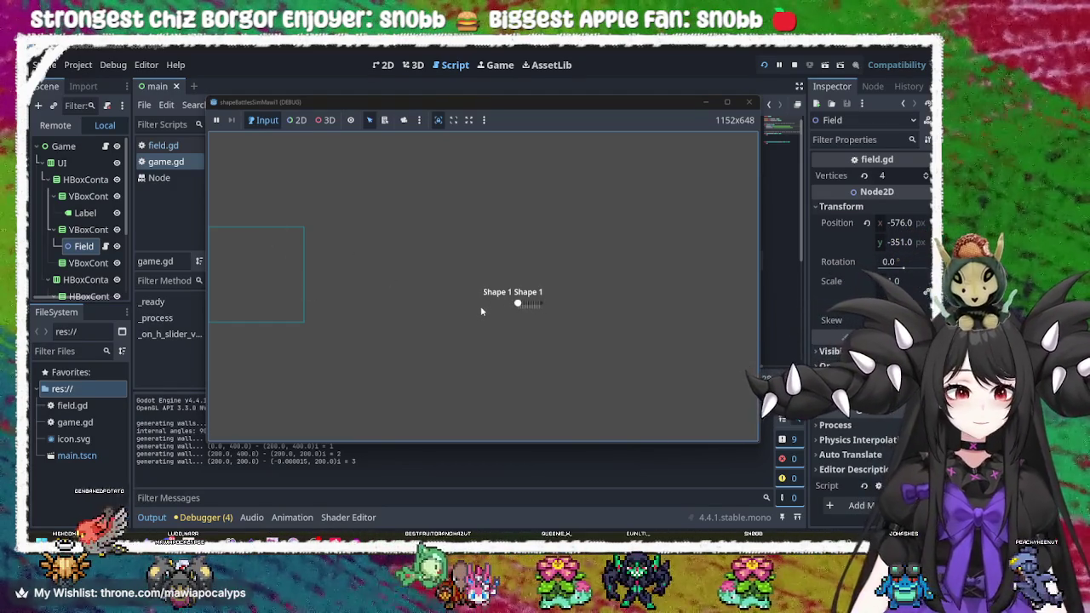
pyautogui.moveTo(517, 305); pyautogui.dragTo(541, 318)
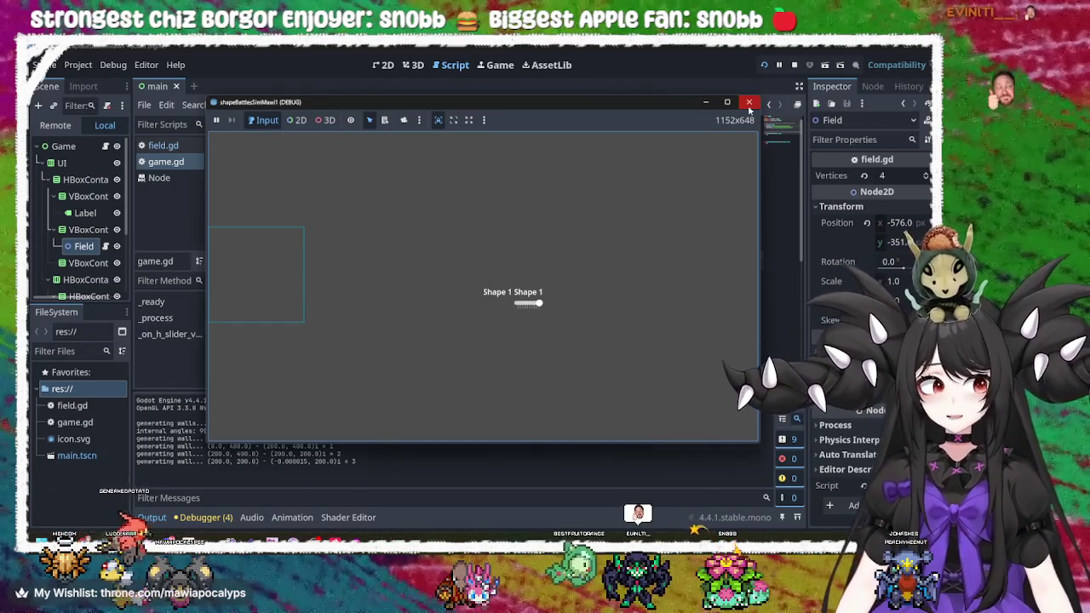
pyautogui.click(748, 102)
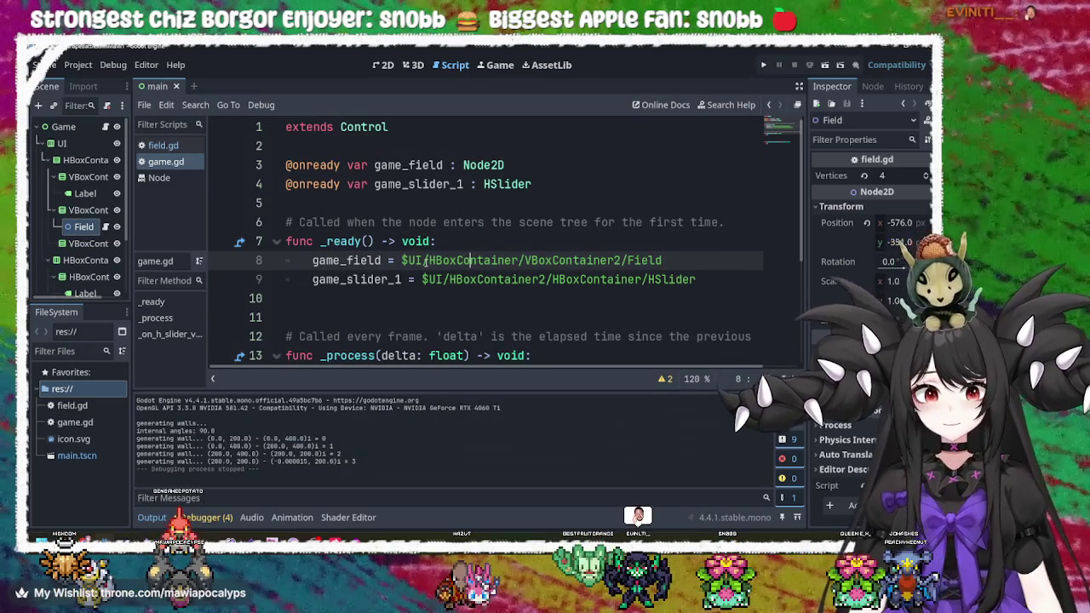
pyautogui.doubleClick(353, 261)
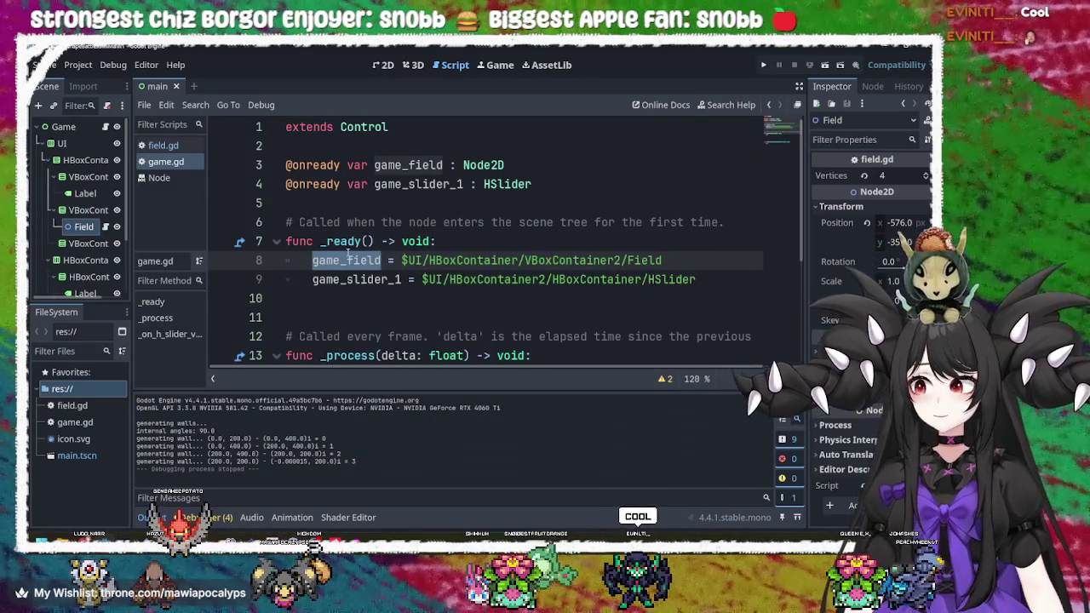
pyautogui.click(162, 146)
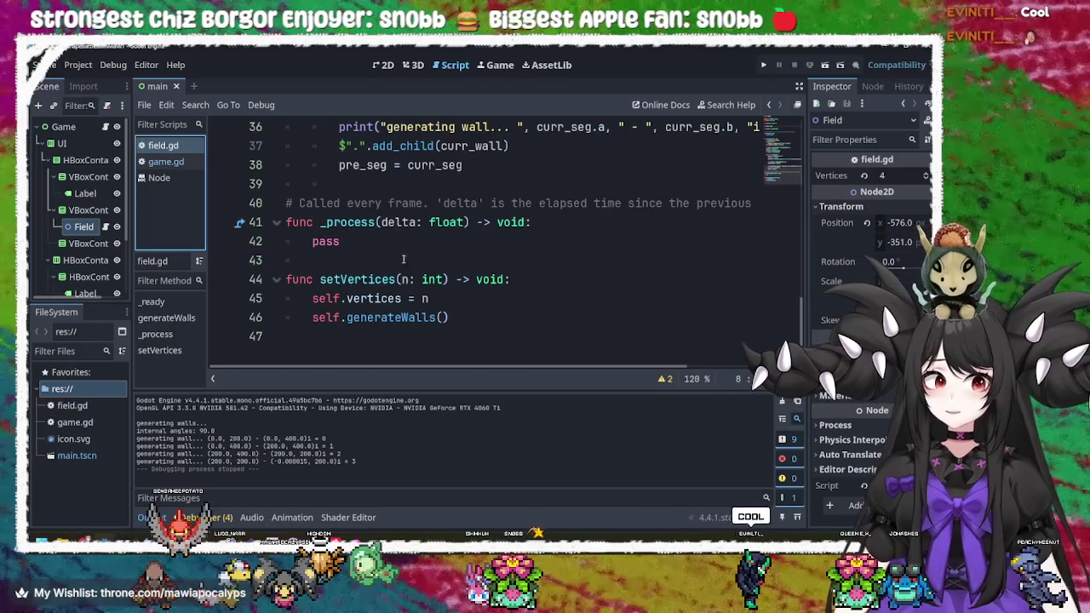
pyautogui.click(460, 295)
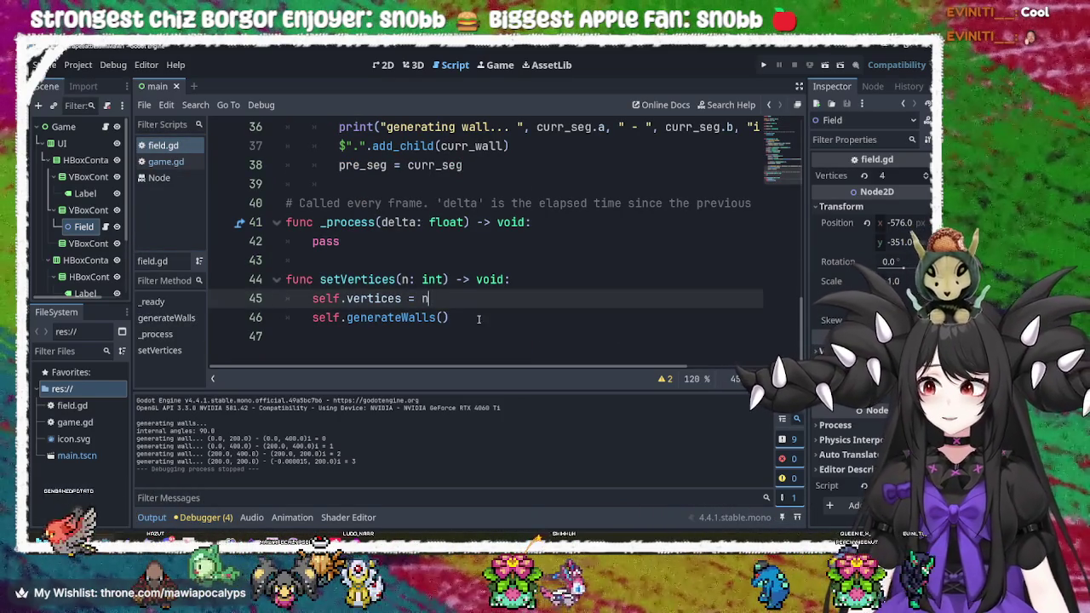
pyautogui.doubleClick(377, 298)
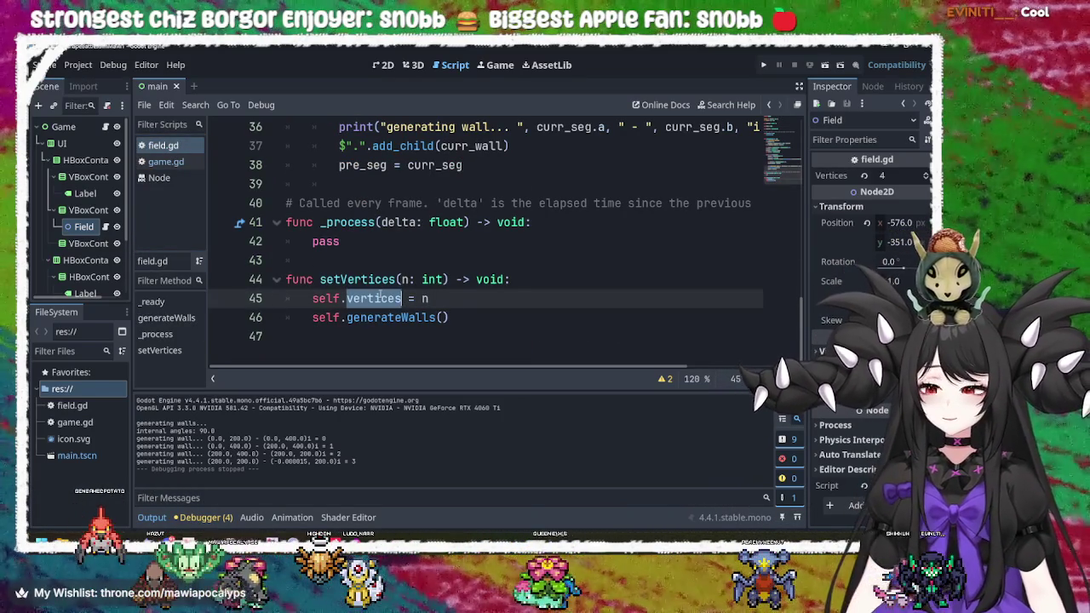
pyautogui.doubleClick(423, 298)
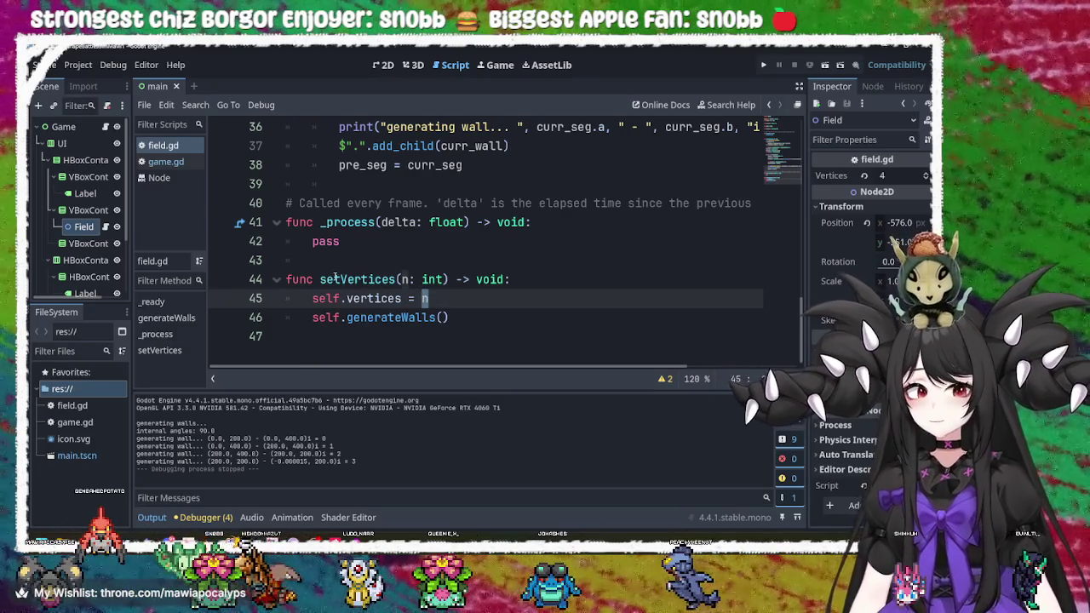
pyautogui.click(356, 280)
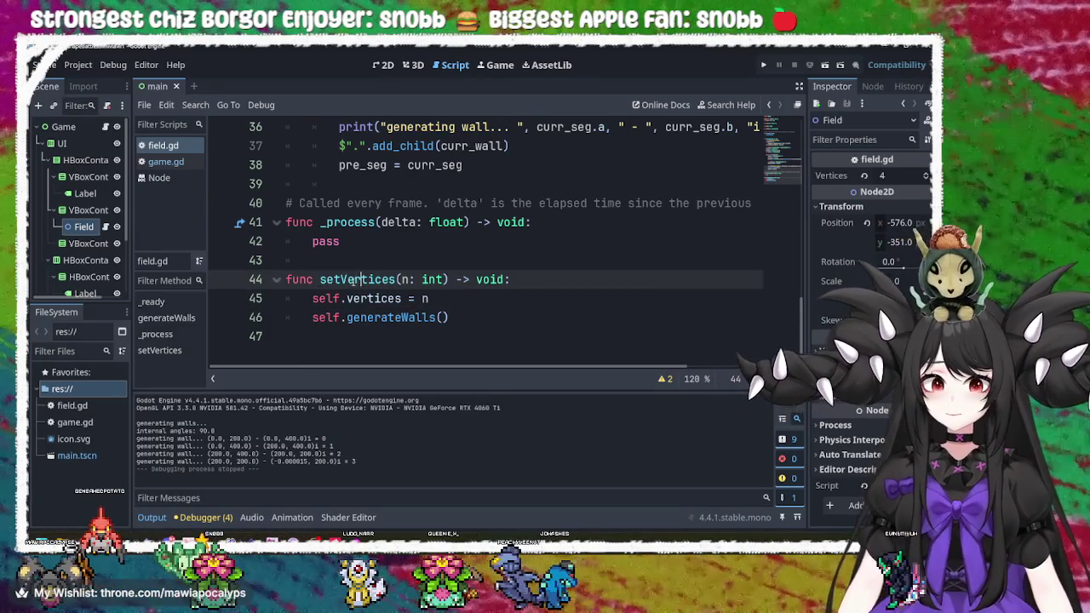
pyautogui.scroll(12, 362, 281)
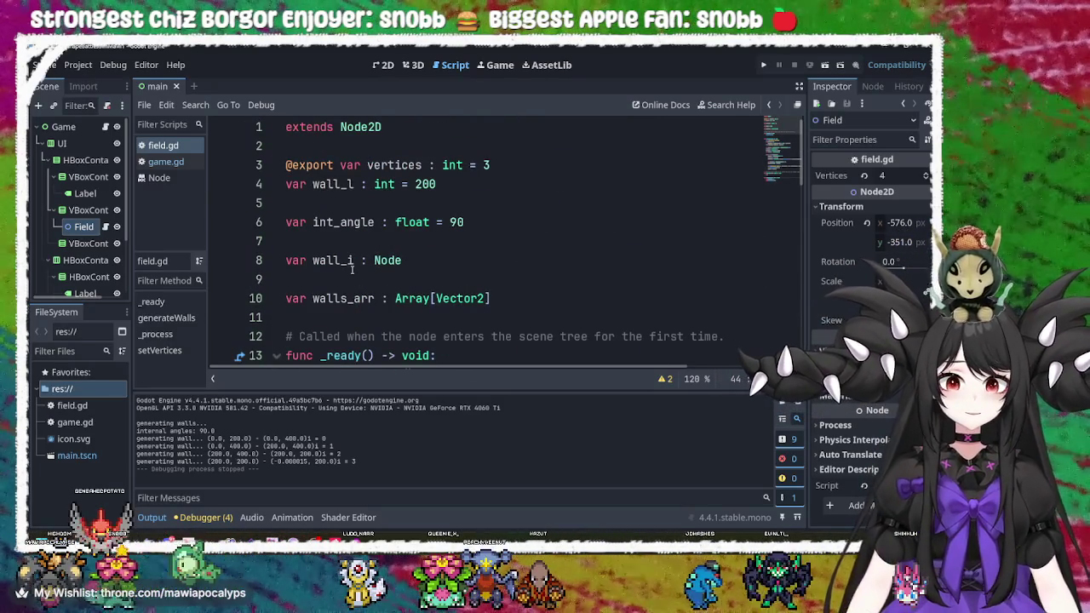
pyautogui.doubleClick(320, 166)
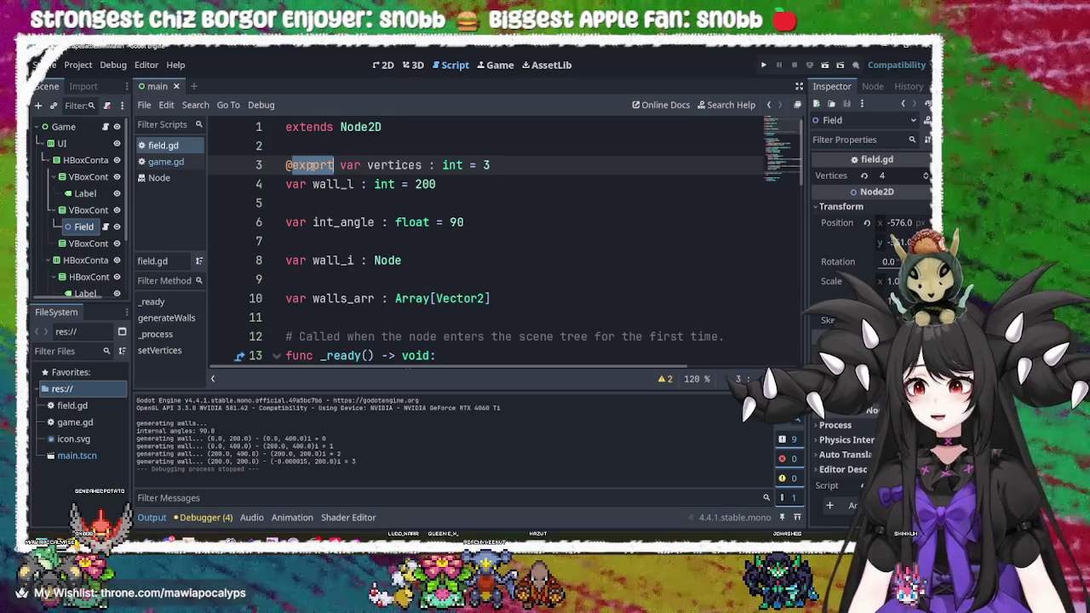
pyautogui.doubleClick(400, 164)
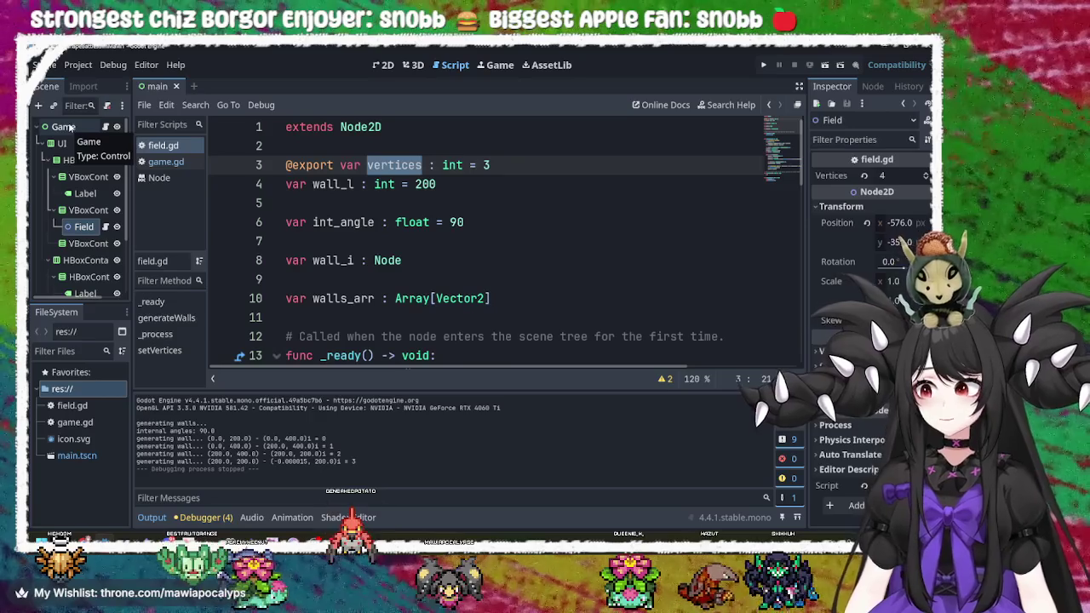
# - Select the Field node in the Scene tree and show its signals list
pyautogui.click(70, 127)
pyautogui.click(72, 126)
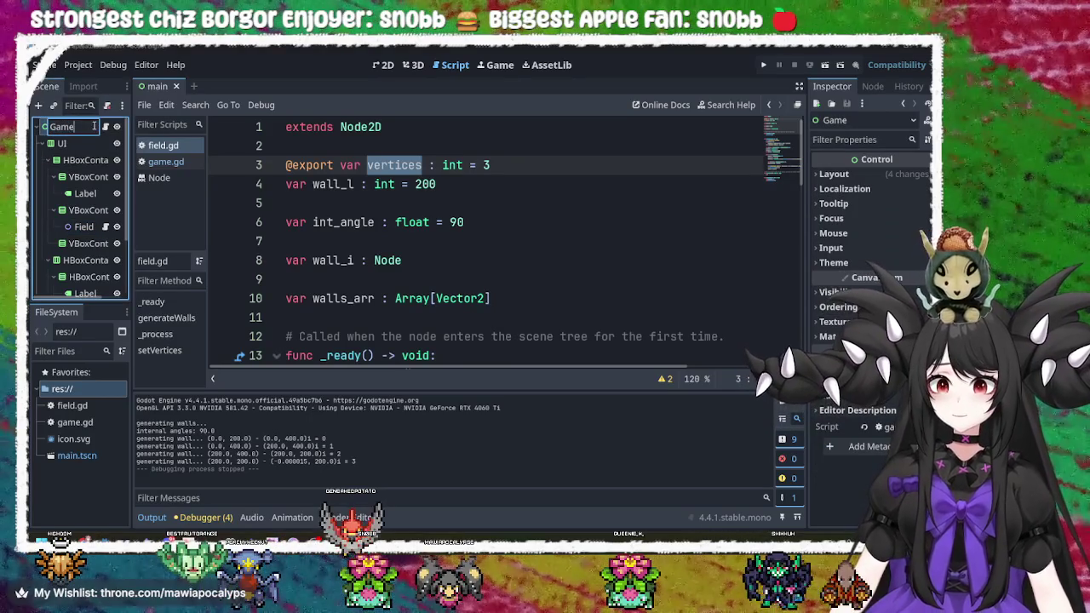
pyautogui.press('Escape')
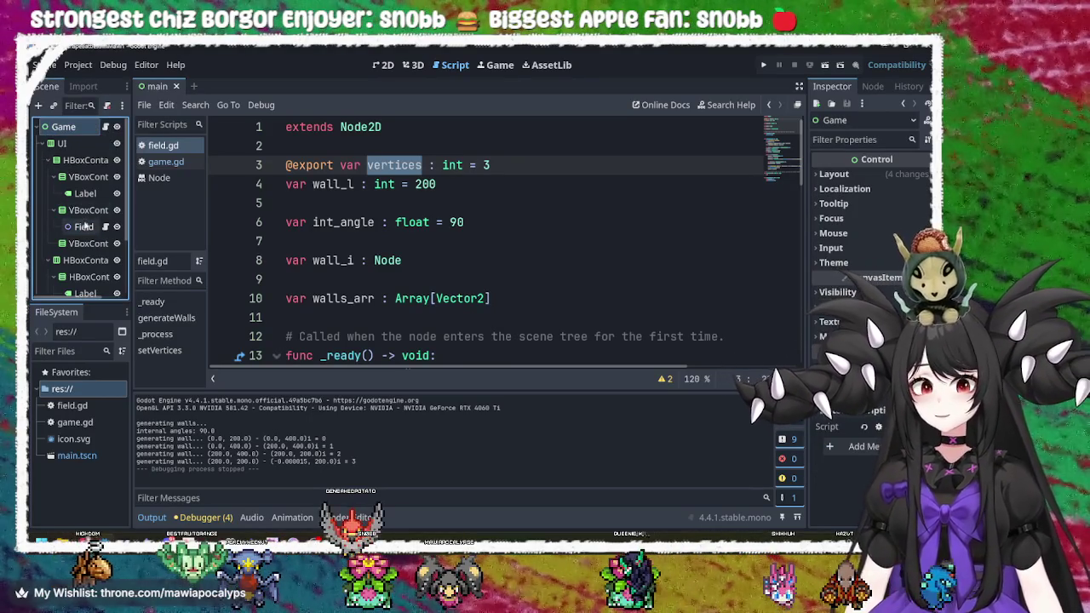
pyautogui.click(84, 227)
pyautogui.click(872, 86)
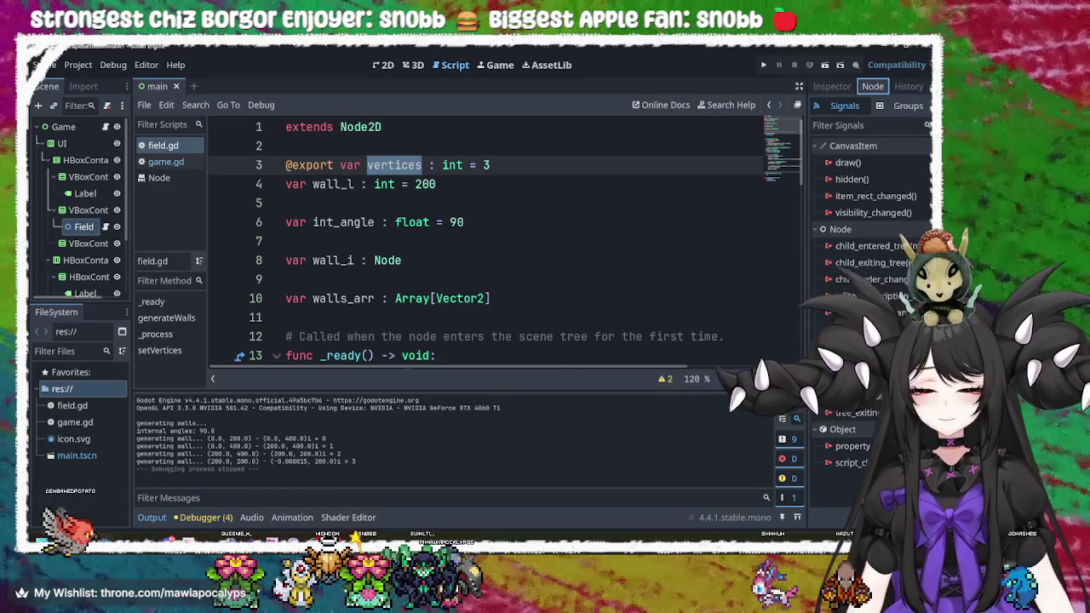
# - Select HSlider and connect its value_changed signal to the Field node's script
pyautogui.scroll(-3, 92, 256)
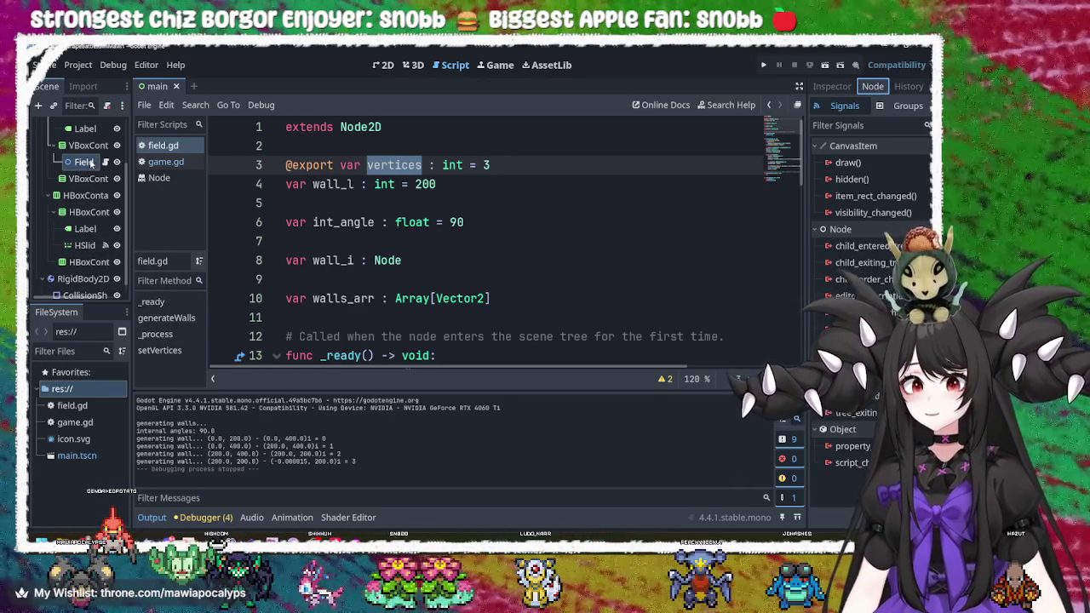
pyautogui.click(92, 245)
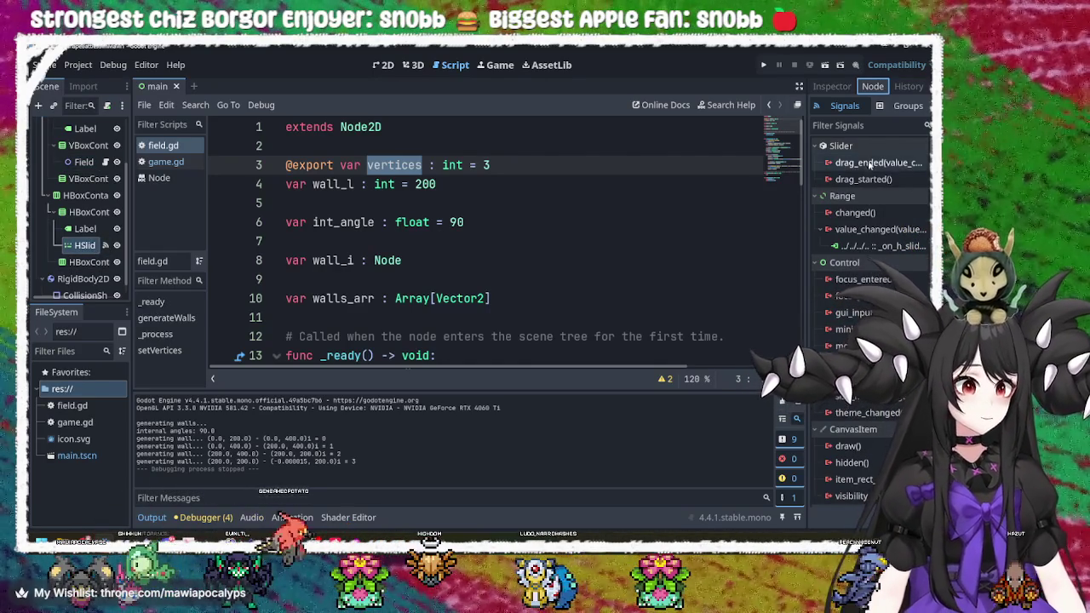
pyautogui.click(867, 215)
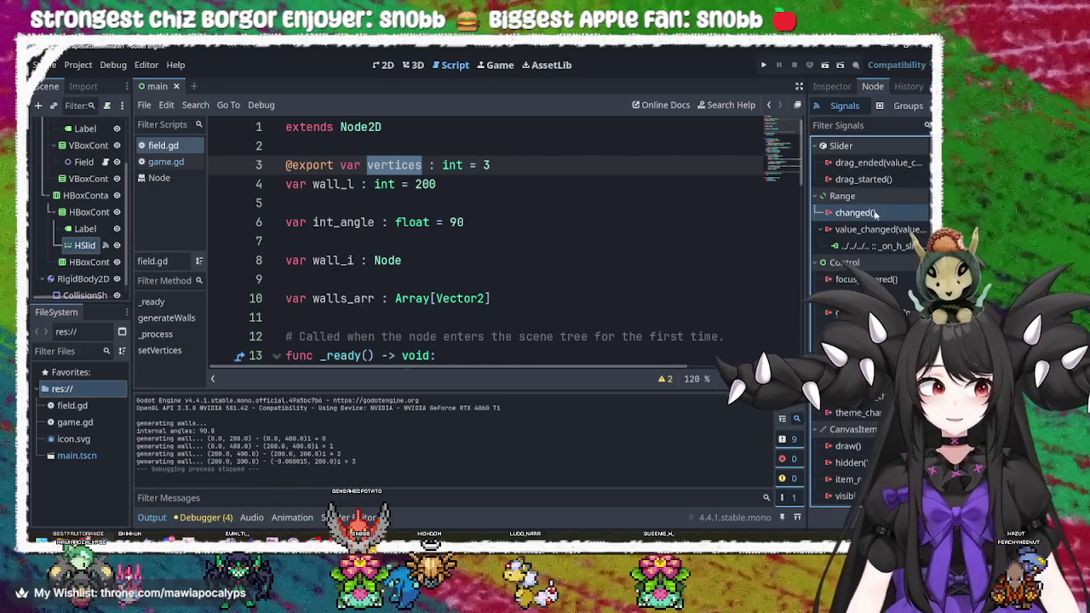
pyautogui.click(891, 232)
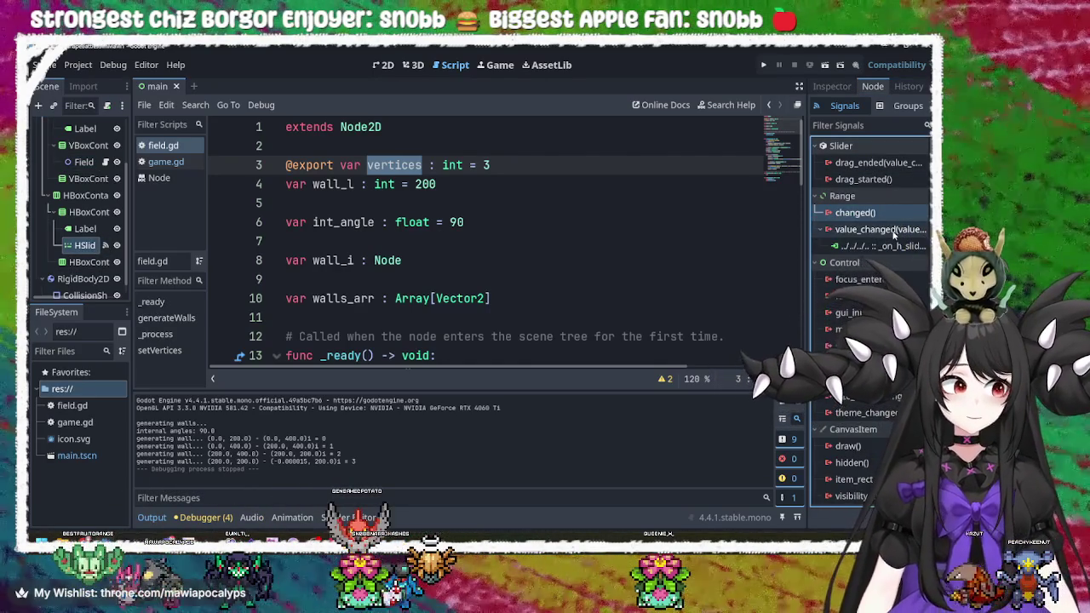
pyautogui.doubleClick(855, 229)
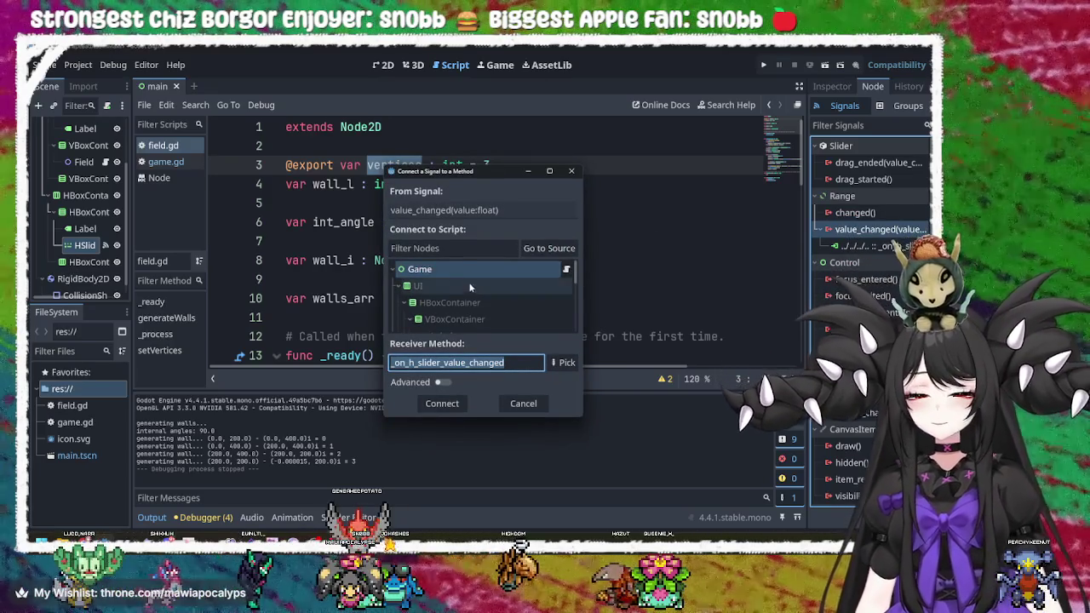
pyautogui.scroll(-1, 473, 291)
pyautogui.doubleClick(470, 288)
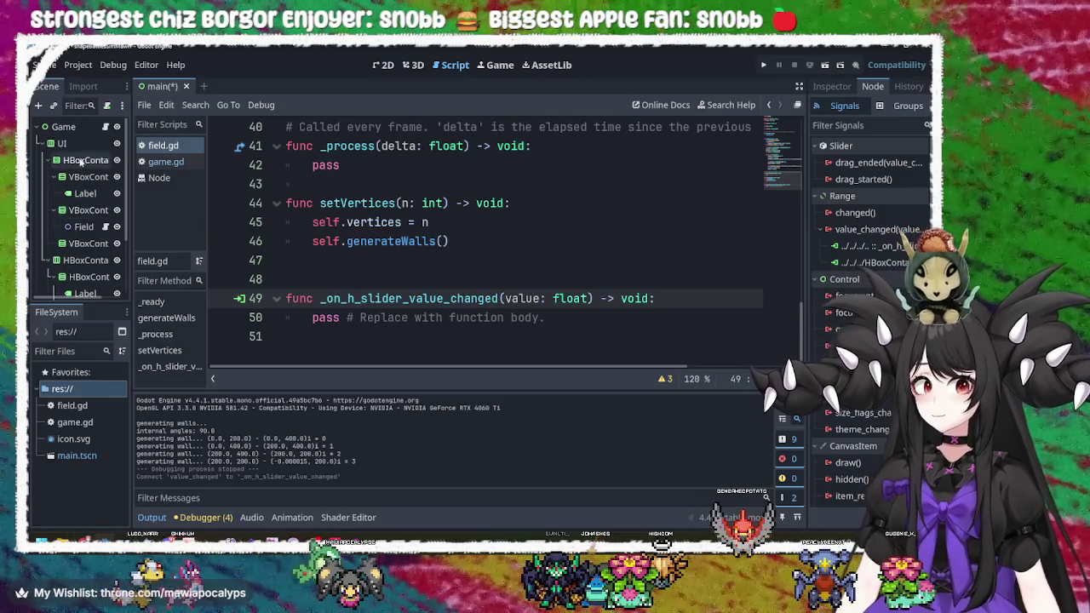
pyautogui.scroll(2, 81, 137)
pyautogui.click(77, 127)
# - Briefly check the Game node's script, then return to the field.gd script
pyautogui.click(86, 128)
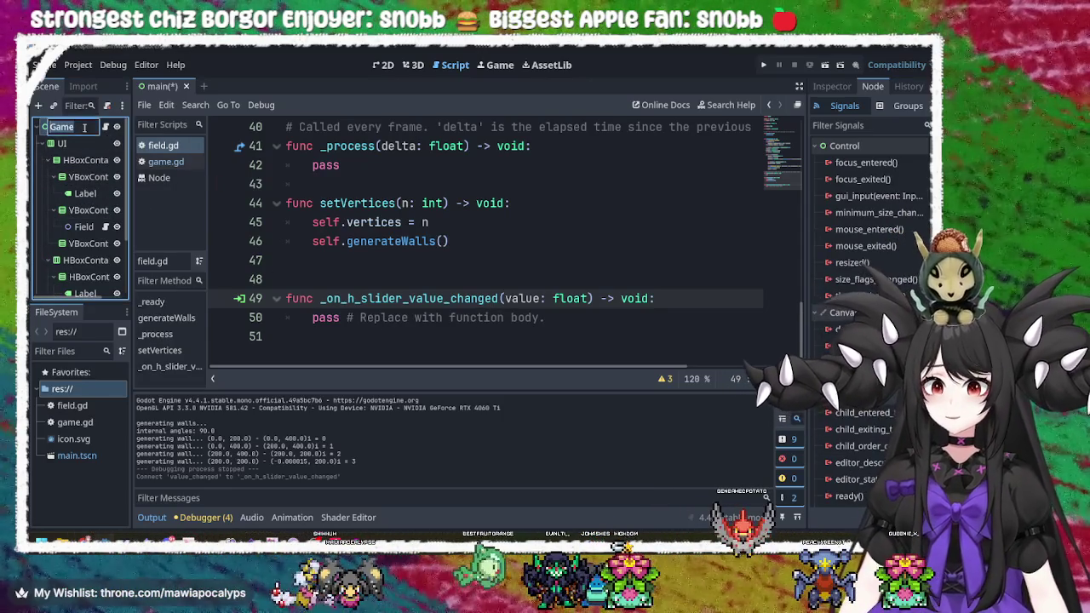
pyautogui.press('Return')
pyautogui.click(107, 126)
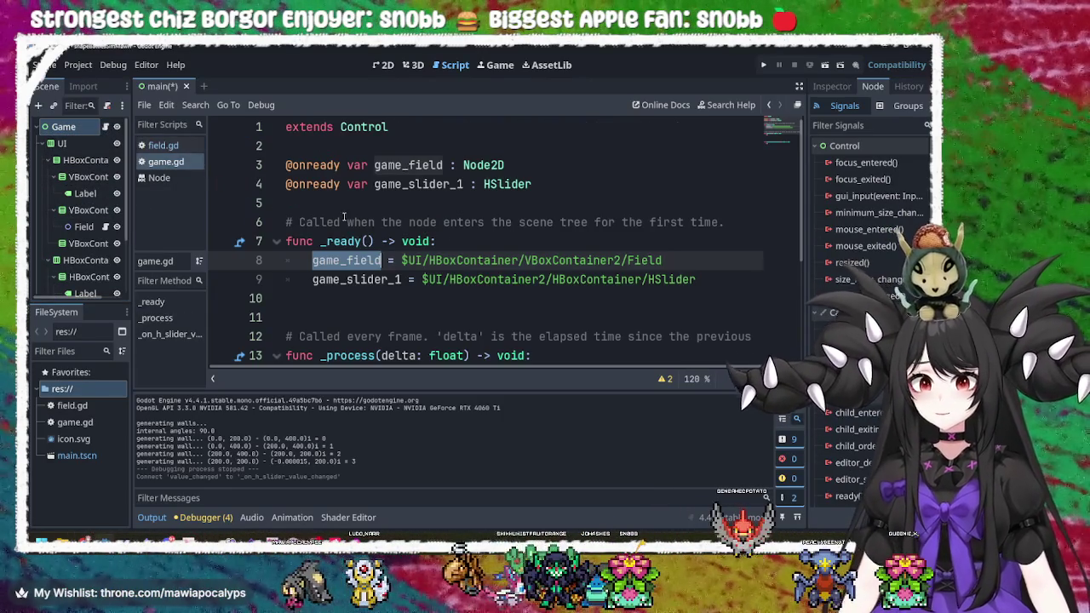
pyautogui.scroll(-3, 437, 279)
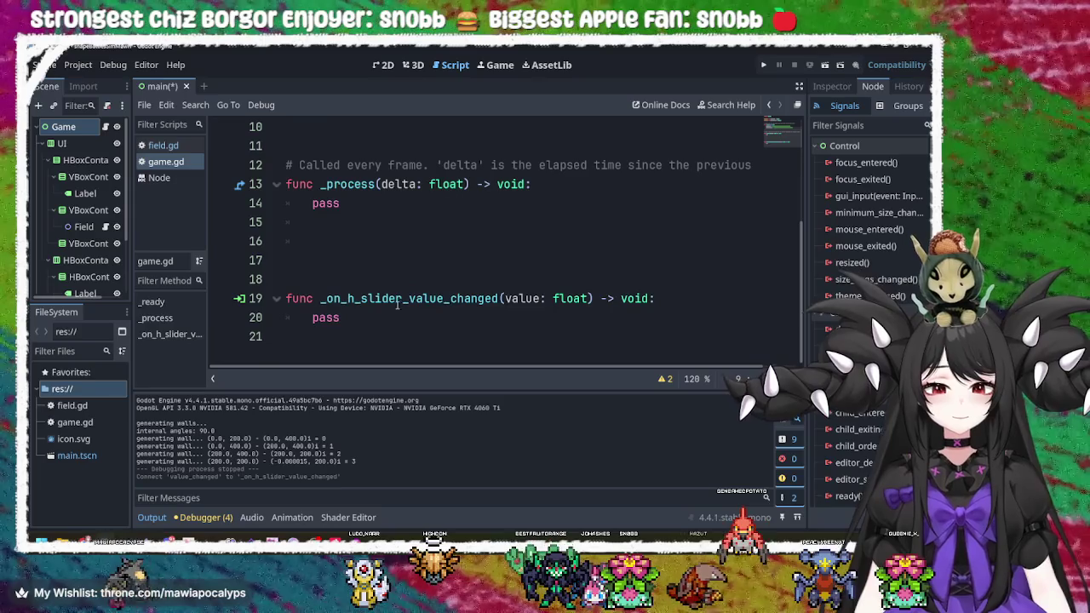
pyautogui.scroll(3, 399, 294)
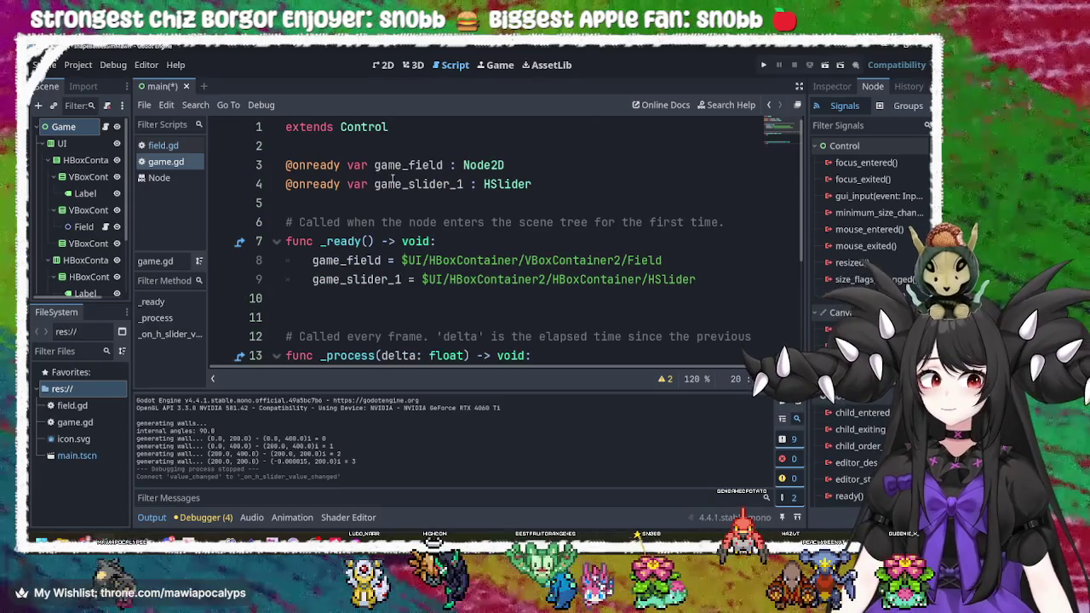
pyautogui.click(162, 146)
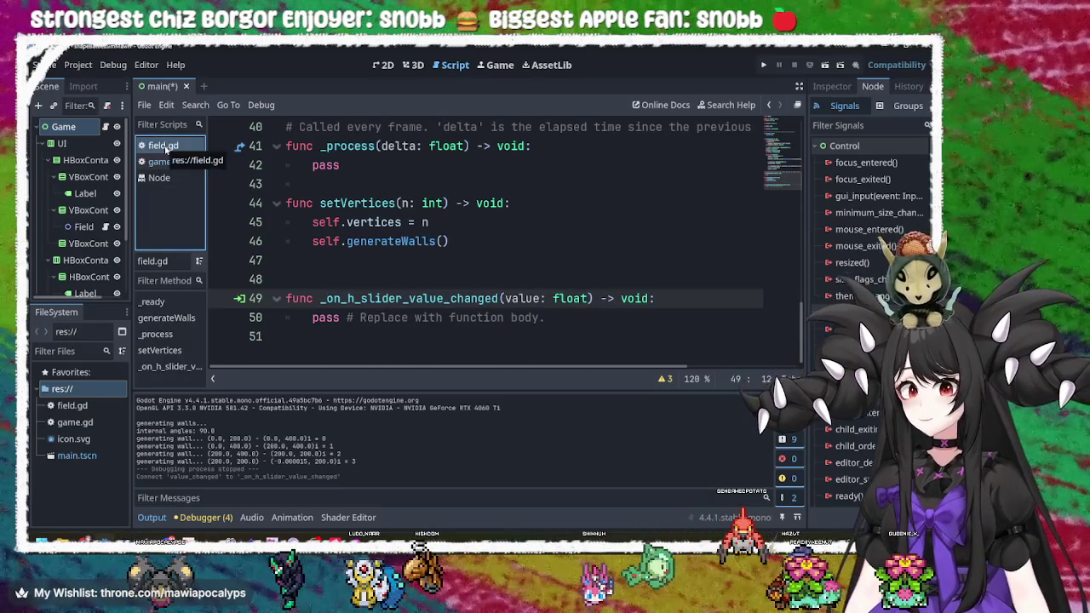
# - Delete the placeholder comment on line 50 and paste the vertices variable name there
pyautogui.click(624, 299)
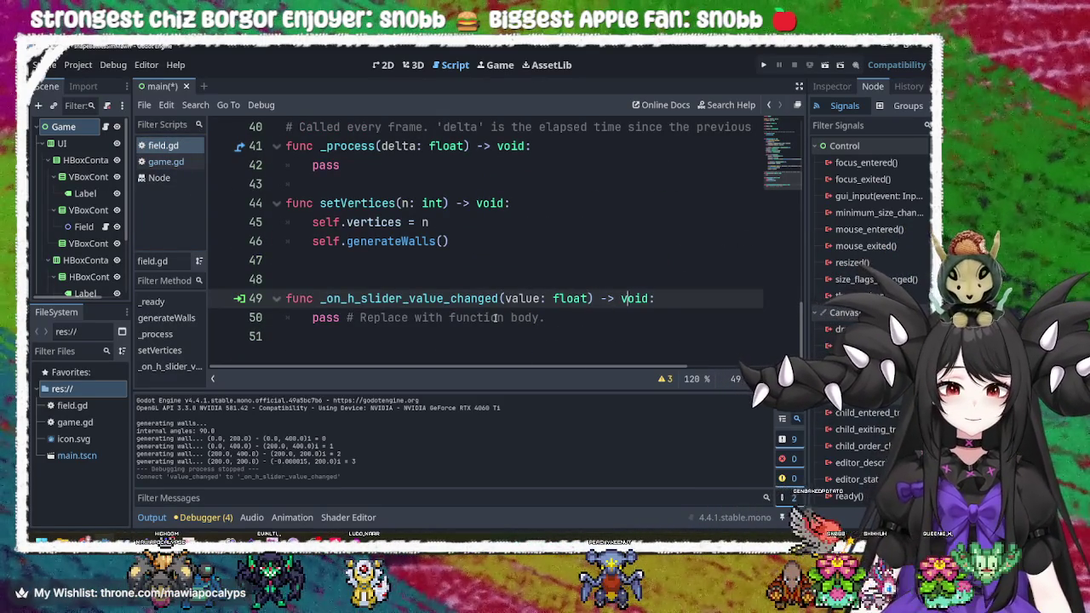
pyautogui.moveTo(545, 317); pyautogui.dragTo(352, 317)
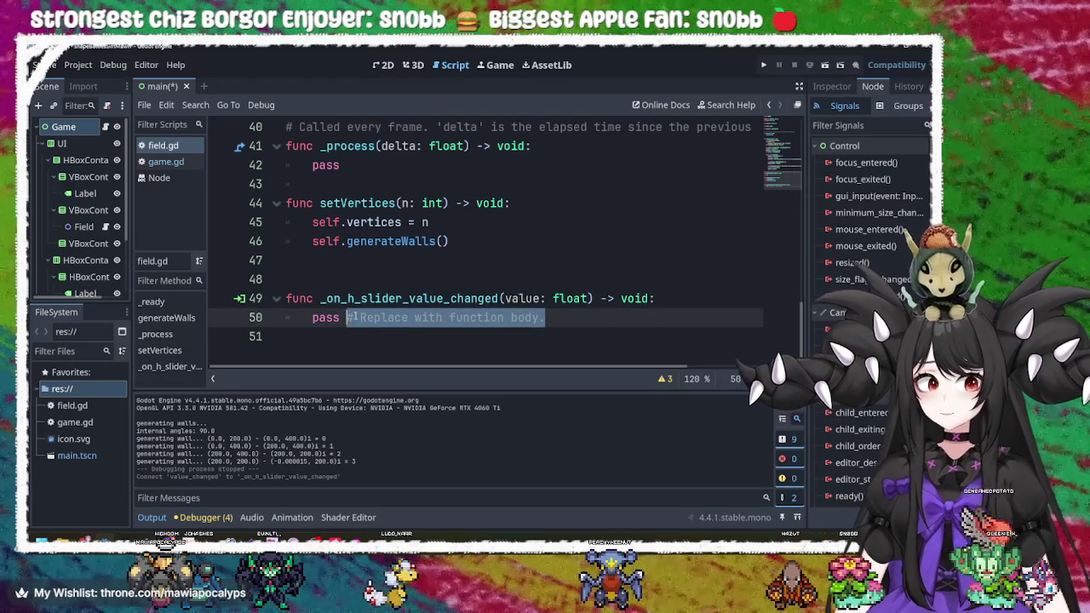
pyautogui.press('BackSpace')
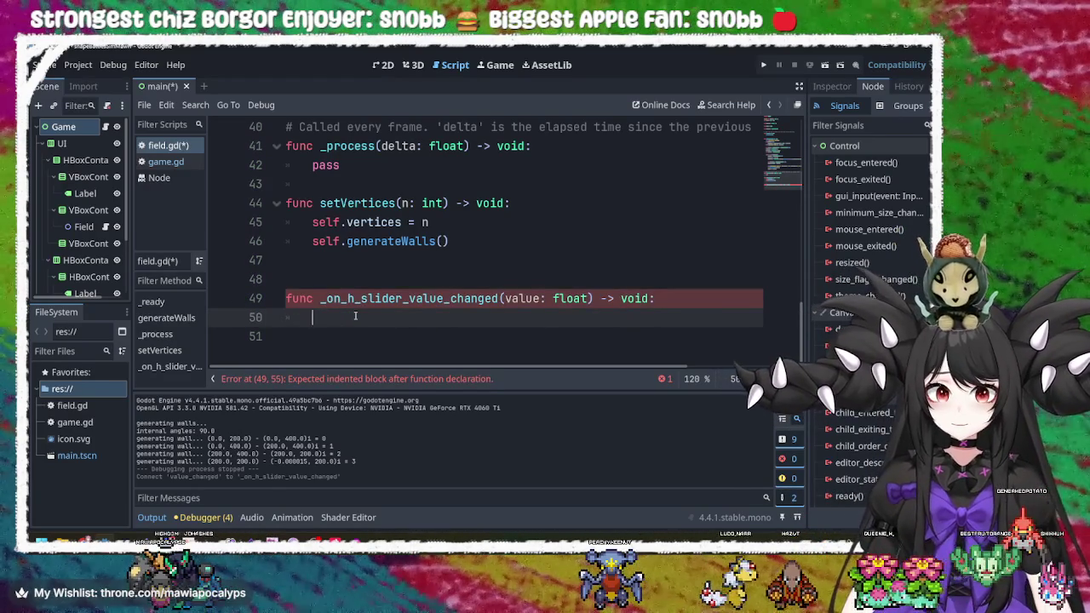
pyautogui.scroll(13, 326, 271)
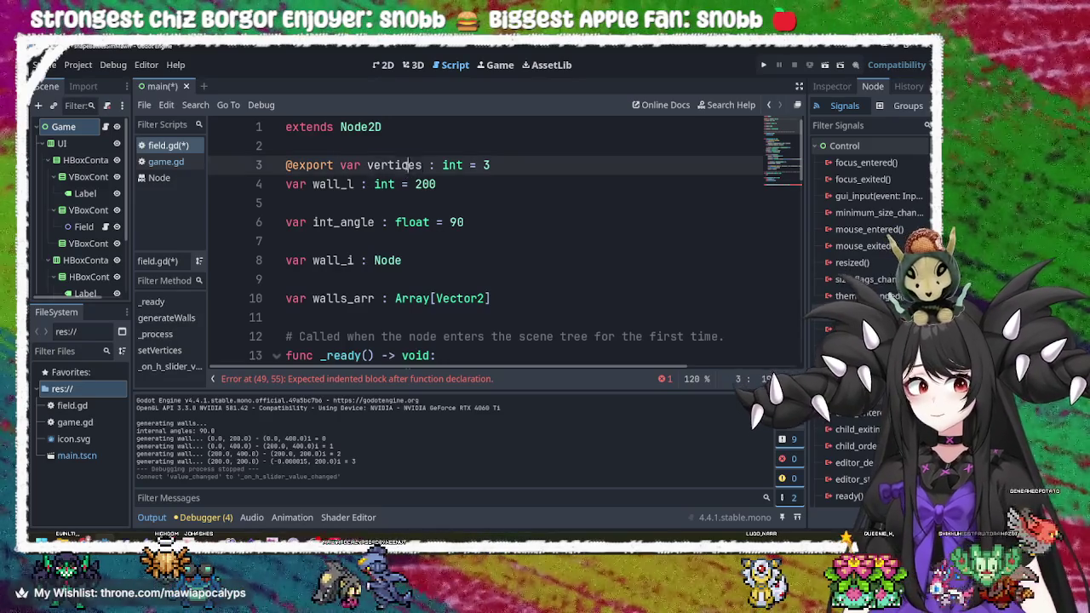
pyautogui.doubleClick(400, 166)
pyautogui.hotkey('ctrl', 'c')
pyautogui.scroll(-13, 411, 205)
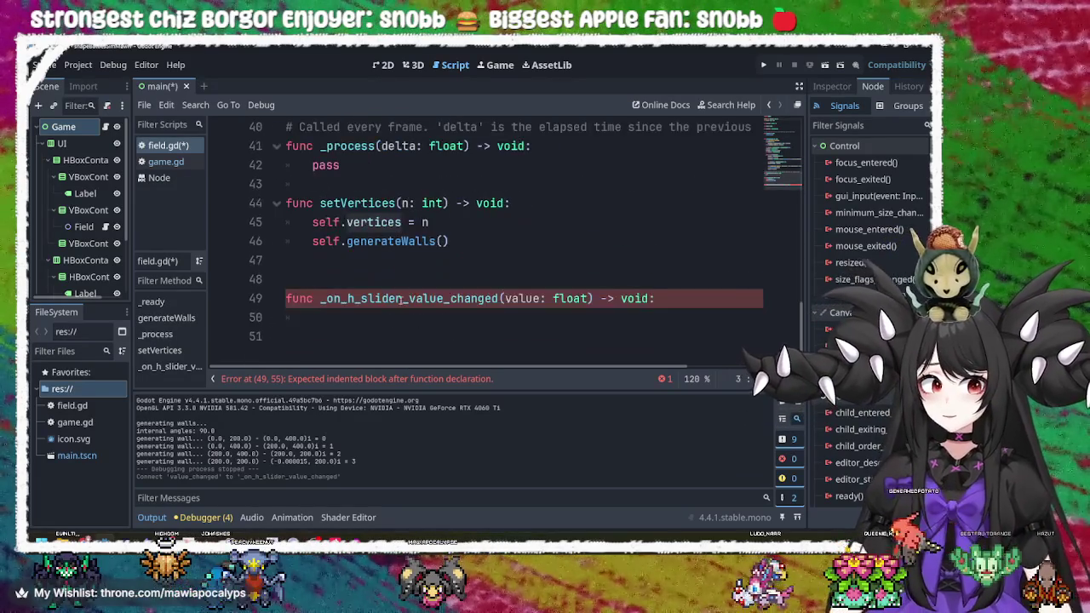
pyautogui.click(393, 322)
pyautogui.hotkey('ctrl', 'v')
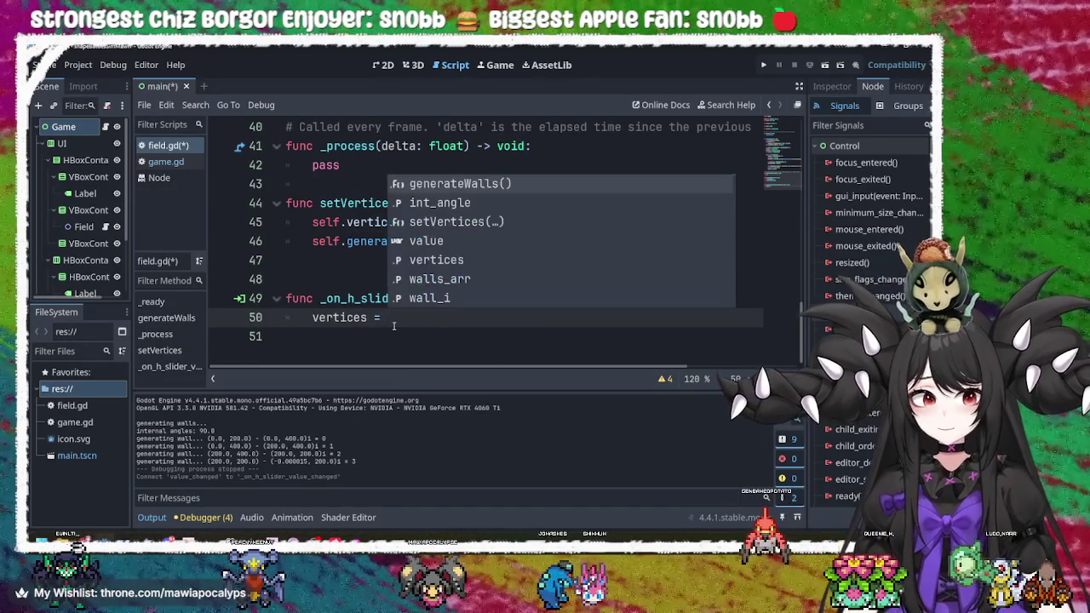
# - Assign value to vertices on line 50, trying int and float conversion suggestions
pyautogui.write('value')
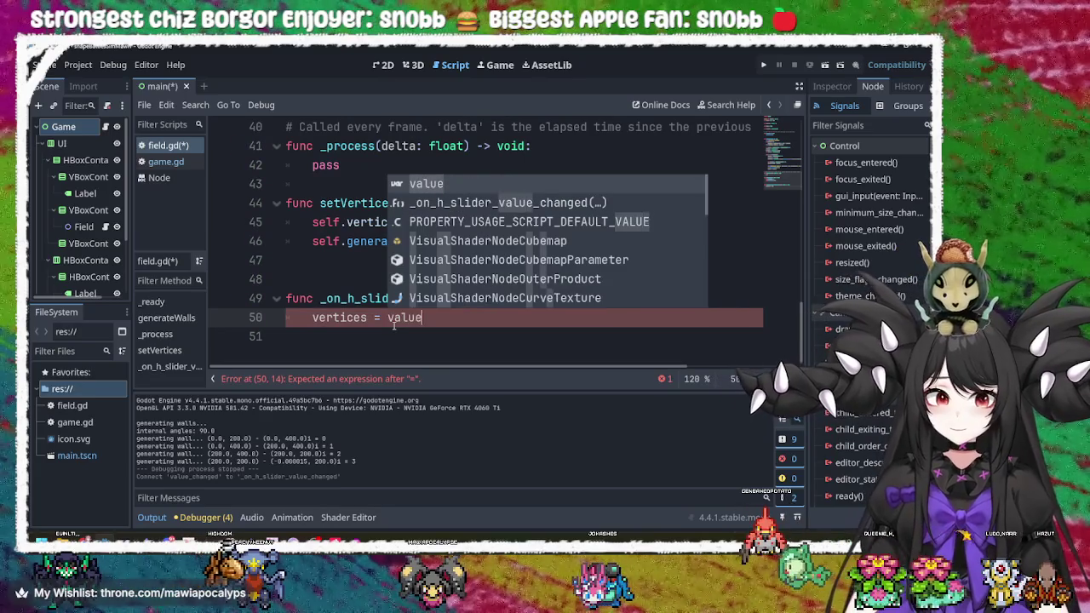
pyautogui.hotkey('ctrl', 's')
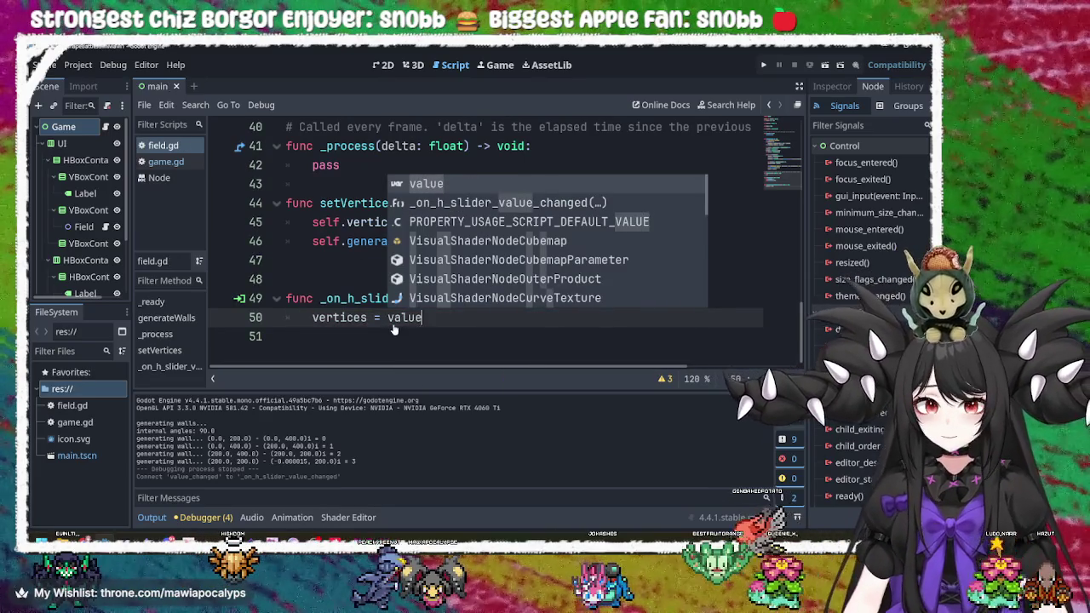
pyautogui.press('Escape')
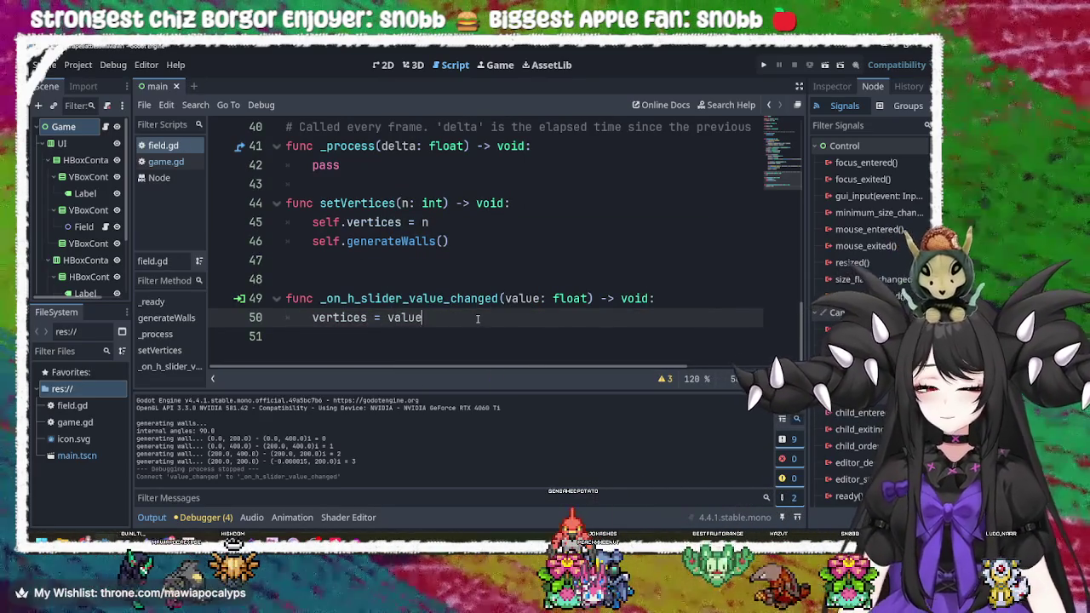
pyautogui.write('.toin')
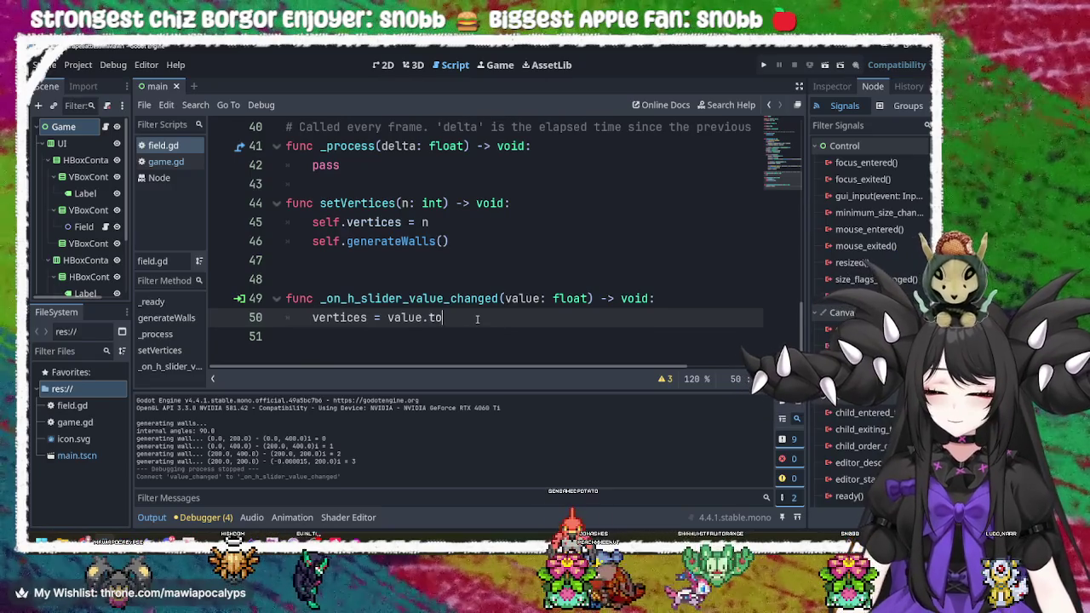
pyautogui.press('BackSpace')
pyautogui.press('BackSpace')
pyautogui.write('_')
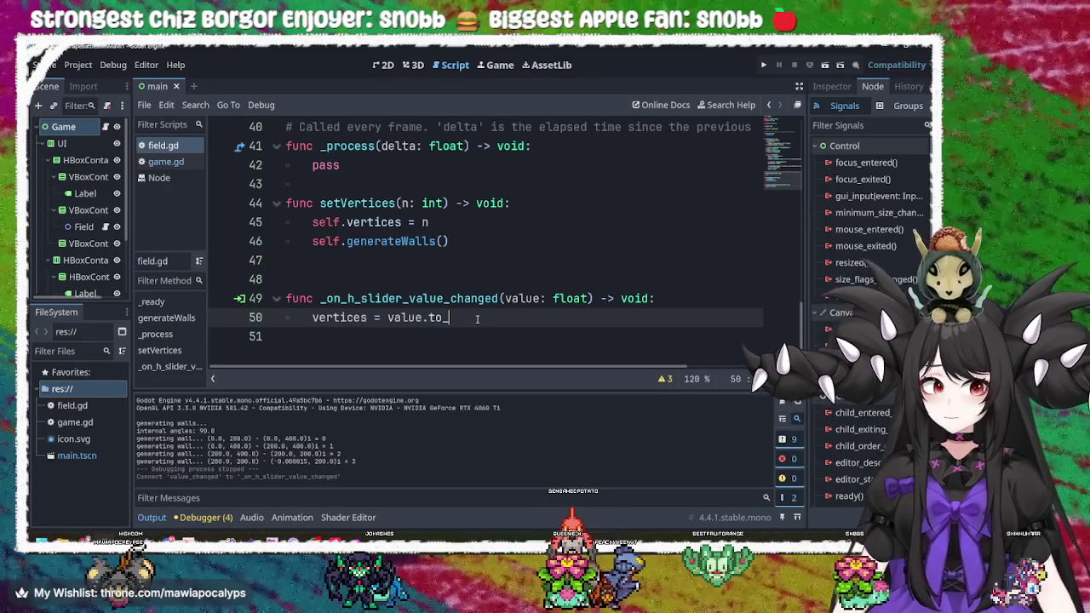
pyautogui.press('BackSpace')
pyautogui.press('BackSpace')
pyautogui.press('BackSpace')
pyautogui.press('BackSpace')
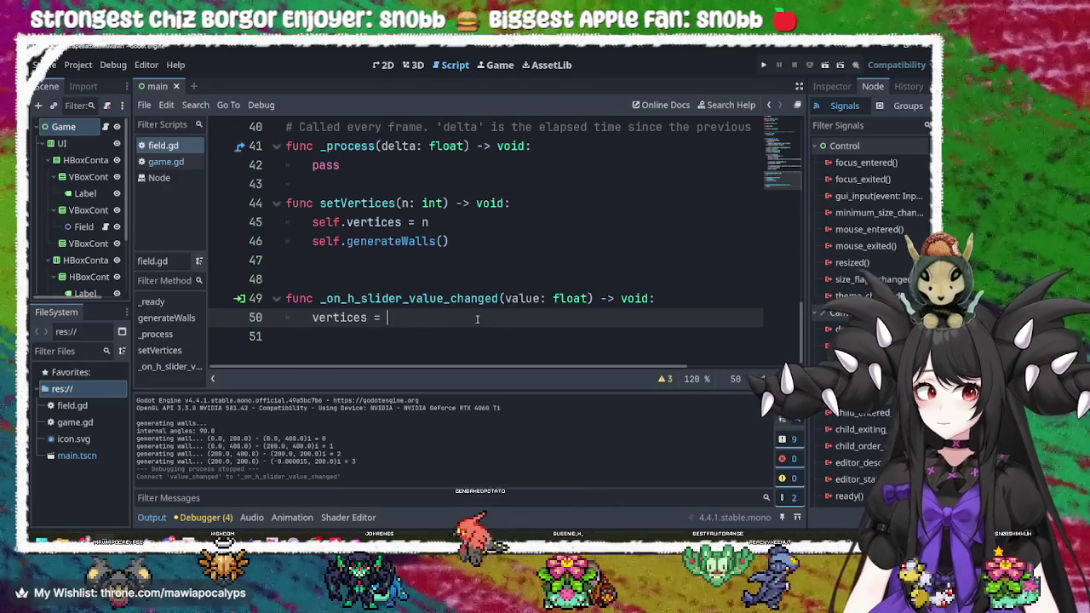
pyautogui.write('int')
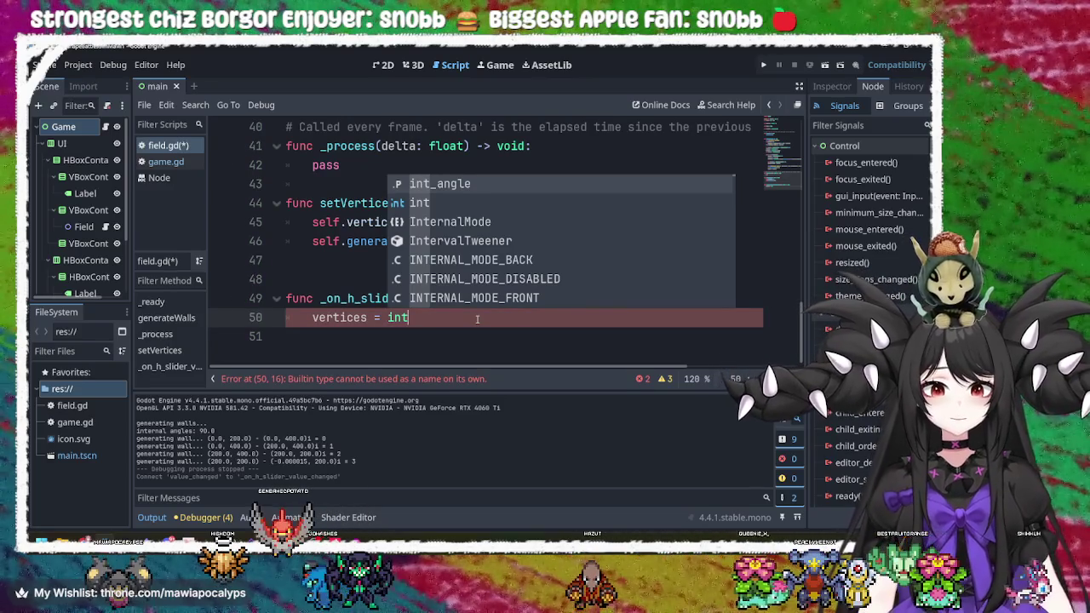
pyautogui.press('Down')
pyautogui.press('Down')
pyautogui.press('Down')
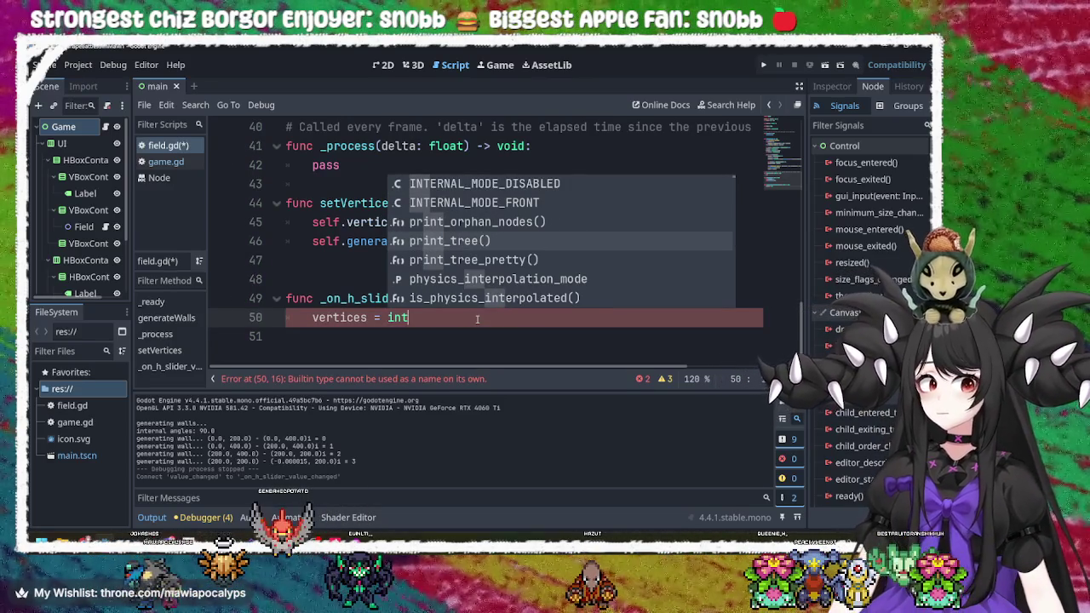
pyautogui.press('Down')
pyautogui.press('Down')
pyautogui.press('Down')
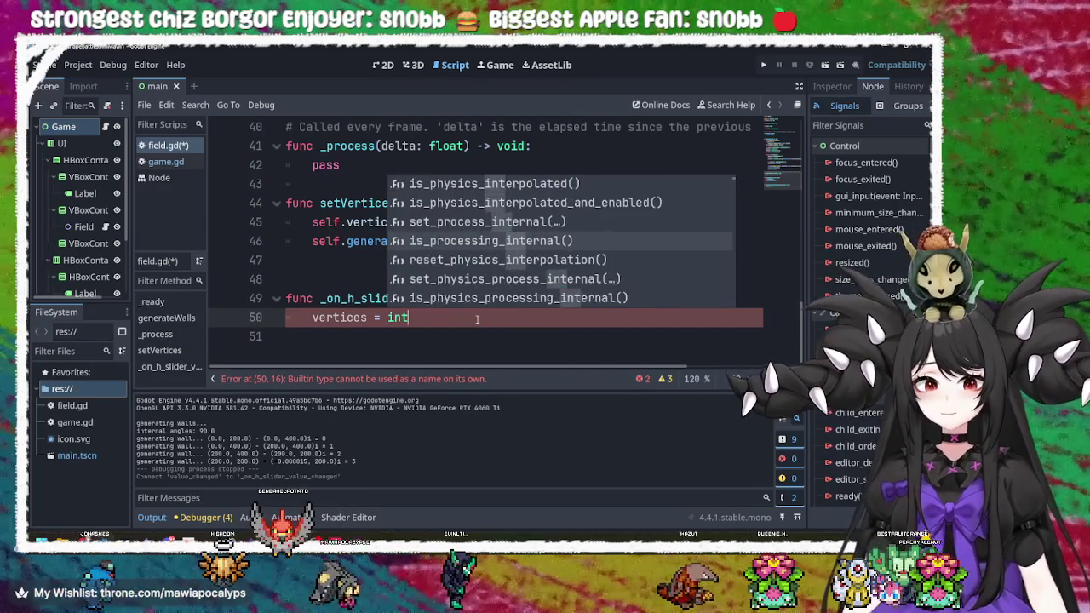
pyautogui.press('BackSpace')
pyautogui.press('BackSpace')
pyautogui.press('BackSpace')
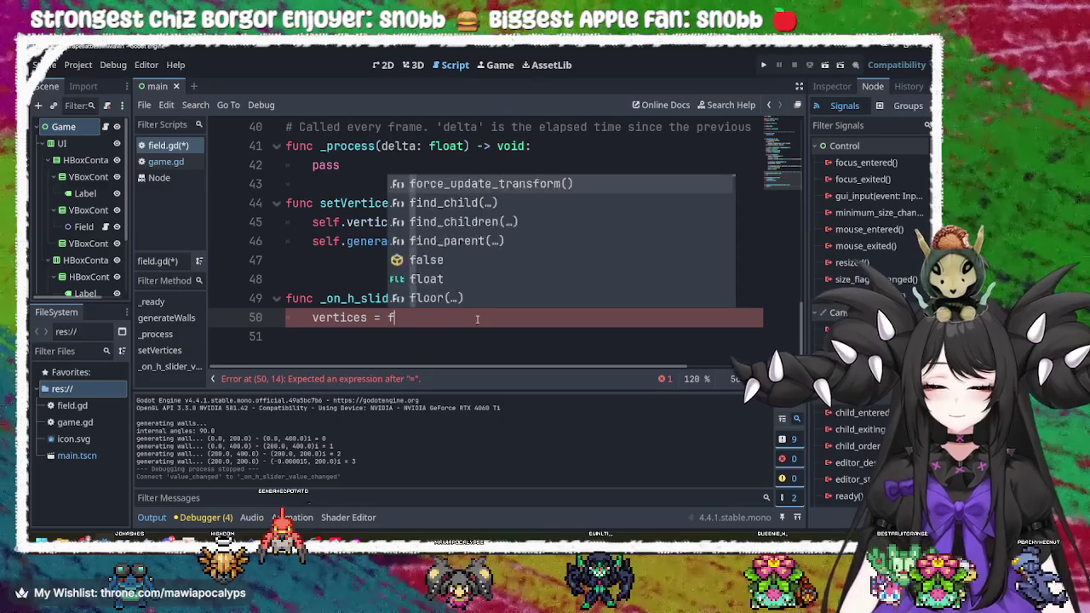
pyautogui.write('floatt')
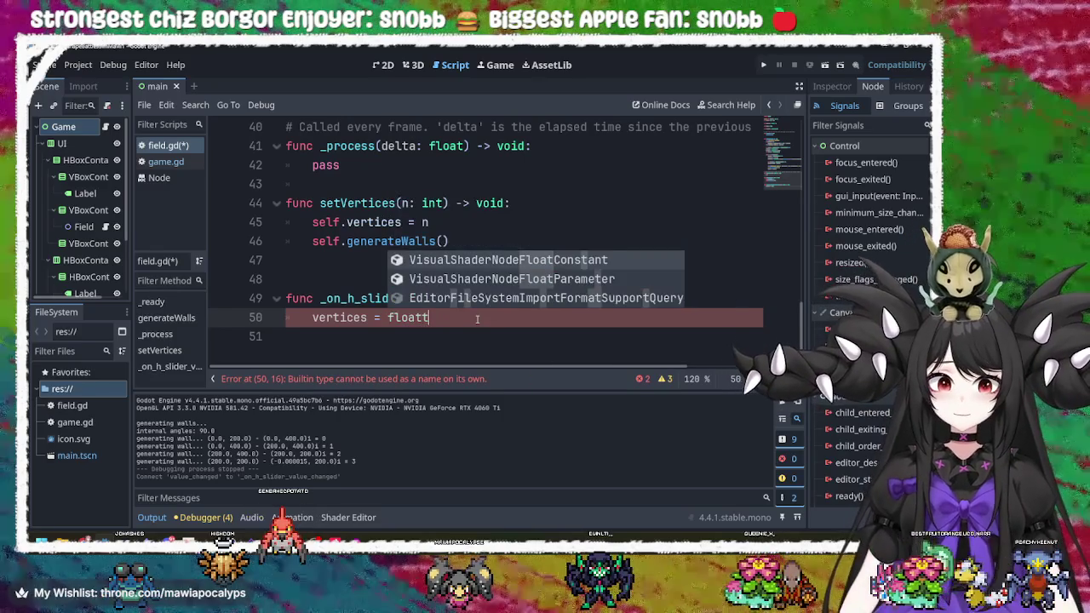
pyautogui.press('BackSpace')
pyautogui.write('_t')
pyautogui.press('BackSpace')
pyautogui.press('BackSpace')
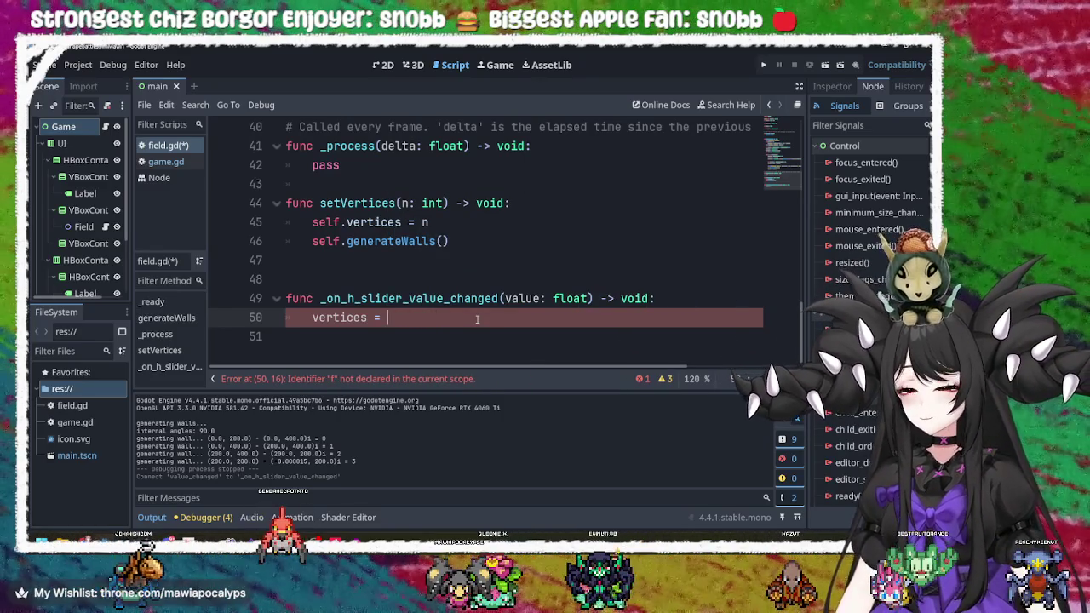
pyautogui.write('t')
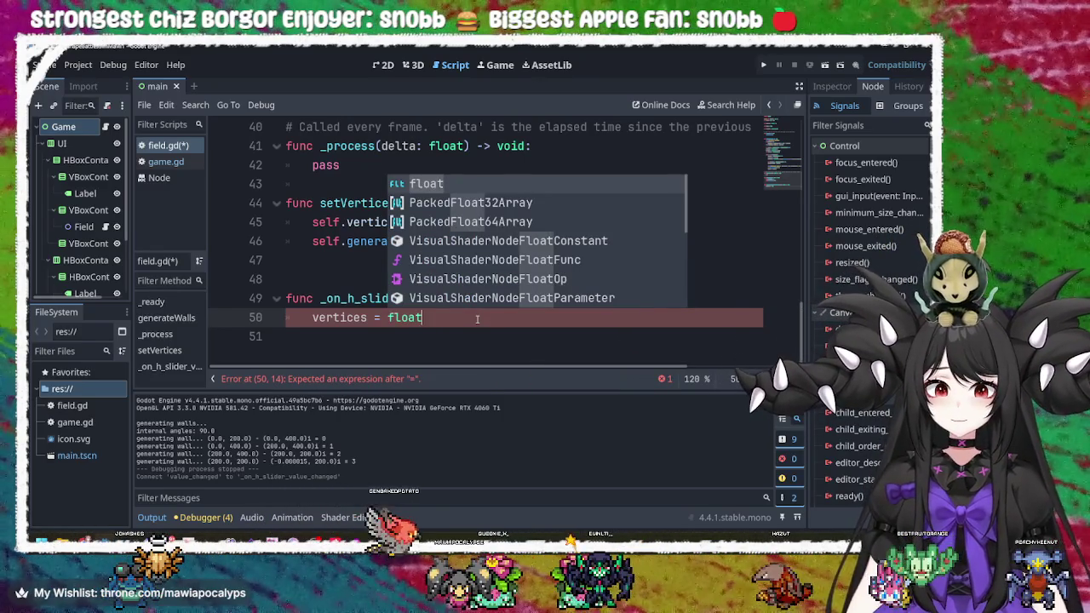
pyautogui.press('Down')
pyautogui.press('Down')
pyautogui.press('Down')
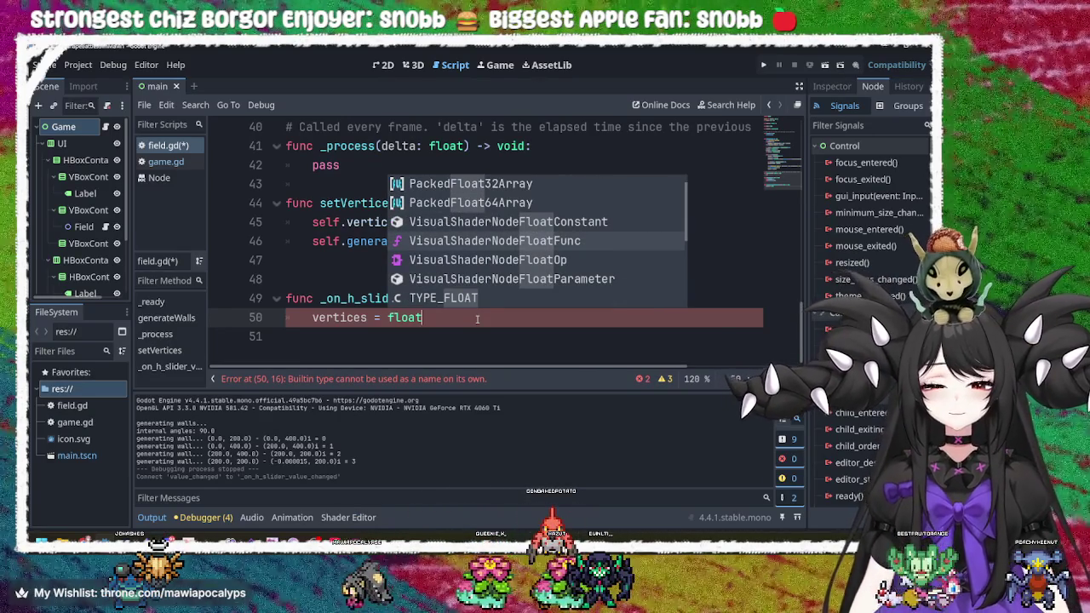
pyautogui.press('Down')
pyautogui.press('Down')
pyautogui.press('Down')
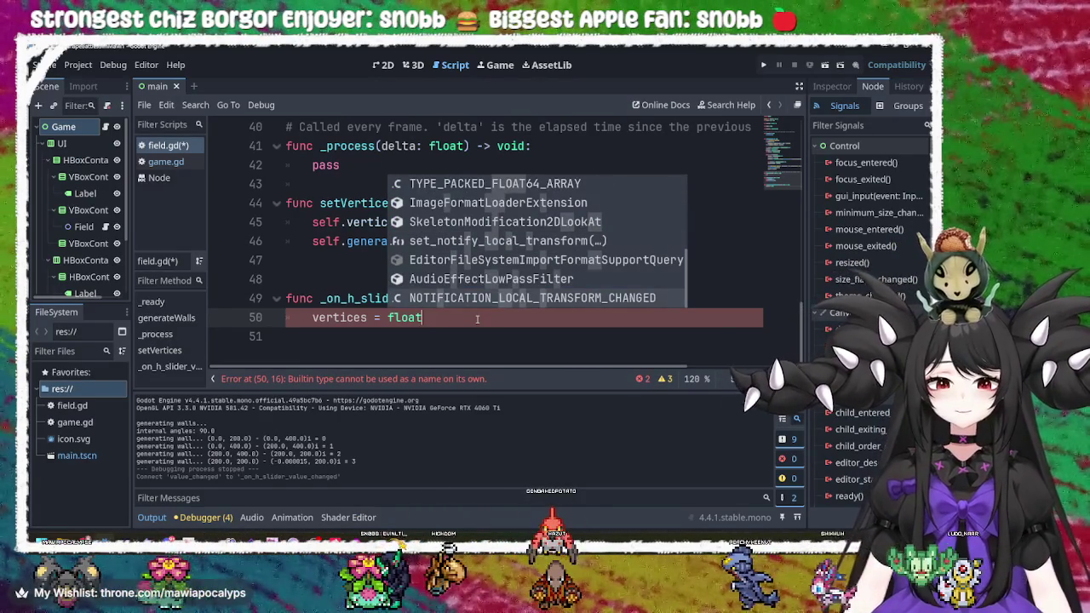
# - Remove the int() conversion so line 50 reads 'vertices = value', and save the script
pyautogui.press('BackSpace')
pyautogui.press('BackSpace')
pyautogui.press('BackSpace')
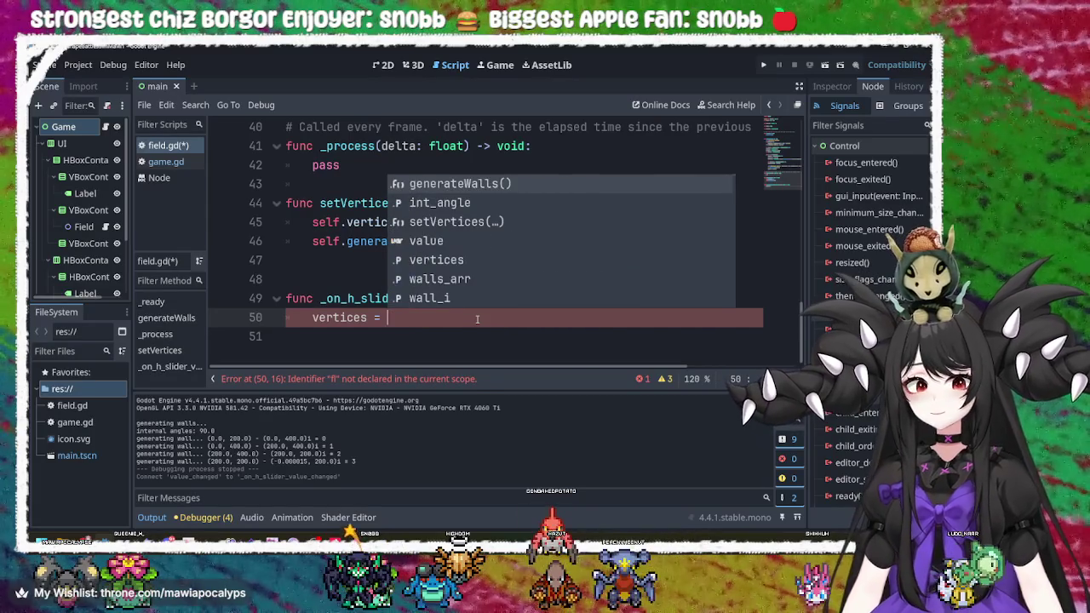
pyautogui.write('value')
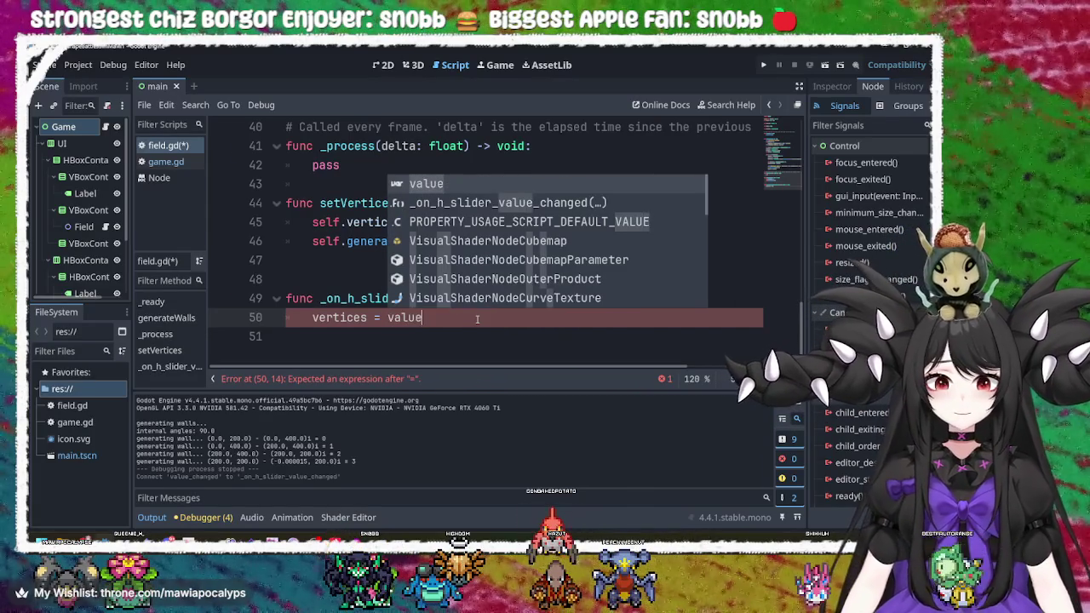
pyautogui.write('.')
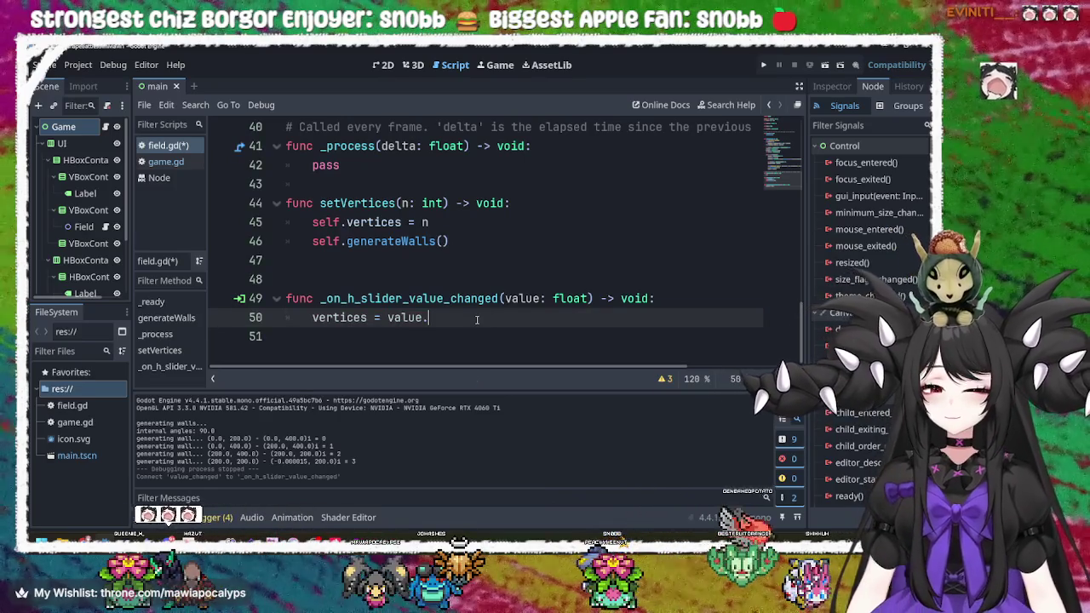
pyautogui.write('to')
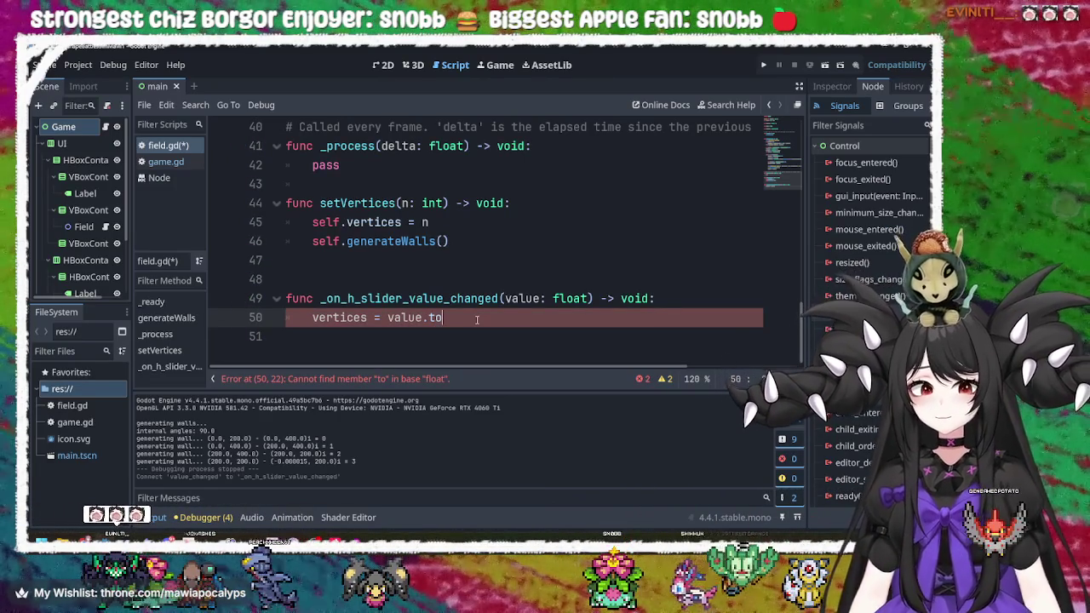
pyautogui.press('BackSpace')
pyautogui.press('BackSpace')
pyautogui.write('int(')
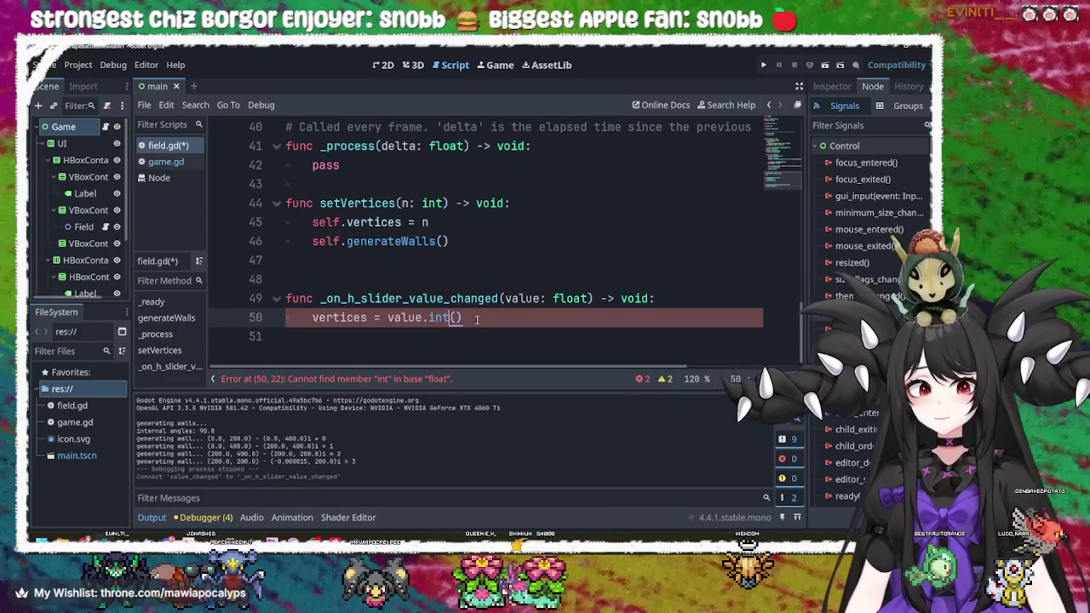
pyautogui.press('BackSpace')
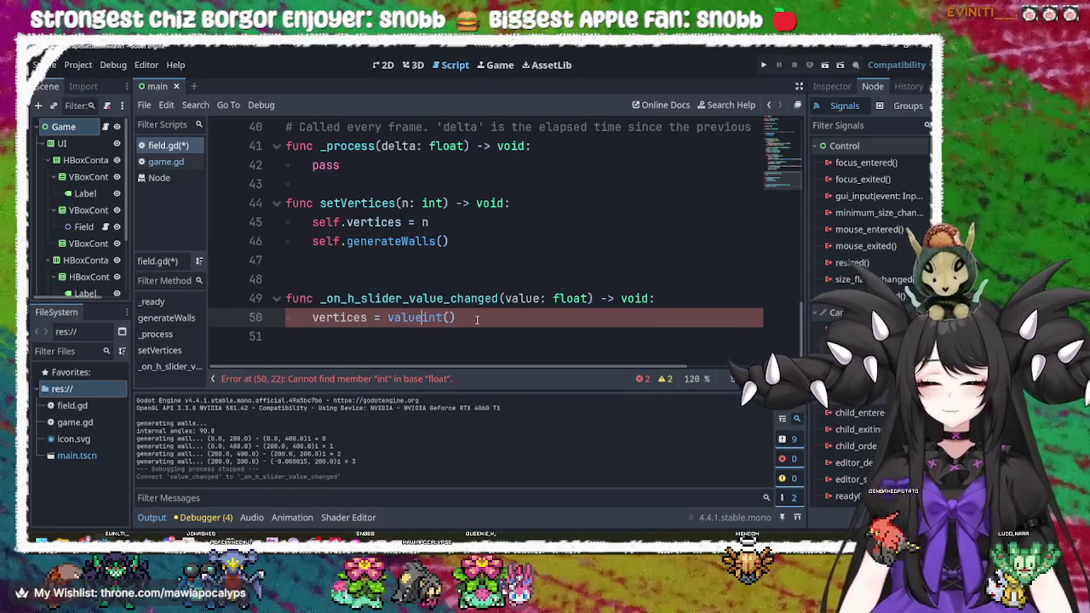
pyautogui.hotkey('shift', 'Left')
pyautogui.hotkey('shift', 'Left')
pyautogui.hotkey('shift', 'Left')
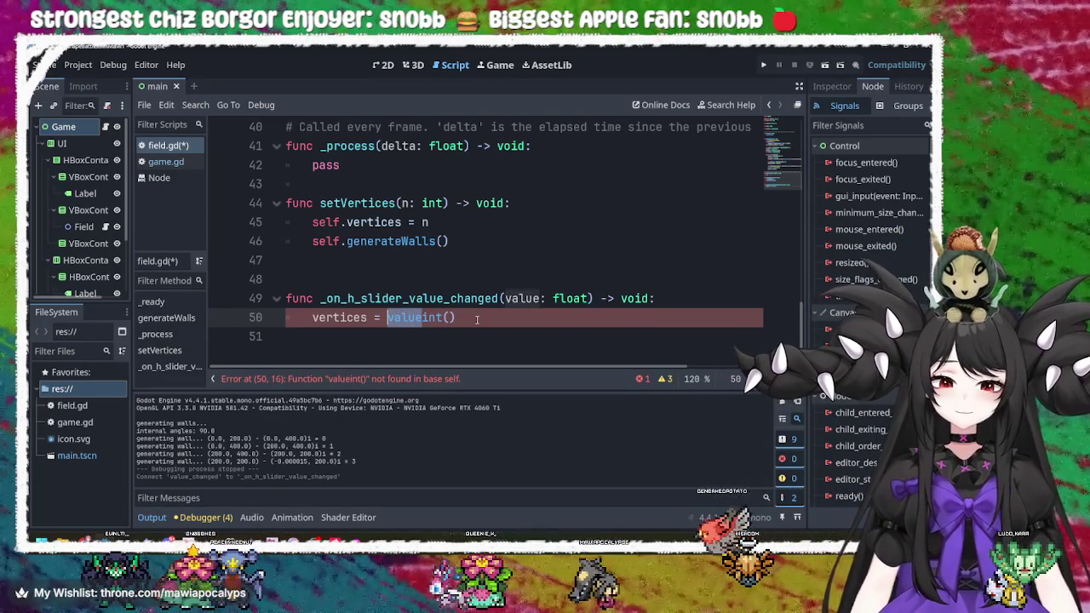
pyautogui.press('BackSpace')
pyautogui.press('Right')
pyautogui.press('Right')
pyautogui.press('Right')
pyautogui.write('value')
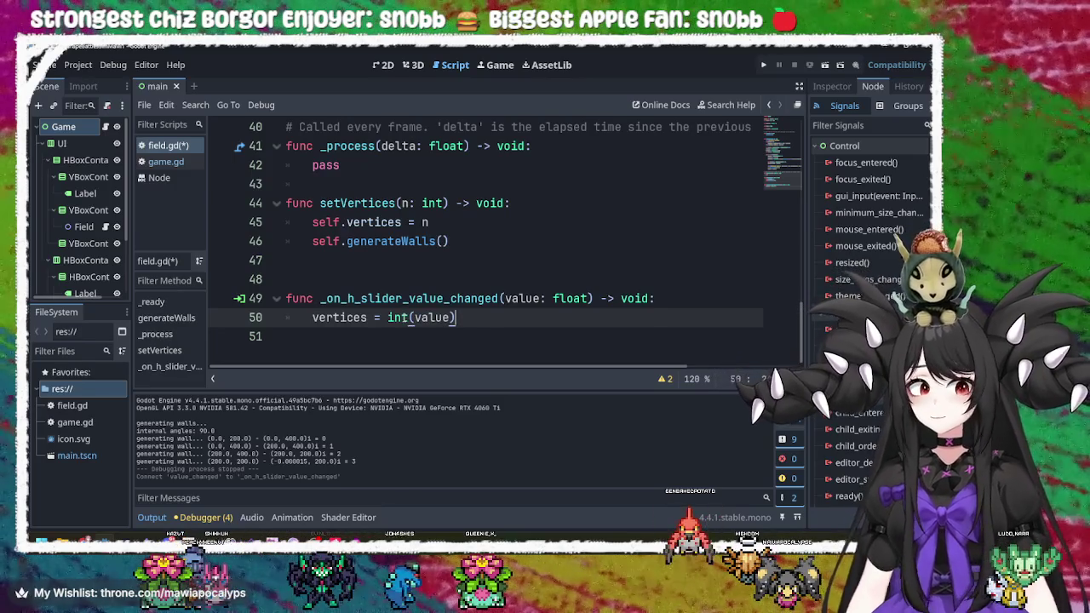
pyautogui.moveTo(403, 315)
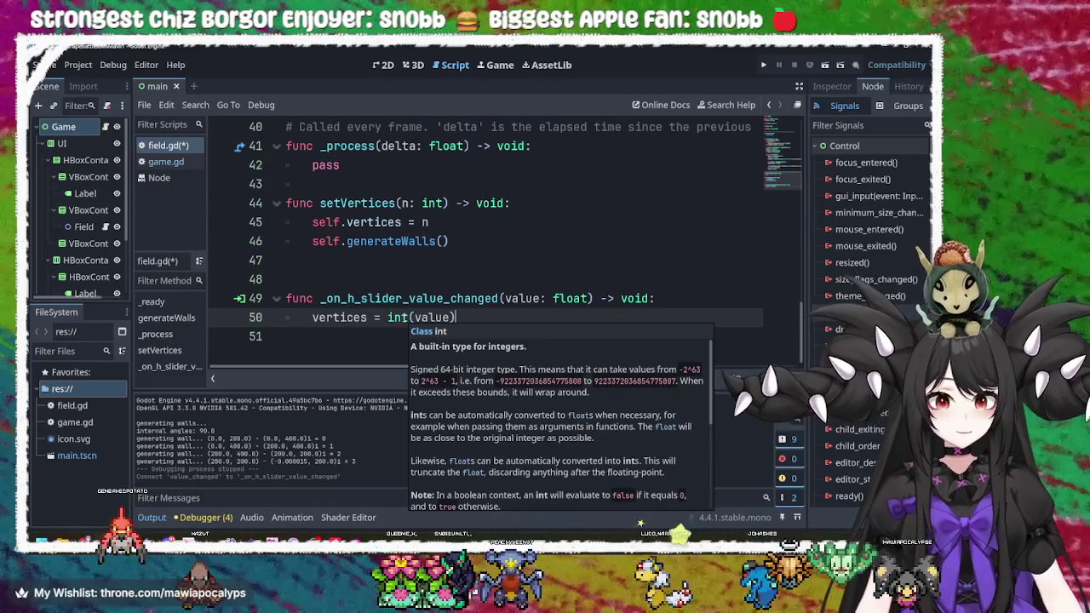
pyautogui.doubleClick(398, 317)
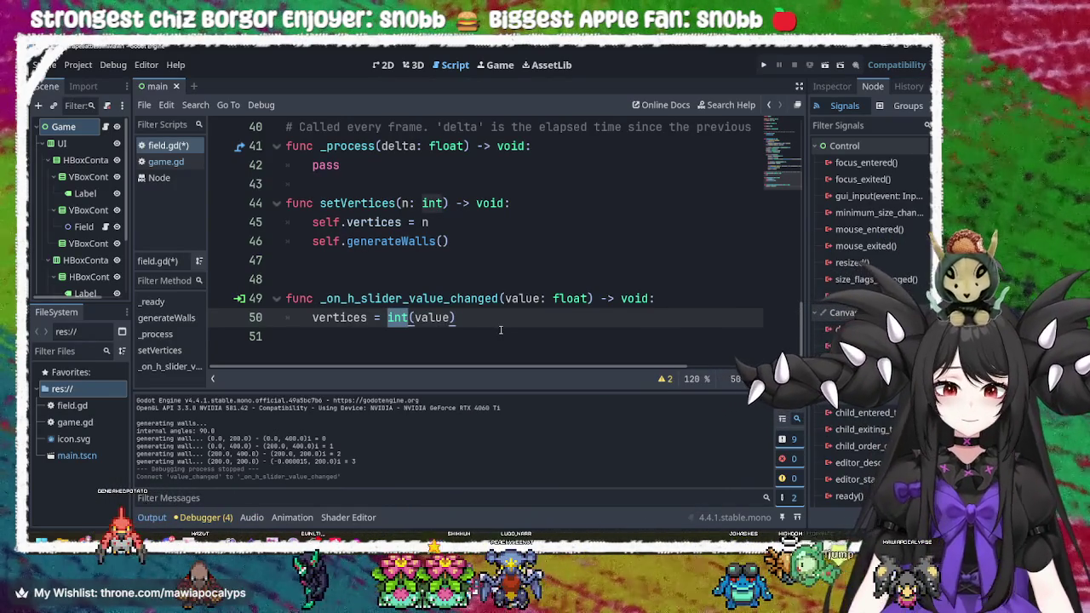
pyautogui.press('BackSpace')
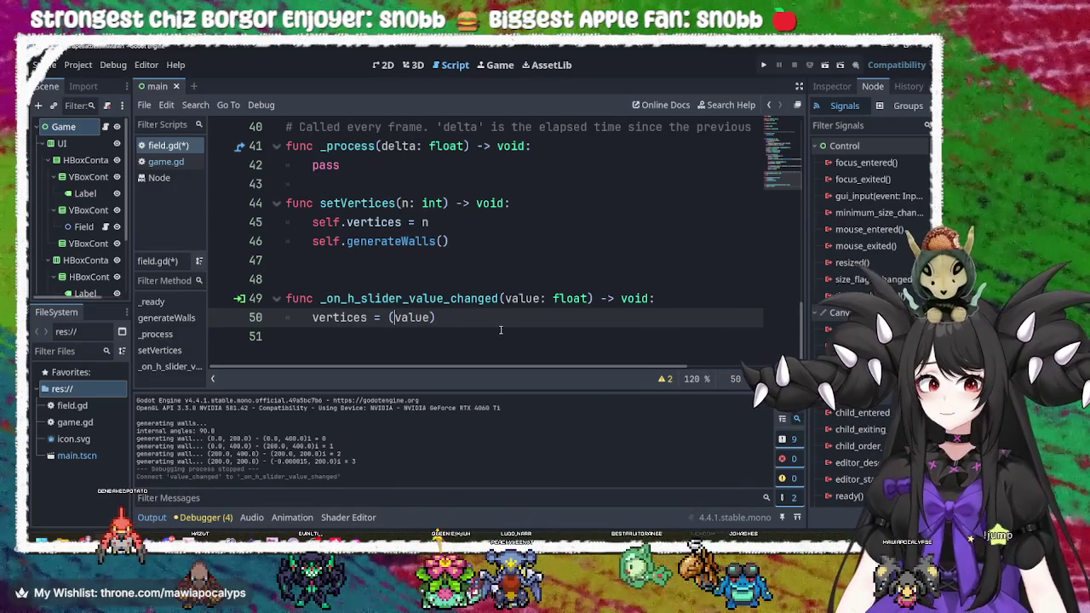
pyautogui.press('Right')
pyautogui.press('Delete')
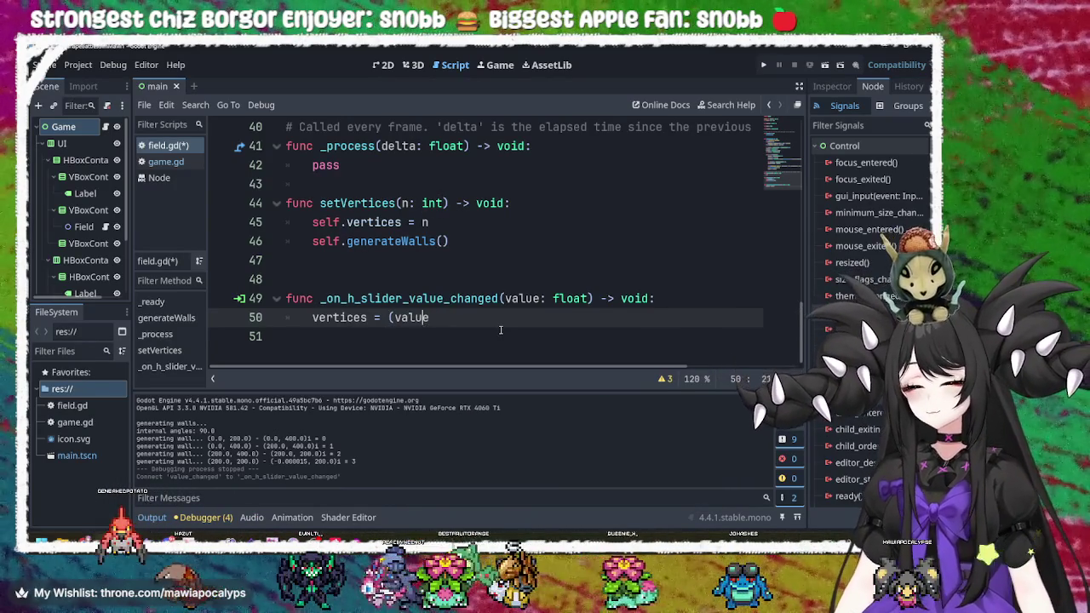
pyautogui.hotkey('ctrl', 'Left')
pyautogui.press('BackSpace')
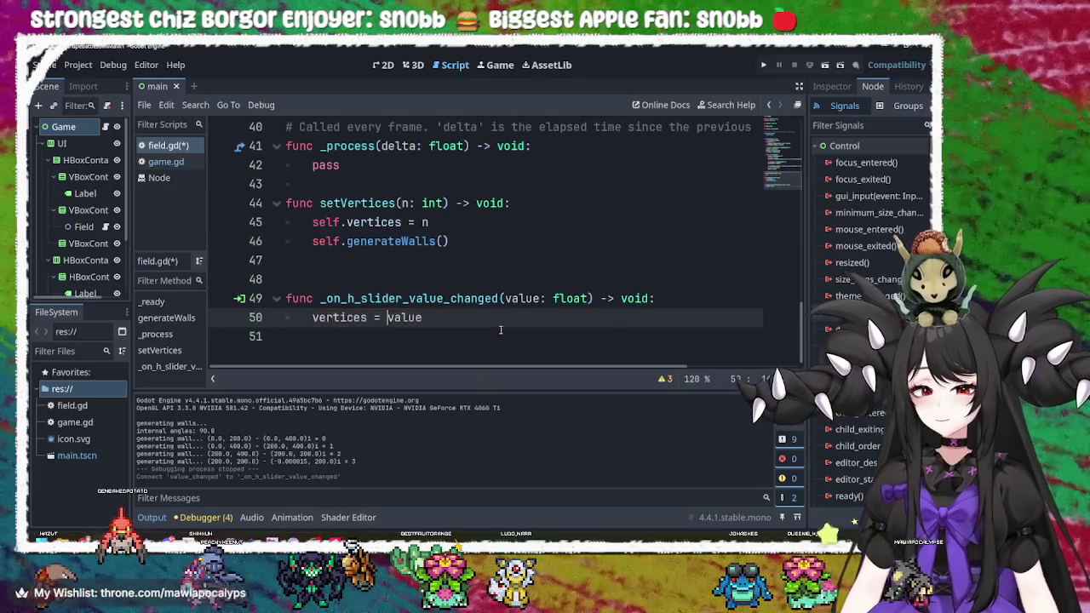
pyautogui.hotkey('ctrl', 's')
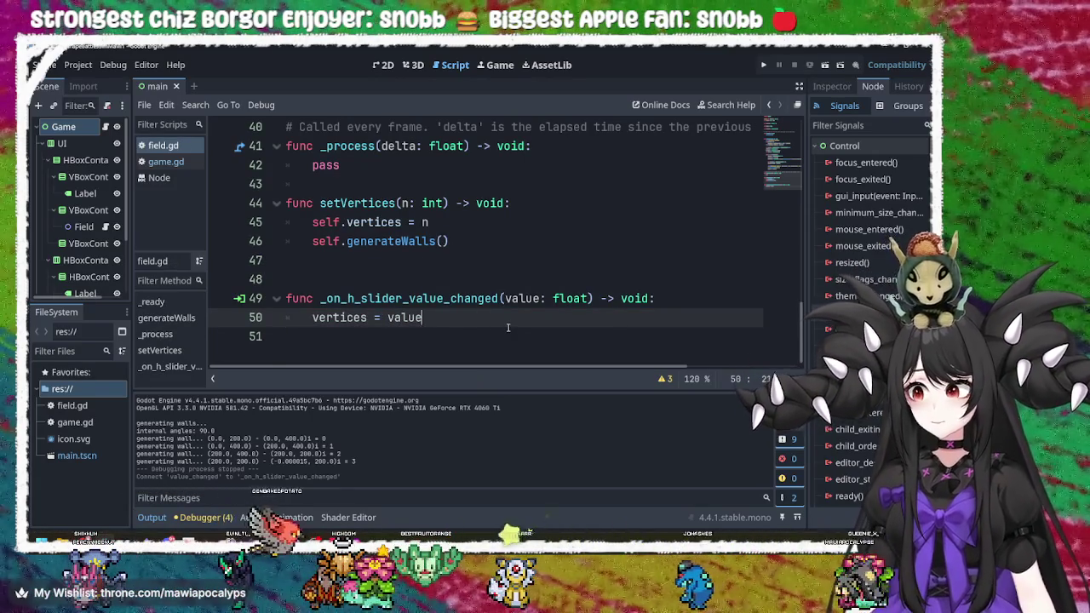
# - Add a generateWalls() call on line 51 using autocomplete
pyautogui.press('Return')
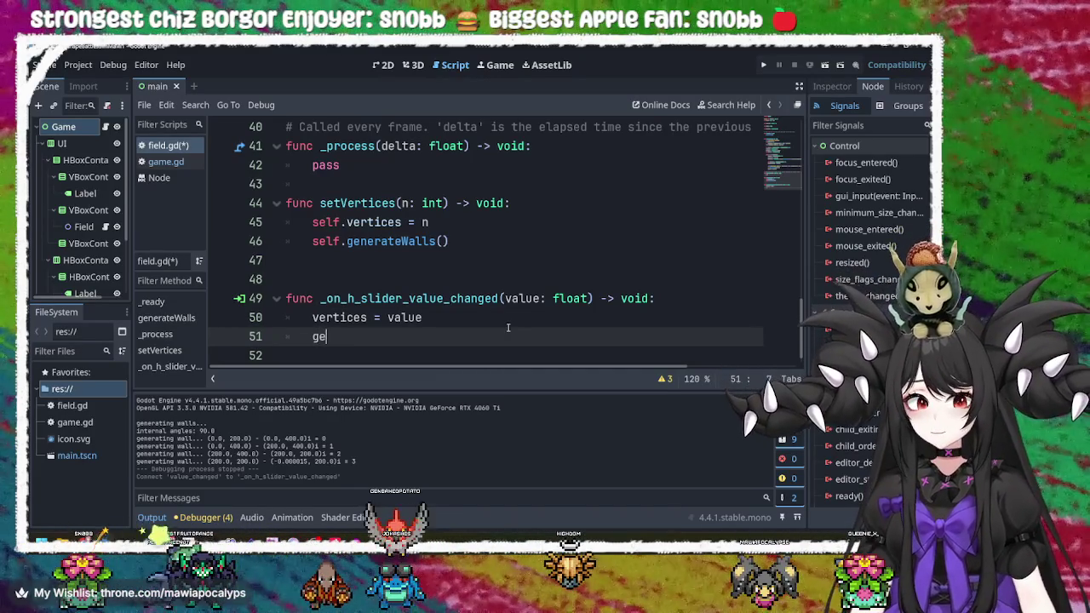
pyautogui.write('nera')
pyautogui.press('Return')
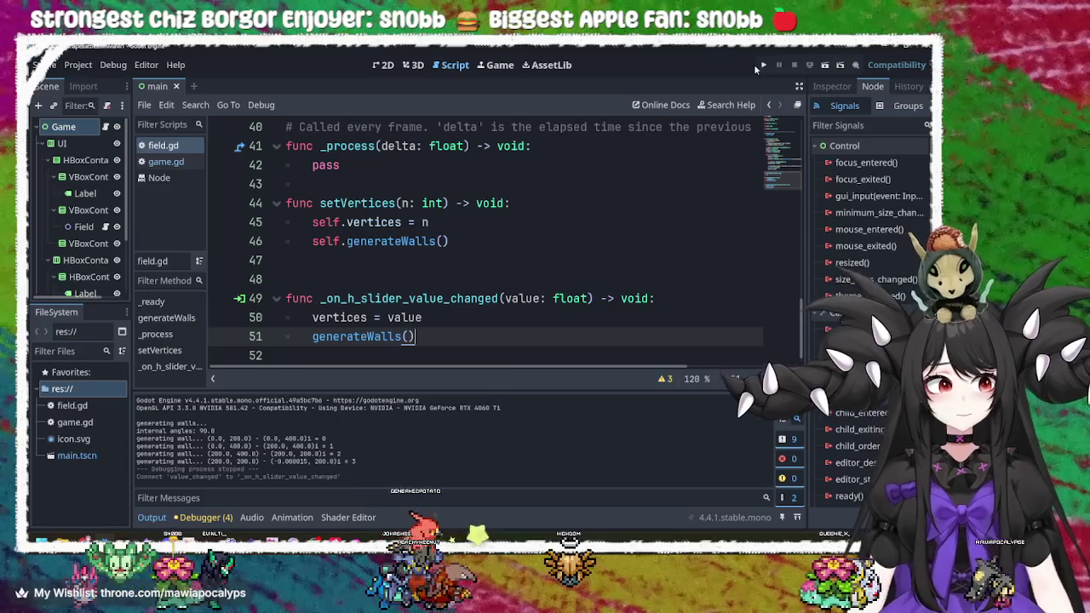
# - Run the game twice, dragging the Shape 1 slider each time to regenerate walls, then stop it
pyautogui.click(762, 66)
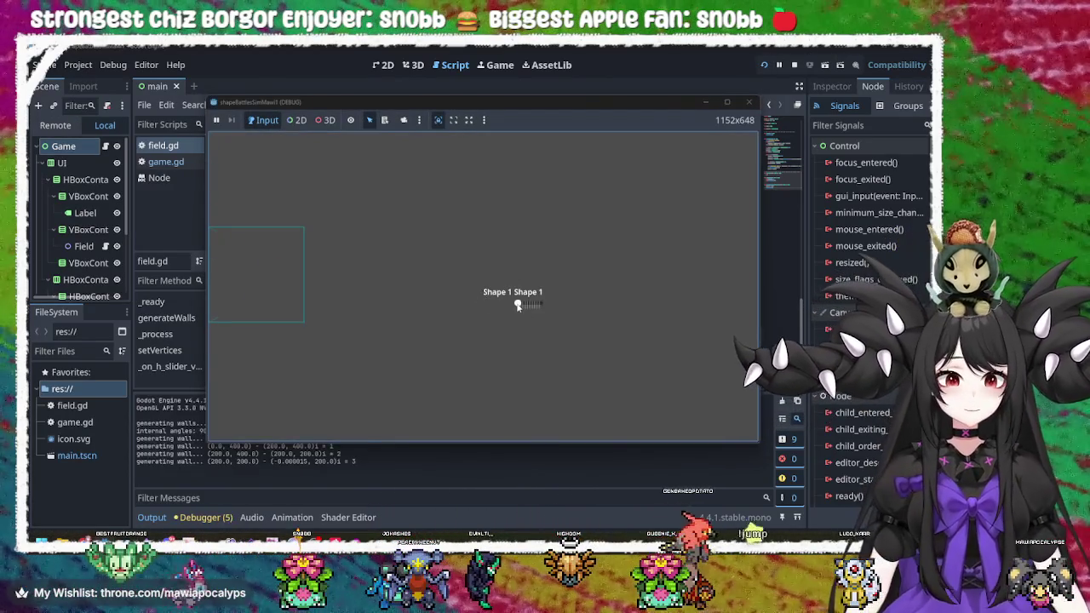
pyautogui.moveTo(518, 304); pyautogui.dragTo(542, 307)
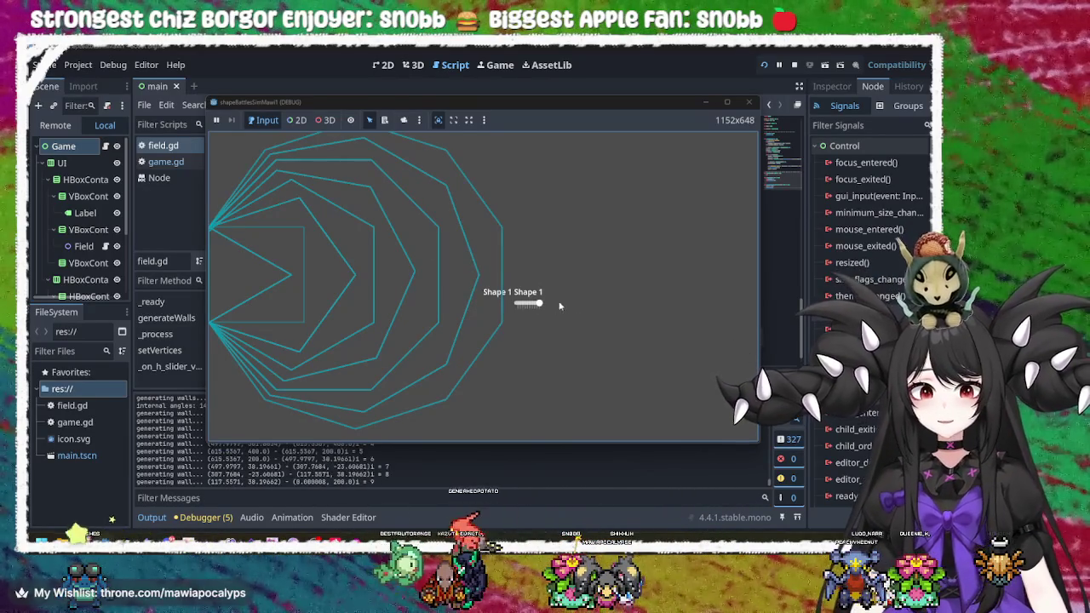
pyautogui.click(749, 101)
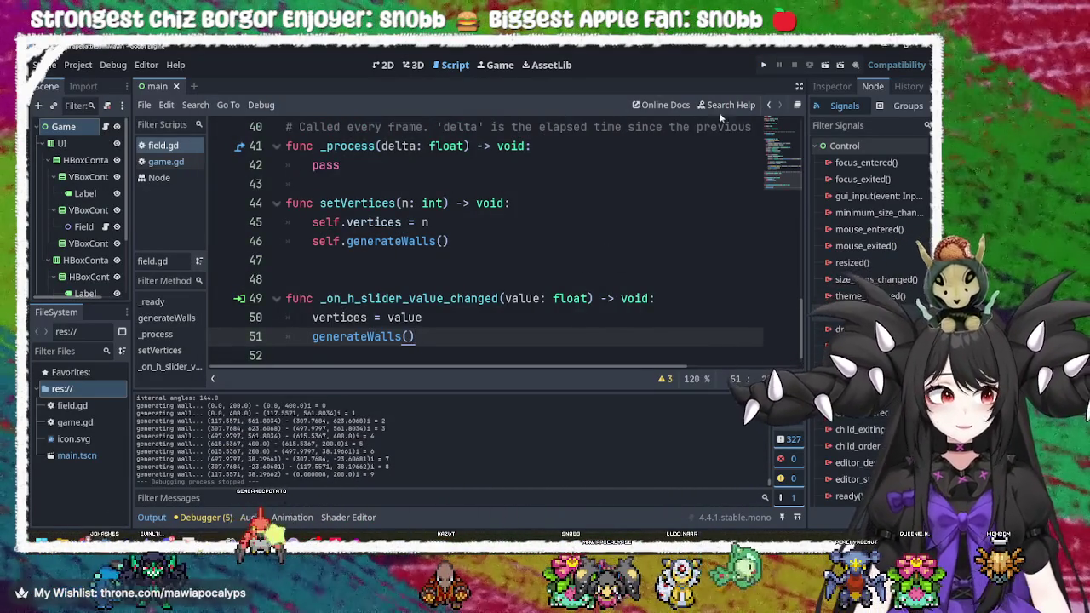
pyautogui.click(763, 65)
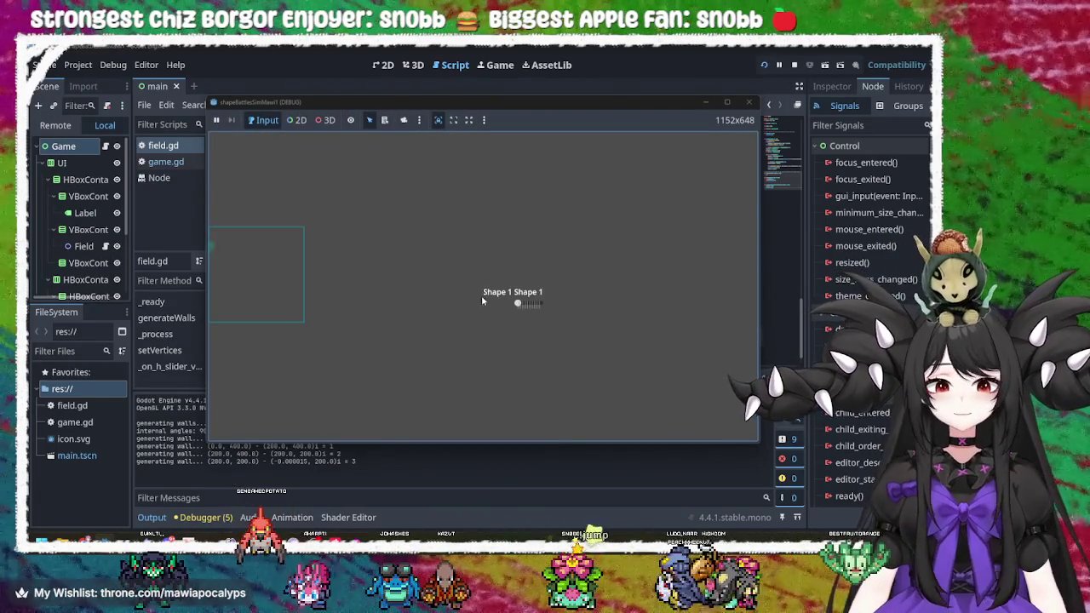
pyautogui.moveTo(519, 304)
pyautogui.mouseDown()
pyautogui.moveTo(544, 300)
pyautogui.moveTo(503, 303)
pyautogui.mouseUp()
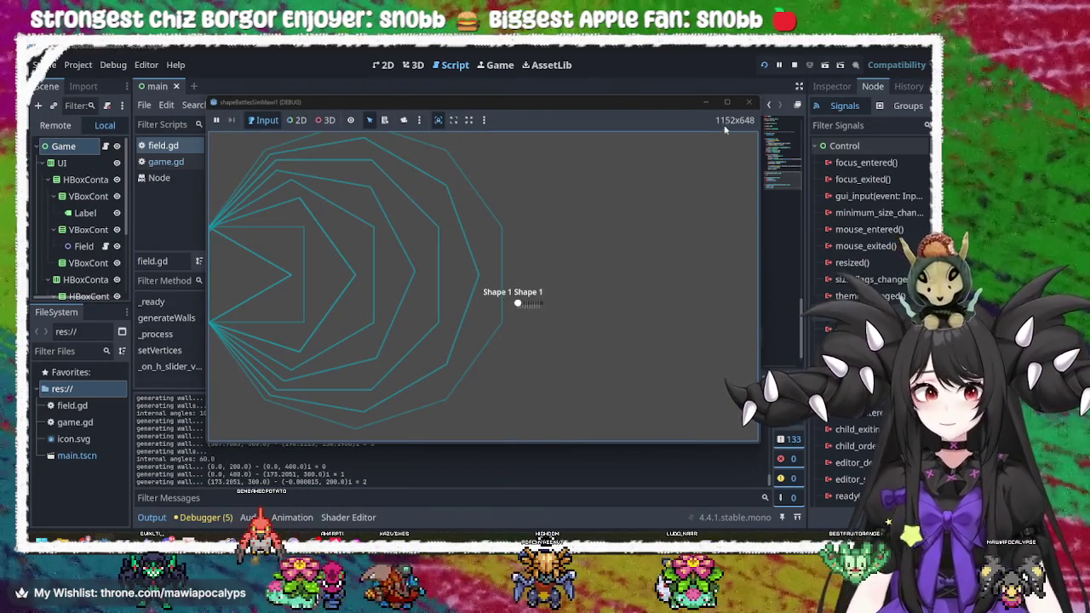
pyautogui.click(749, 101)
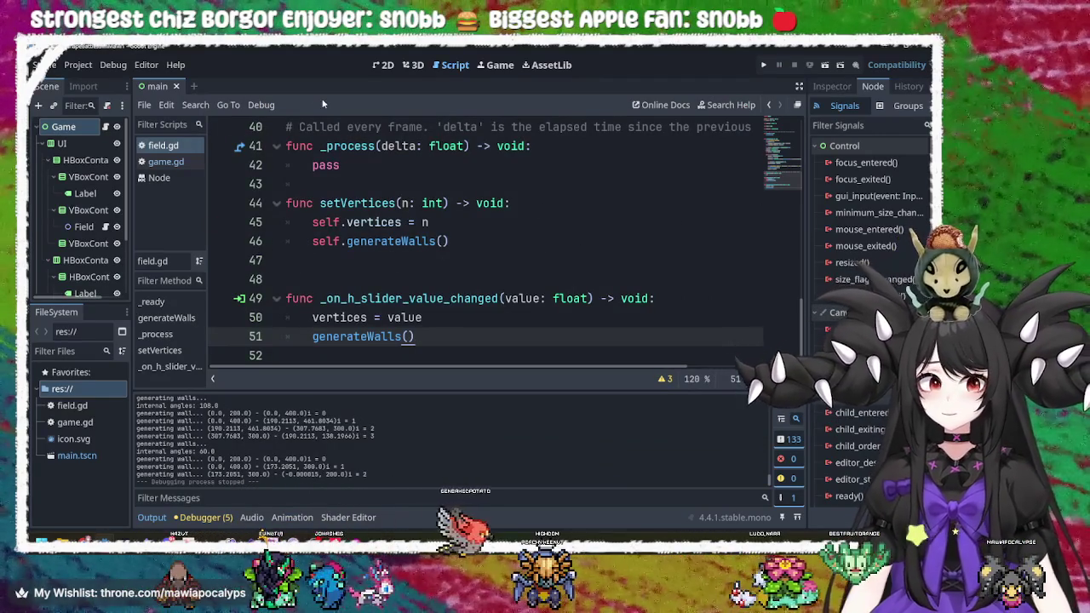
pyautogui.click(83, 227)
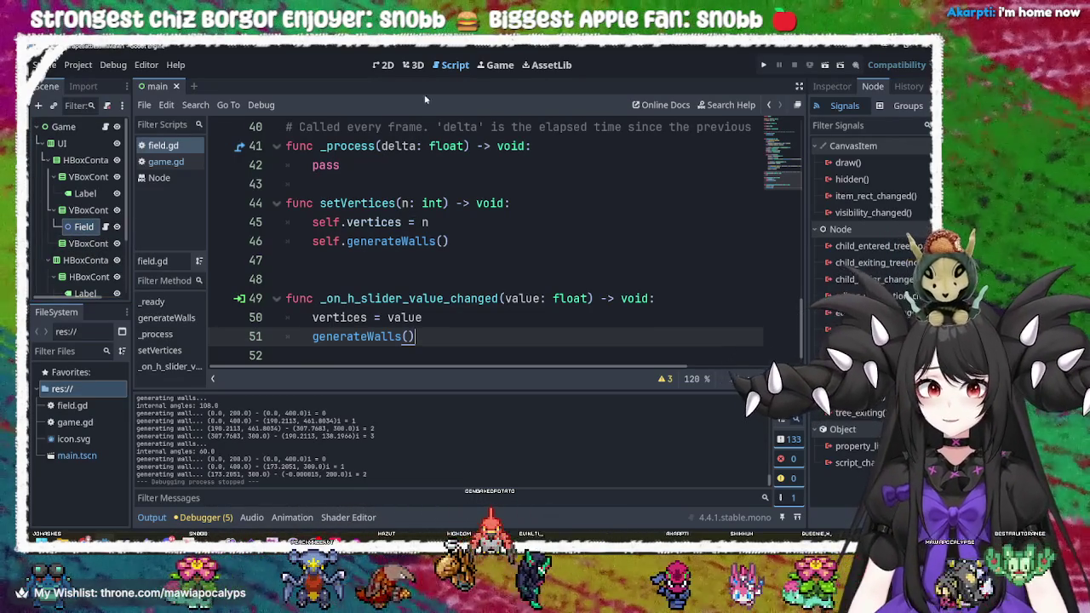
pyautogui.click(150, 162)
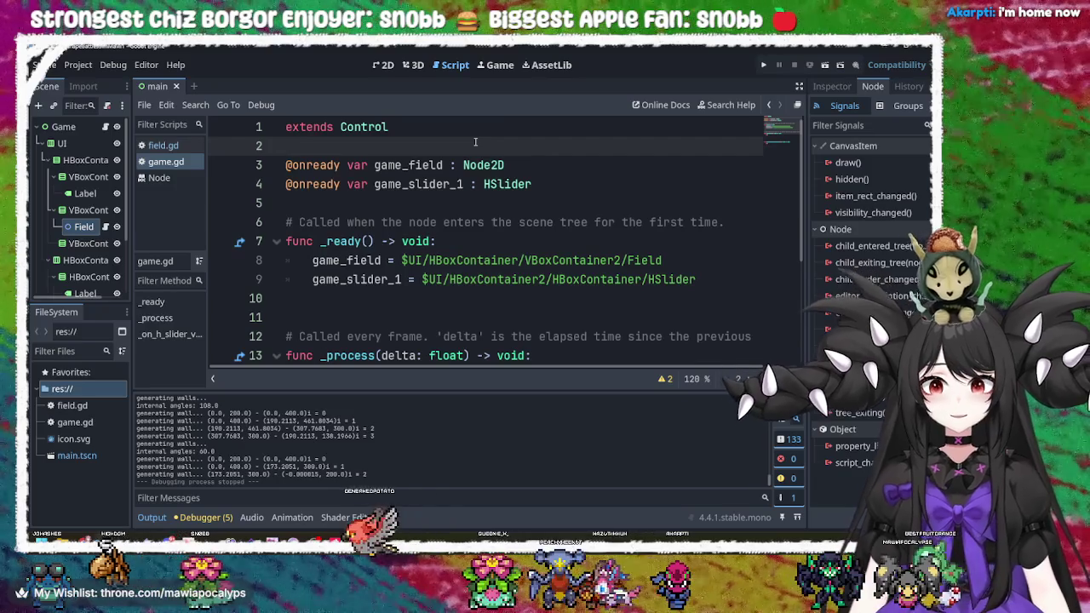
pyautogui.scroll(-3, 482, 173)
pyautogui.click(474, 302)
pyautogui.click(470, 314)
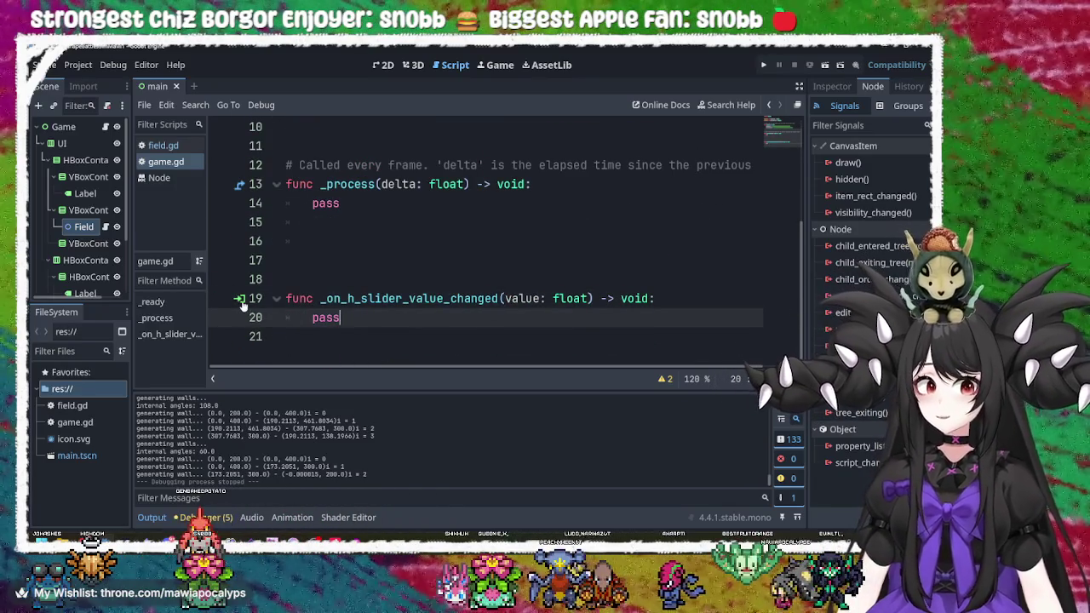
pyautogui.click(240, 299)
pyautogui.click(477, 355)
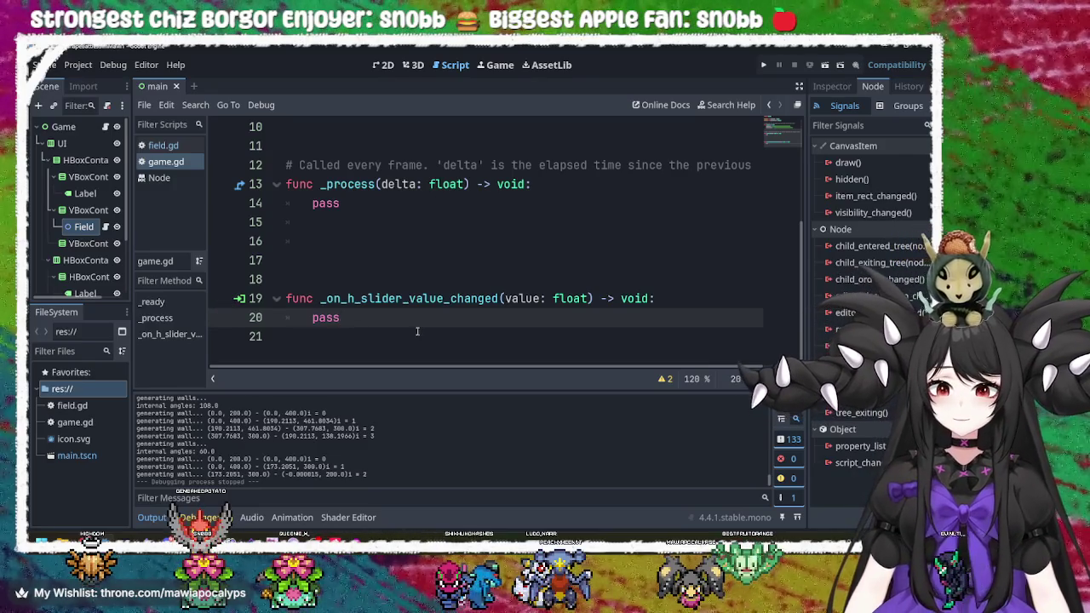
pyautogui.click(464, 328)
pyautogui.scroll(3, 486, 293)
pyautogui.click(486, 292)
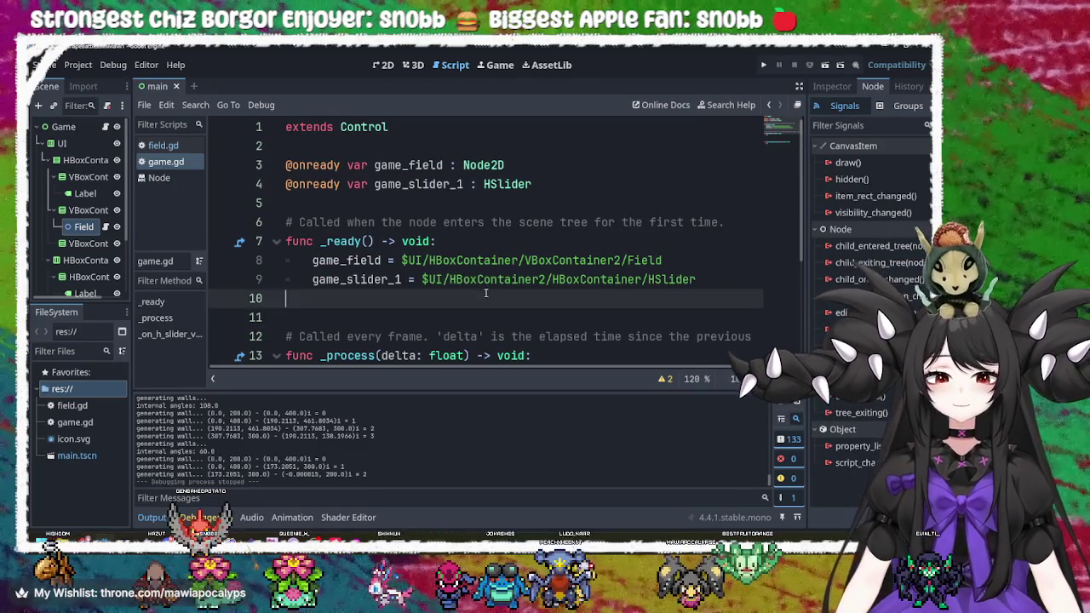
pyautogui.click(158, 178)
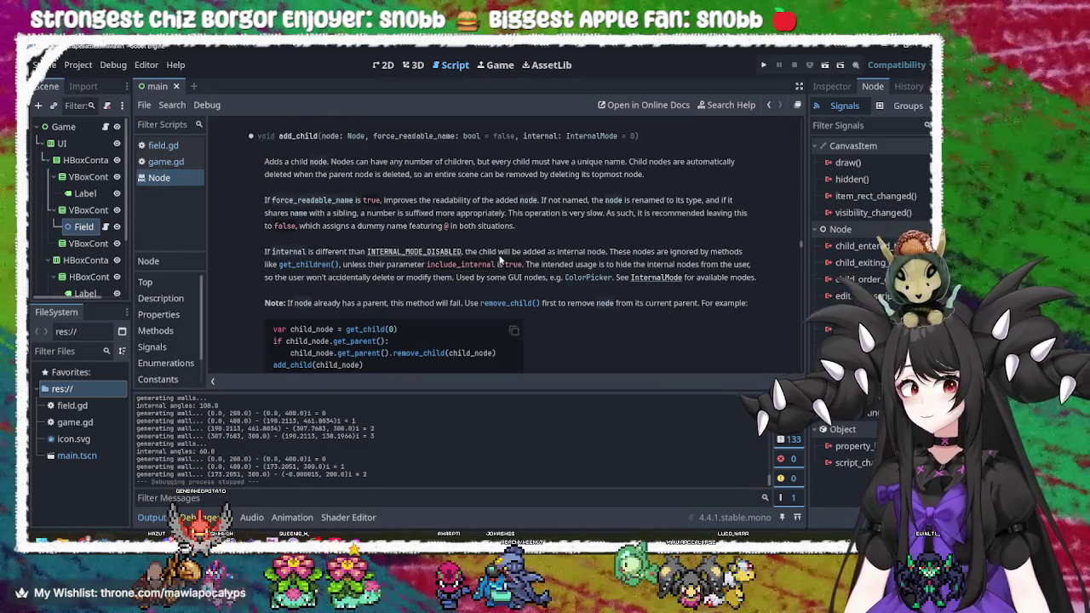
pyautogui.rightClick(192, 186)
pyautogui.click(207, 209)
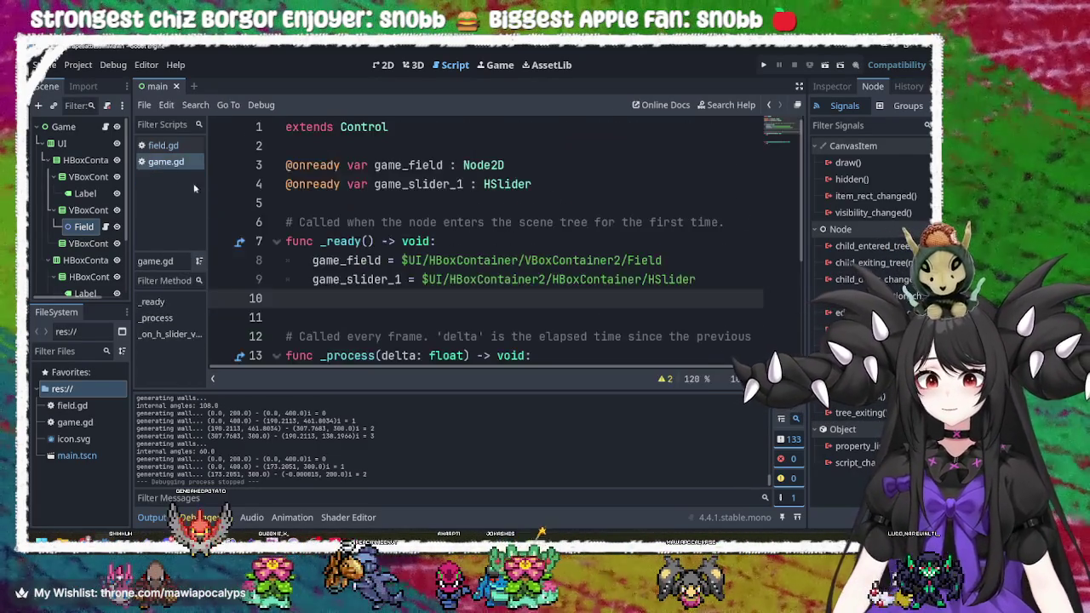
pyautogui.click(175, 148)
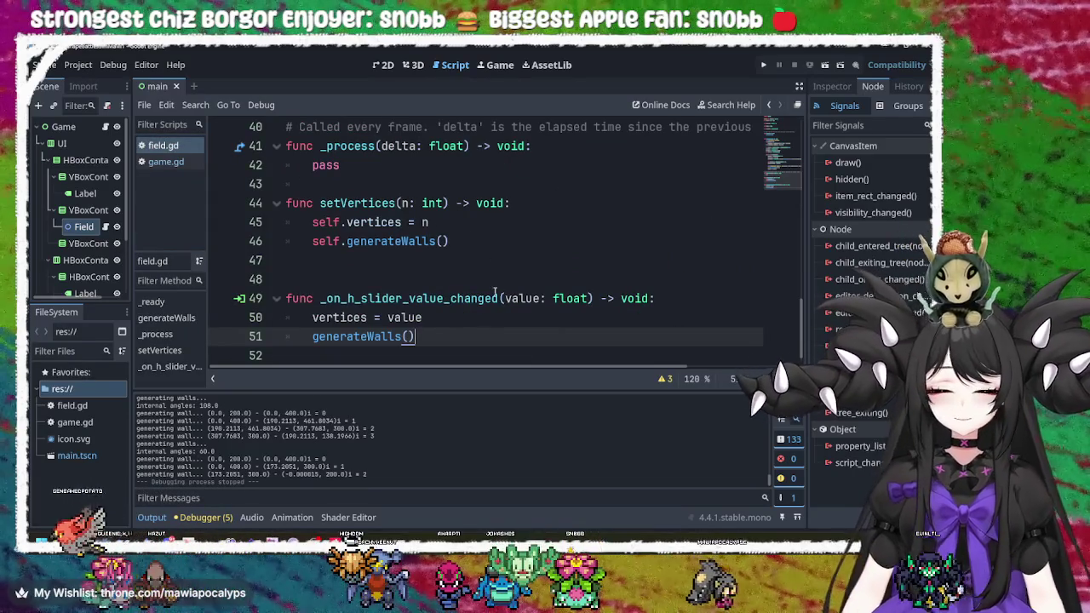
# - Insert a blank line after 'vertices = value' on line 50, above generateWalls()
pyautogui.click(452, 330)
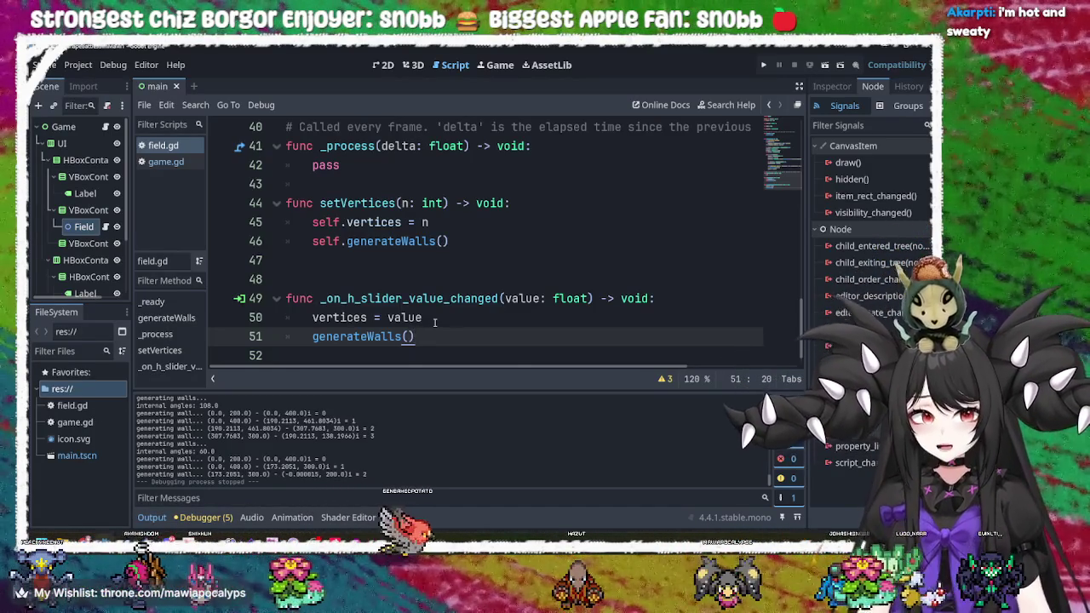
pyautogui.scroll(13, 435, 322)
pyautogui.scroll(-7, 421, 320)
pyautogui.scroll(-6, 421, 321)
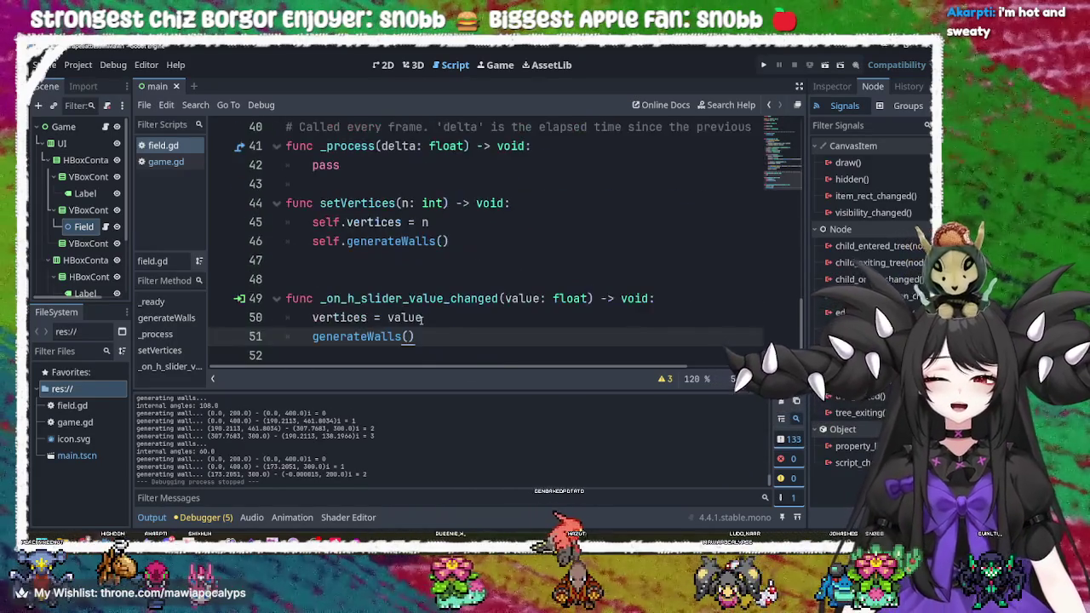
pyautogui.scroll(4, 421, 320)
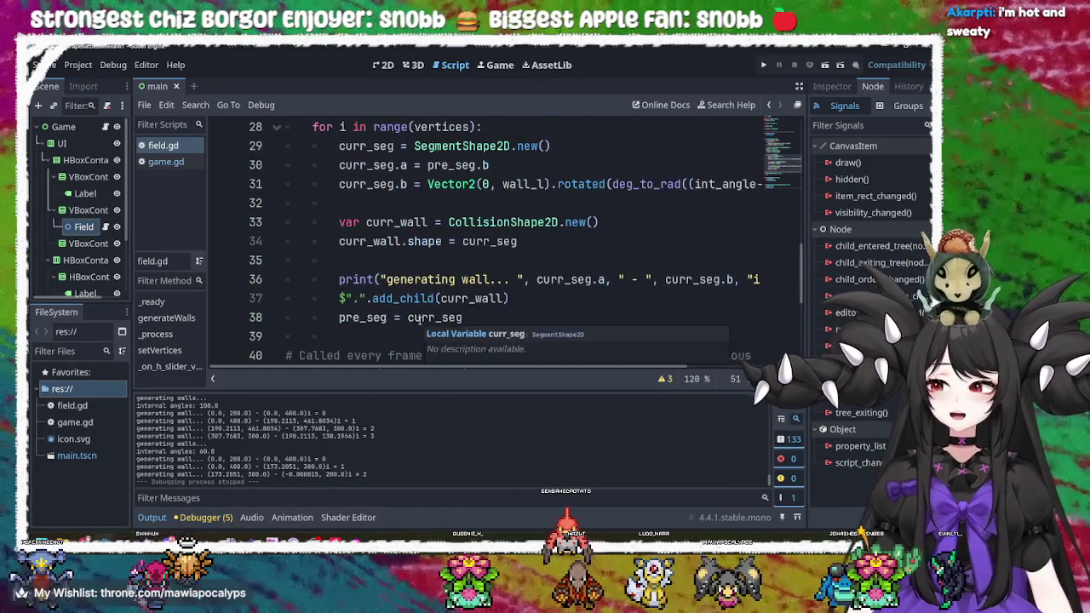
pyautogui.scroll(-5, 420, 318)
pyautogui.click(452, 300)
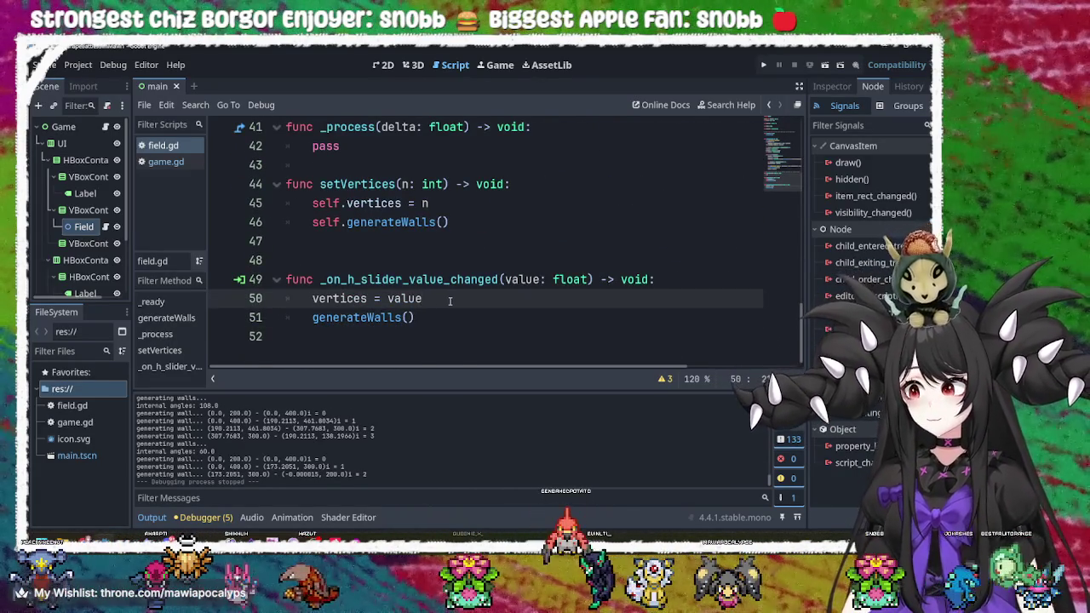
pyautogui.scroll(5, 451, 300)
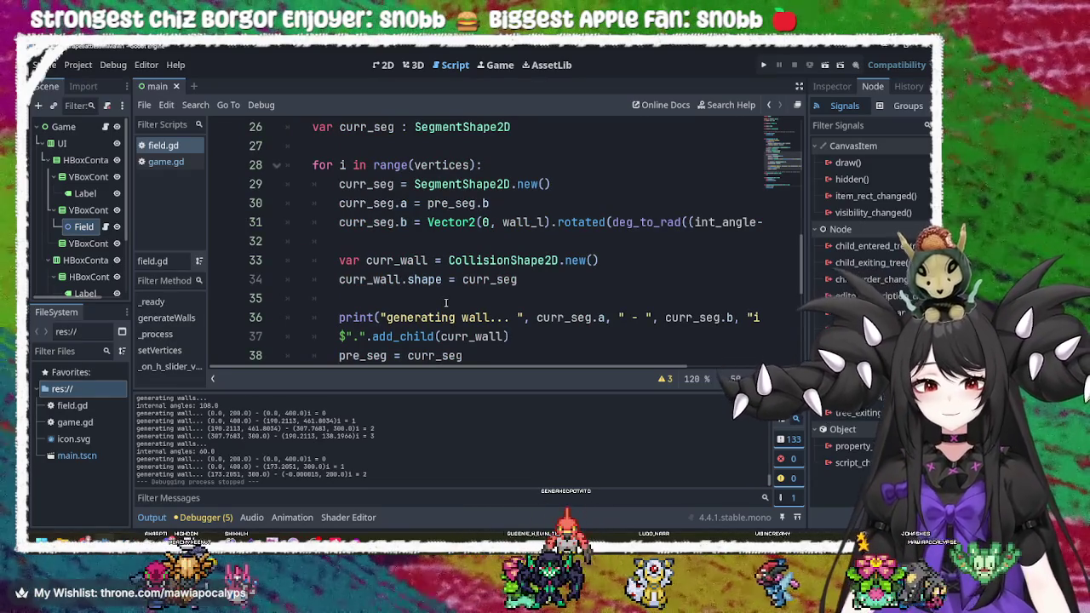
pyautogui.scroll(1, 446, 302)
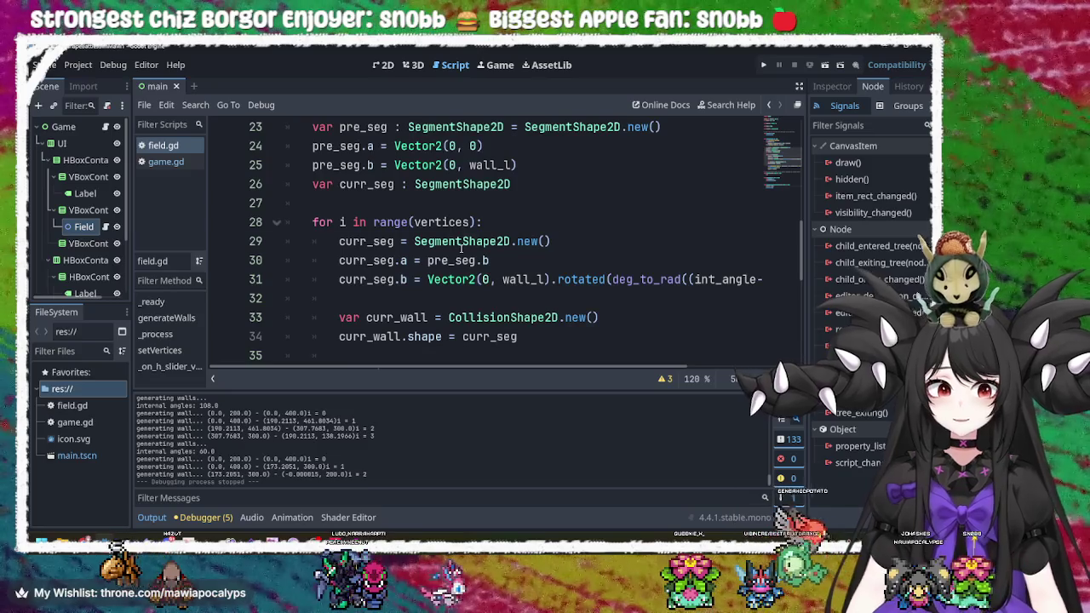
pyautogui.scroll(-3, 448, 298)
pyautogui.scroll(-3, 479, 287)
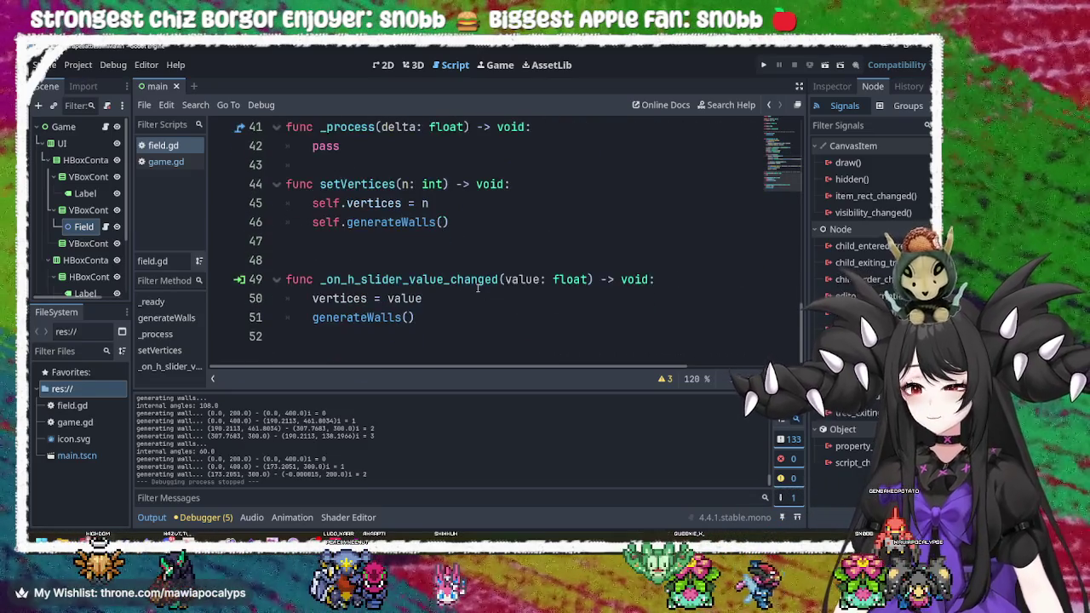
pyautogui.click(472, 294)
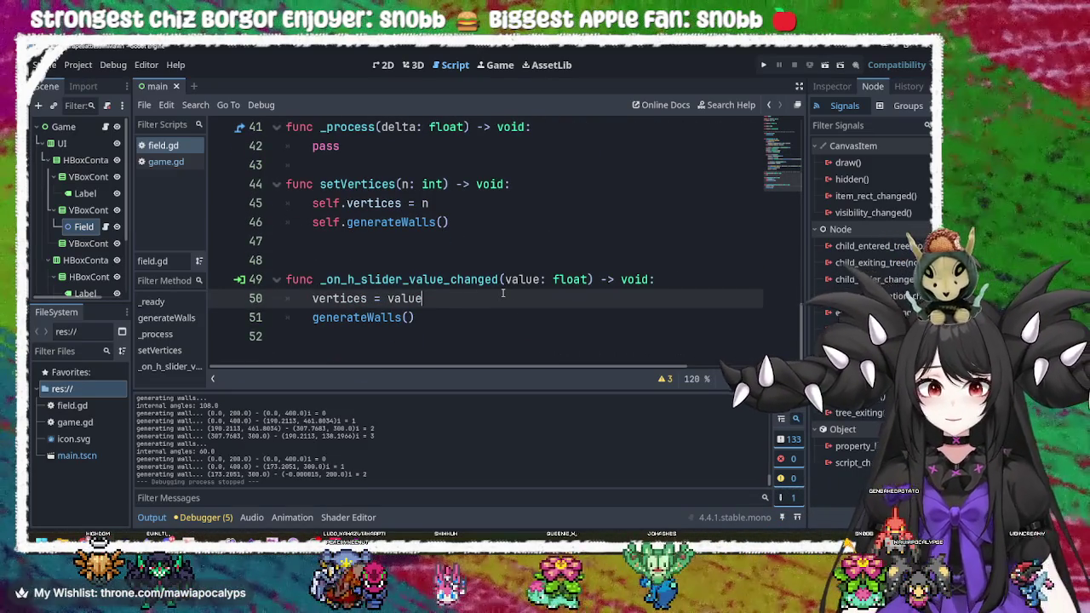
pyautogui.press('Return')
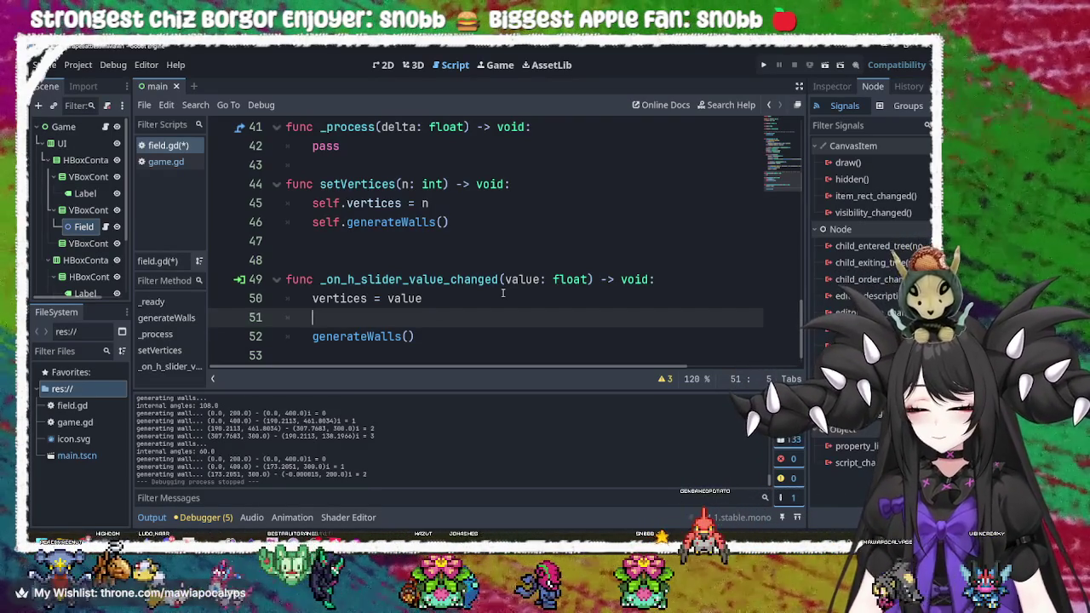
# - Try child-removal completions after self. on line 51, settling on remove_child()
pyautogui.write('self.')
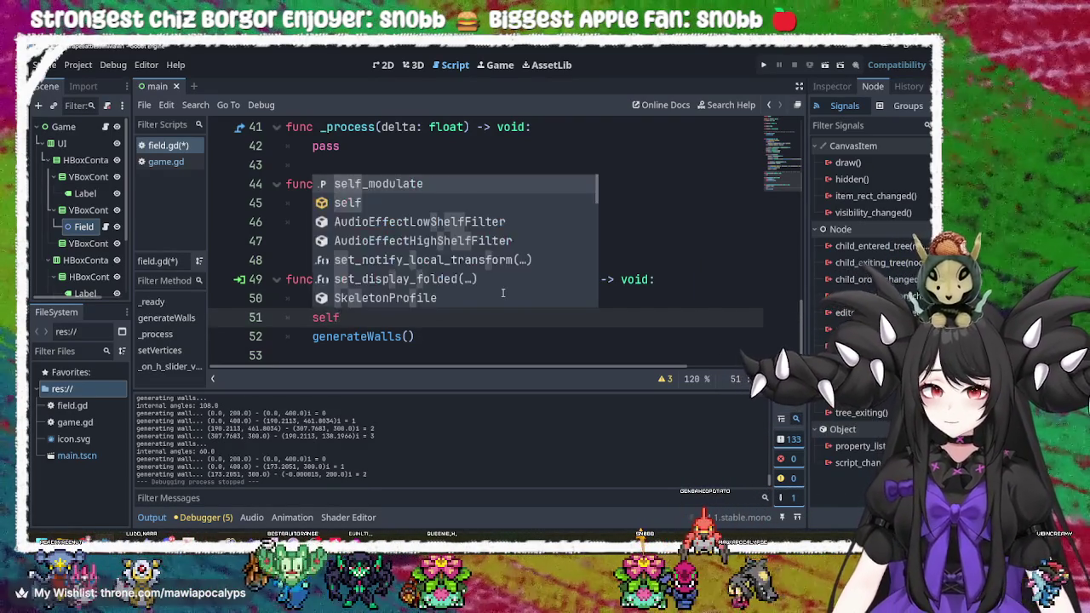
pyautogui.write('chil')
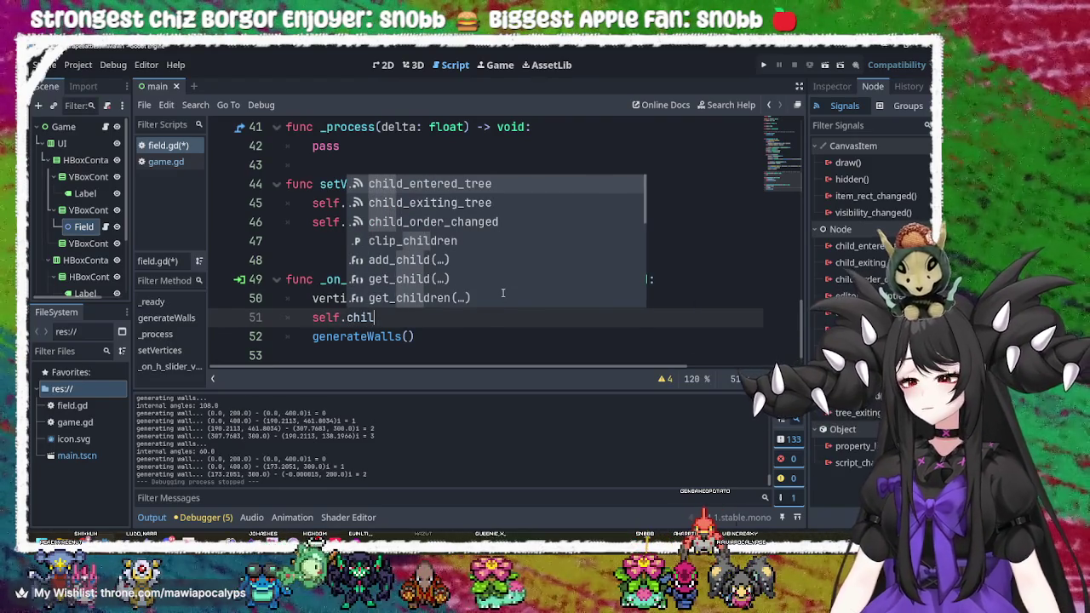
pyautogui.press('Down')
pyautogui.press('Down')
pyautogui.press('Down')
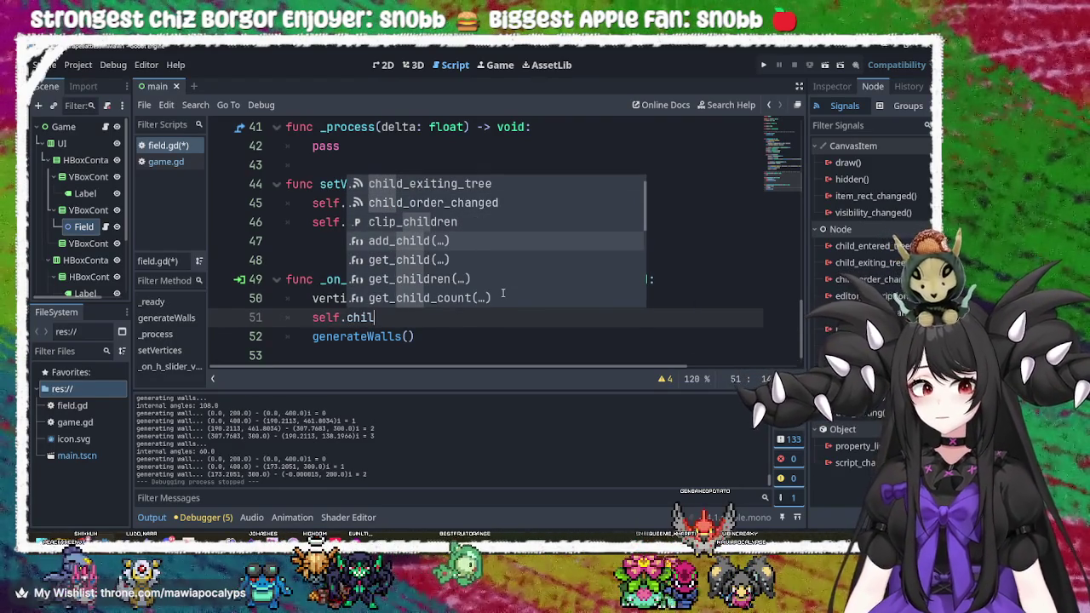
pyautogui.write('dren')
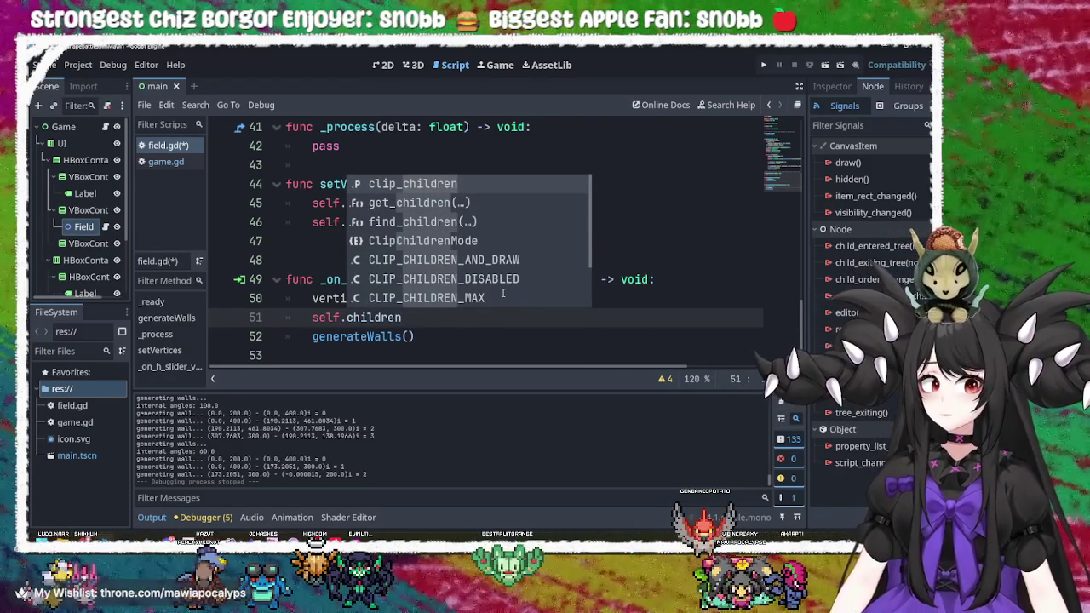
pyautogui.press('Down')
pyautogui.press('Down')
pyautogui.press('Down')
pyautogui.press('Down')
pyautogui.press('Down')
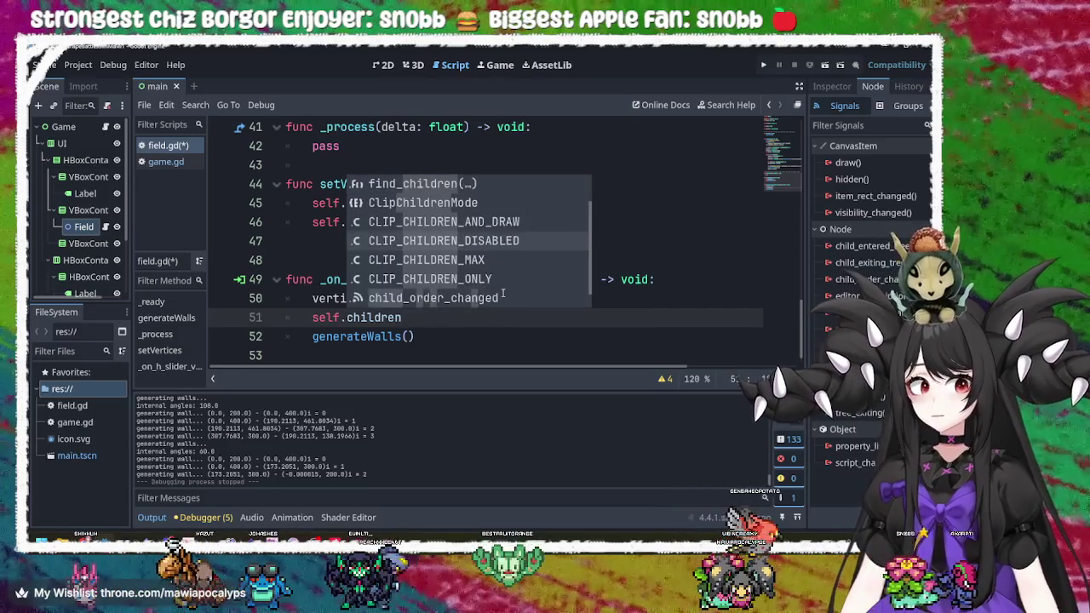
pyautogui.press('Down')
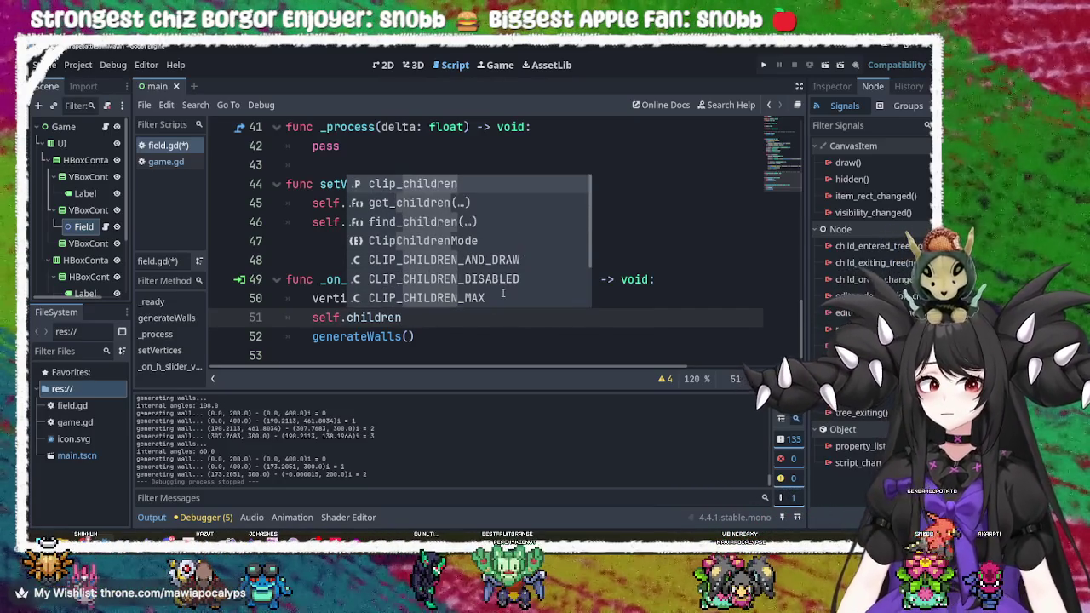
pyautogui.press('Down')
pyautogui.press('Down')
pyautogui.press('Down')
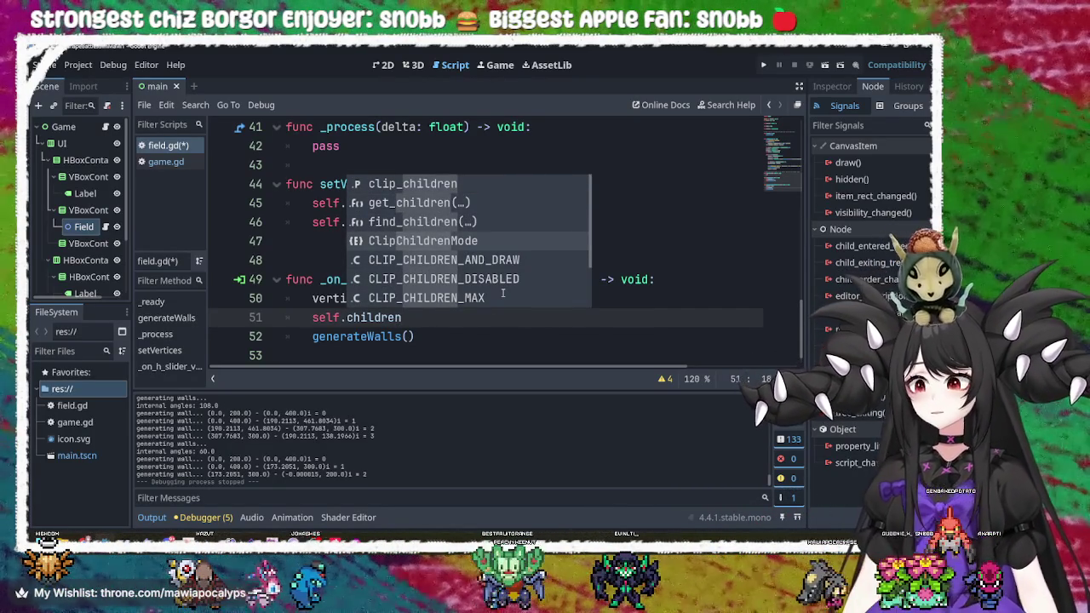
pyautogui.press('Down')
pyautogui.press('Down')
pyautogui.press('Down')
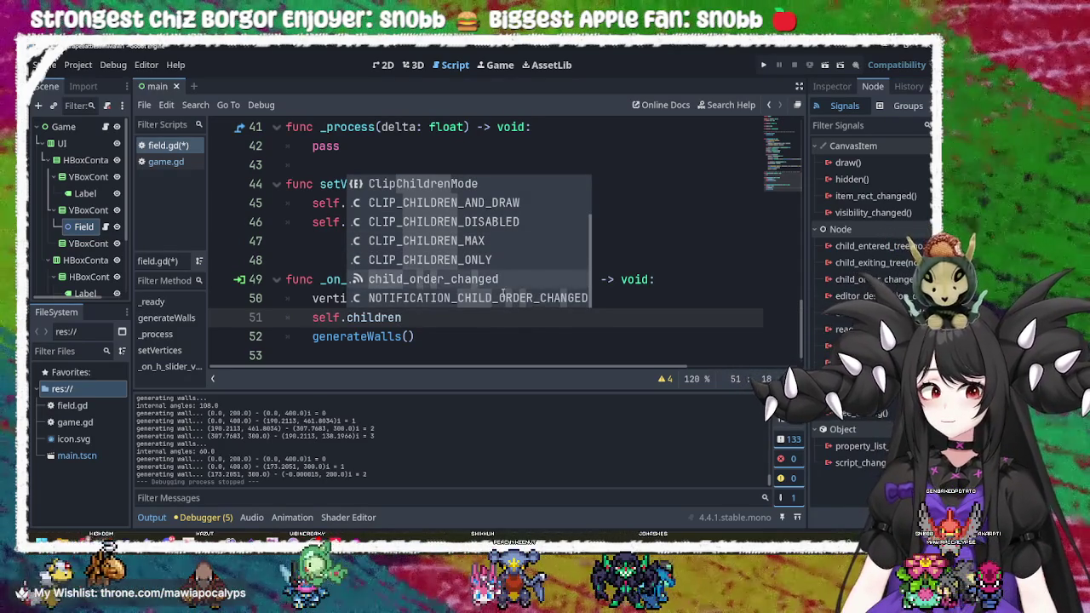
pyautogui.scroll(3, 503, 294)
pyautogui.press('Up')
pyautogui.press('Up')
pyautogui.press('Up')
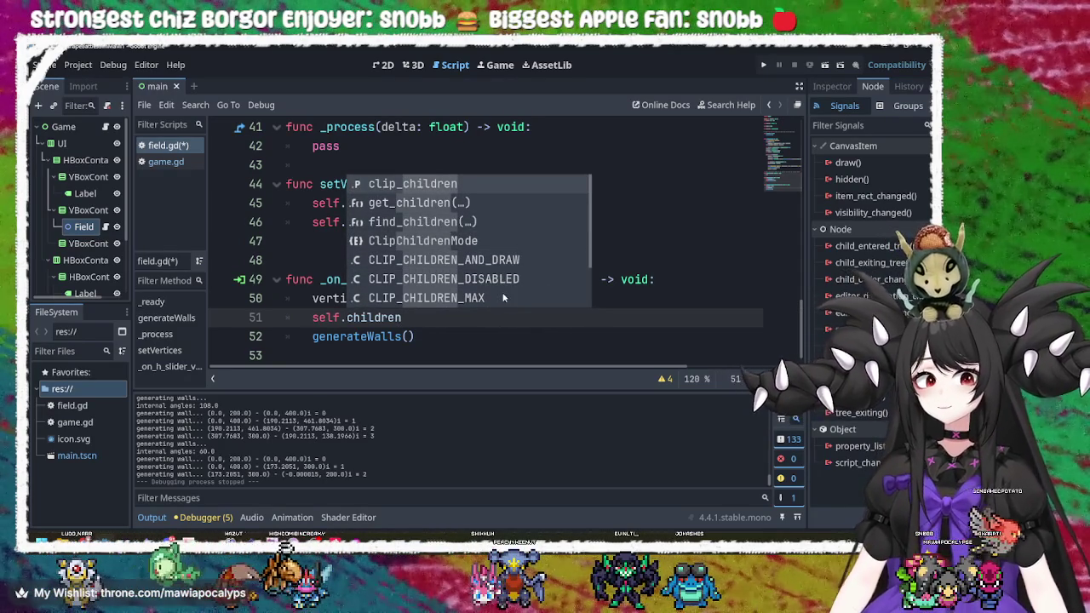
pyautogui.press('Return')
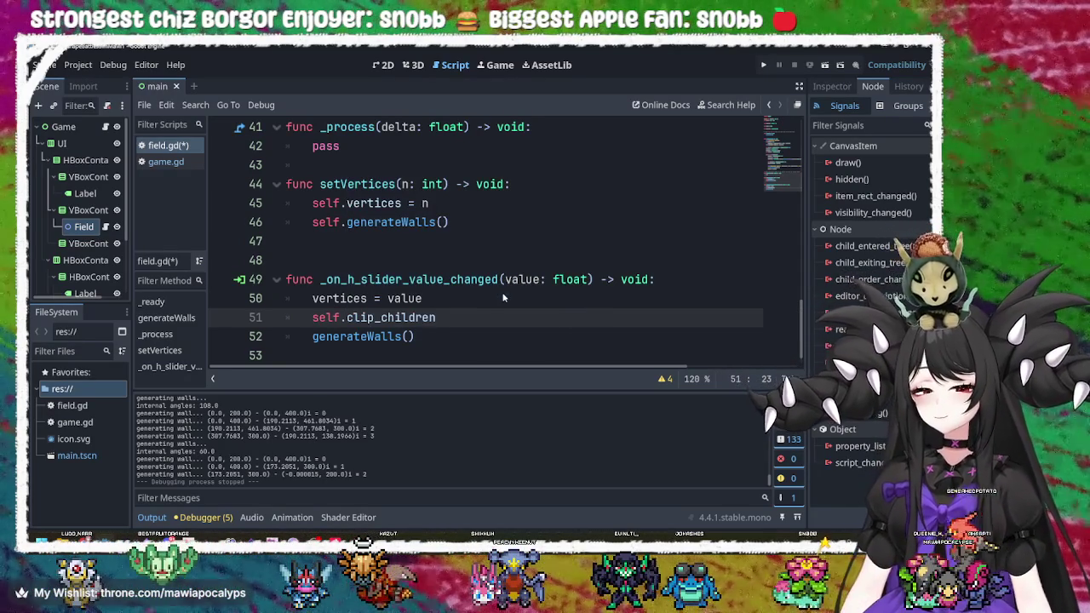
pyautogui.click(431, 337)
pyautogui.moveTo(399, 316)
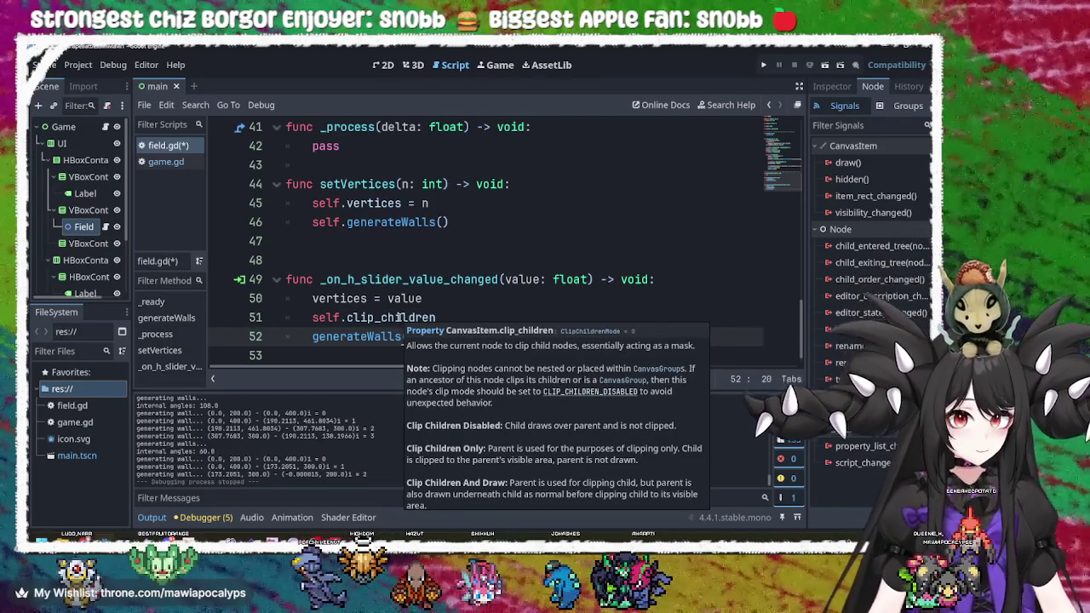
pyautogui.doubleClick(398, 317)
pyautogui.press('BackSpace')
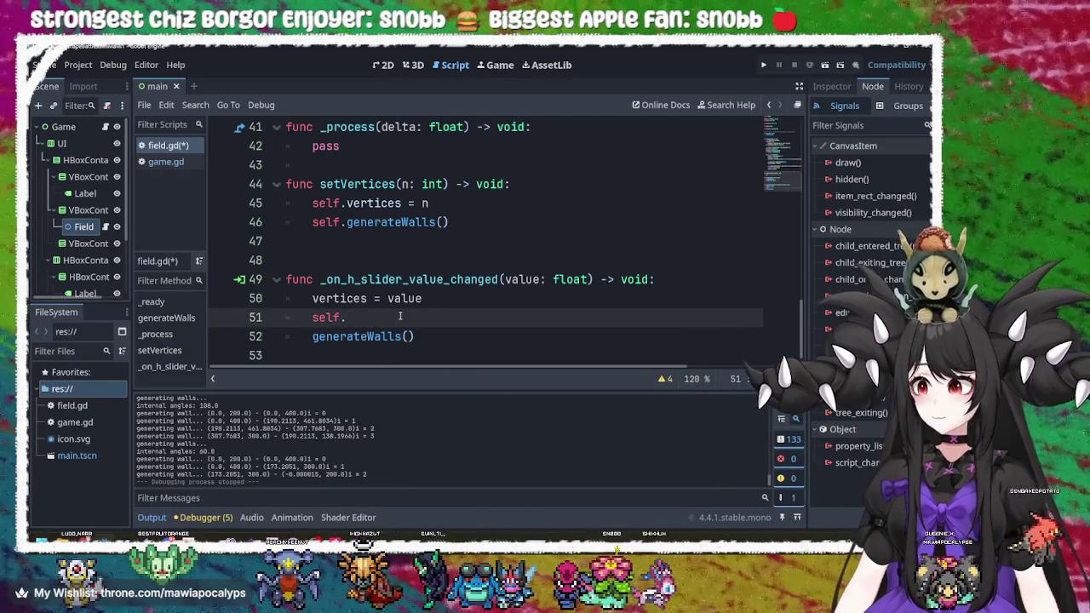
pyautogui.write('de')
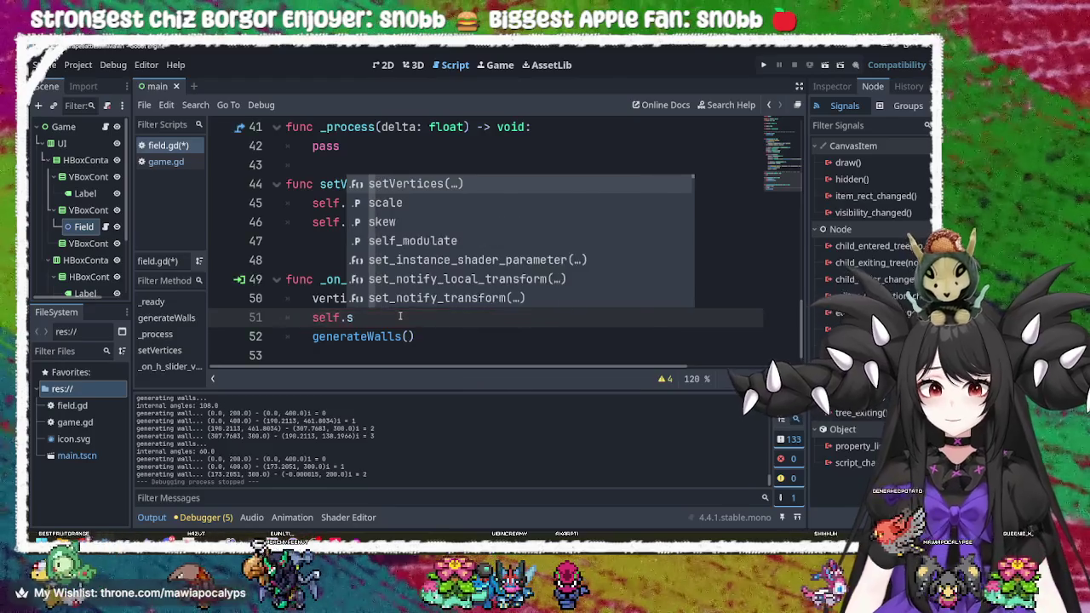
pyautogui.write('le')
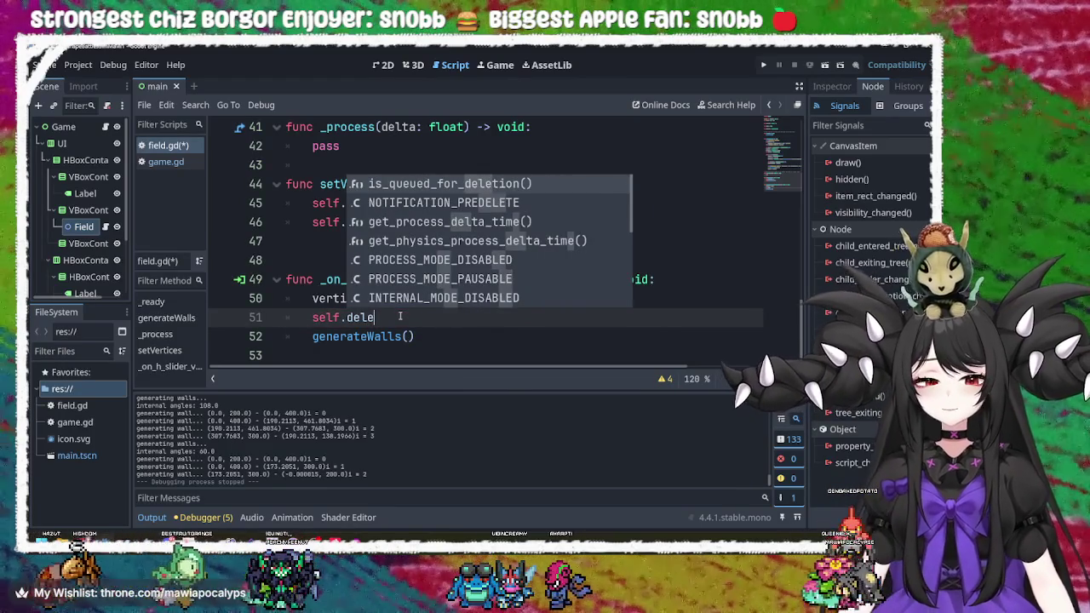
pyautogui.write('te')
pyautogui.press('BackSpace')
pyautogui.press('BackSpace')
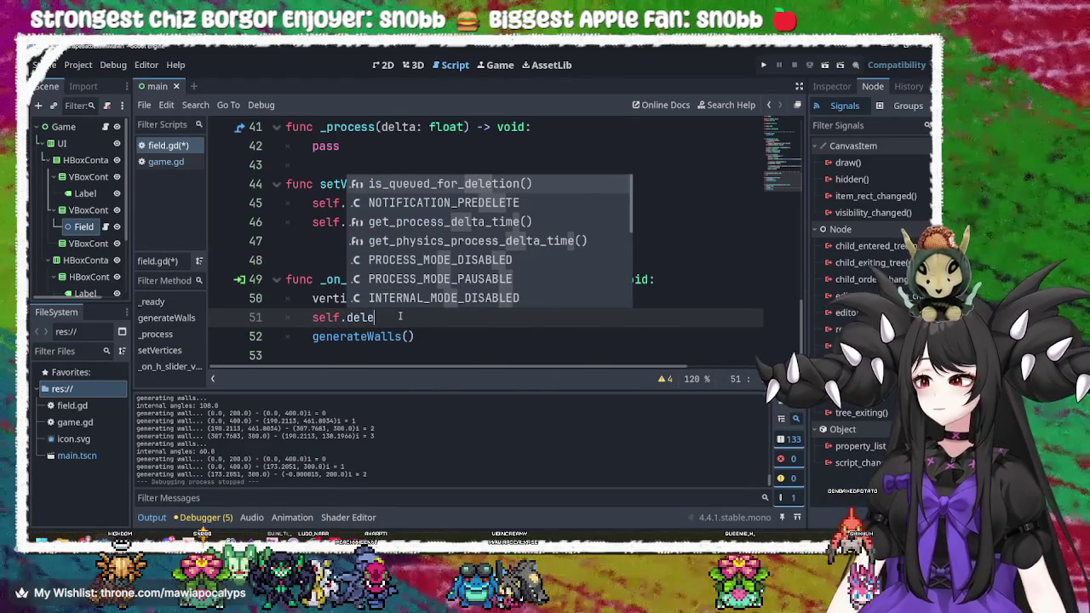
pyautogui.press('BackSpace')
pyautogui.press('BackSpace')
pyautogui.press('BackSpace')
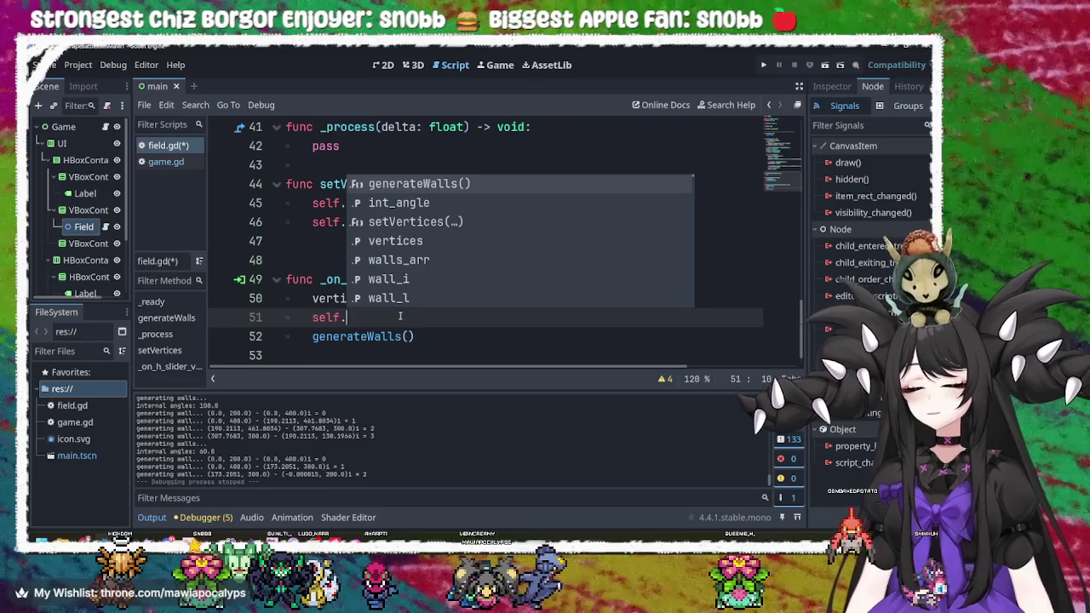
pyautogui.write('rem')
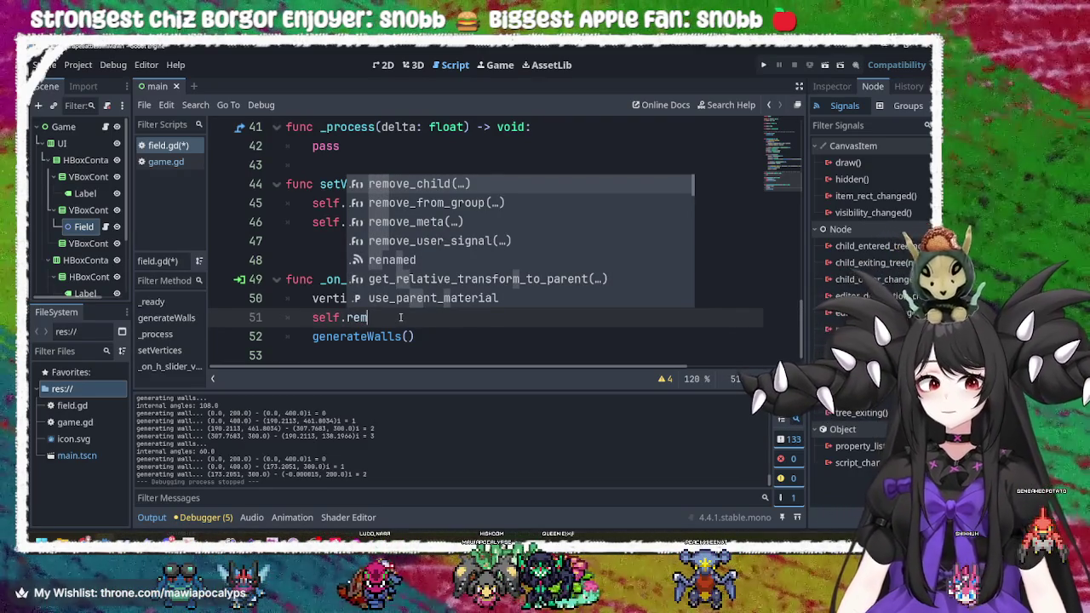
pyautogui.press('Return')
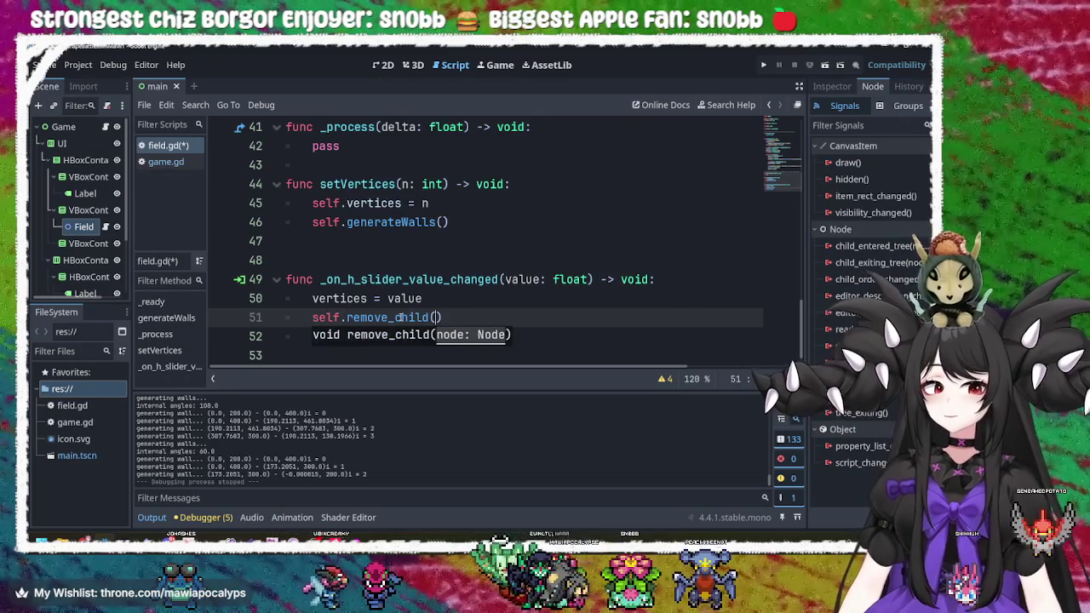
# - Replace the remove_child() call on line 51 with queue_free() via autocomplete
pyautogui.click(548, 300)
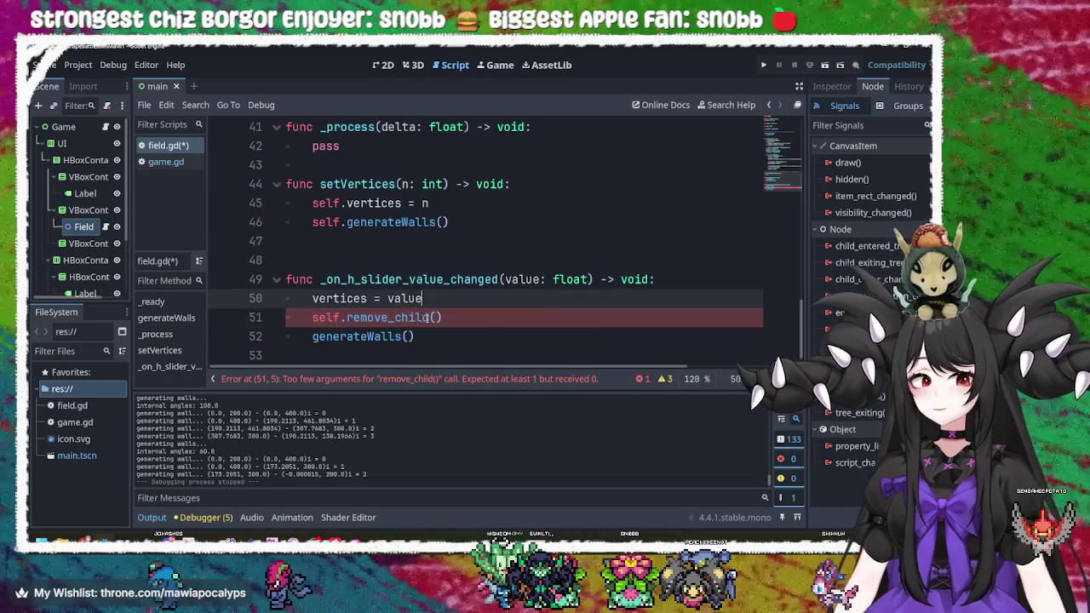
pyautogui.moveTo(394, 317)
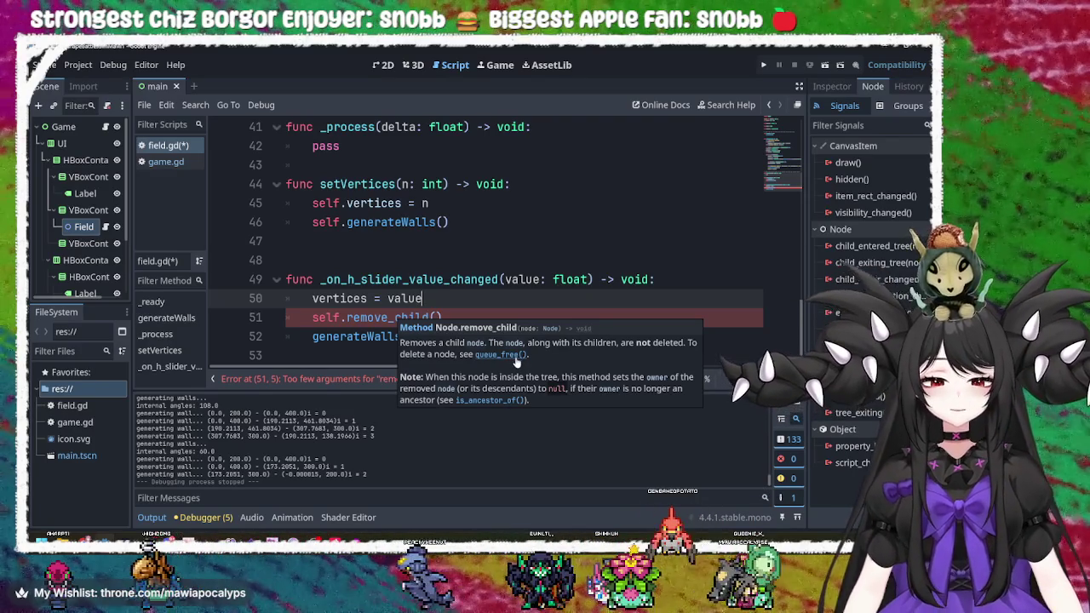
pyautogui.click(466, 320)
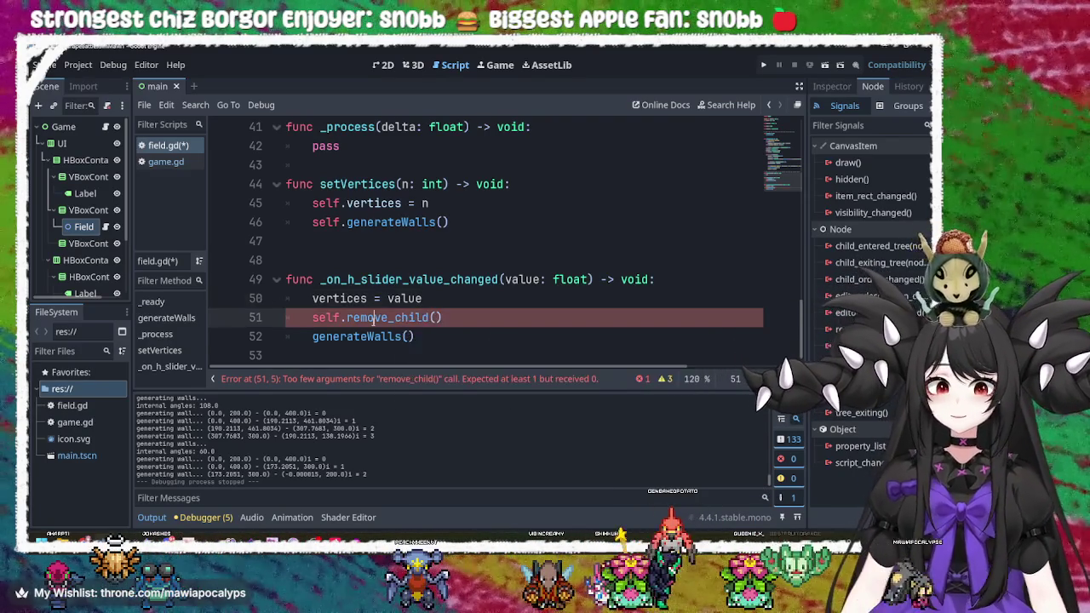
pyautogui.moveTo(466, 320); pyautogui.dragTo(348, 318)
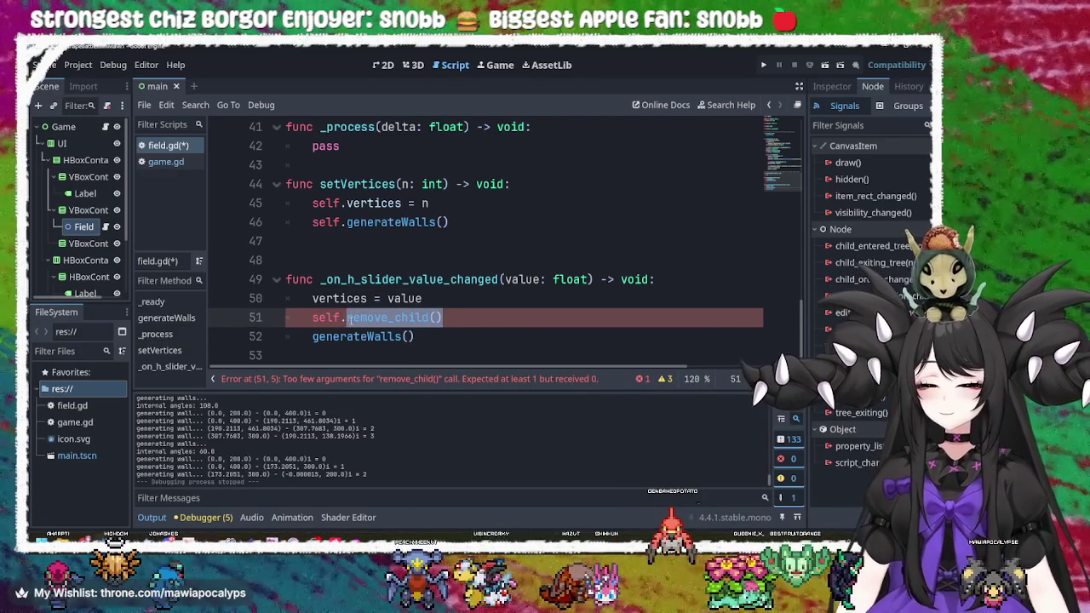
pyautogui.press('BackSpace')
pyautogui.write('ueue')
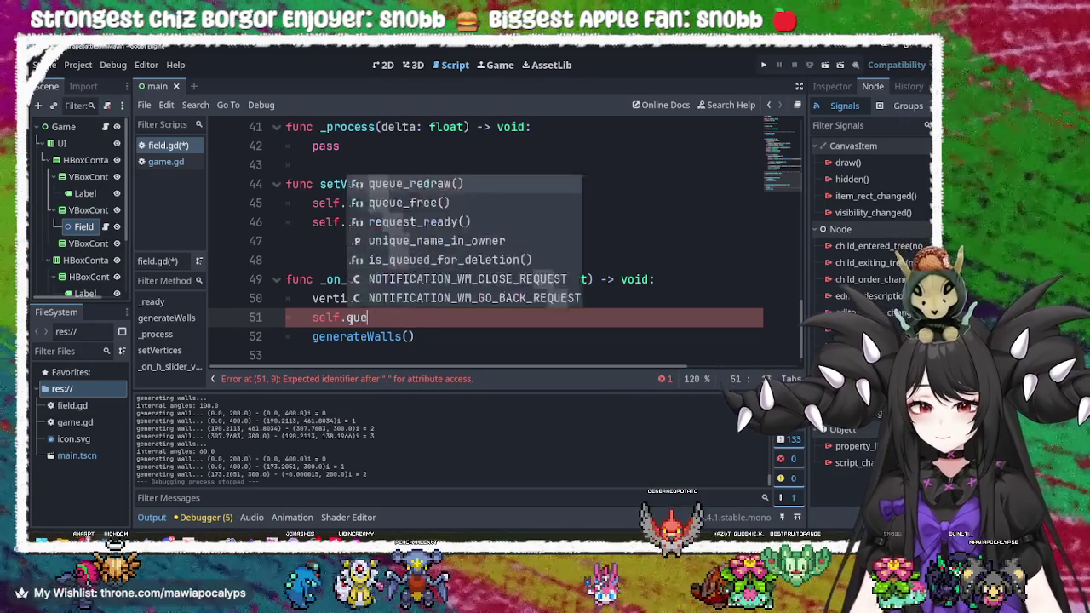
pyautogui.press('Down')
pyautogui.press('Return')
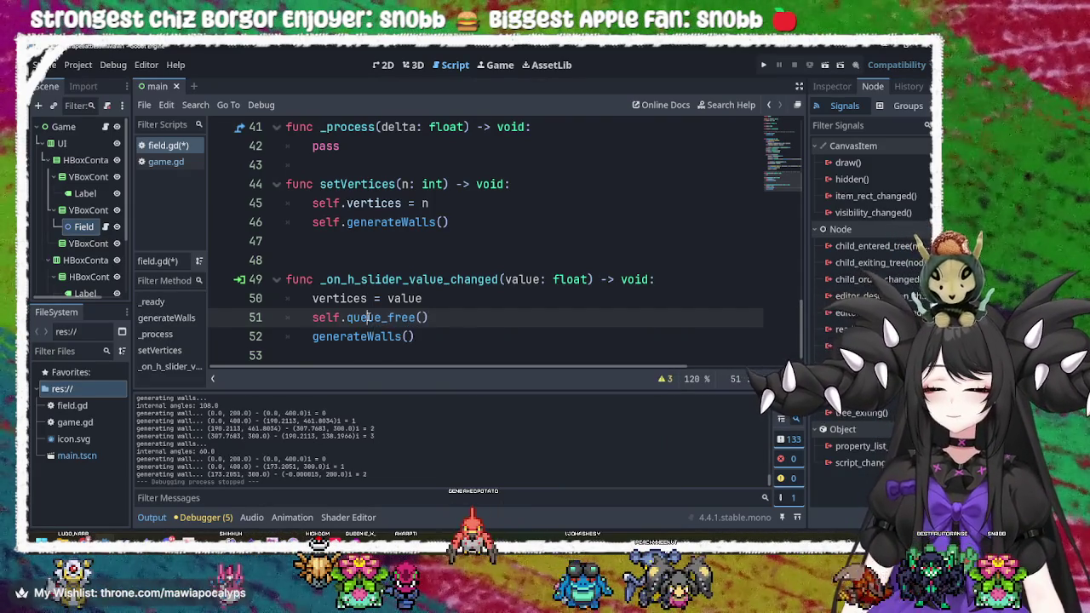
# - Save field.gd, run the game, and move the slider to test wall regeneration
pyautogui.hotkey('ctrl', 's')
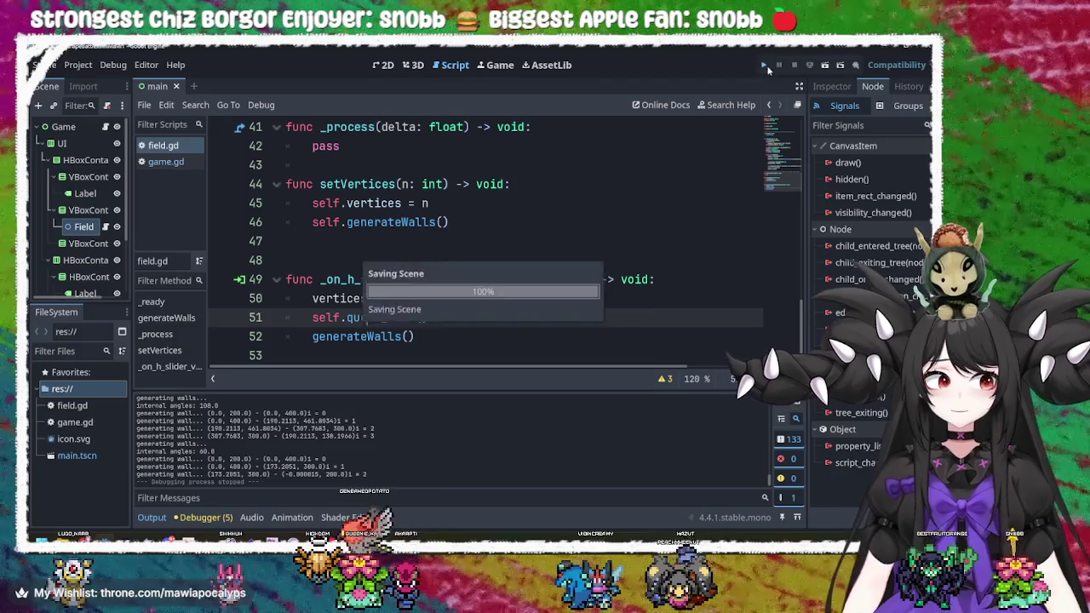
pyautogui.click(765, 65)
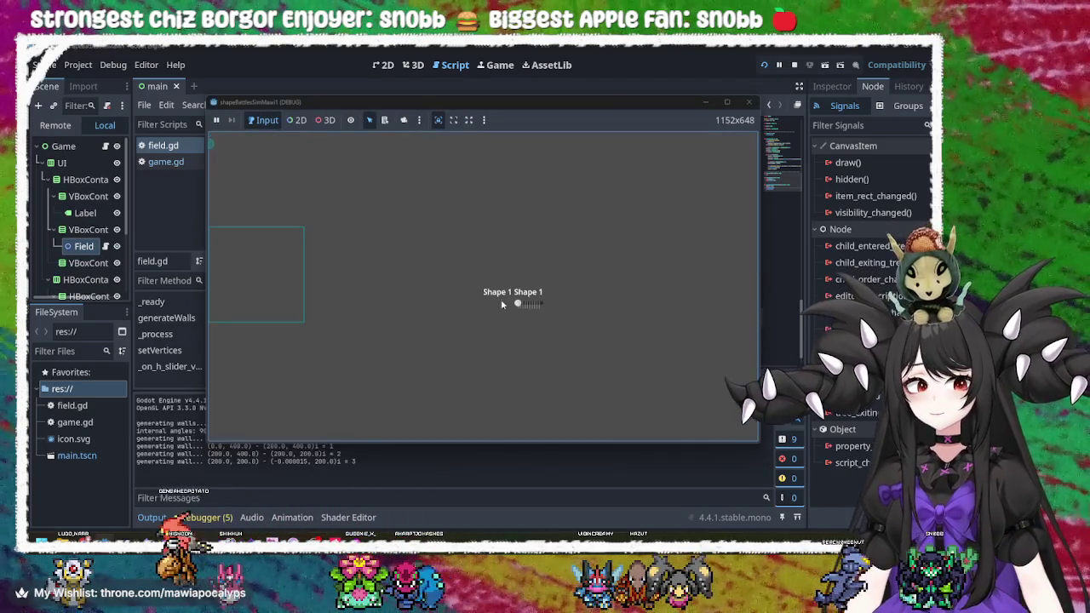
pyautogui.click(528, 303)
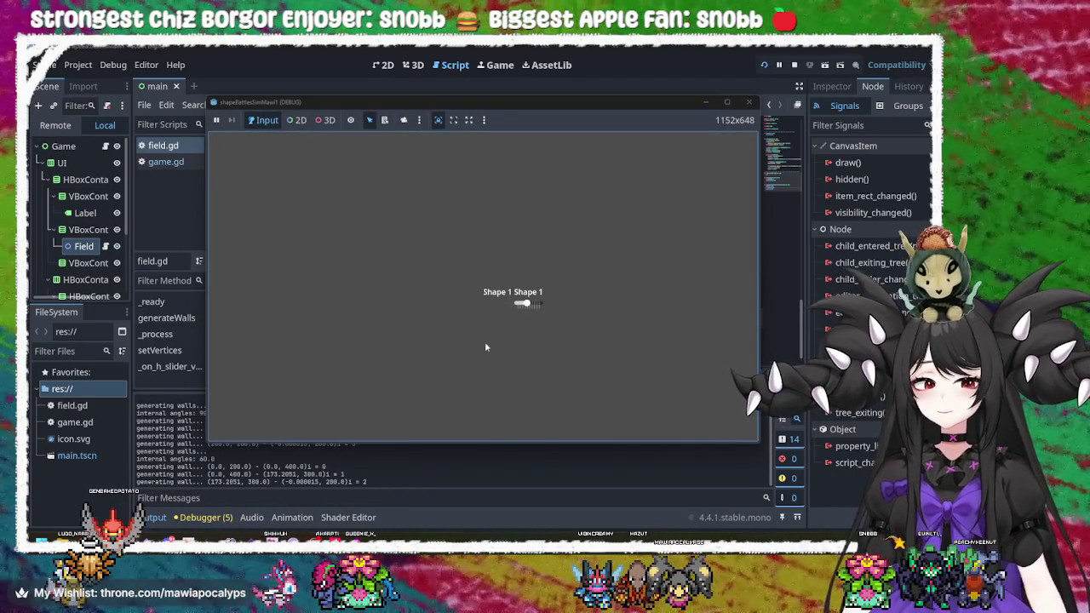
pyautogui.click(748, 102)
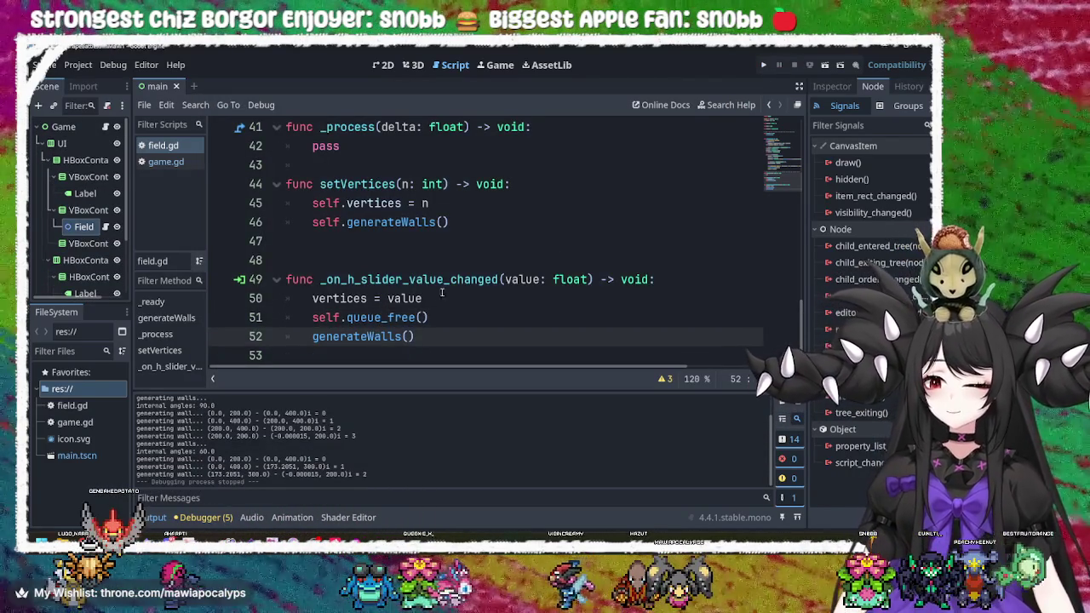
# - Reselect queue_free() on line 51 and retype its ending, then switch to the Krita sketch
pyautogui.click(372, 279)
pyautogui.click(421, 298)
pyautogui.click(404, 318)
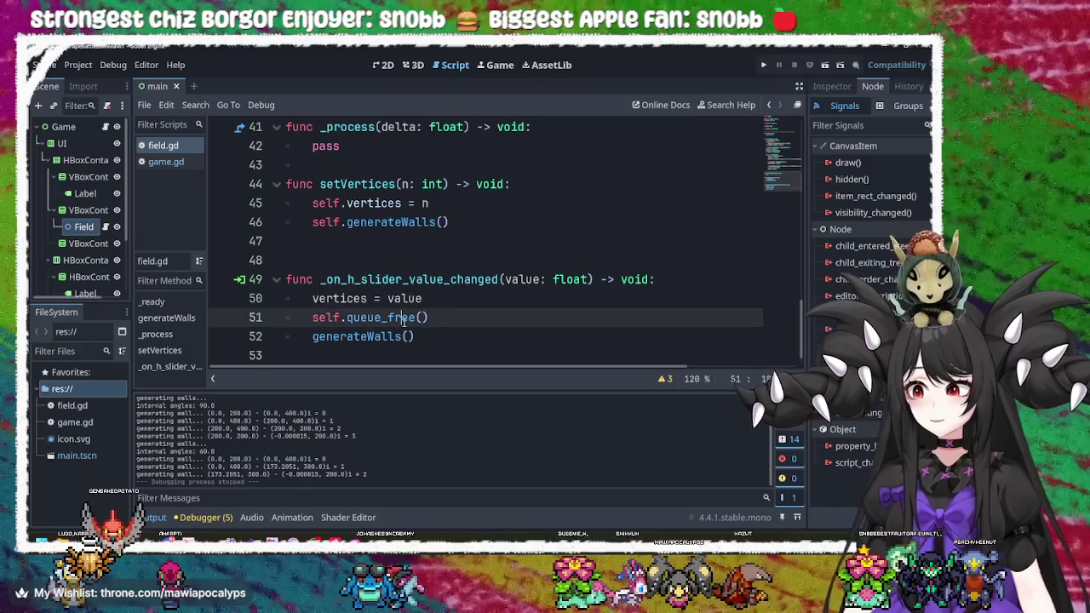
pyautogui.tripleClick(403, 317)
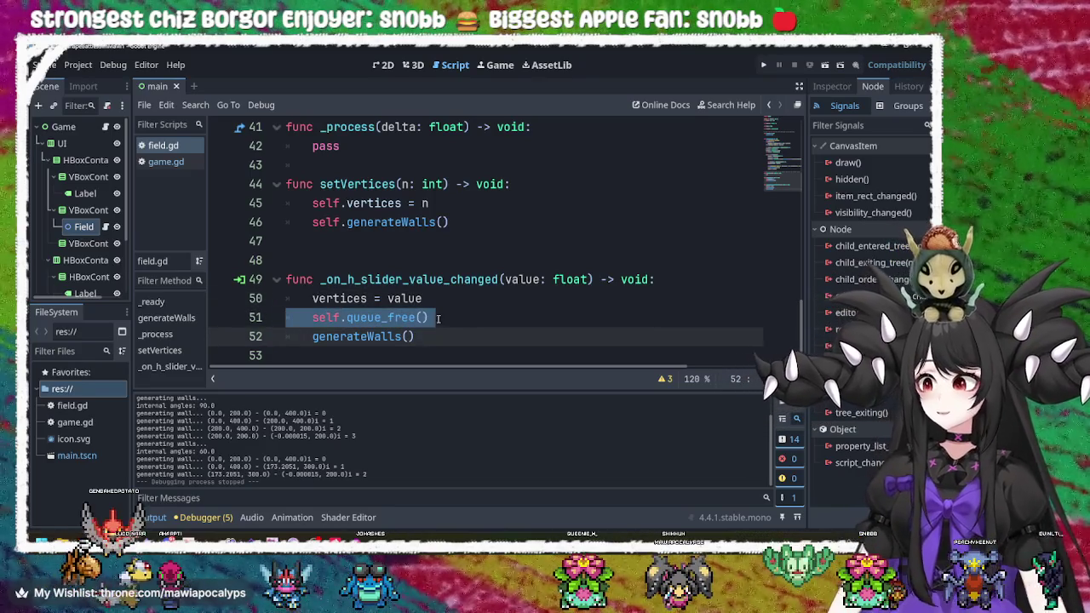
pyautogui.click(429, 318)
pyautogui.moveTo(430, 318); pyautogui.dragTo(349, 318)
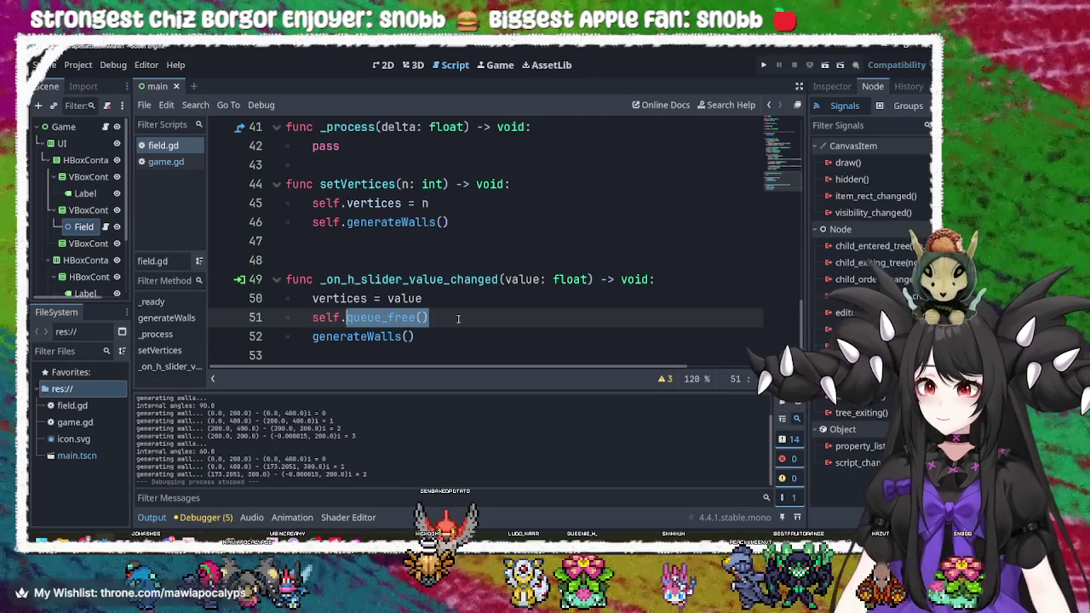
pyautogui.click(458, 318)
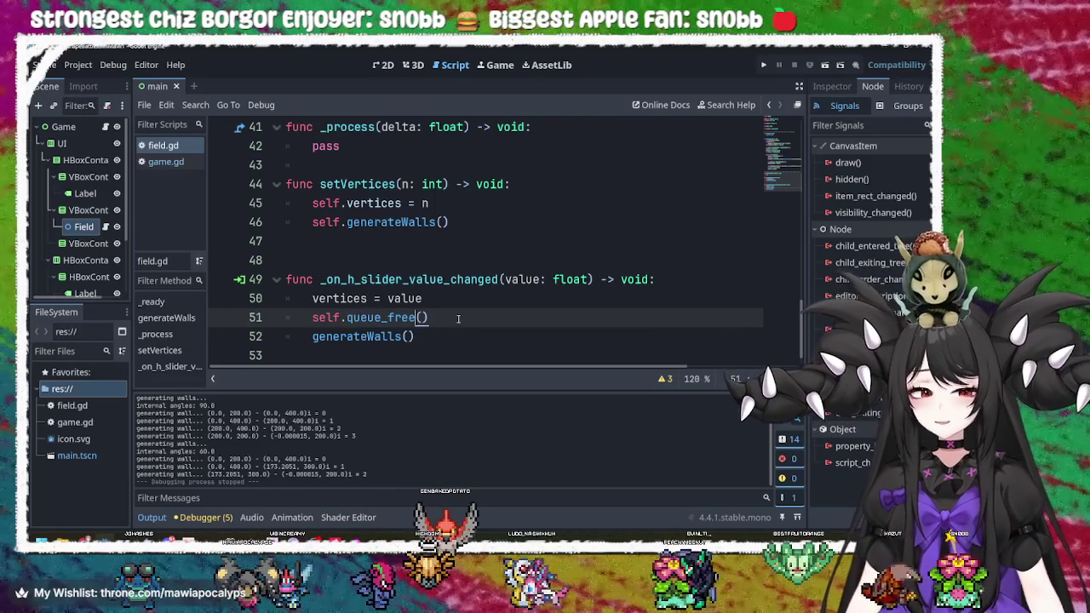
pyautogui.press('BackSpace')
pyautogui.press('BackSpace')
pyautogui.press('BackSpace')
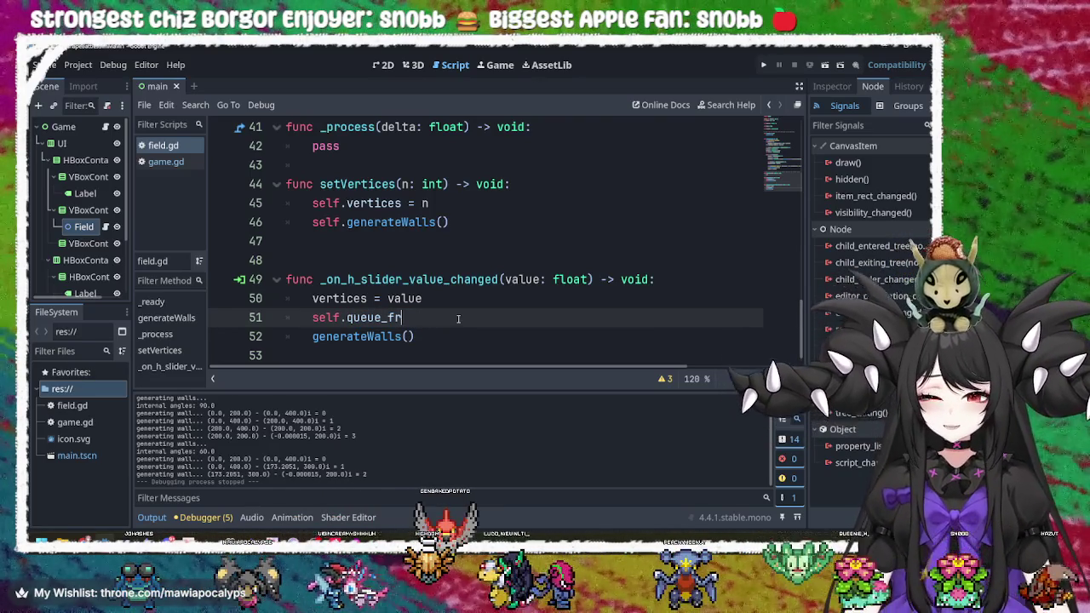
pyautogui.write('ee')
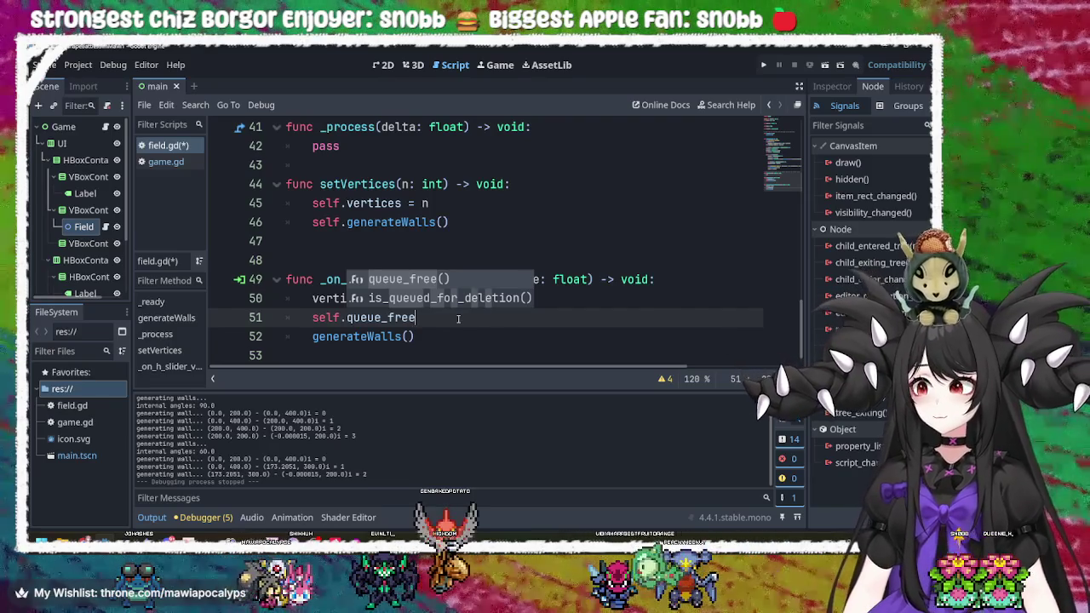
pyautogui.hotkey('alt', 'Tab')
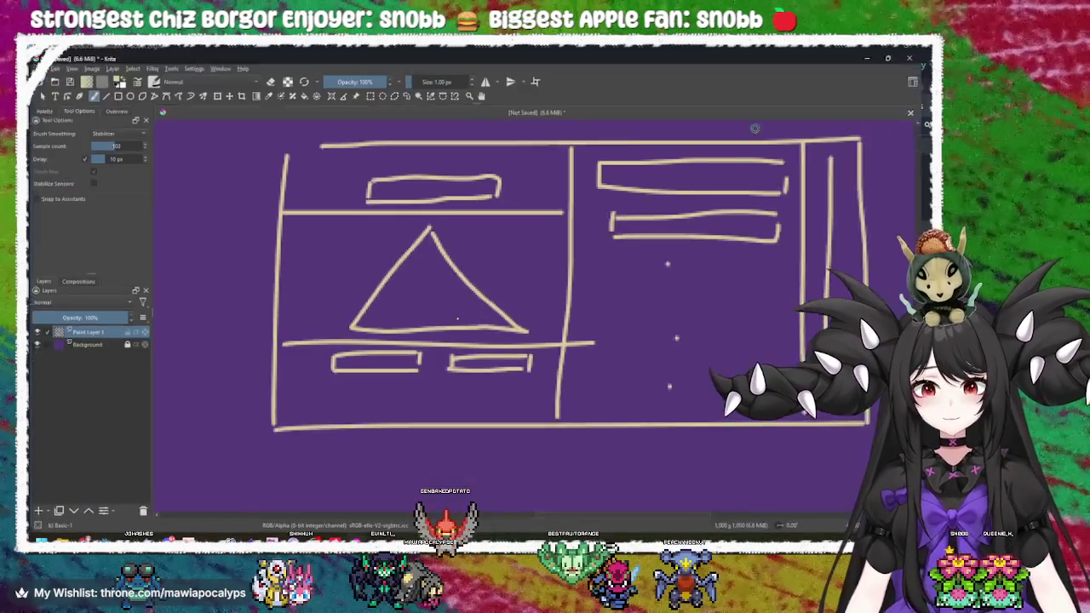
# - Switch from Krita to Chrome and open a new browser tab
pyautogui.hotkey('alt', 'Tab')
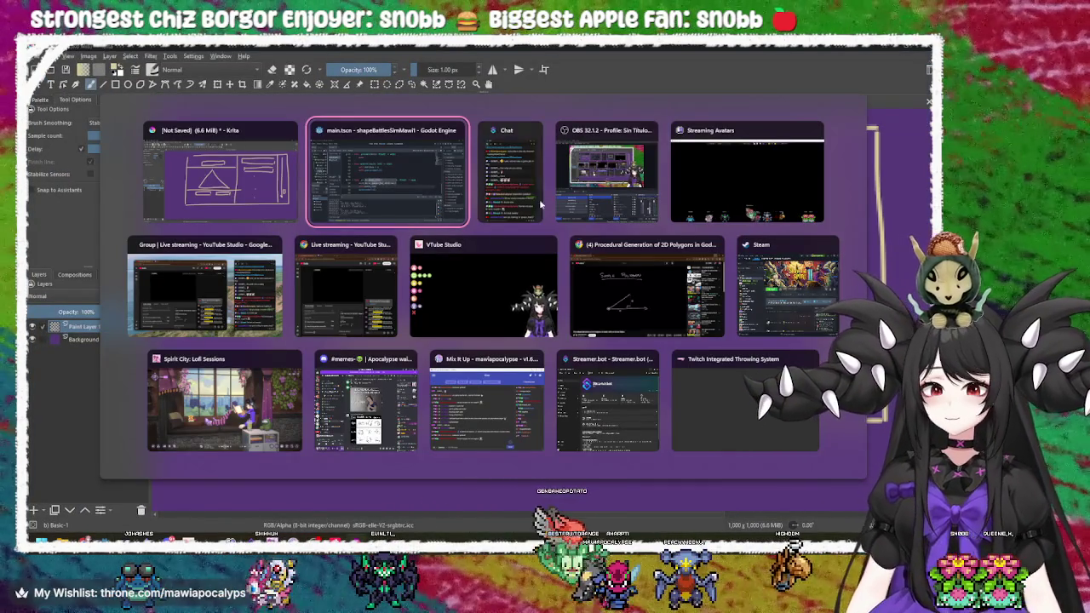
pyautogui.press('Escape')
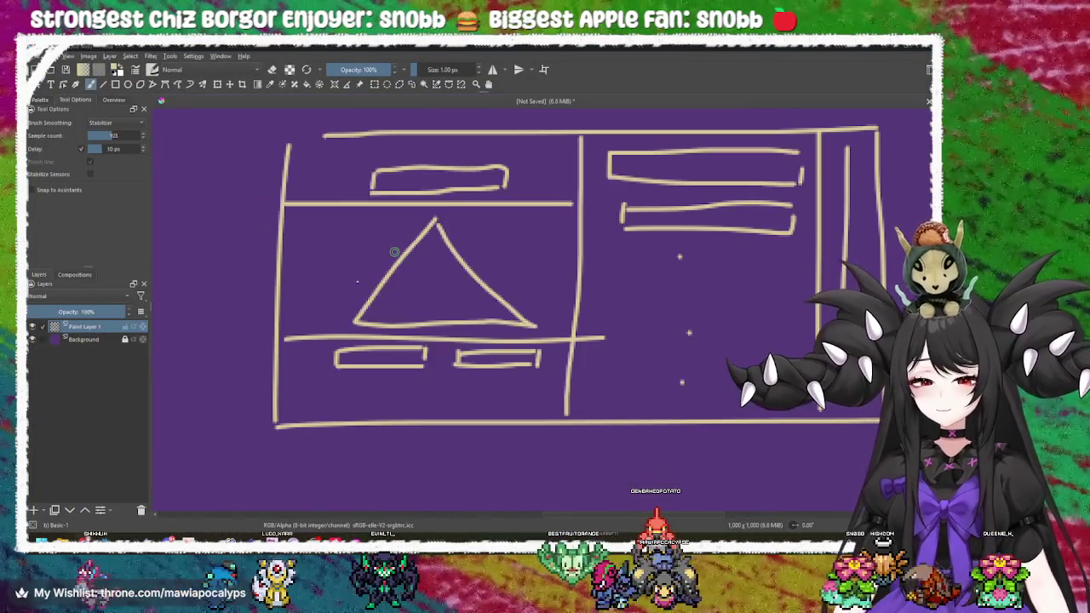
pyautogui.hotkey('alt', 'Tab')
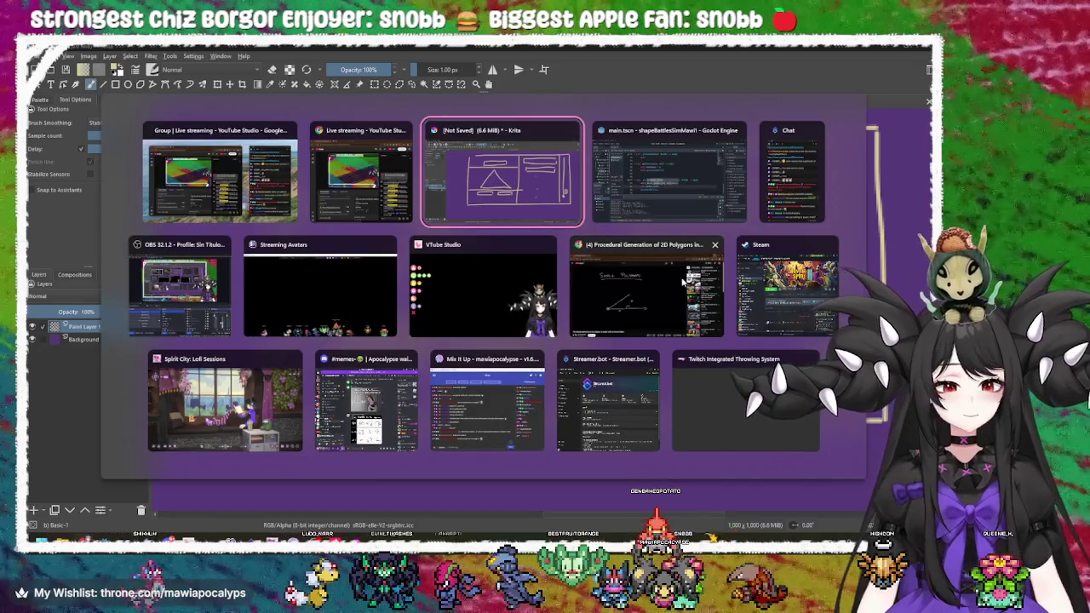
pyautogui.click(688, 281)
pyautogui.click(169, 49)
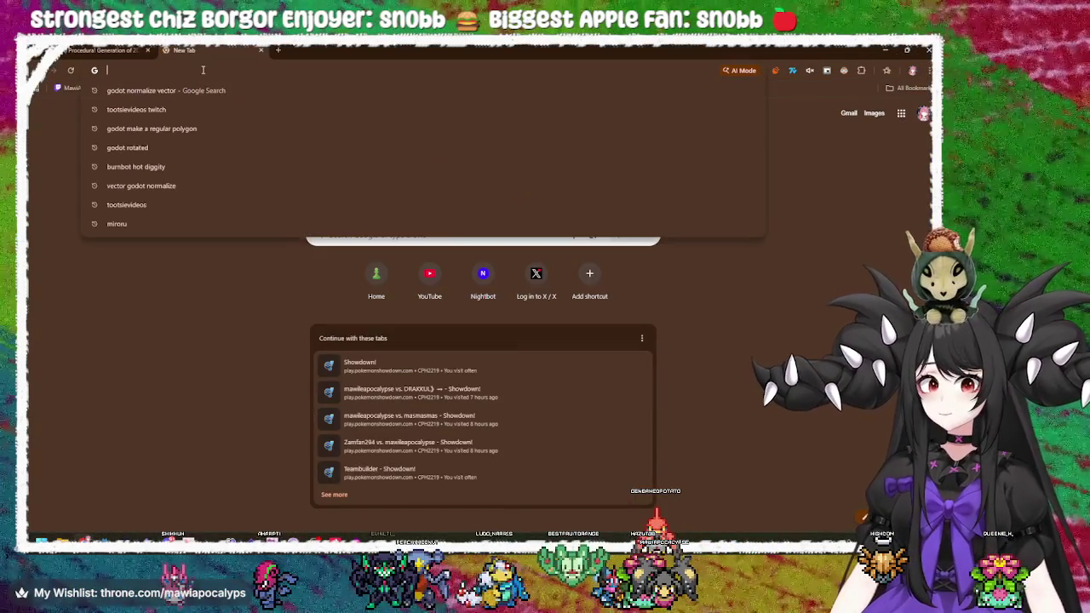
# - Search Google for 'godot delete all children'
pyautogui.write('godot ')
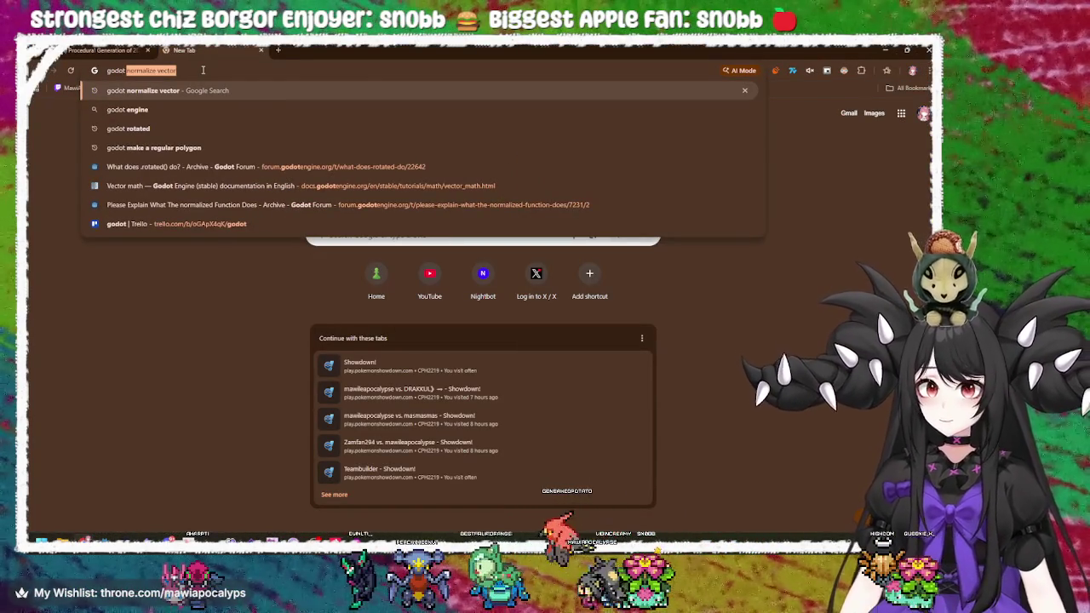
pyautogui.write('delte')
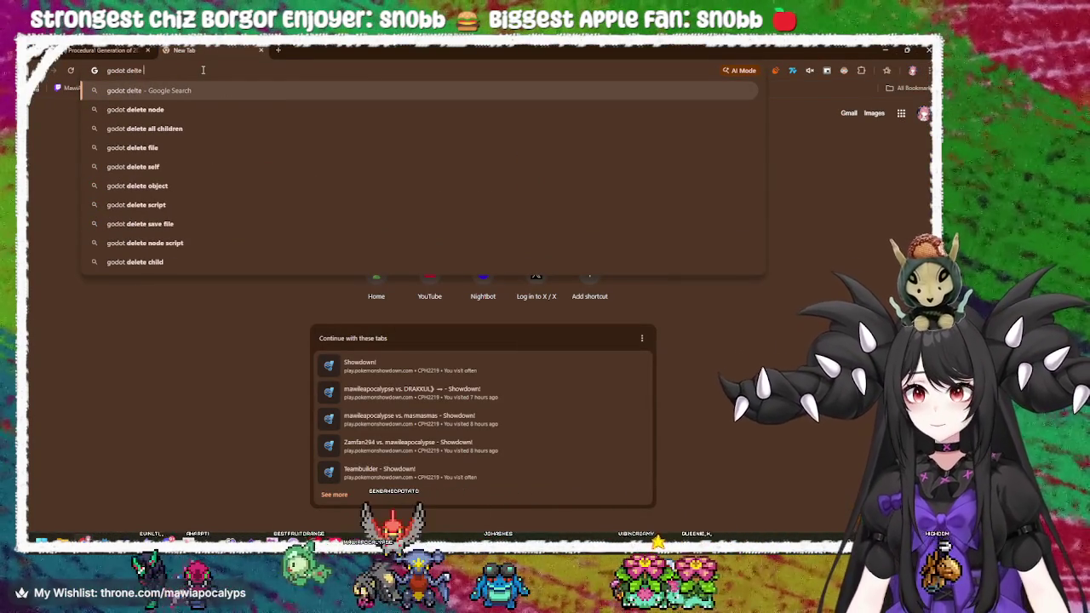
pyautogui.press('BackSpace')
pyautogui.write('ete')
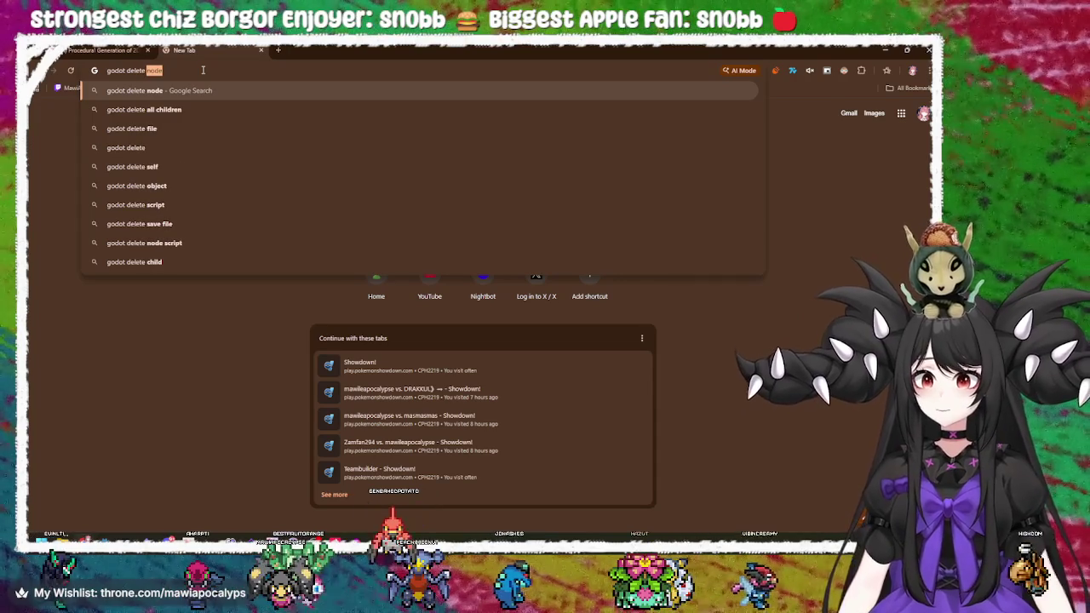
pyautogui.press('Down')
pyautogui.press('Return')
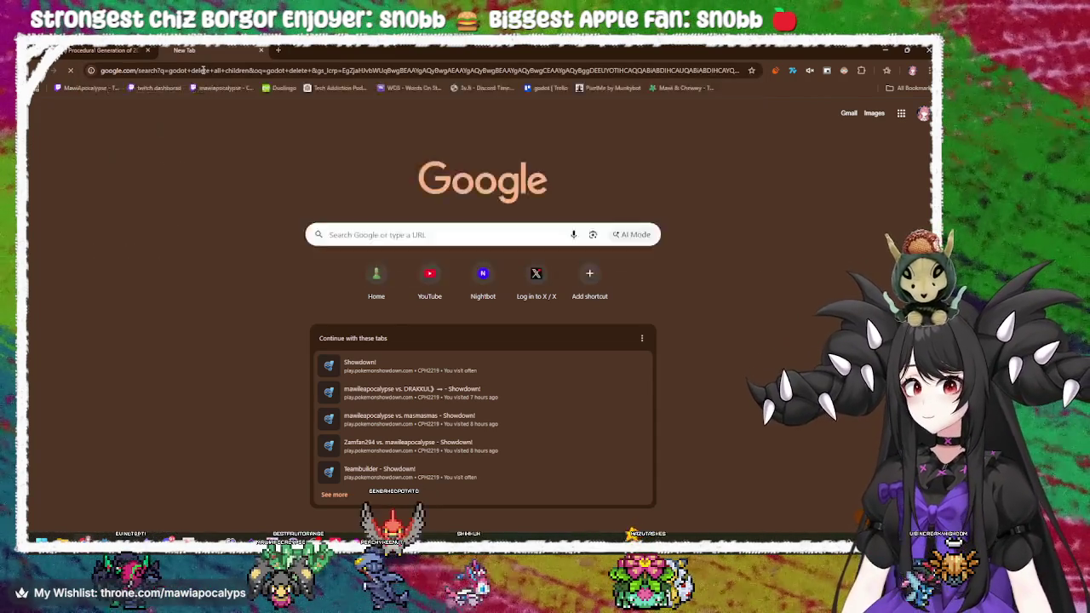
# - Read the r/godot 'Remove all children' thread, then switch back to the Godot script
pyautogui.click(191, 186)
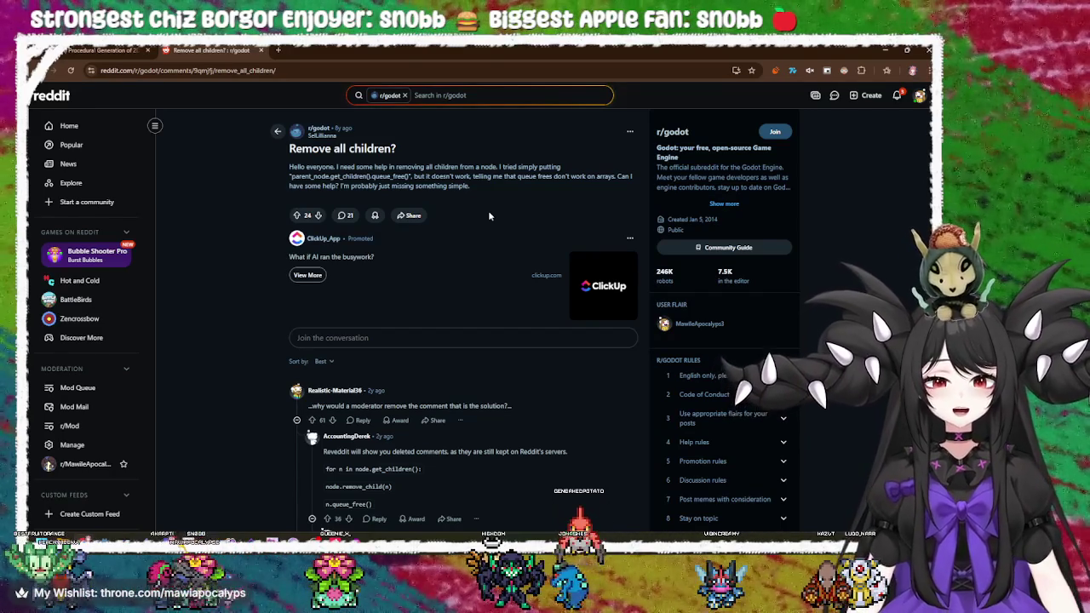
pyautogui.scroll(-3, 489, 216)
pyautogui.scroll(-4, 488, 215)
pyautogui.scroll(2, 489, 212)
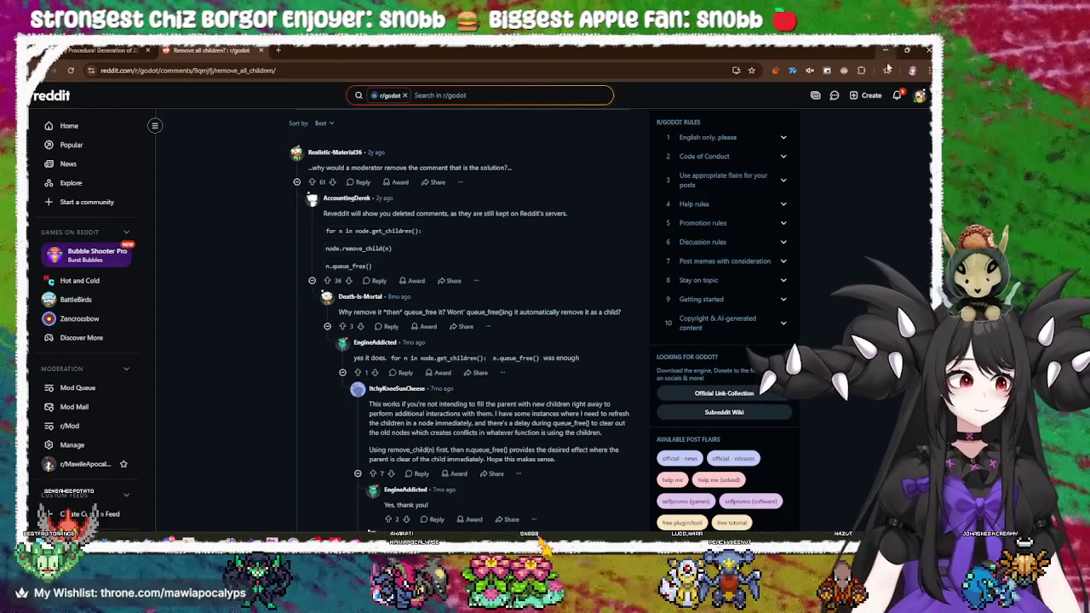
pyautogui.hotkey('alt', 'Tab')
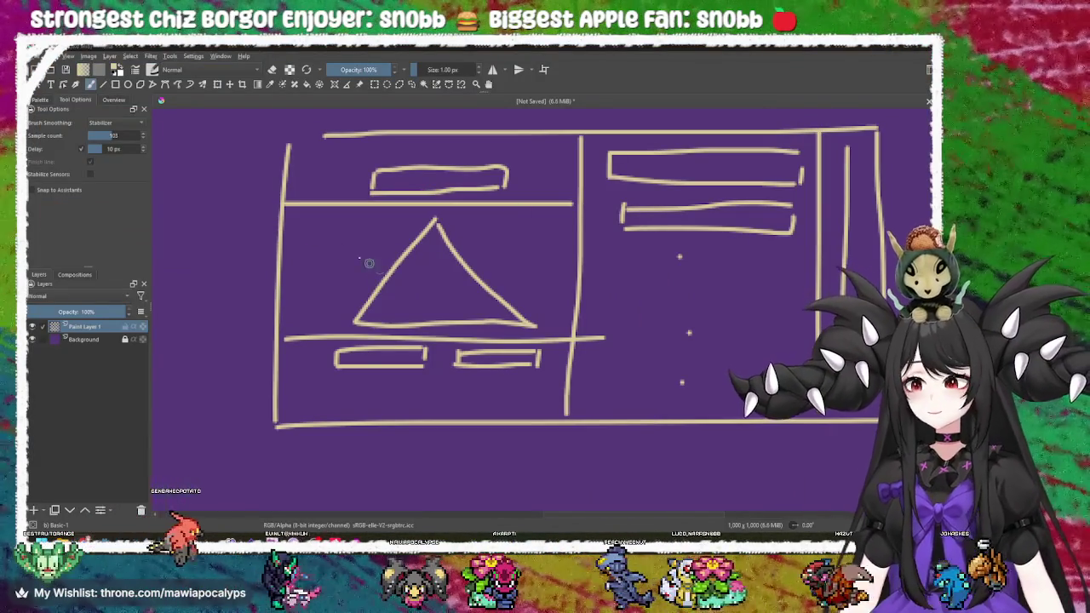
pyautogui.hotkey('alt', 'Tab')
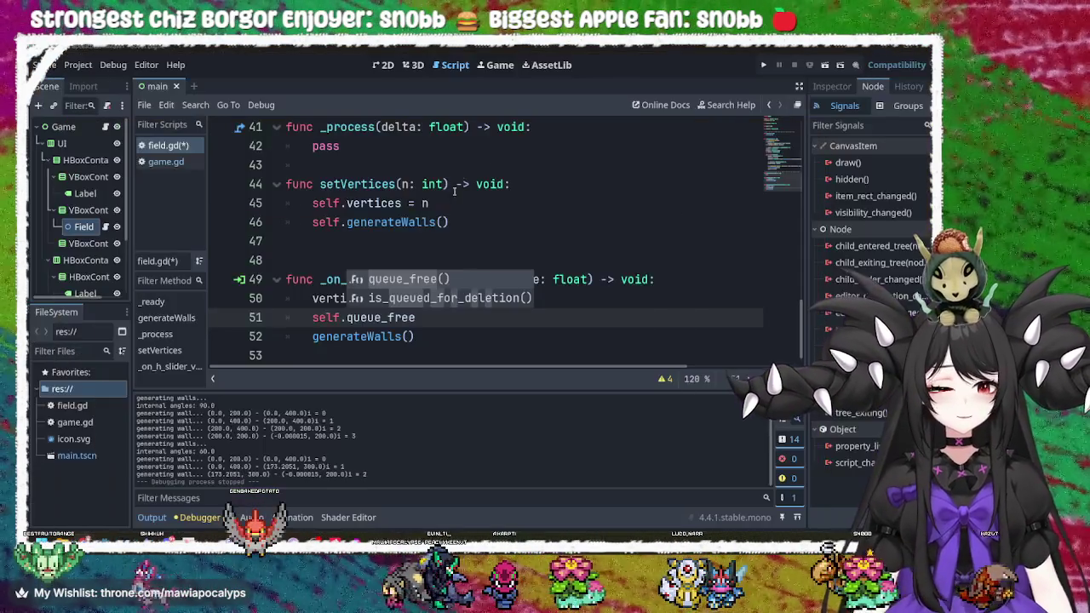
# - Replace self.queue_free with 'for wall in self.get_children(): wall.queue_free()' on line 51
pyautogui.press('Escape')
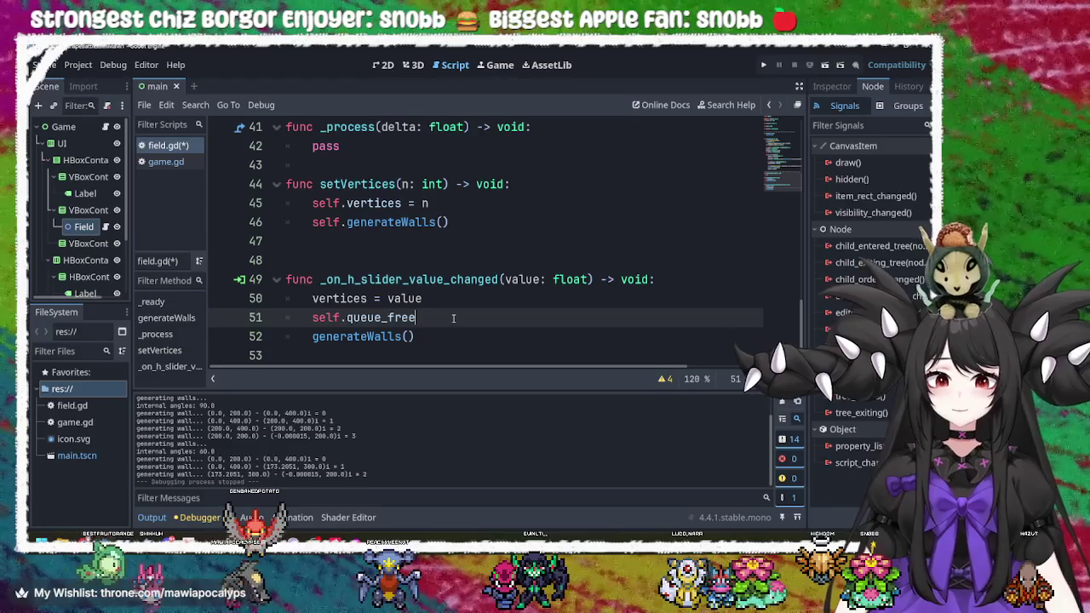
pyautogui.moveTo(427, 317)
pyautogui.mouseDown()
pyautogui.moveTo(320, 315)
pyautogui.moveTo(328, 310)
pyautogui.mouseUp()
pyautogui.write('for ')
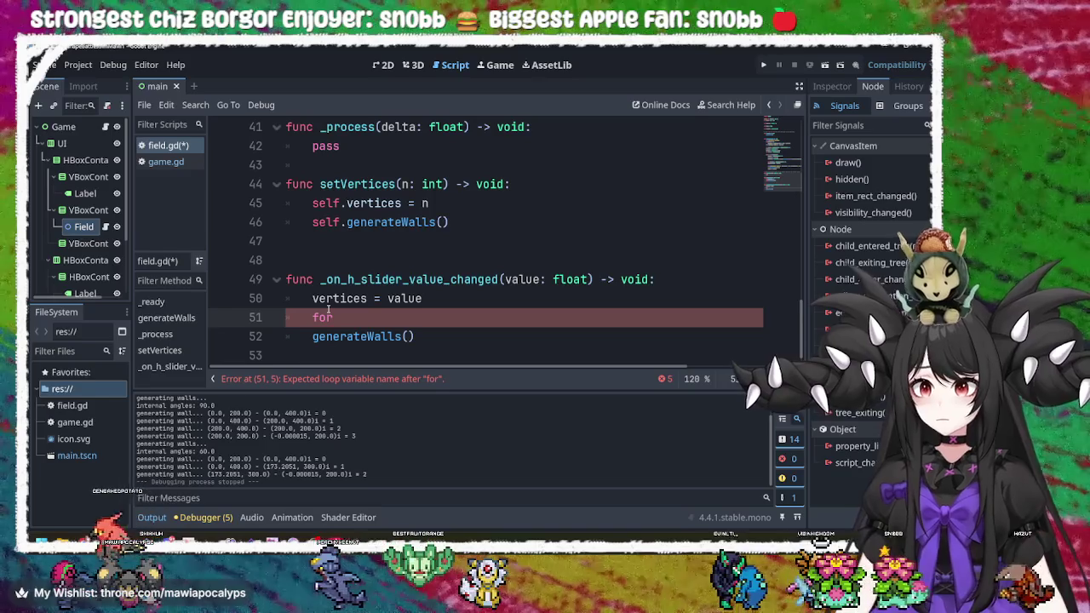
pyautogui.write('wall in')
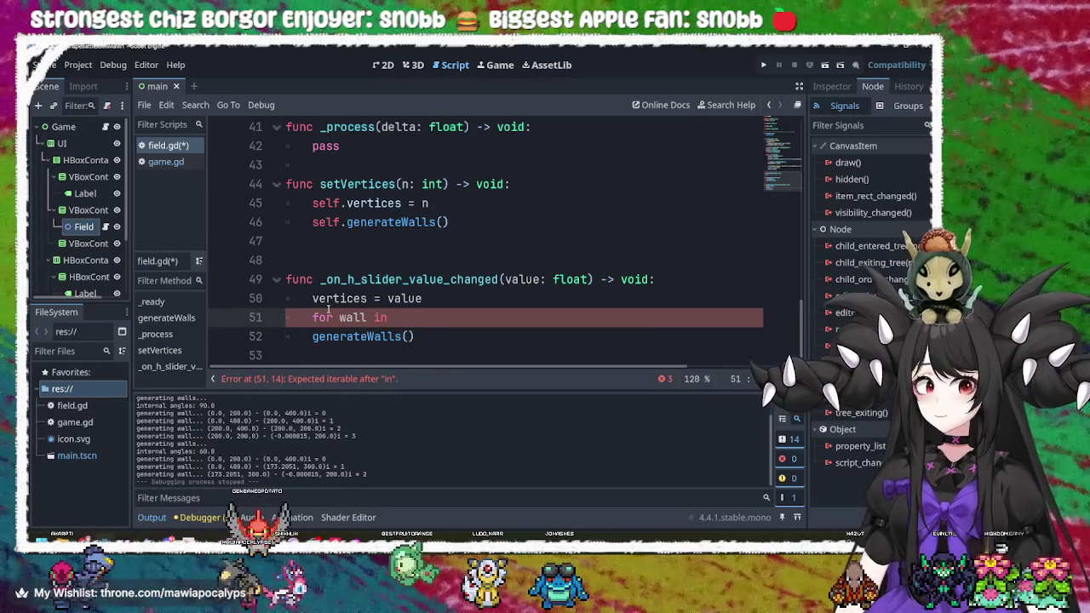
pyautogui.write(' self')
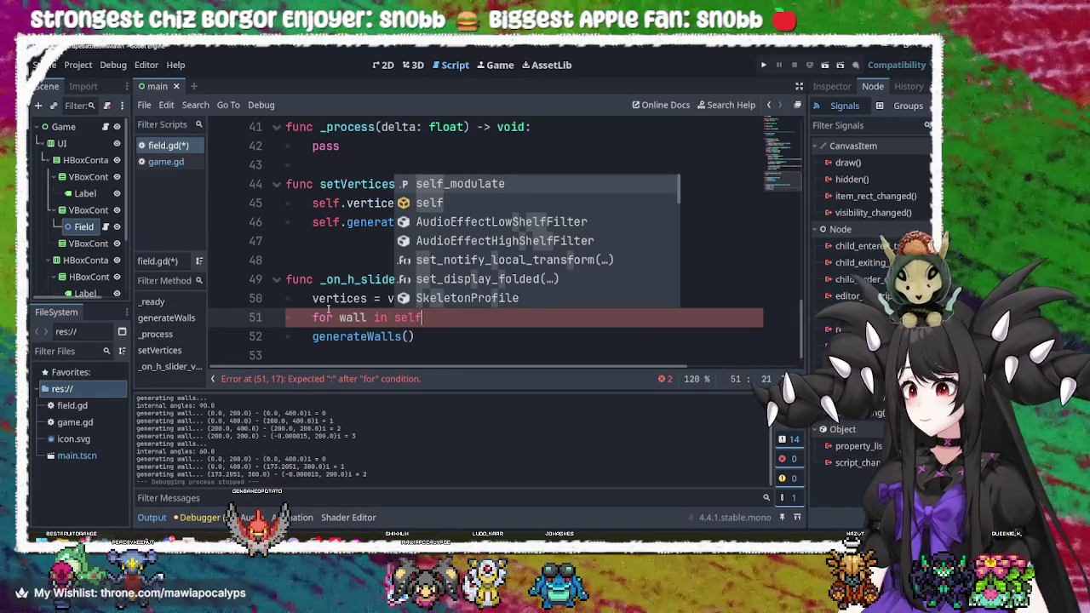
pyautogui.write('.')
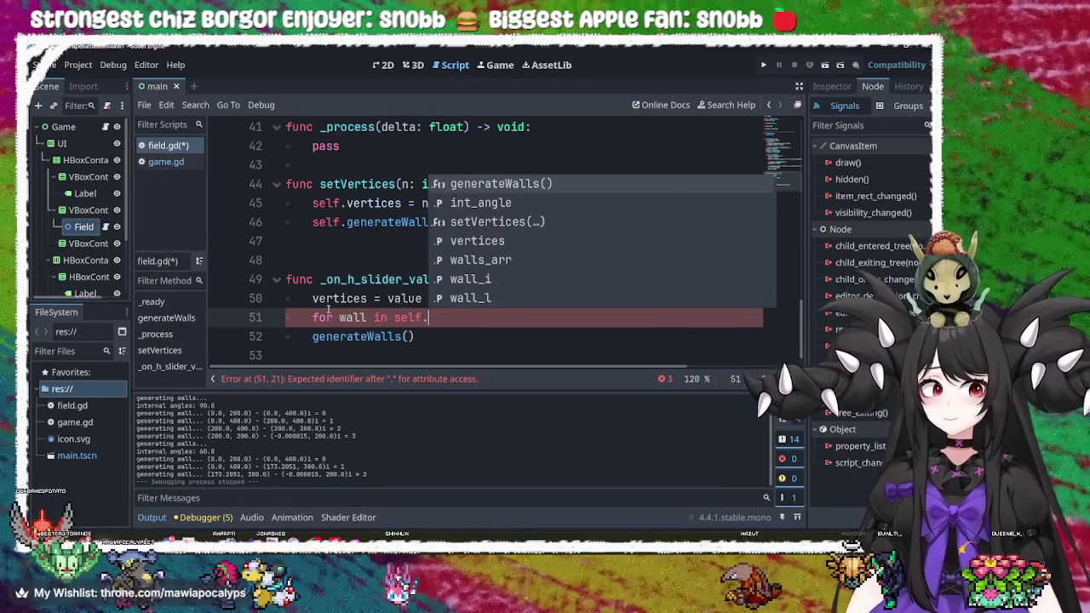
pyautogui.write('ge')
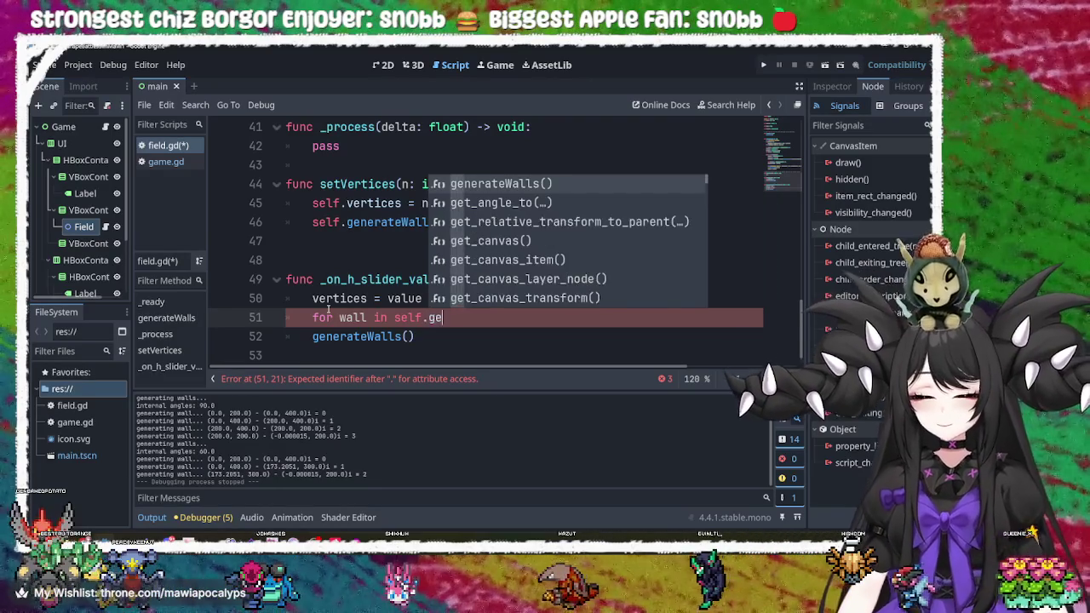
pyautogui.write('tchil')
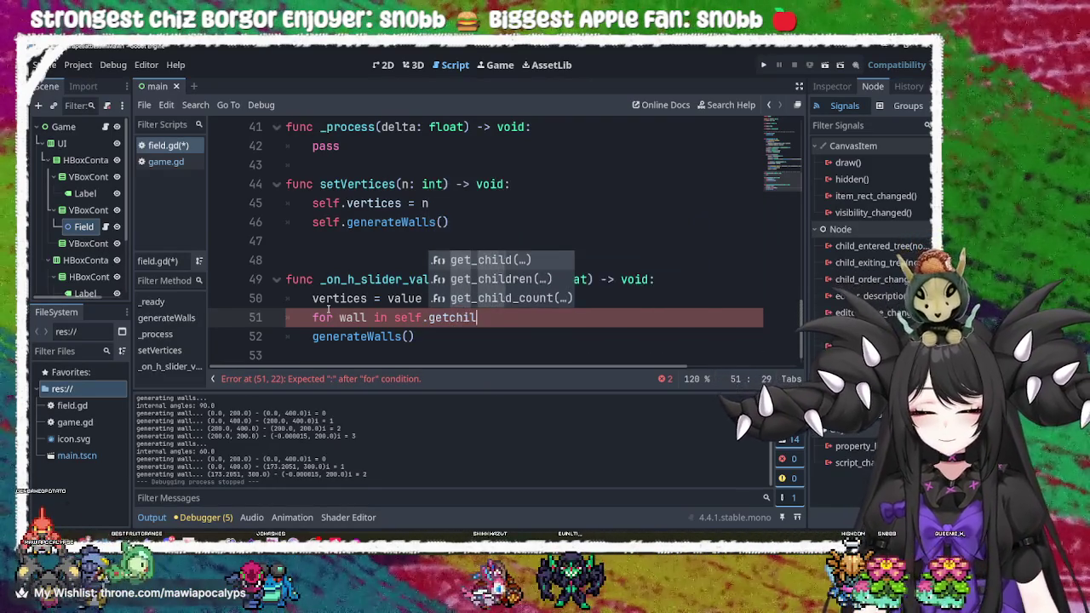
pyautogui.press('Down')
pyautogui.press('Return')
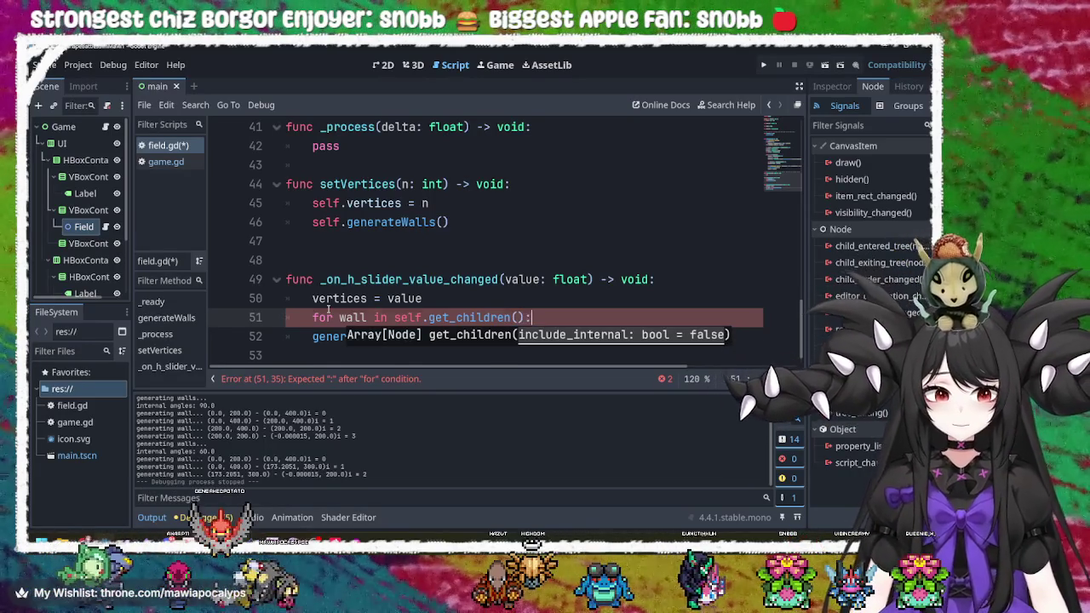
pyautogui.press('Return')
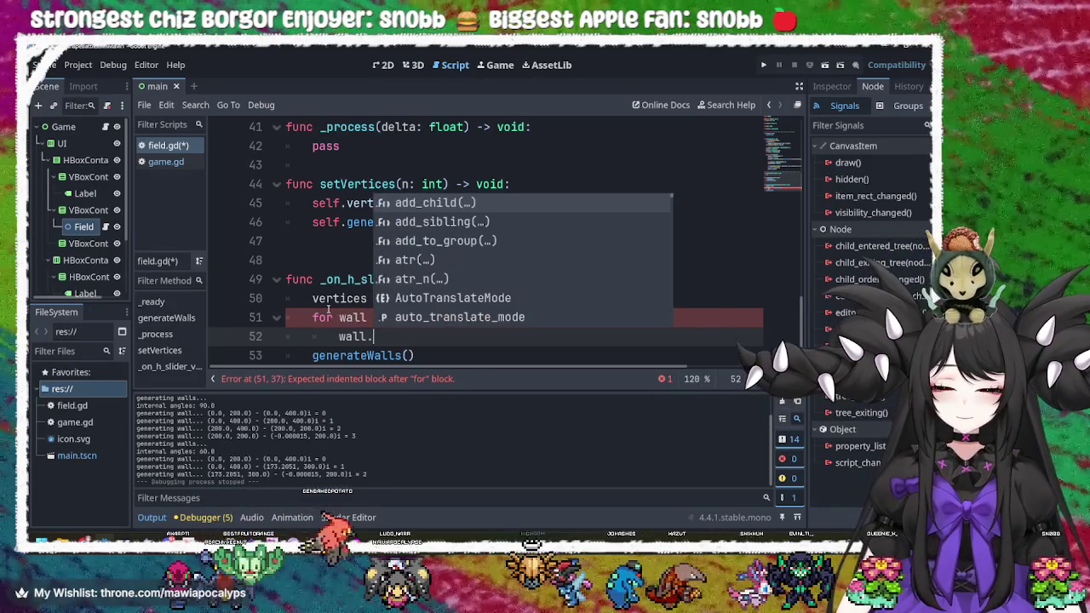
pyautogui.write('.')
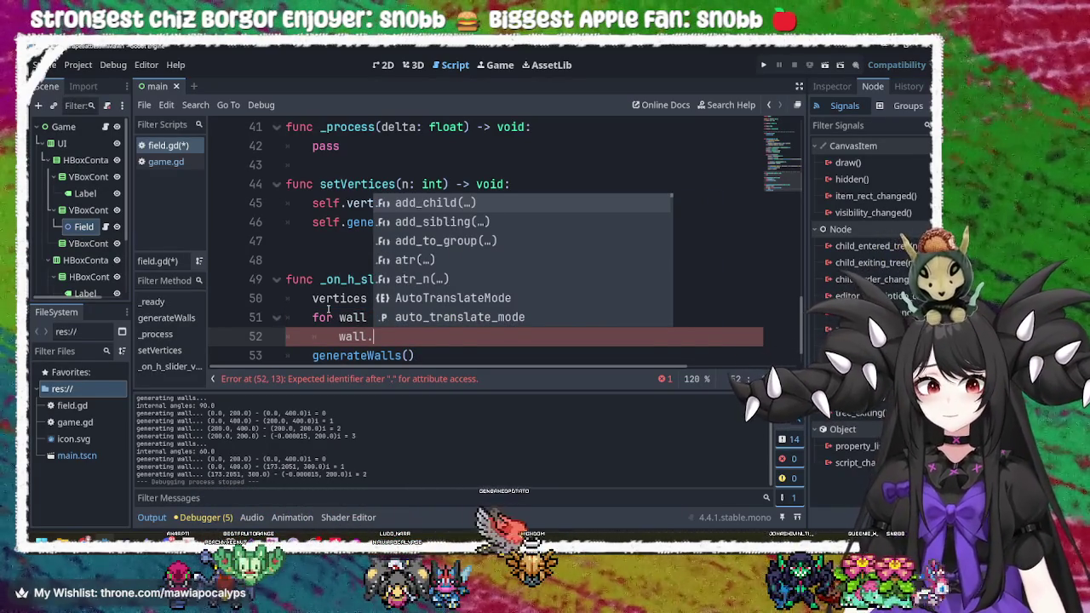
pyautogui.write('queue')
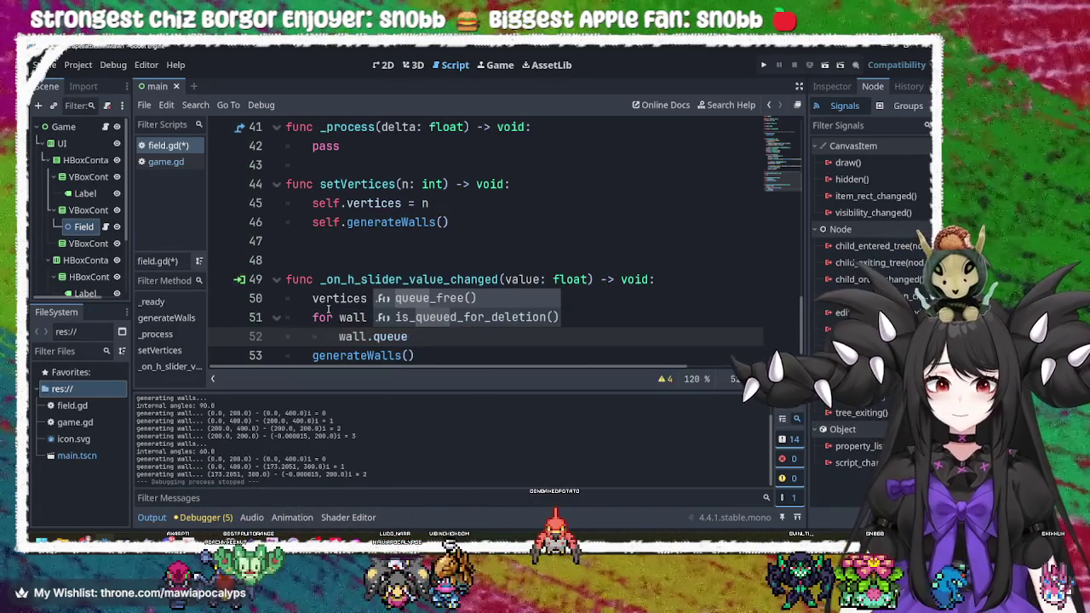
pyautogui.press('Return')
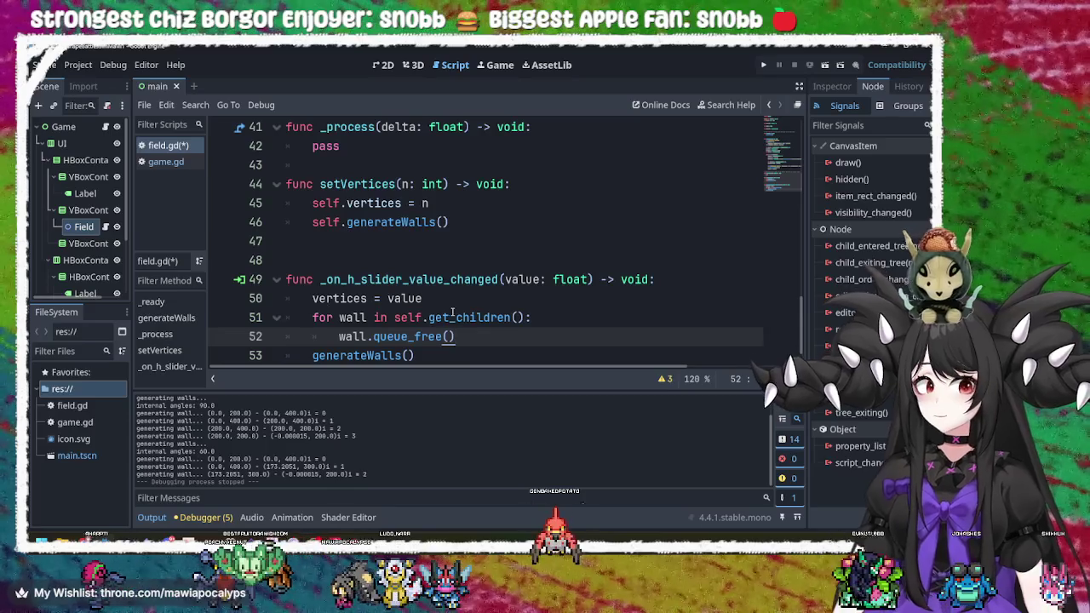
# - Review the new loop and generateWalls lines, then save field.gd
pyautogui.click(450, 315)
pyautogui.doubleClick(352, 317)
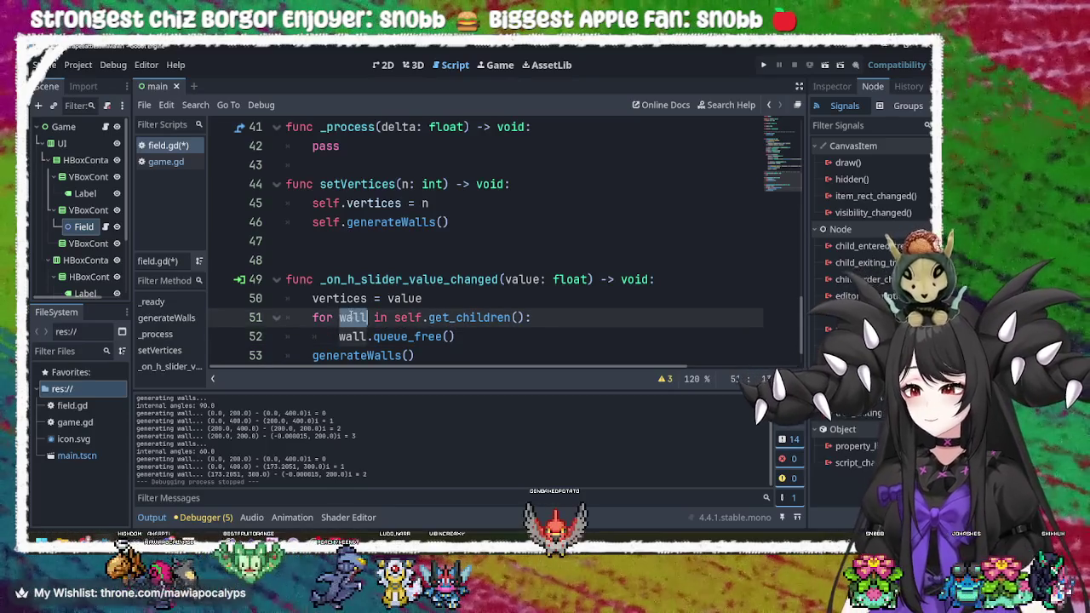
pyautogui.click(498, 317)
pyautogui.scroll(-1, 498, 316)
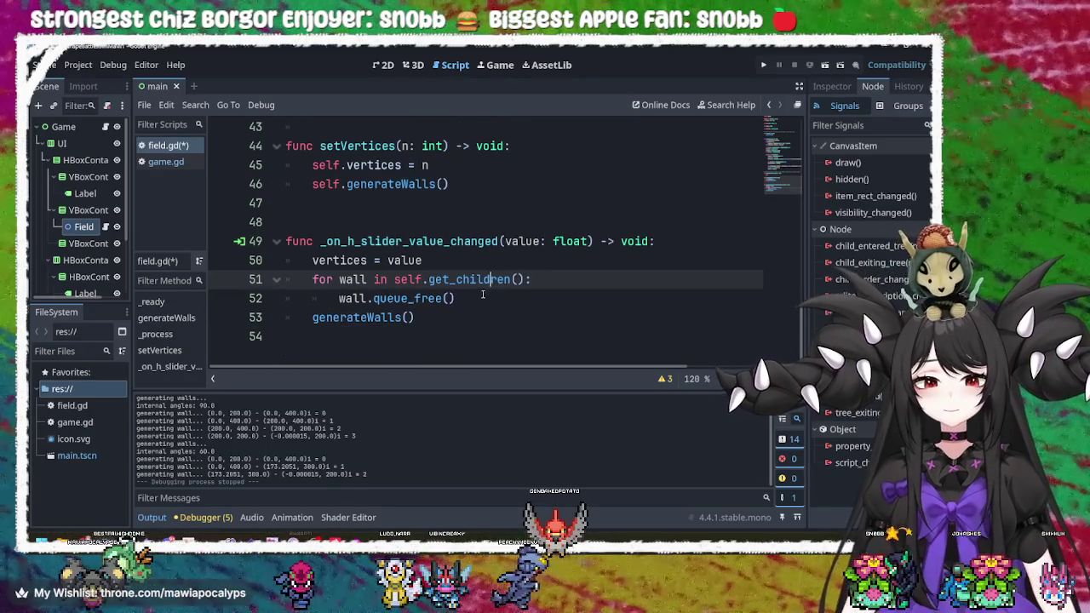
pyautogui.click(464, 292)
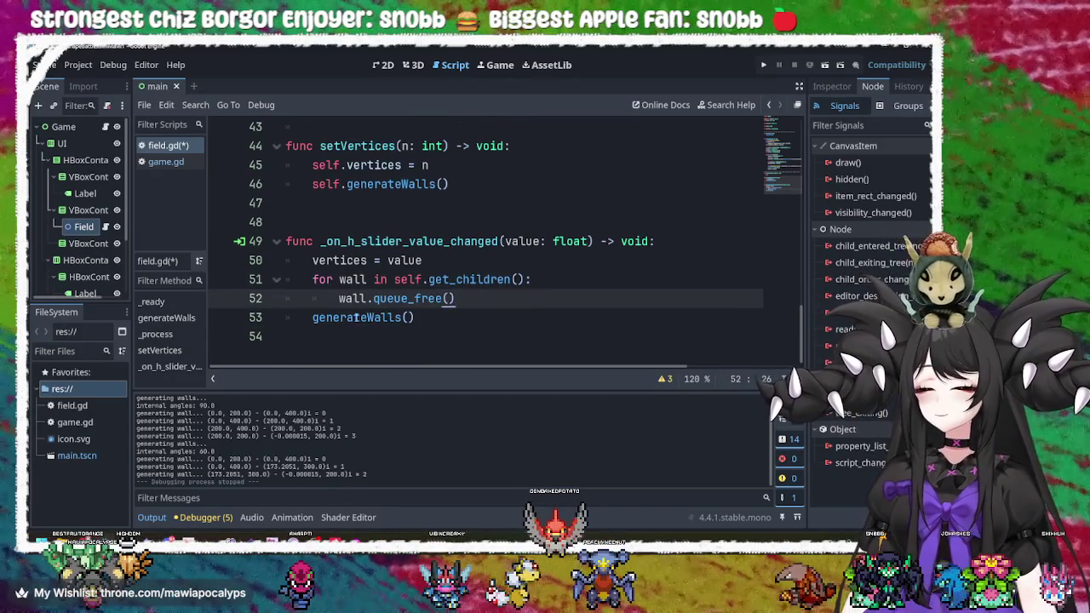
pyautogui.click(355, 317)
pyautogui.click(460, 299)
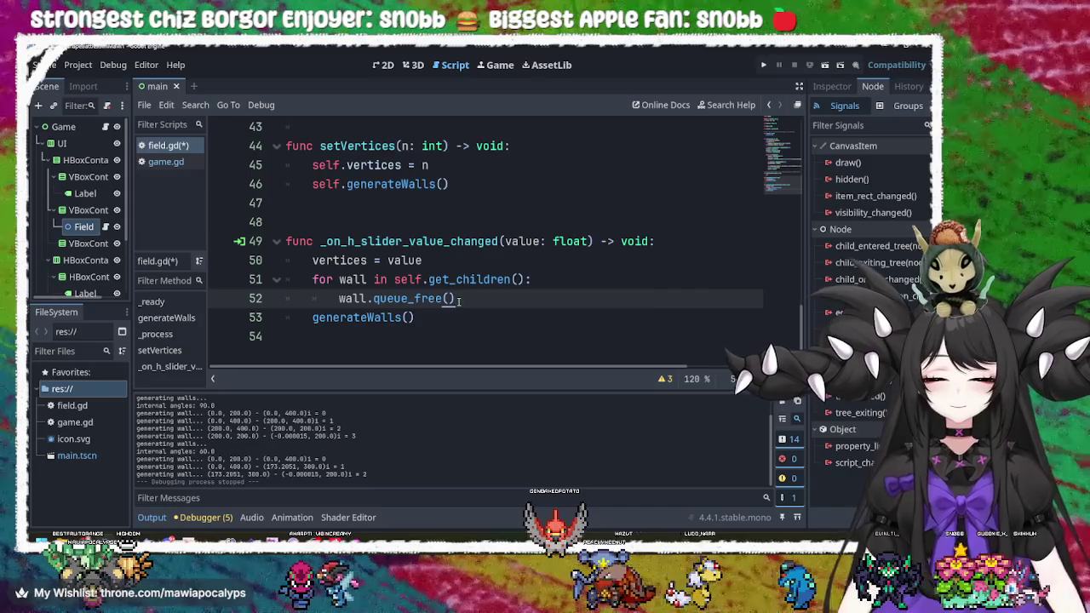
pyautogui.hotkey('ctrl', 's')
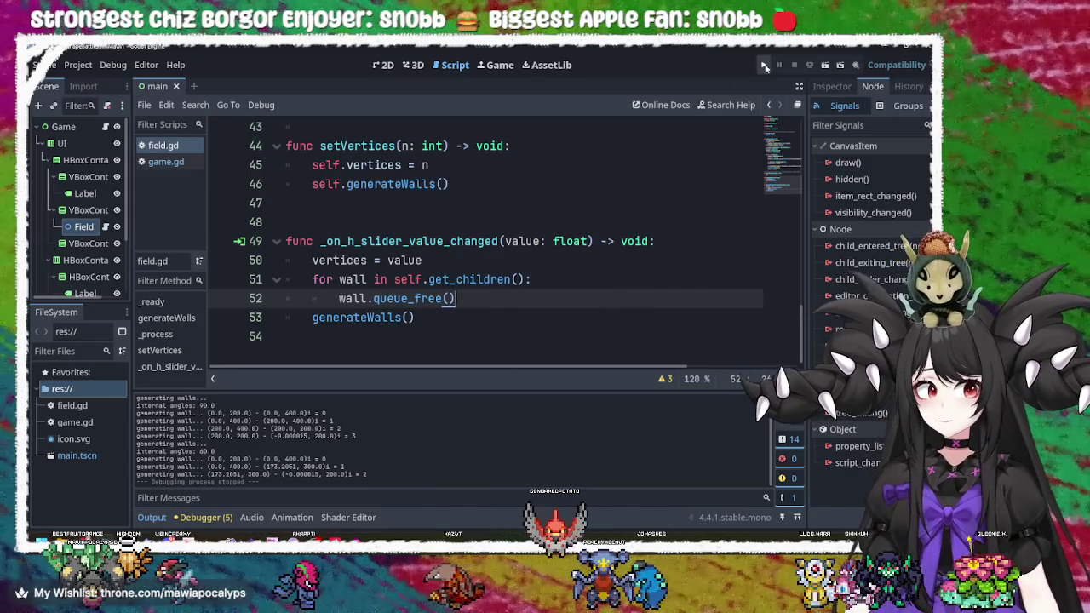
# - Launch the game, reposition its window, and raise the Shape slider for a many-sided polygon
pyautogui.click(765, 67)
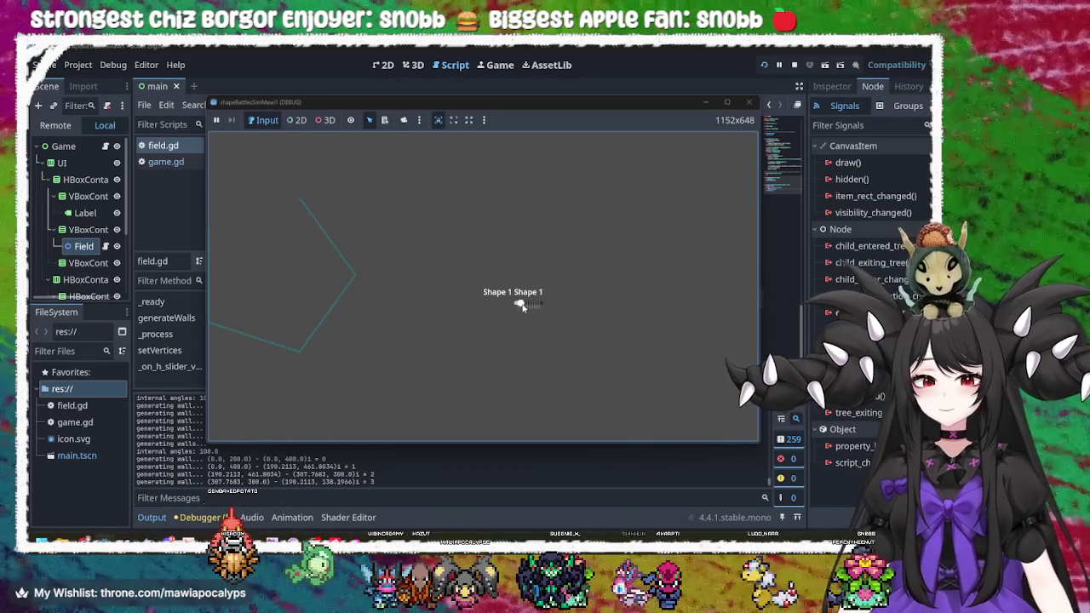
pyautogui.moveTo(500, 105)
pyautogui.mouseDown()
pyautogui.moveTo(675, 118)
pyautogui.moveTo(626, 178)
pyautogui.mouseUp()
pyautogui.click(81, 249)
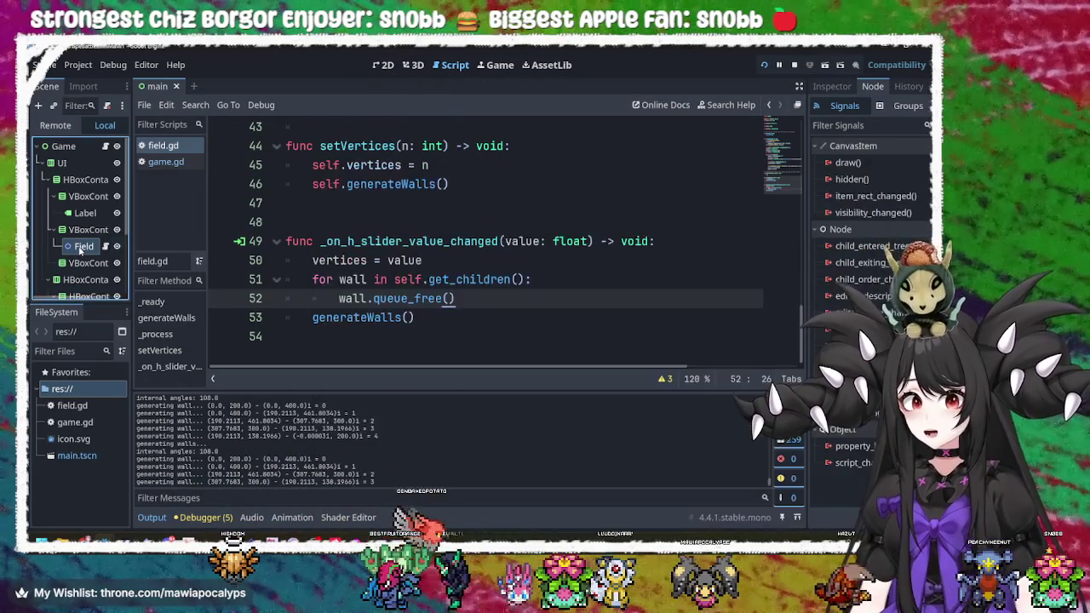
pyautogui.scroll(-2, 84, 248)
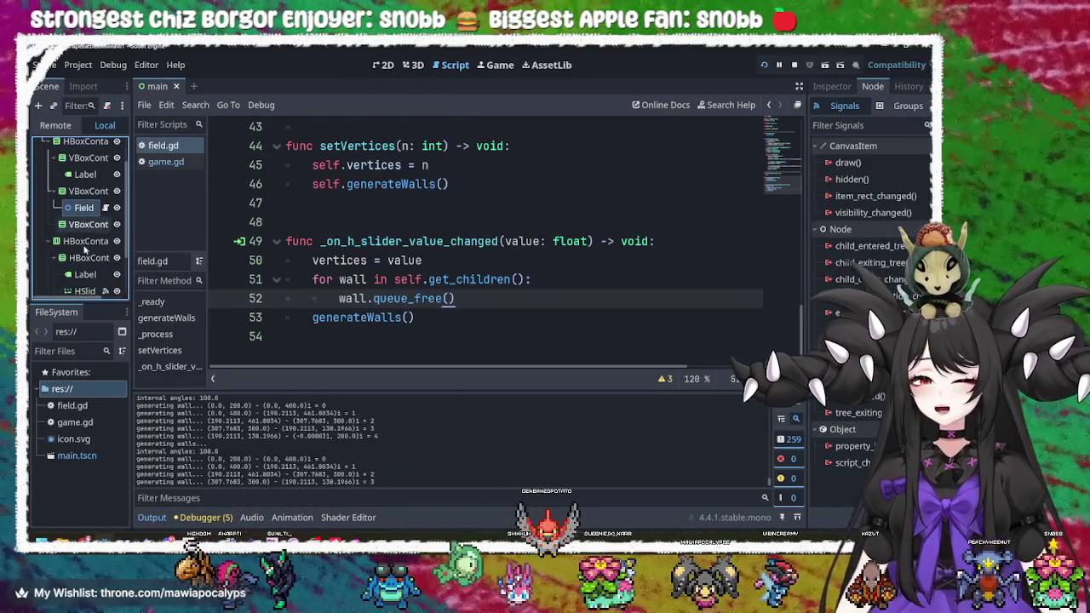
pyautogui.scroll(2, 84, 248)
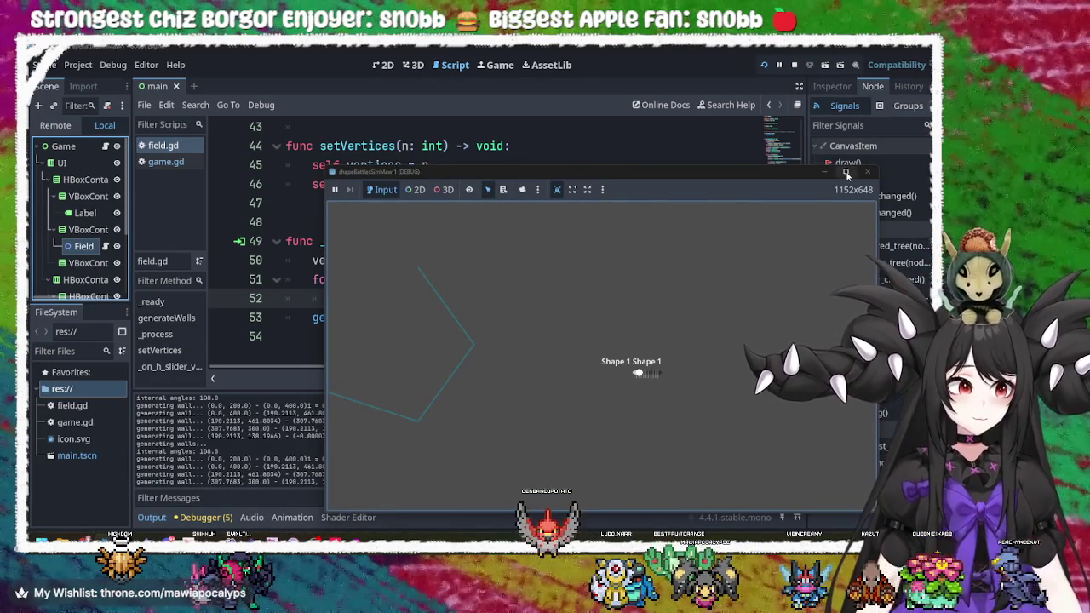
pyautogui.moveTo(856, 172)
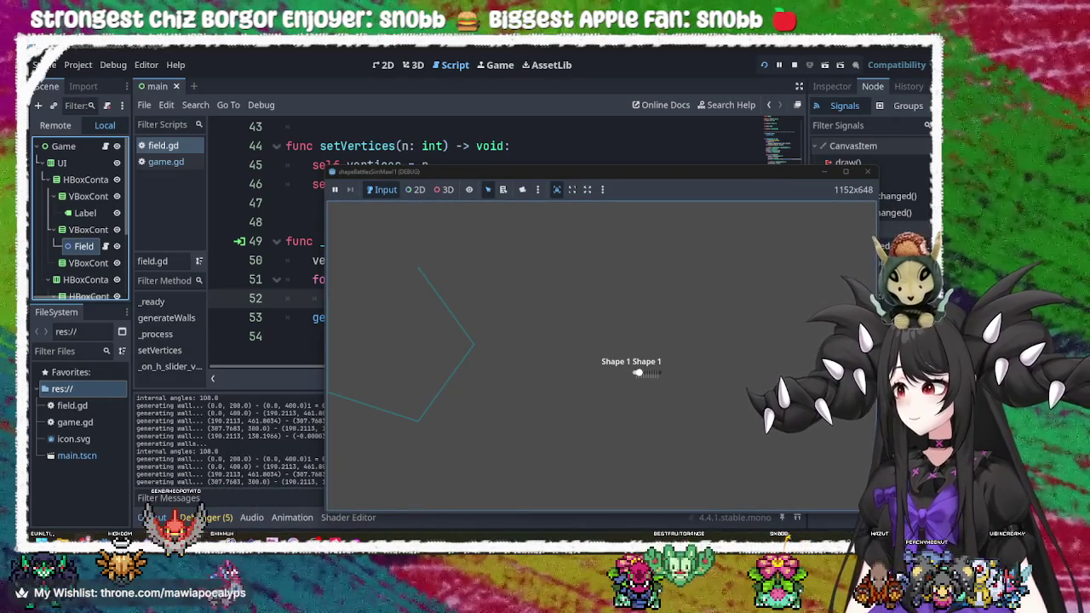
pyautogui.moveTo(693, 172); pyautogui.dragTo(574, 116)
pyautogui.moveTo(519, 316)
pyautogui.mouseDown()
pyautogui.moveTo(540, 317)
pyautogui.moveTo(518, 317)
pyautogui.mouseUp()
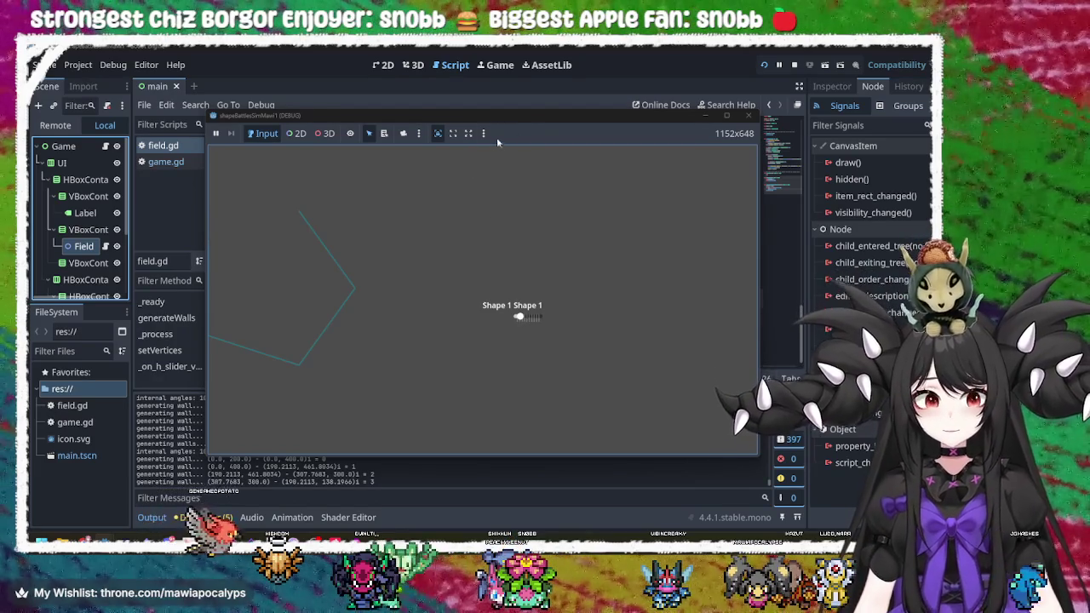
# - Lower the Shape slider to a triangle, then try the editor's 2D view override and camera options
pyautogui.moveTo(532, 118); pyautogui.dragTo(713, 105)
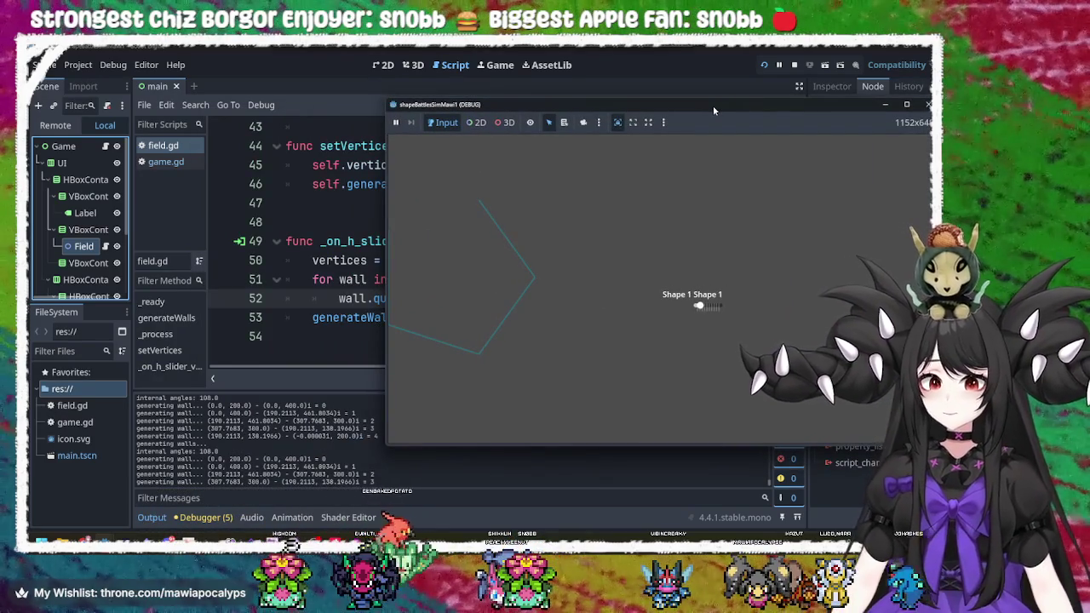
pyautogui.moveTo(700, 308)
pyautogui.mouseDown()
pyautogui.moveTo(720, 306)
pyautogui.moveTo(670, 315)
pyautogui.moveTo(700, 308)
pyautogui.mouseUp()
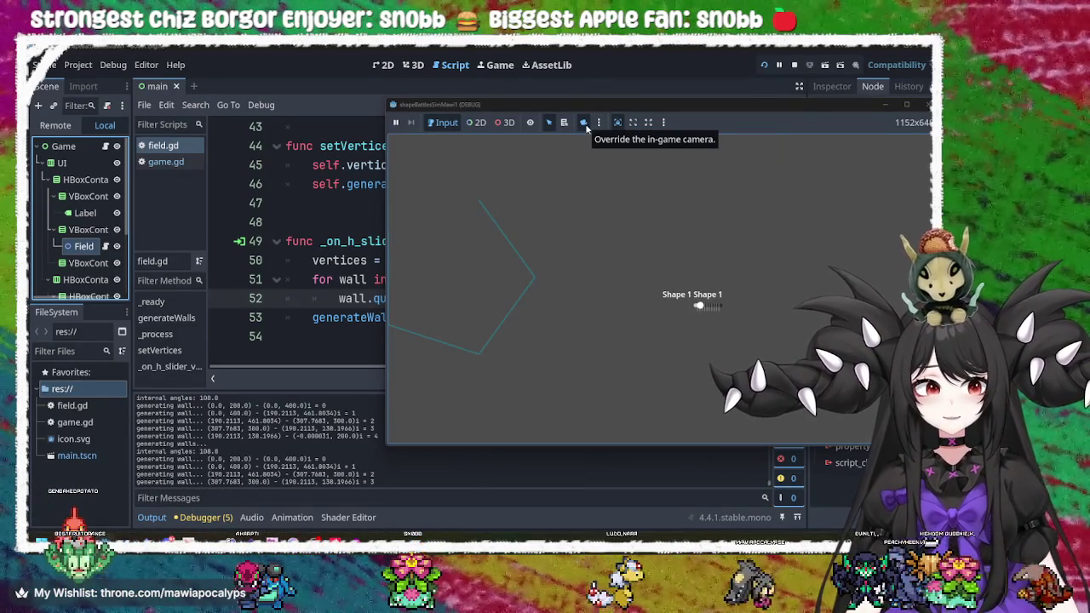
pyautogui.click(477, 123)
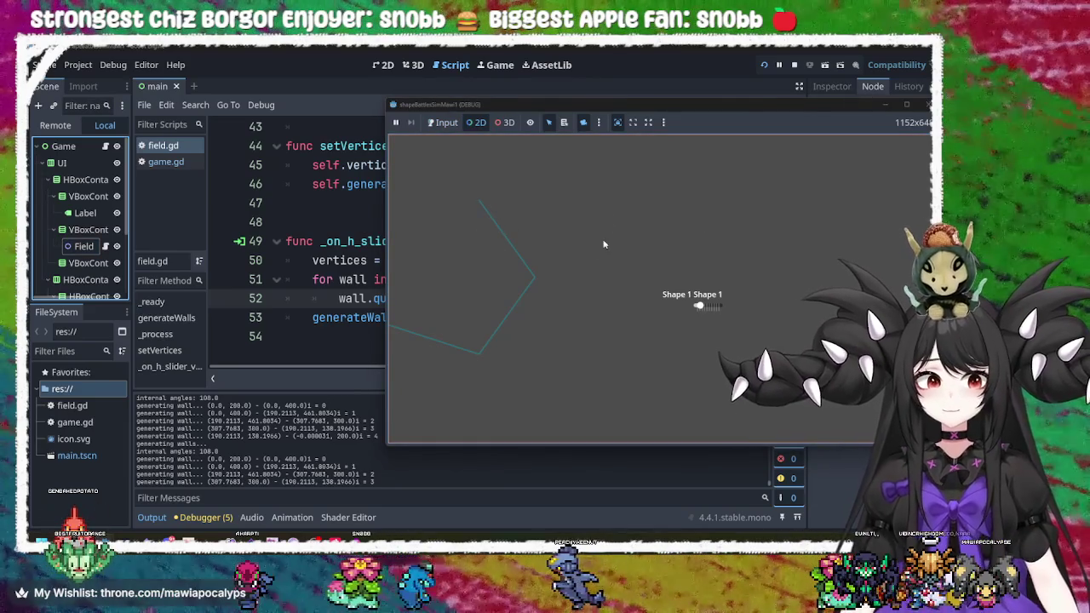
pyautogui.click(598, 123)
pyautogui.click(598, 123)
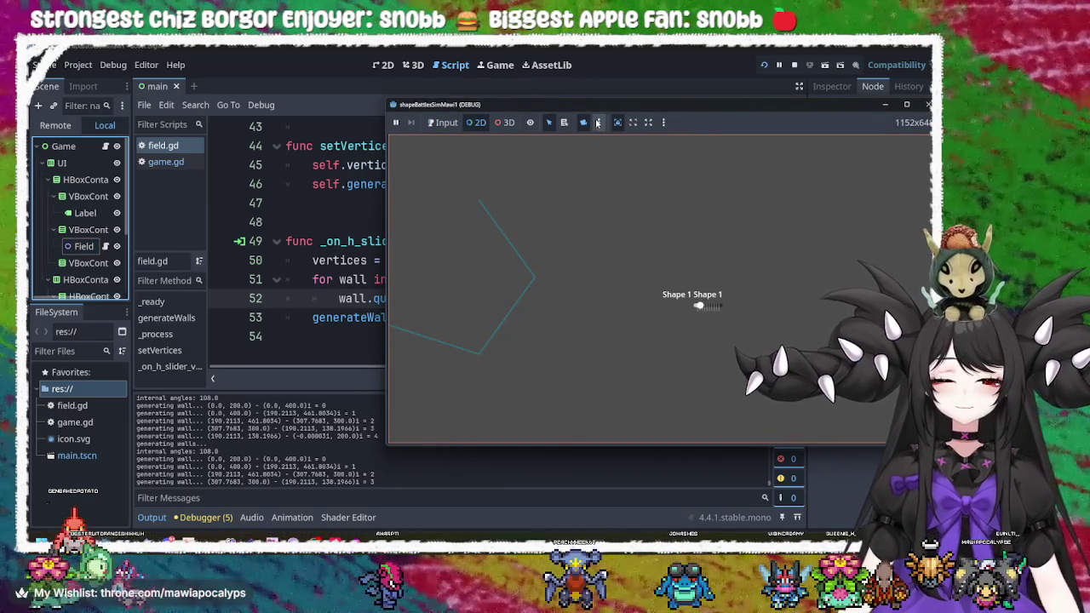
pyautogui.moveTo(543, 246)
pyautogui.mouseDown()
pyautogui.moveTo(701, 248)
pyautogui.moveTo(557, 236)
pyautogui.moveTo(526, 254)
pyautogui.mouseUp()
pyautogui.moveTo(590, 278); pyautogui.dragTo(545, 258)
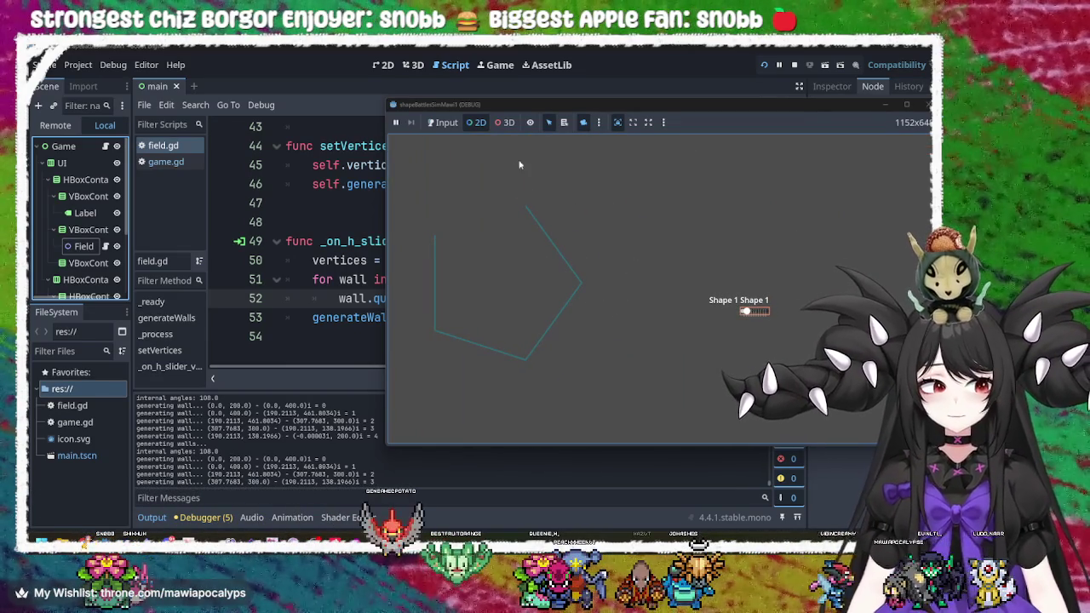
# - Try the remaining game toolbar toggles, restore normal input and selection visibility, and stop the game
pyautogui.click(446, 122)
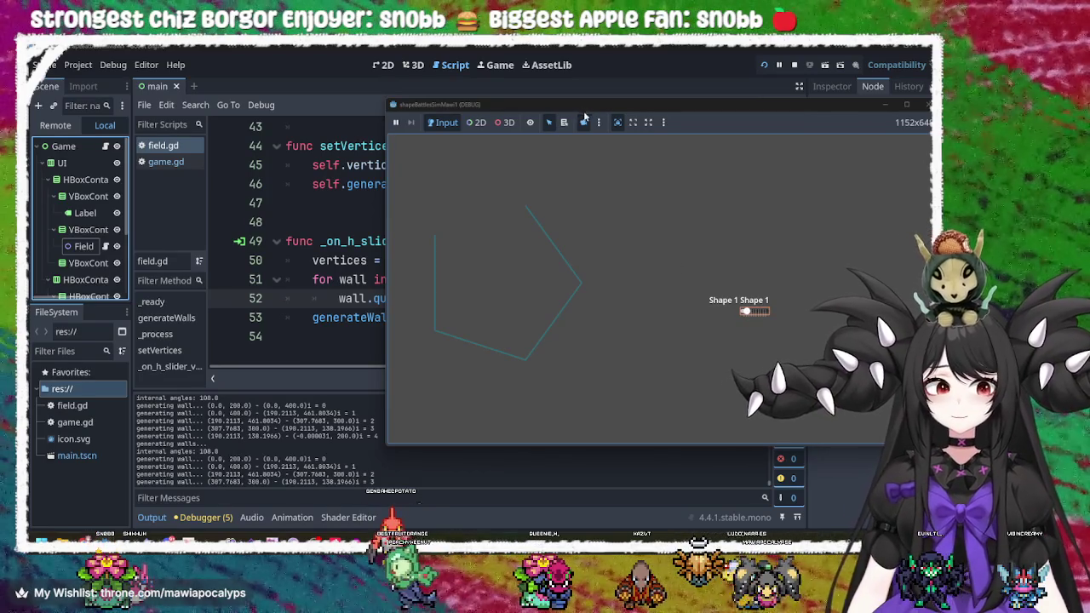
pyautogui.click(549, 123)
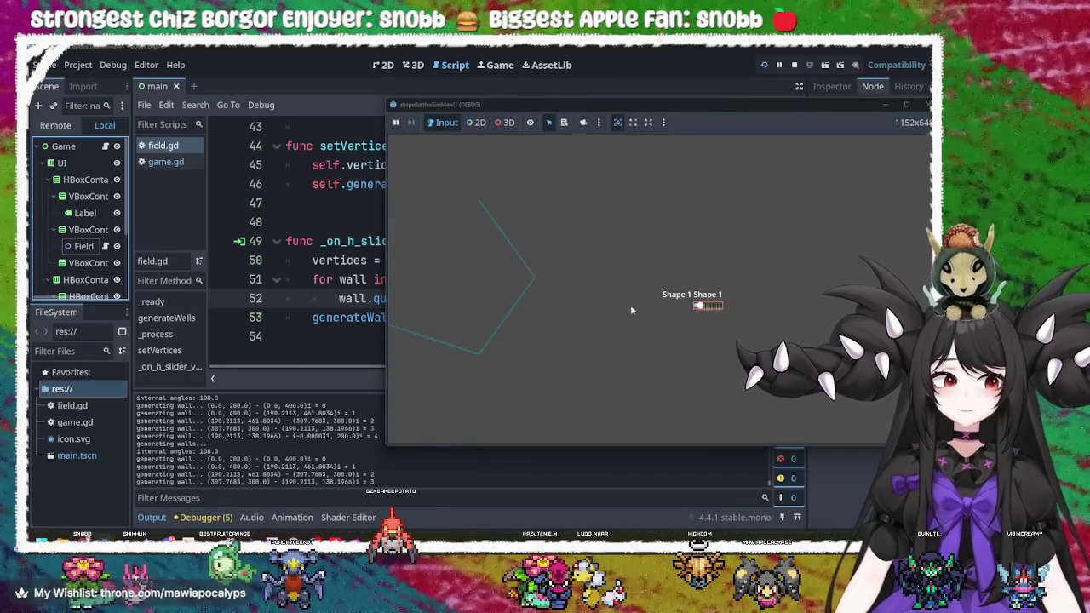
pyautogui.moveTo(678, 312); pyautogui.dragTo(632, 306)
pyautogui.click(583, 122)
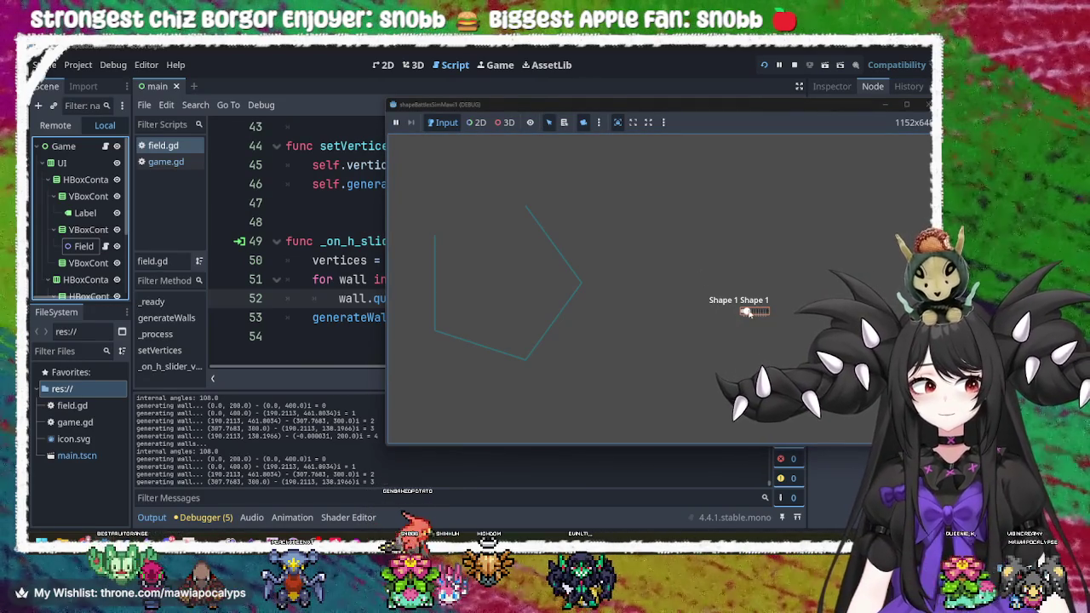
pyautogui.click(530, 122)
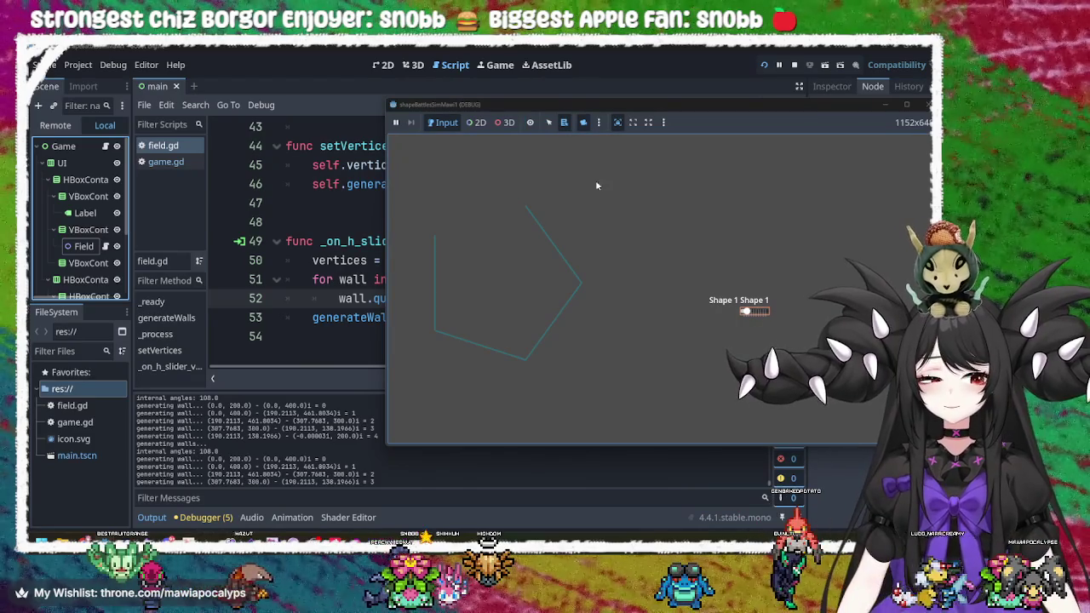
pyautogui.click(473, 127)
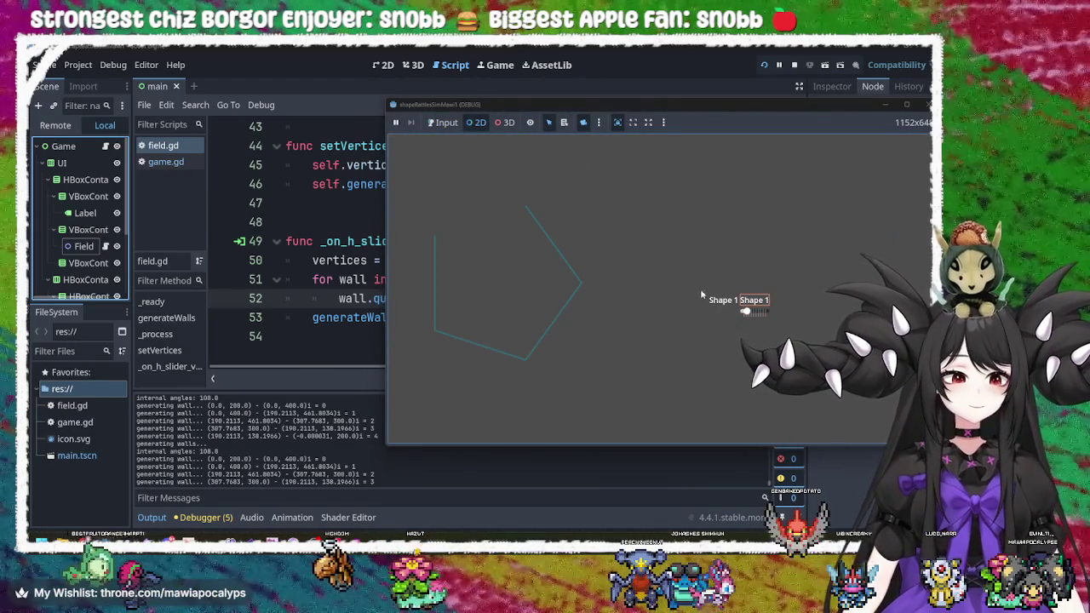
pyautogui.click(447, 123)
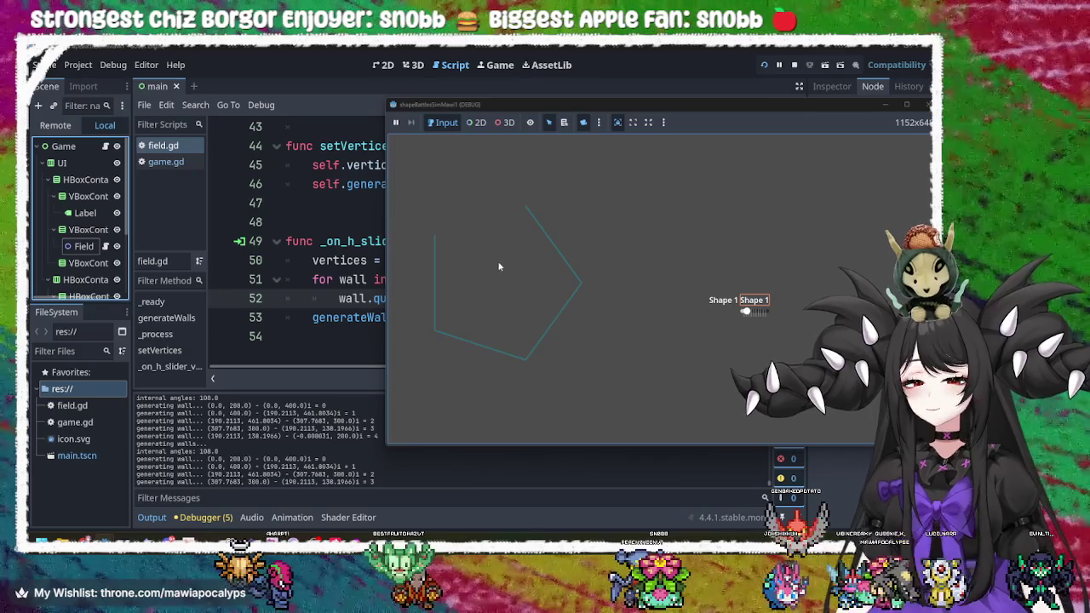
pyautogui.click(616, 125)
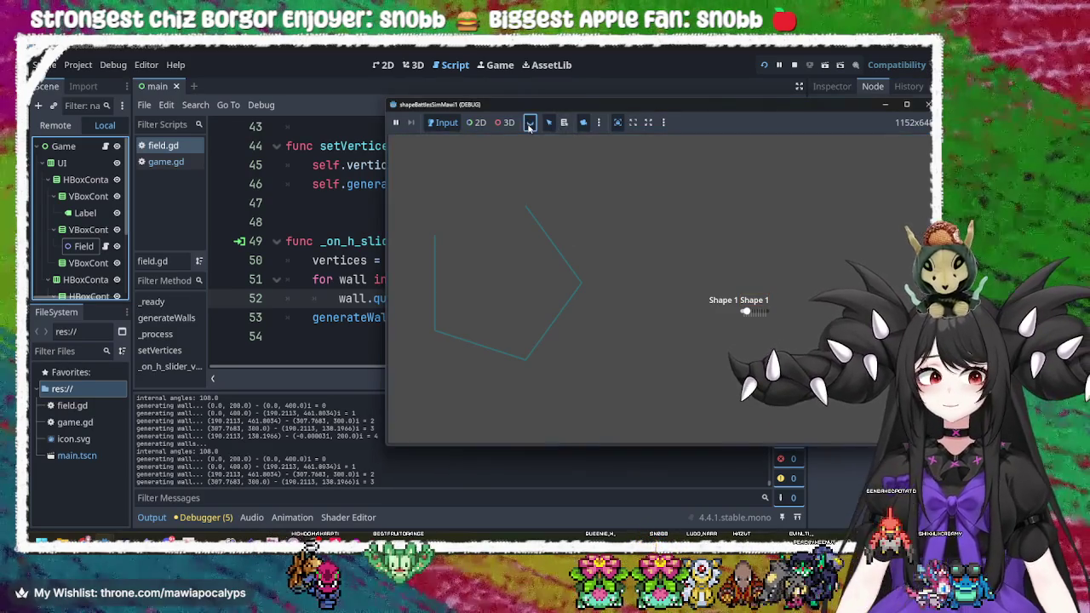
pyautogui.click(659, 291)
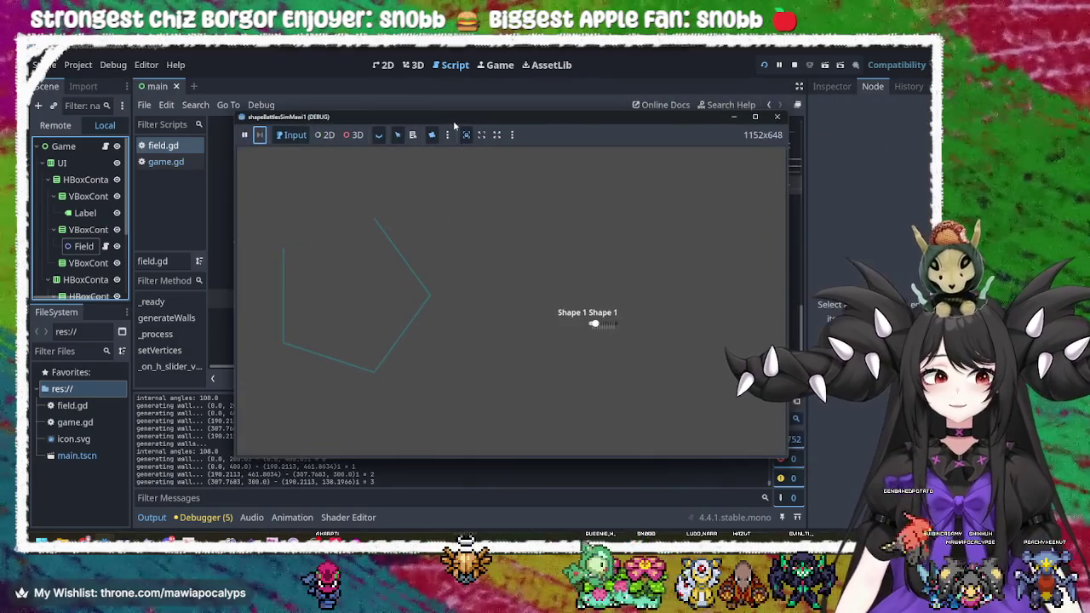
pyautogui.click(776, 117)
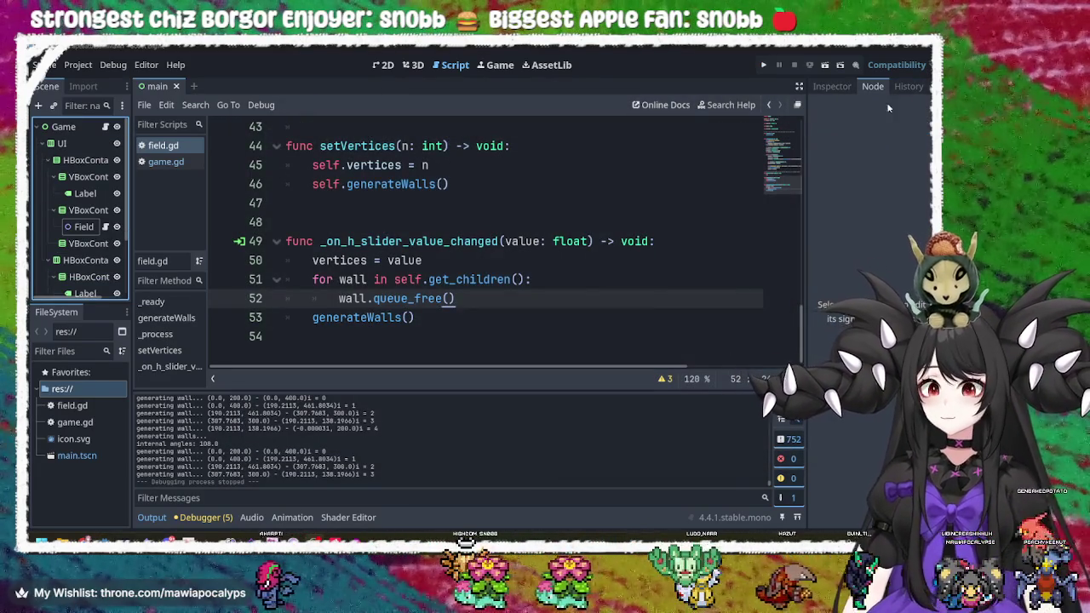
# - Run the project and drag the Shape 1 slider up to maximum sides and back down
pyautogui.click(763, 64)
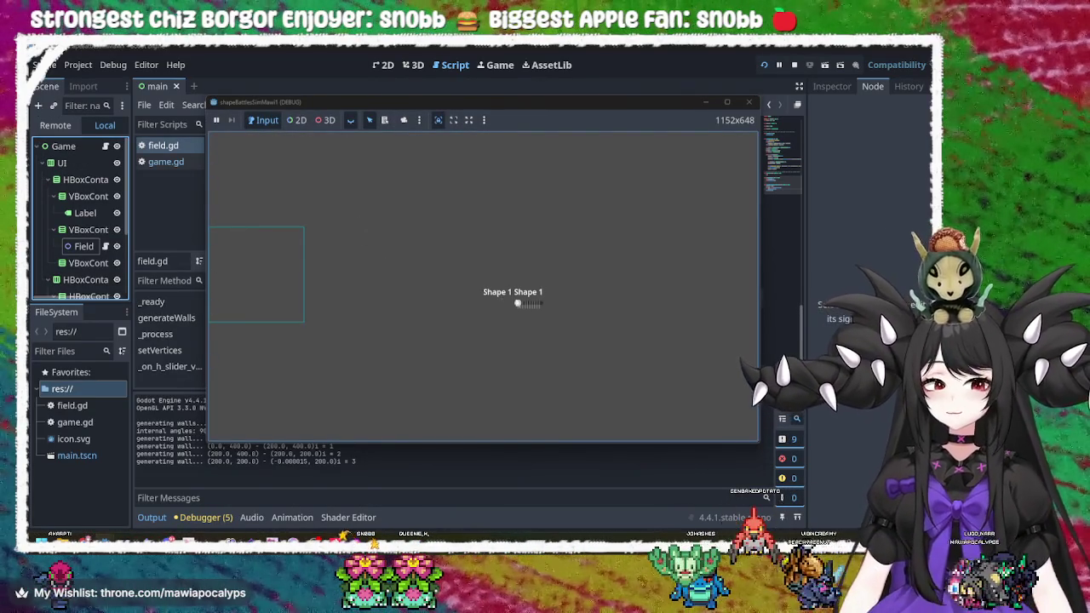
pyautogui.click(517, 302)
pyautogui.moveTo(511, 304)
pyautogui.mouseDown()
pyautogui.moveTo(576, 311)
pyautogui.moveTo(561, 318)
pyautogui.mouseUp()
pyautogui.moveTo(499, 327)
pyautogui.mouseDown()
pyautogui.moveTo(690, 386)
pyautogui.moveTo(404, 369)
pyautogui.moveTo(688, 386)
pyautogui.moveTo(569, 384)
pyautogui.moveTo(506, 365)
pyautogui.moveTo(554, 370)
pyautogui.mouseUp()
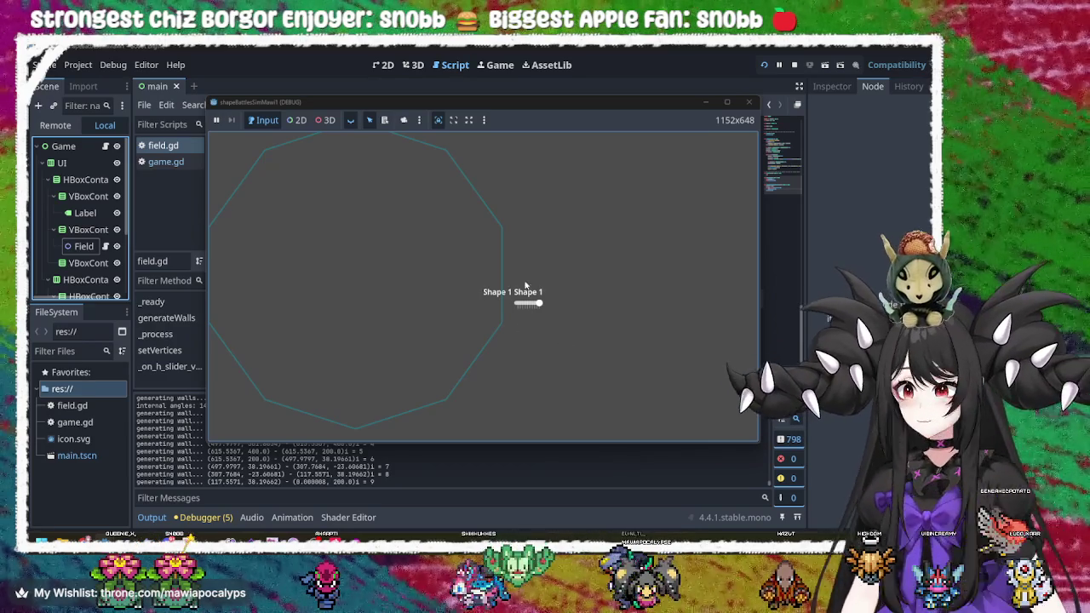
pyautogui.moveTo(542, 309); pyautogui.dragTo(526, 307)
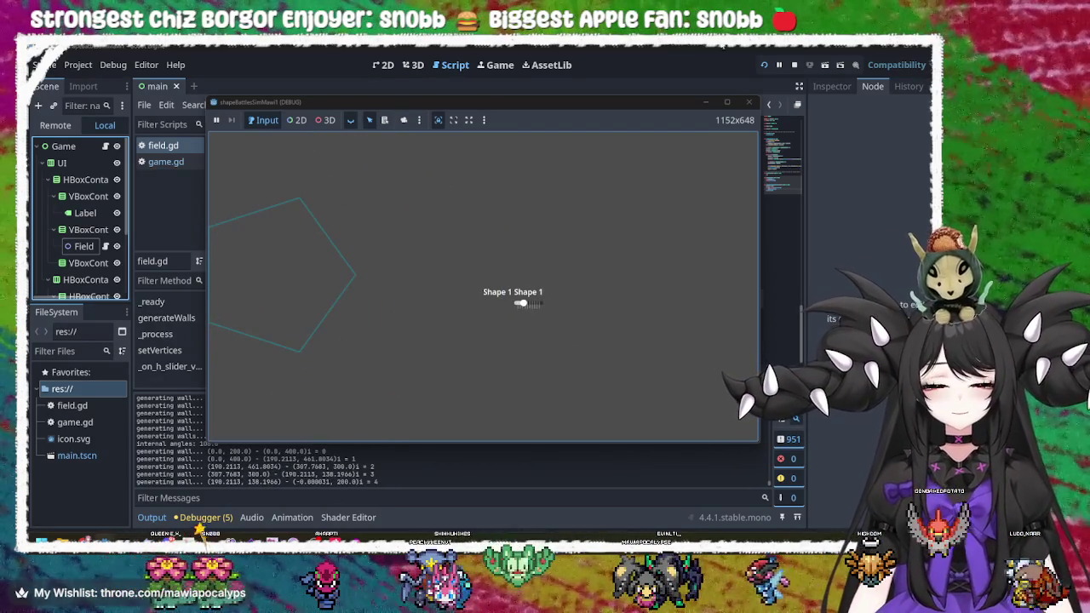
# - Close the running game and switch over to the Krita sketch
pyautogui.click(748, 102)
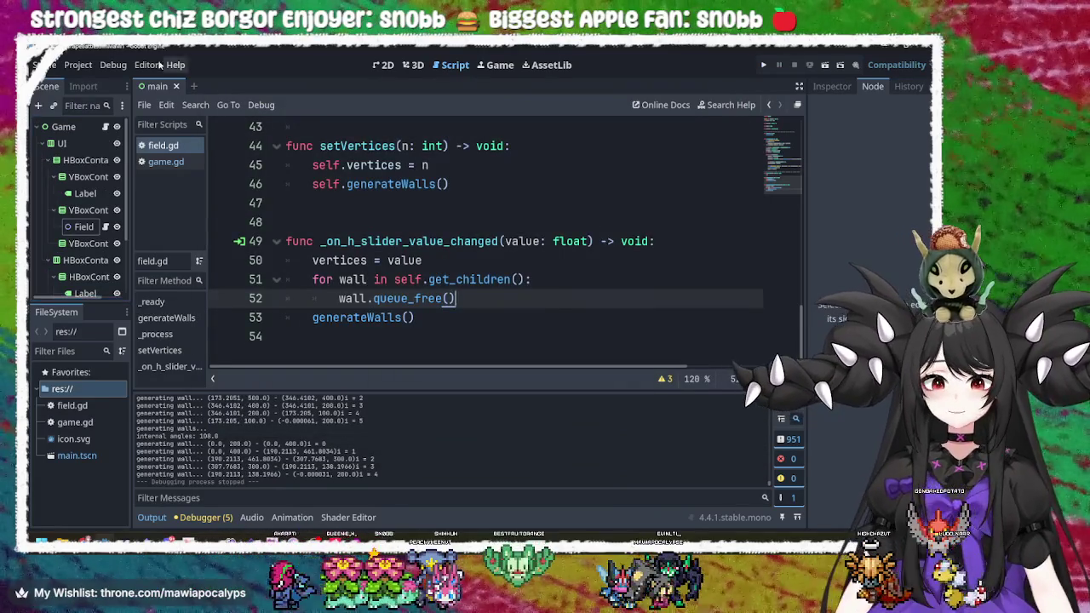
pyautogui.click(528, 243)
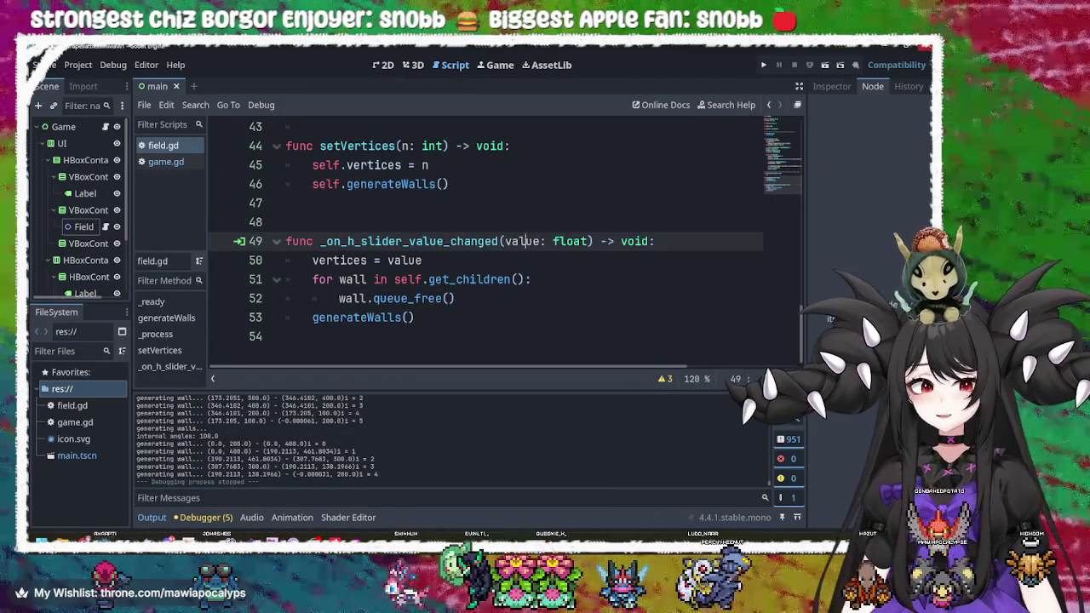
pyautogui.click(924, 44)
pyautogui.hotkey('alt', 'Tab')
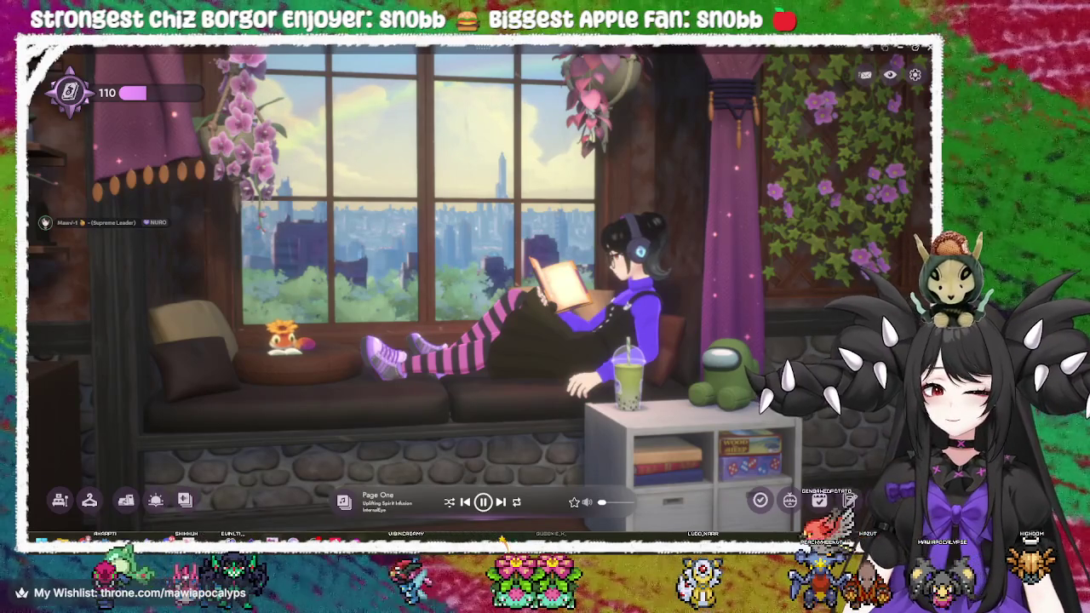
pyautogui.hotkey('alt', 'Tab')
# - Draw several wavy lines around the wireframe sketch, undoing each one
pyautogui.scroll(-3, 498, 286)
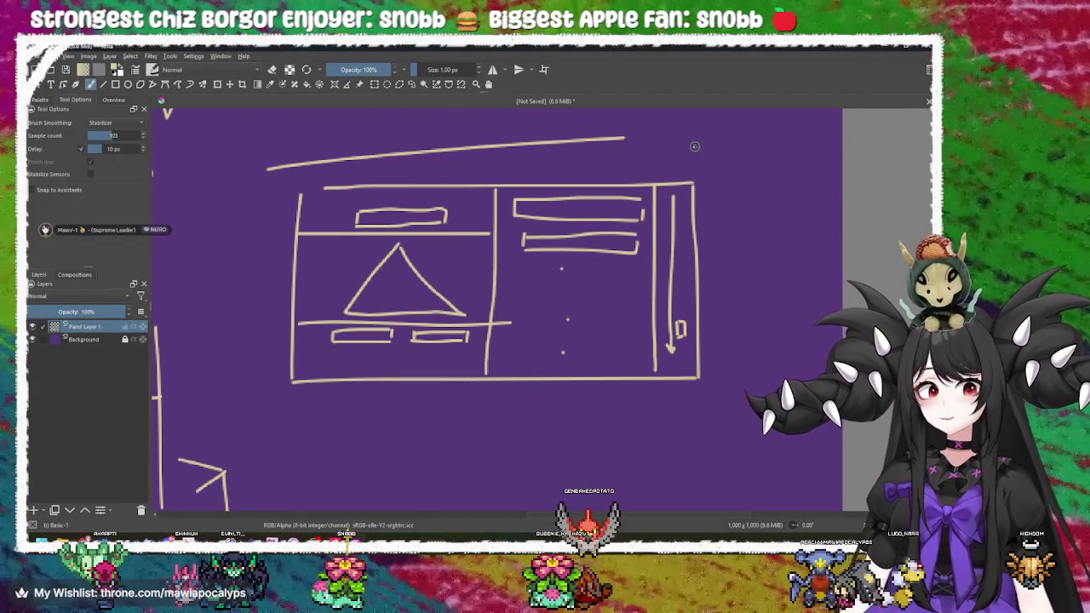
pyautogui.moveTo(463, 156); pyautogui.dragTo(440, 198)
pyautogui.moveTo(281, 202)
pyautogui.mouseDown()
pyautogui.moveTo(345, 183)
pyautogui.moveTo(684, 197)
pyautogui.mouseUp()
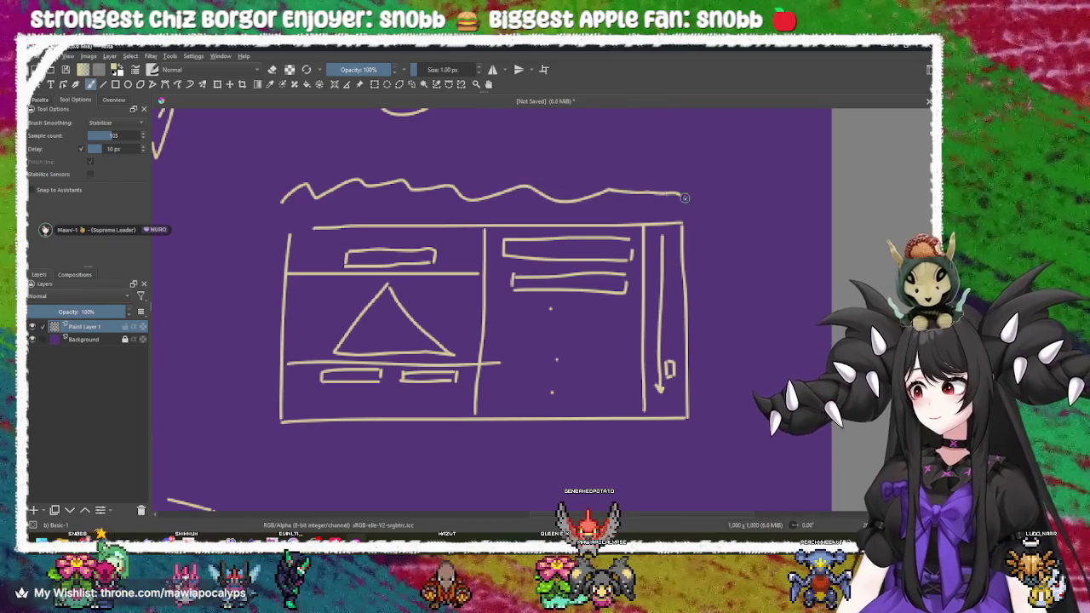
pyautogui.hotkey('ctrl', 'z')
pyautogui.moveTo(284, 197)
pyautogui.mouseDown()
pyautogui.moveTo(252, 252)
pyautogui.moveTo(255, 443)
pyautogui.mouseUp()
pyautogui.hotkey('ctrl', 'z')
pyautogui.moveTo(281, 220)
pyautogui.mouseDown()
pyautogui.moveTo(429, 213)
pyautogui.moveTo(553, 234)
pyautogui.mouseUp()
pyautogui.hotkey('ctrl', 'z')
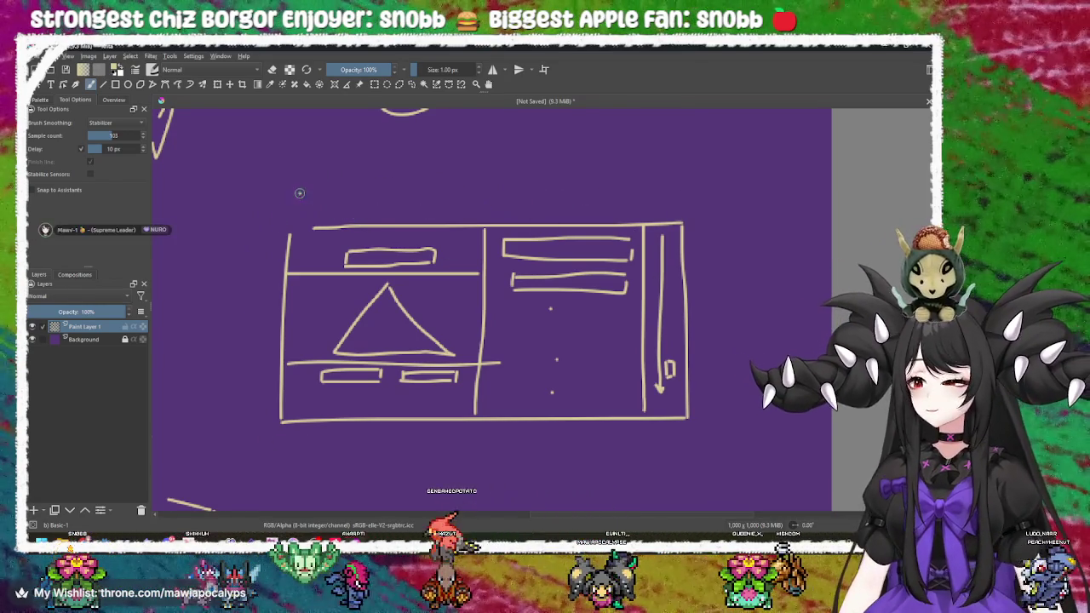
pyautogui.moveTo(296, 199)
pyautogui.mouseDown()
pyautogui.moveTo(414, 182)
pyautogui.moveTo(610, 180)
pyautogui.mouseUp()
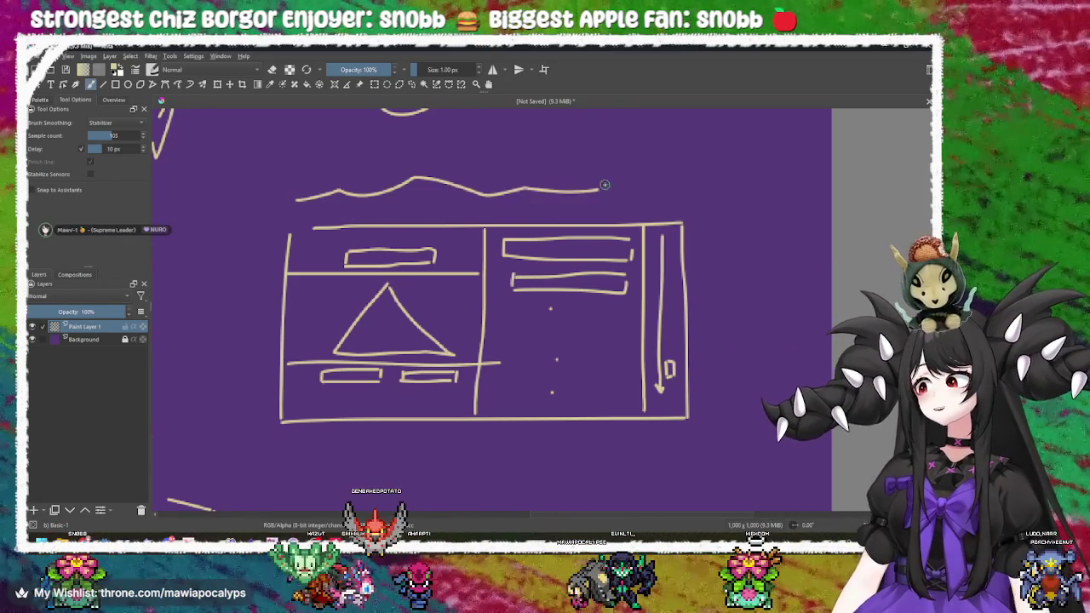
pyautogui.hotkey('ctrl', 'z')
pyautogui.moveTo(295, 200)
pyautogui.mouseDown()
pyautogui.moveTo(436, 189)
pyautogui.moveTo(497, 170)
pyautogui.moveTo(672, 174)
pyautogui.moveTo(703, 196)
pyautogui.mouseUp()
pyautogui.hotkey('ctrl', 'z')
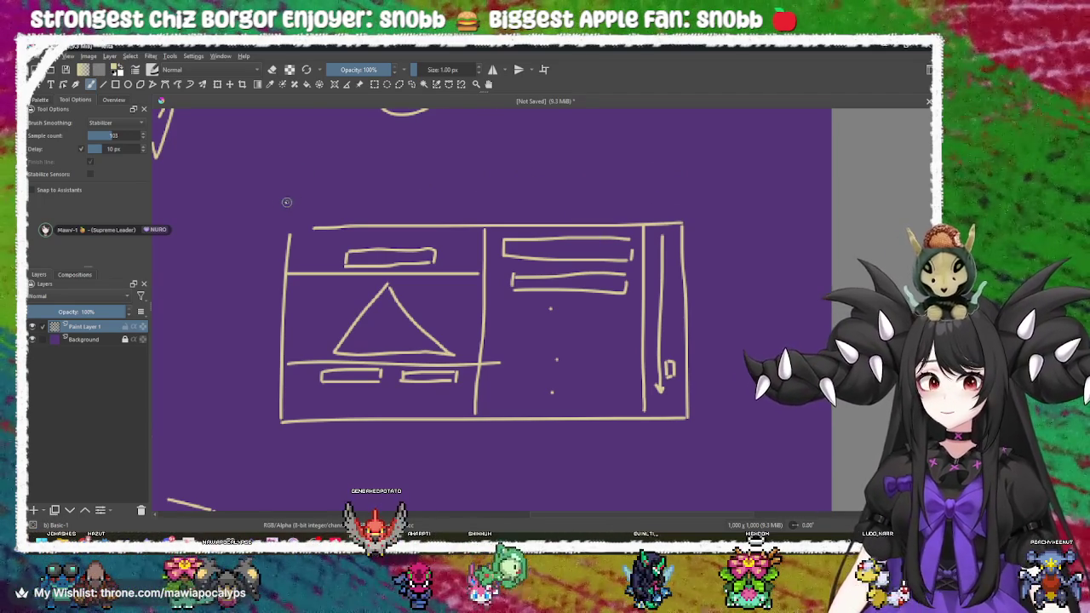
# - Bring the angle and circle sketches into view, scribbling and undoing temporary strokes
pyautogui.scroll(-3, 285, 213)
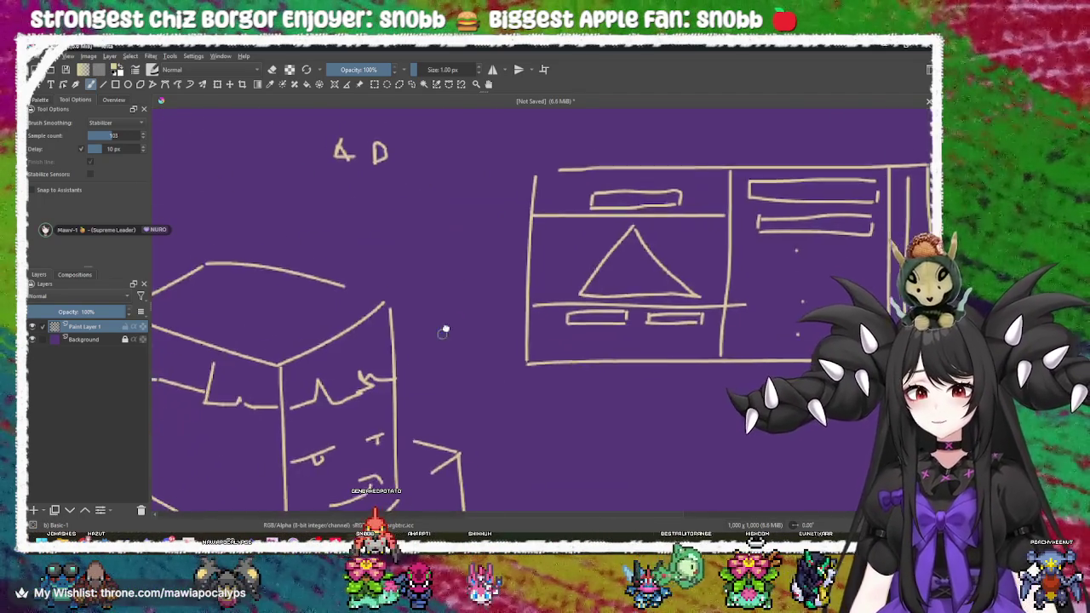
pyautogui.moveTo(518, 245)
pyautogui.mouseDown()
pyautogui.moveTo(497, 389)
pyautogui.moveTo(507, 391)
pyautogui.mouseUp()
pyautogui.scroll(-2, 479, 370)
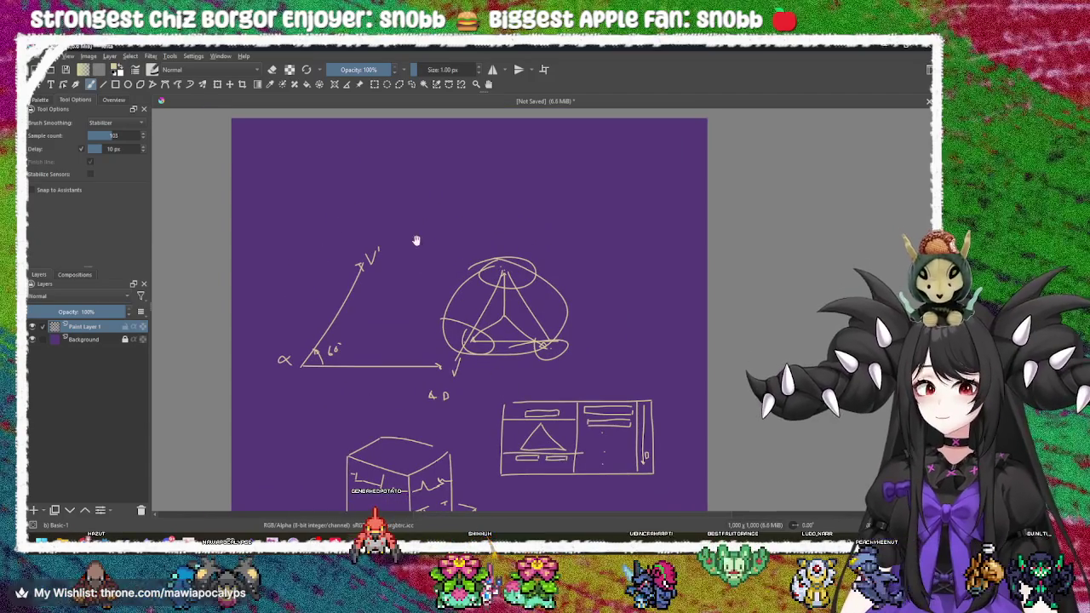
pyautogui.moveTo(308, 208)
pyautogui.mouseDown()
pyautogui.moveTo(339, 167)
pyautogui.moveTo(444, 167)
pyautogui.moveTo(535, 204)
pyautogui.moveTo(589, 201)
pyautogui.moveTo(606, 245)
pyautogui.moveTo(630, 211)
pyautogui.moveTo(615, 178)
pyautogui.moveTo(564, 179)
pyautogui.moveTo(485, 159)
pyautogui.moveTo(409, 175)
pyautogui.moveTo(315, 171)
pyautogui.moveTo(307, 211)
pyautogui.mouseUp()
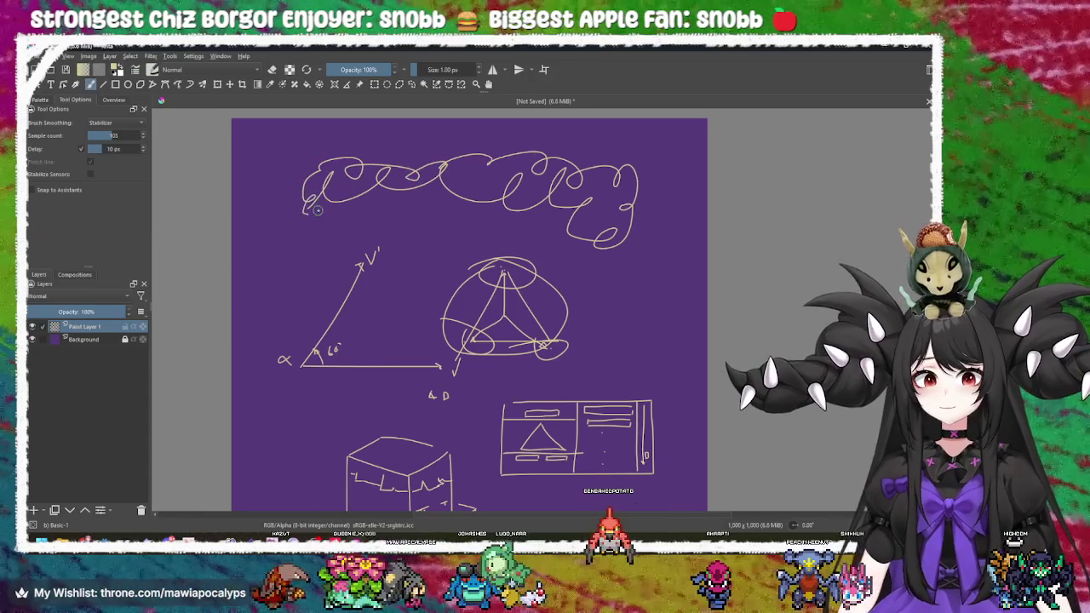
pyautogui.hotkey('ctrl', 'z')
pyautogui.scroll(-3, 610, 250)
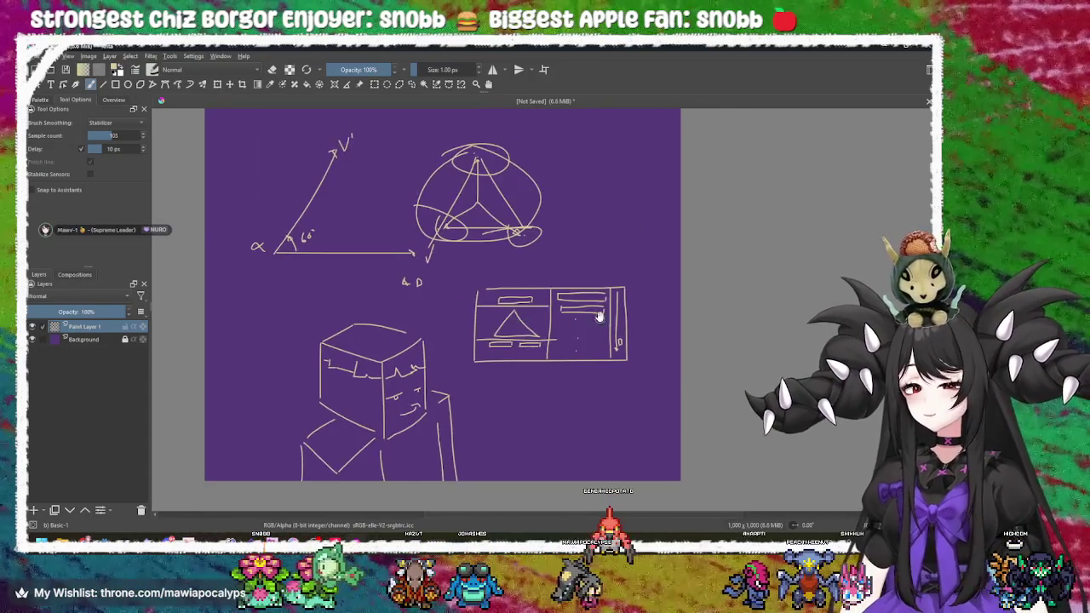
pyautogui.scroll(5, 477, 247)
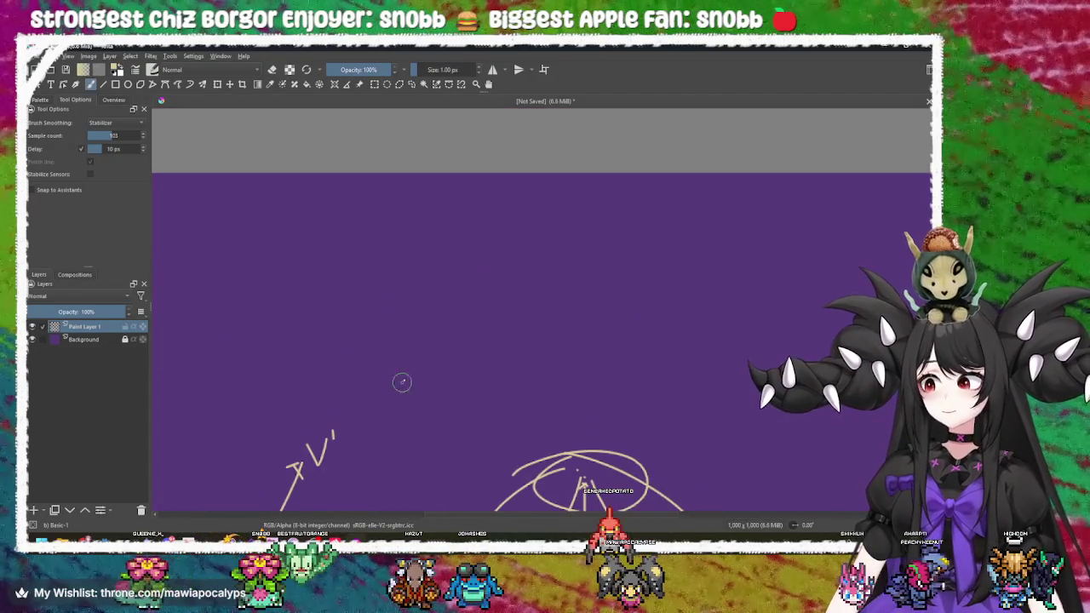
pyautogui.moveTo(407, 375); pyautogui.dragTo(474, 273)
pyautogui.scroll(-2, 474, 273)
pyautogui.hotkey('ctrl', 'z')
# - Sketch and undo a large 4 with crossing lines, then centre the boxed mockup
pyautogui.moveTo(439, 179)
pyautogui.mouseDown()
pyautogui.moveTo(439, 206)
pyautogui.moveTo(493, 277)
pyautogui.mouseUp()
pyautogui.moveTo(496, 227); pyautogui.dragTo(473, 372)
pyautogui.moveTo(372, 343); pyautogui.dragTo(652, 345)
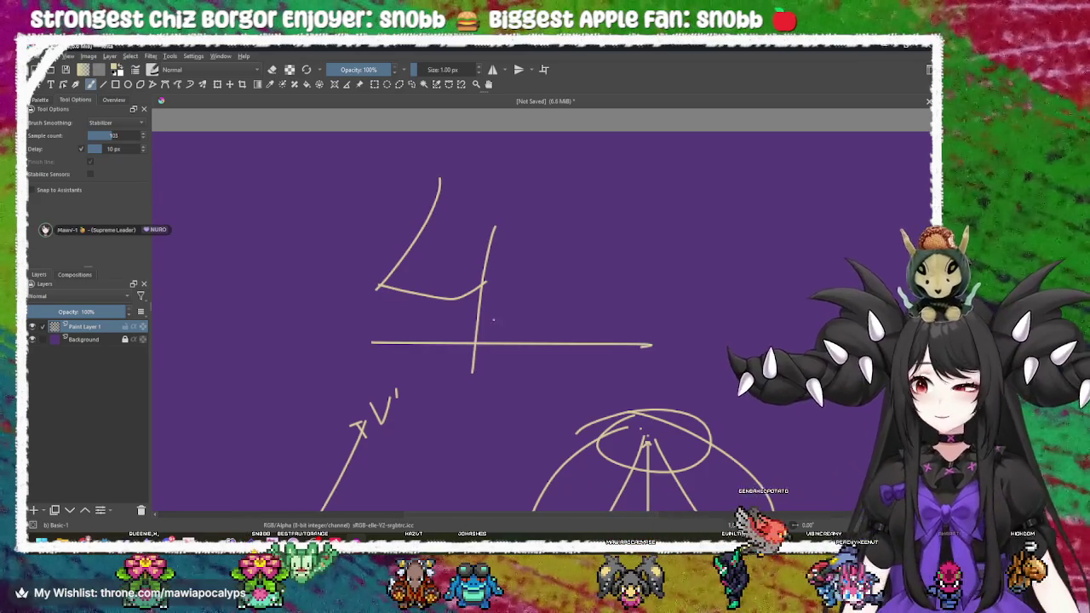
pyautogui.hotkey('ctrl', 'z')
pyautogui.hotkey('ctrl', 'z')
pyautogui.hotkey('ctrl', 'z')
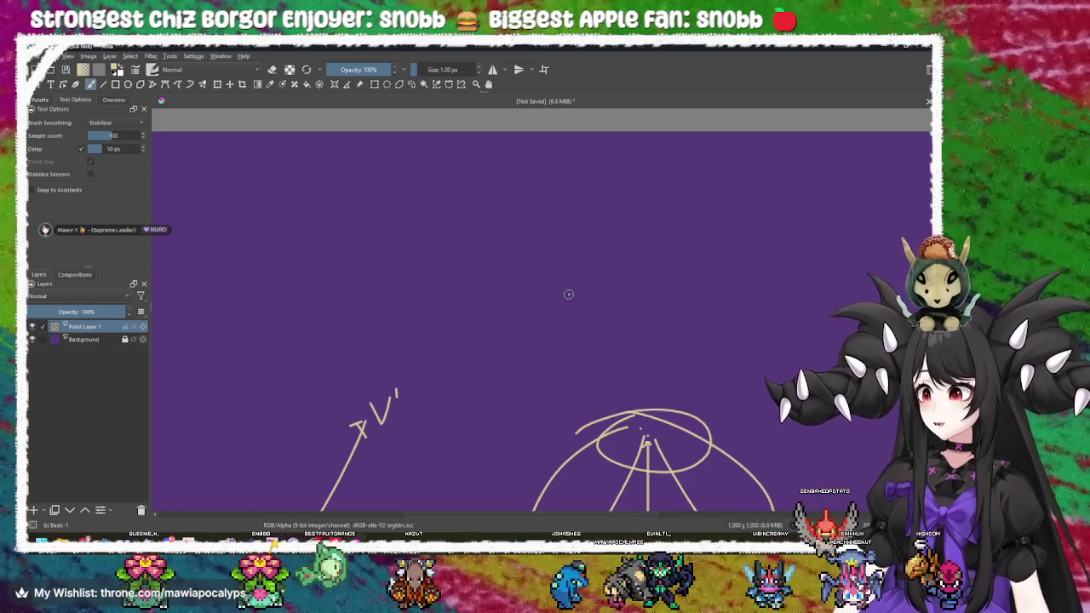
pyautogui.moveTo(552, 269); pyautogui.dragTo(468, 268)
pyautogui.moveTo(457, 209)
pyautogui.mouseDown()
pyautogui.moveTo(407, 247)
pyautogui.moveTo(577, 240)
pyautogui.moveTo(519, 375)
pyautogui.moveTo(452, 226)
pyautogui.moveTo(511, 128)
pyautogui.mouseUp()
pyautogui.hotkey('ctrl', 'z')
pyautogui.hotkey('ctrl', 'z')
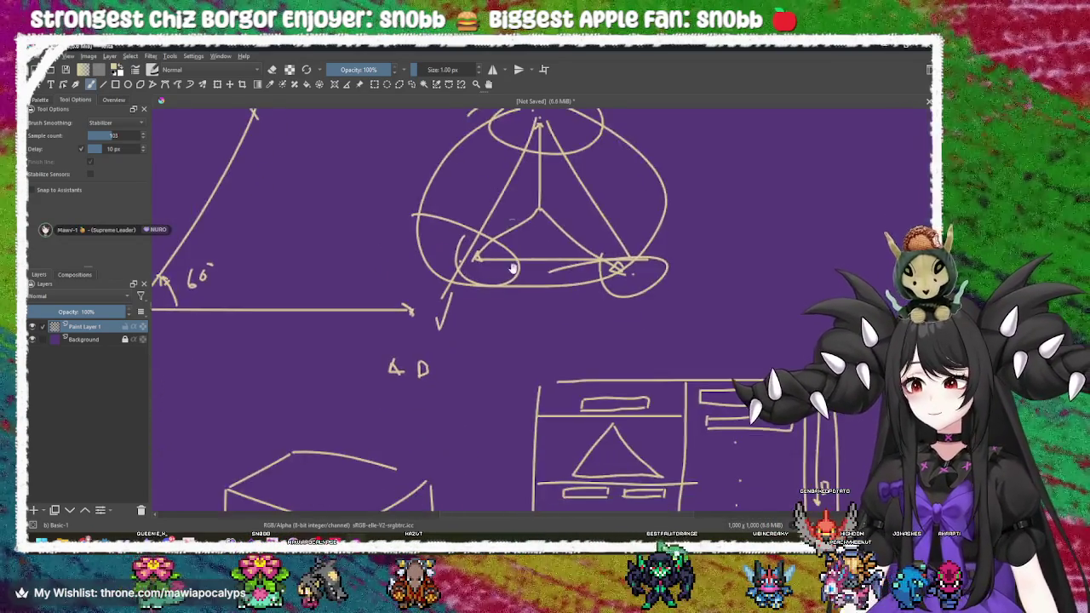
pyautogui.press('1')
pyautogui.scroll(4, 624, 377)
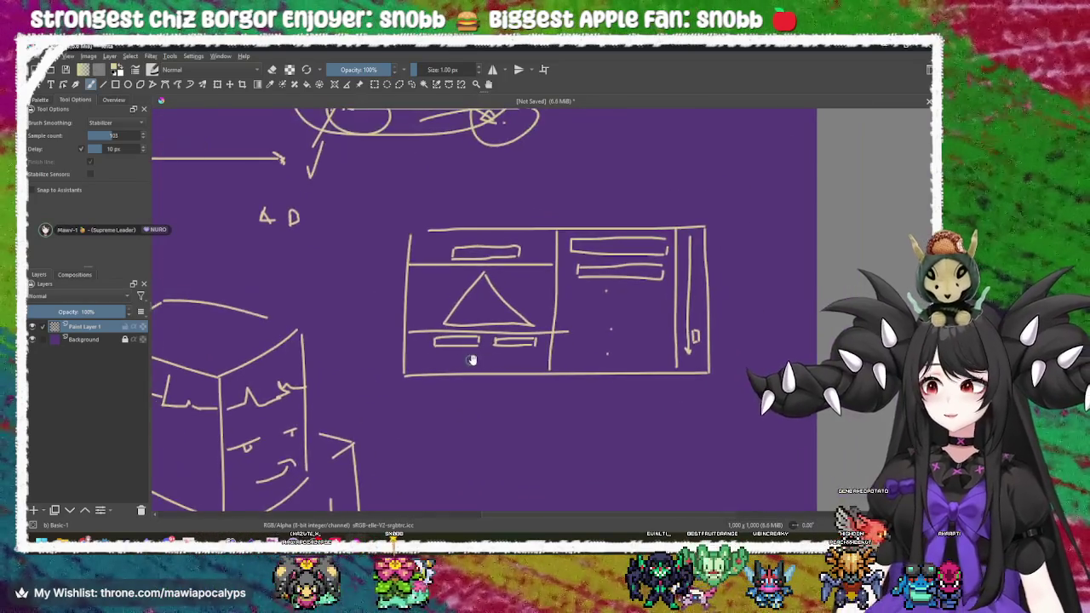
pyautogui.moveTo(556, 350)
pyautogui.mouseDown()
pyautogui.moveTo(523, 446)
pyautogui.moveTo(523, 428)
pyautogui.mouseUp()
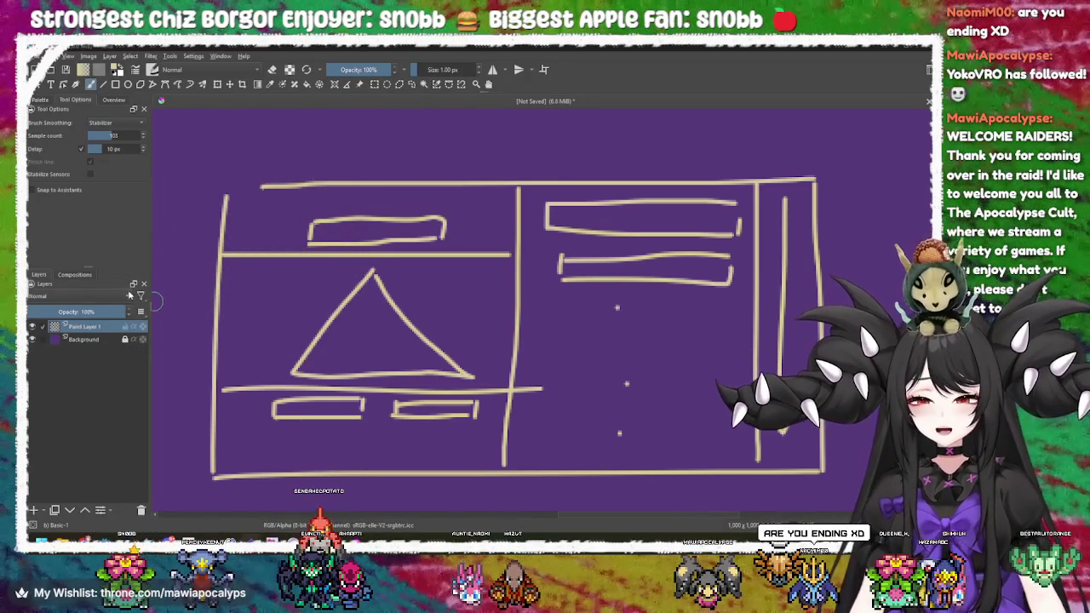
pyautogui.moveTo(171, 541)
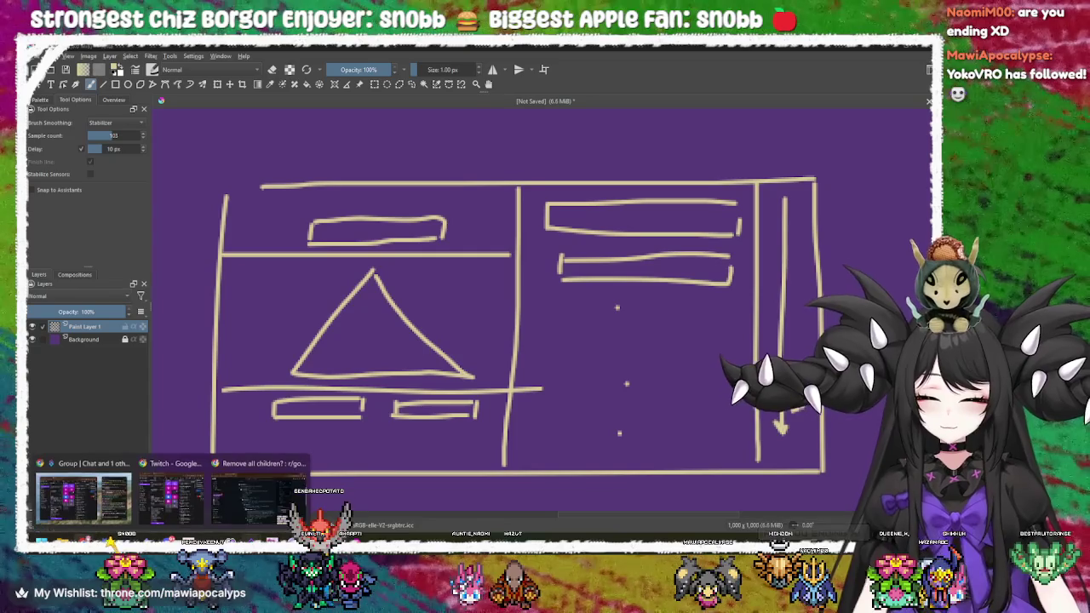
pyautogui.moveTo(93, 496)
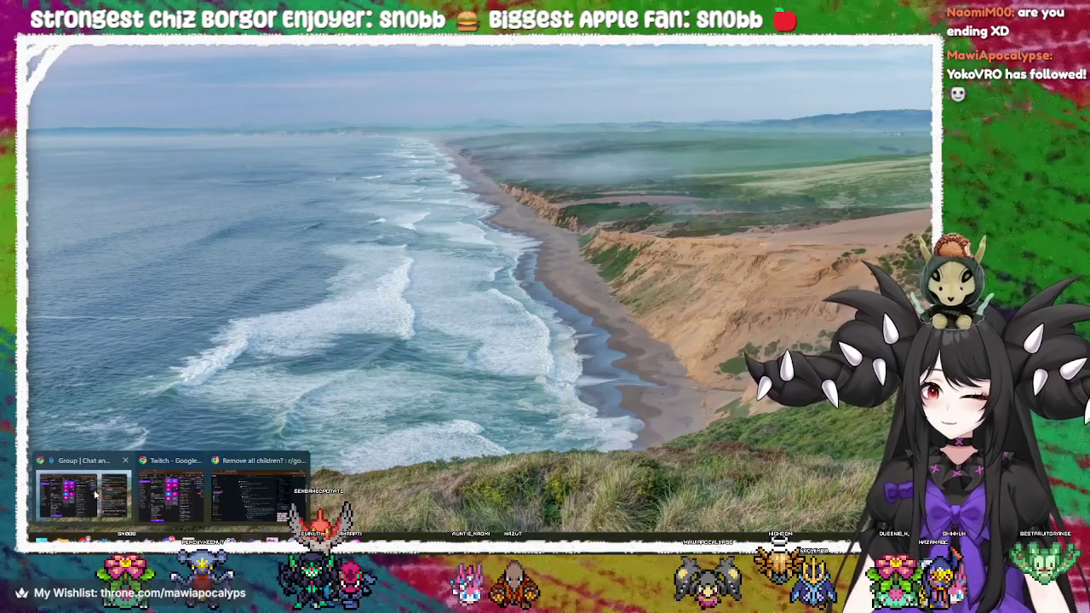
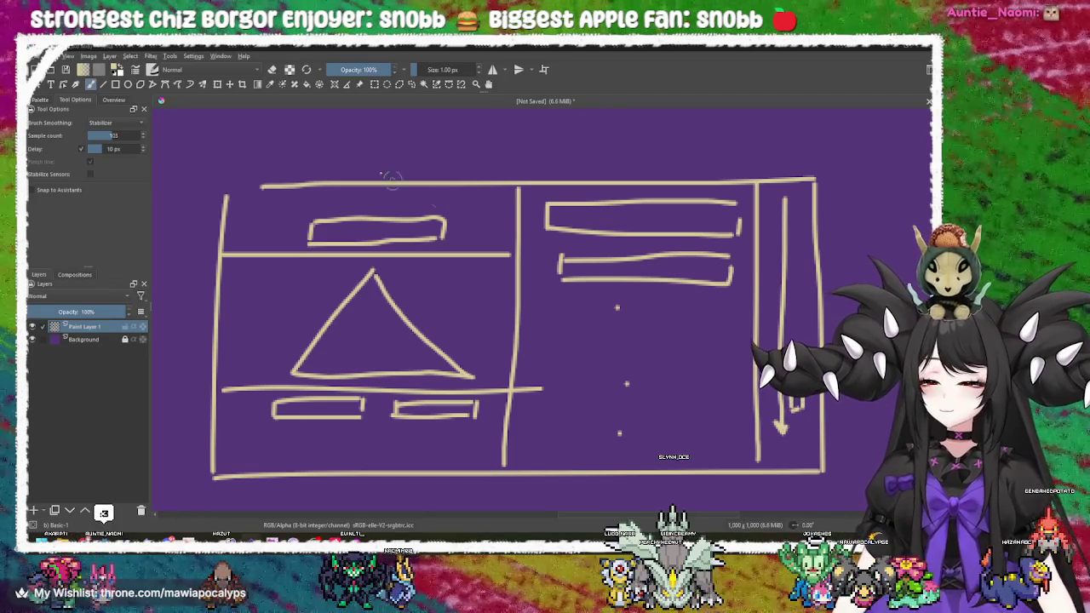
# - Draw and undo a test stroke on the Krita layout sketch, then bring up the Godot Project Manager
pyautogui.moveTo(218, 173)
pyautogui.mouseDown()
pyautogui.moveTo(234, 154)
pyautogui.moveTo(264, 154)
pyautogui.mouseUp()
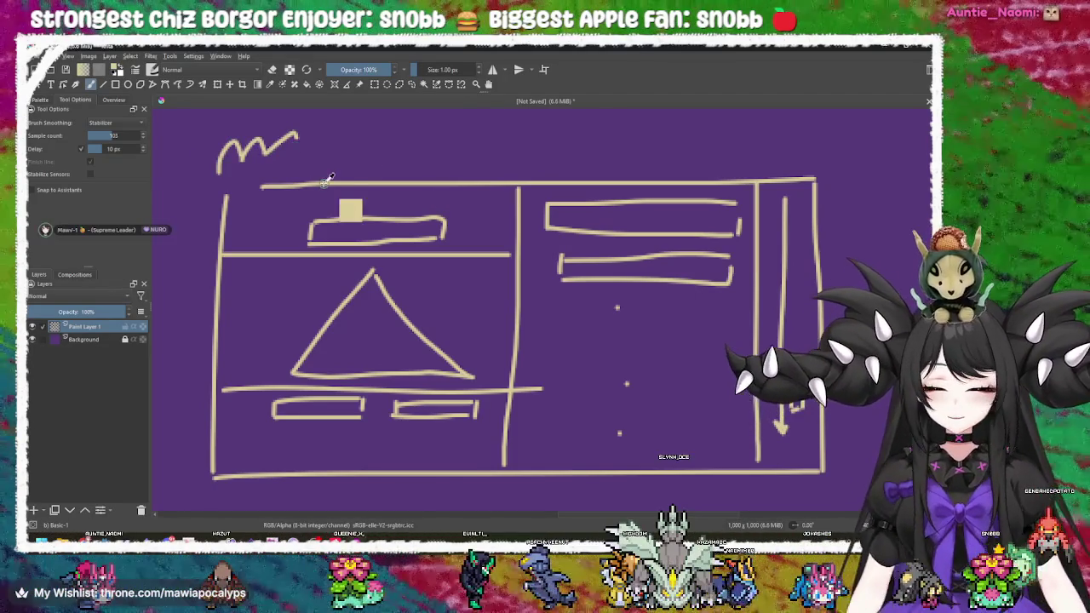
pyautogui.hotkey('ctrl', 'z')
pyautogui.hotkey('ctrl', 'z')
pyautogui.hotkey('ctrl', 'z')
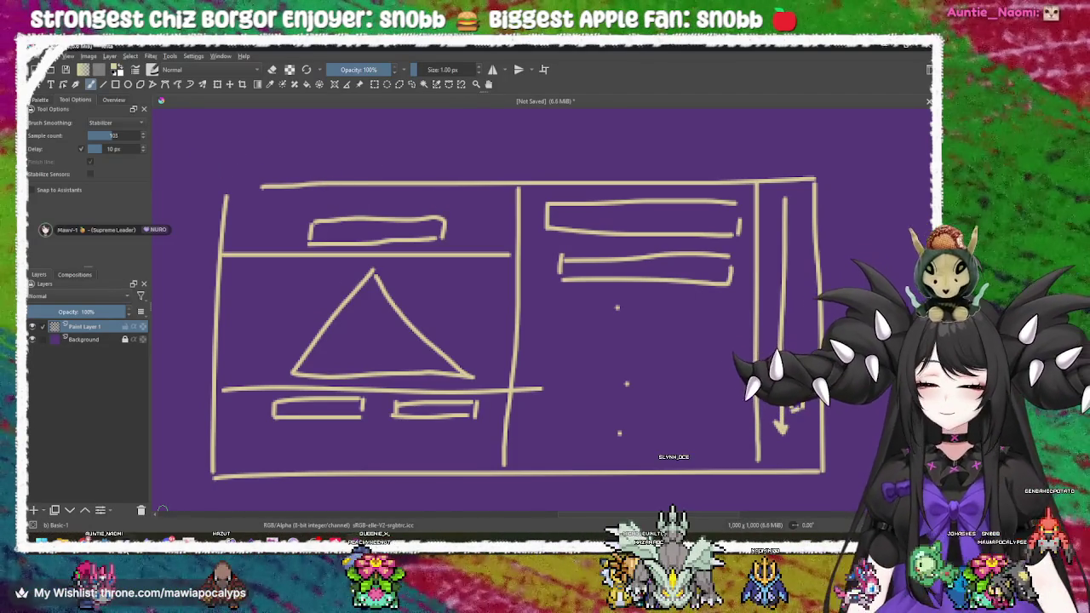
pyautogui.moveTo(163, 509)
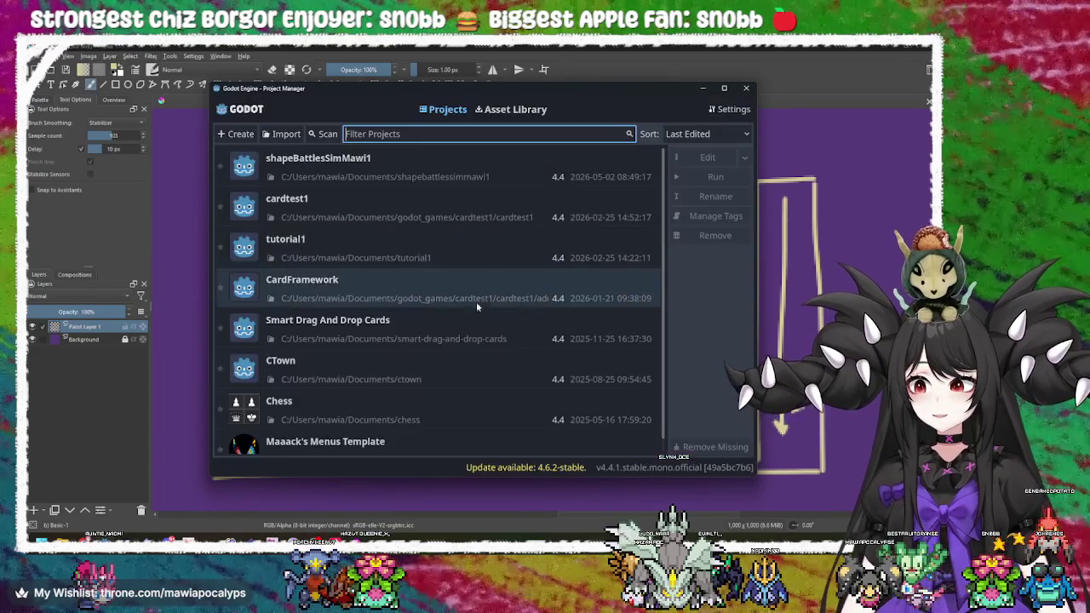
# - Open the shapeBattlesSimMawi1 project and run the game
pyautogui.doubleClick(451, 170)
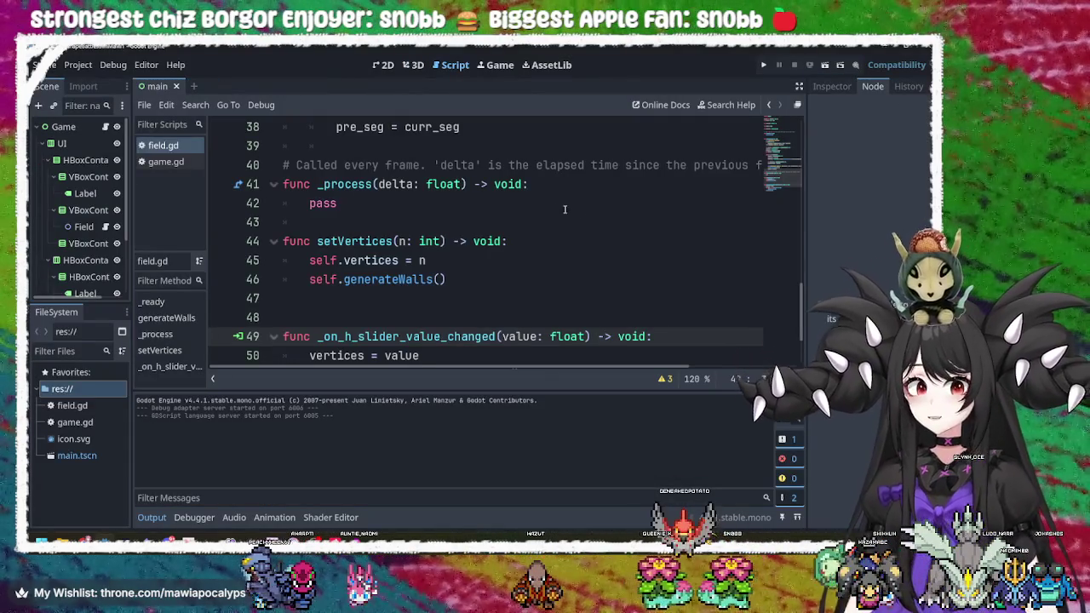
pyautogui.click(763, 67)
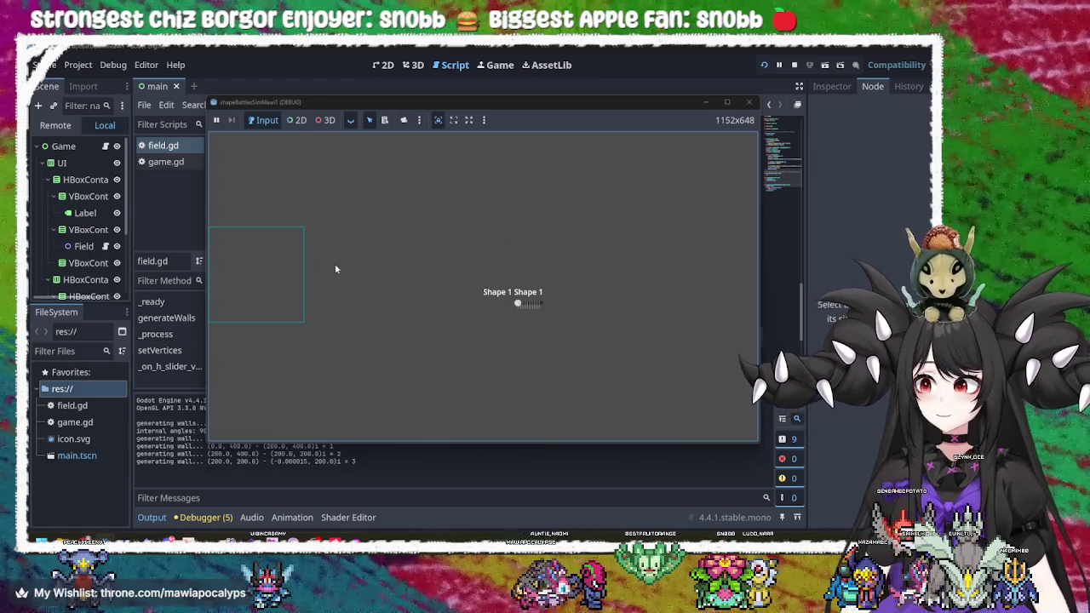
# - Turn on the game toolbar's camera override and zoom out to inspect the 2D scene
pyautogui.click(404, 120)
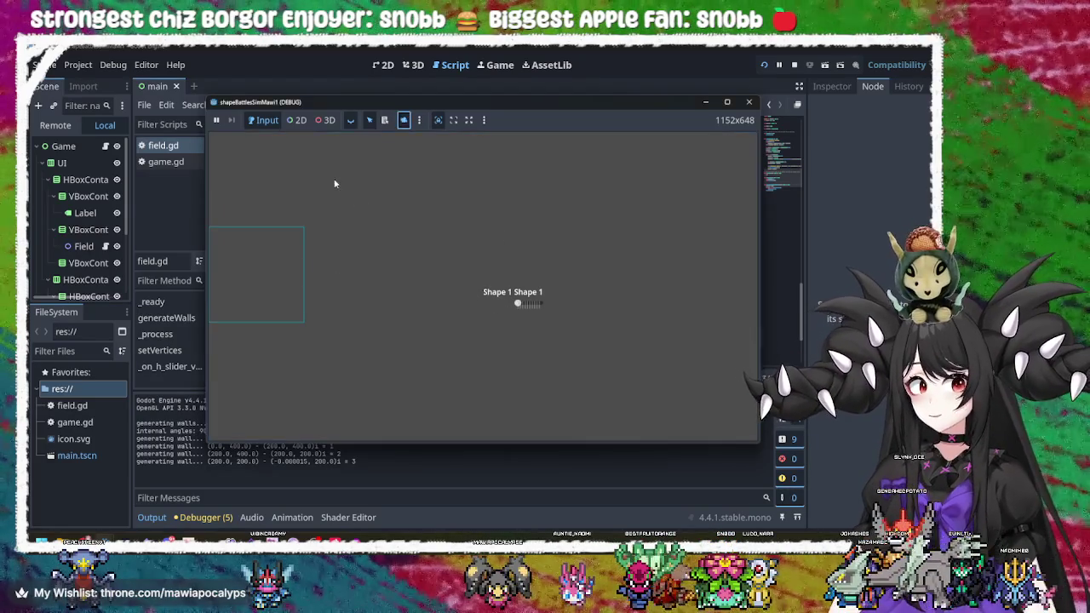
pyautogui.click(392, 190)
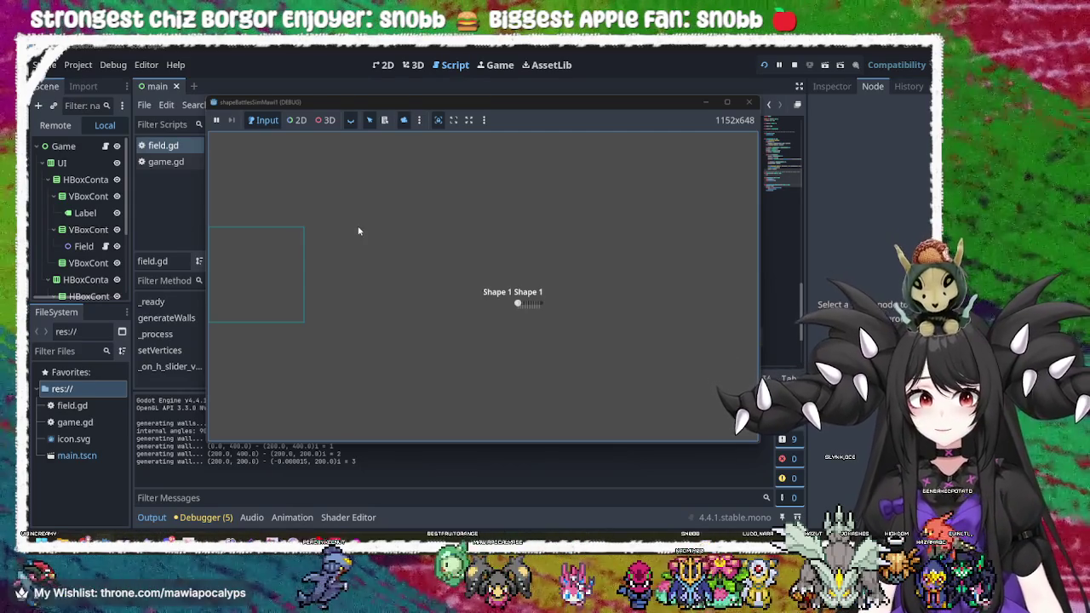
pyautogui.click(350, 120)
pyautogui.click(322, 208)
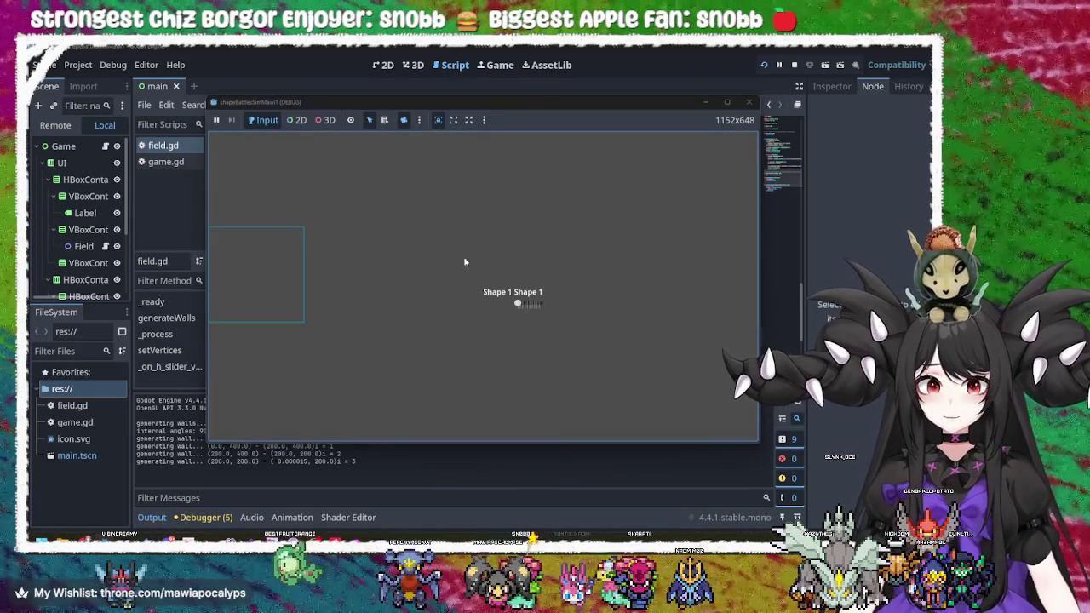
pyautogui.click(296, 119)
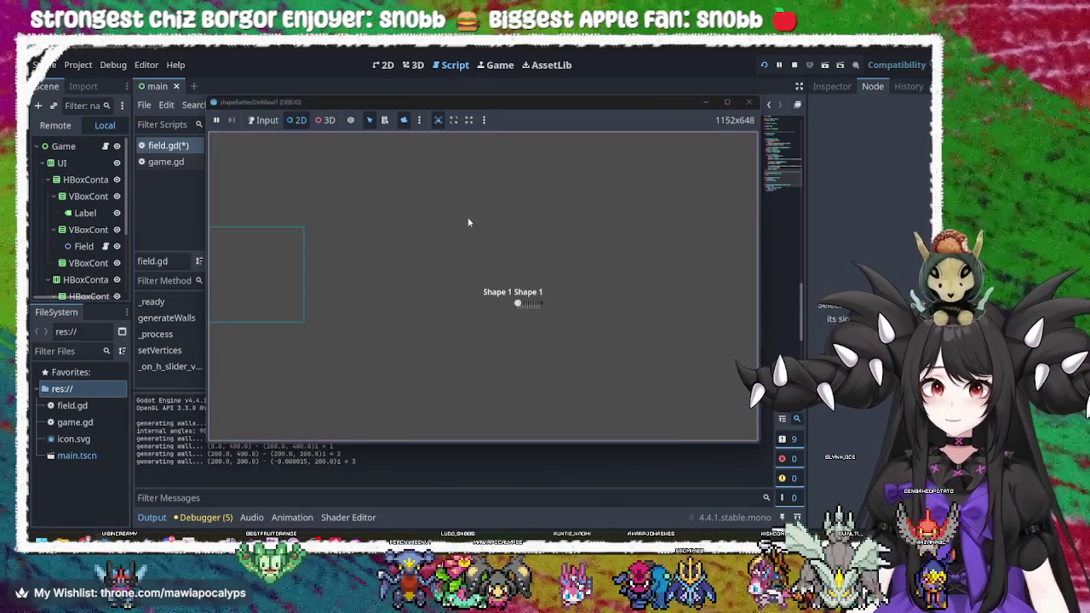
pyautogui.scroll(-3, 408, 235)
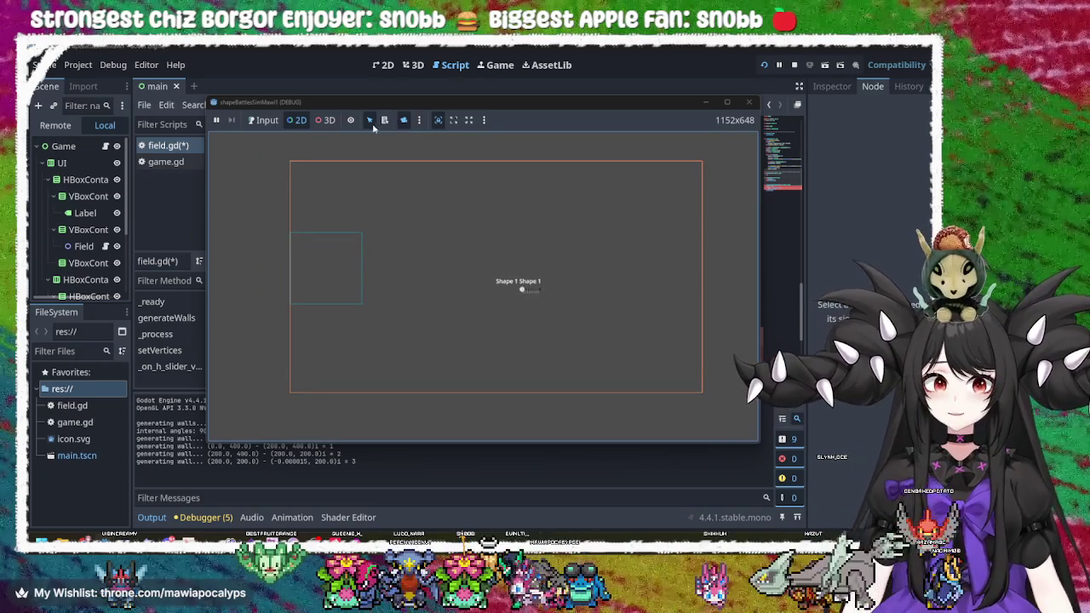
# - Return the game to Input mode and restart it, exposing the line 49 parse error
pyautogui.click(264, 119)
pyautogui.click(528, 293)
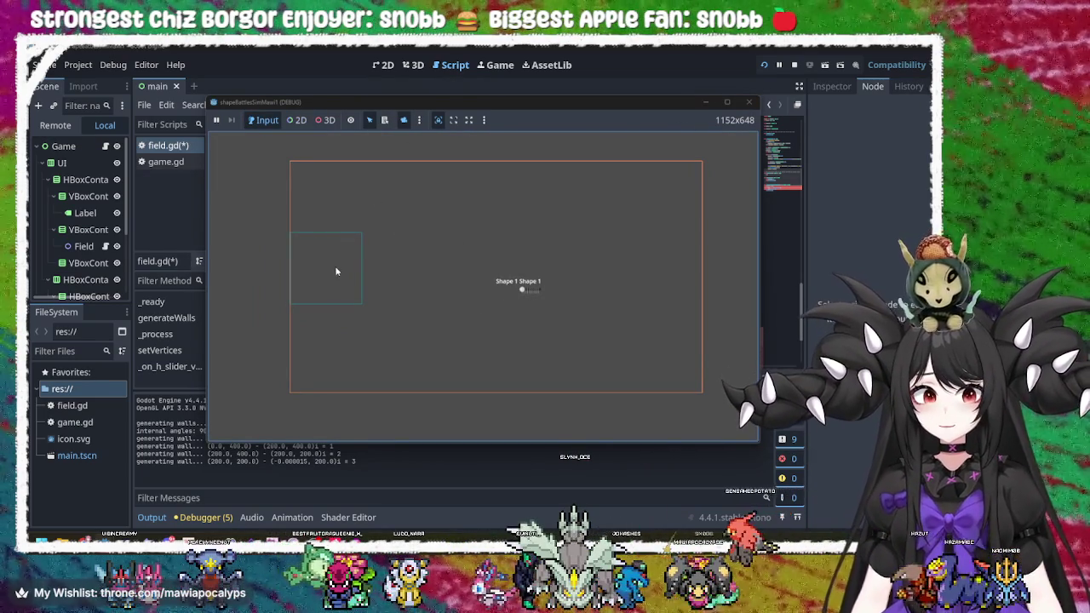
pyautogui.click(738, 125)
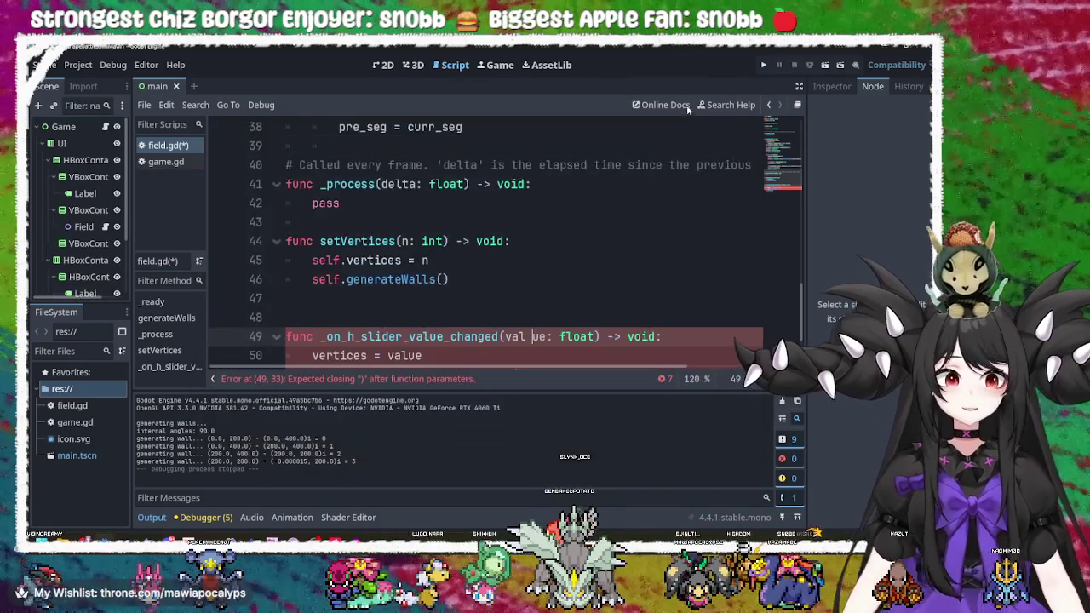
# - Rejoin 'val ue' into 'value' on line 49, save field.gd, rerun the game and drag the slider right
pyautogui.press('F5')
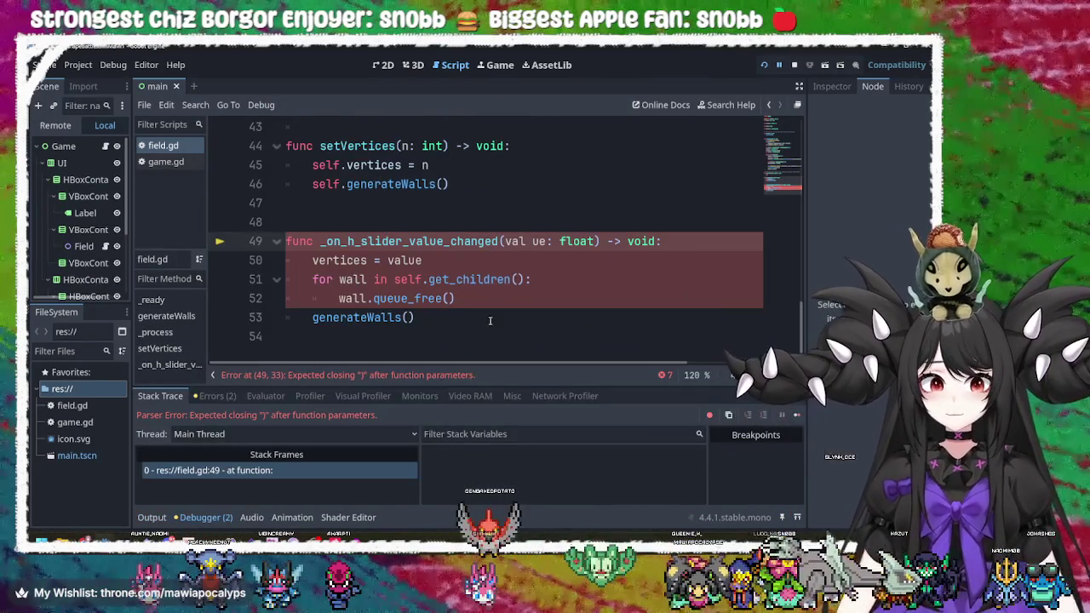
pyautogui.click(499, 297)
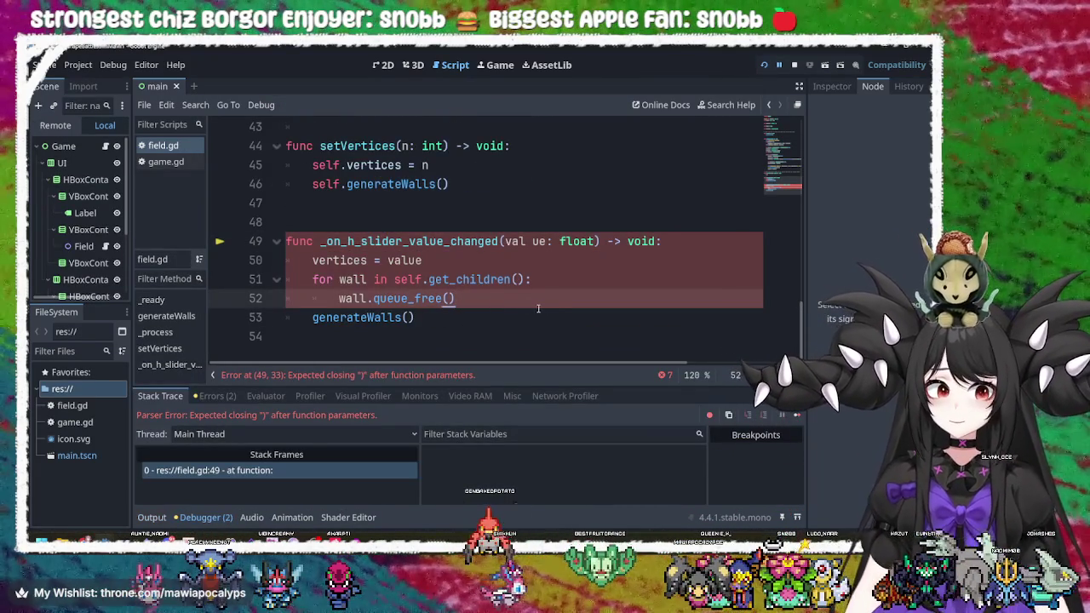
pyautogui.hotkey('ctrl', 'z')
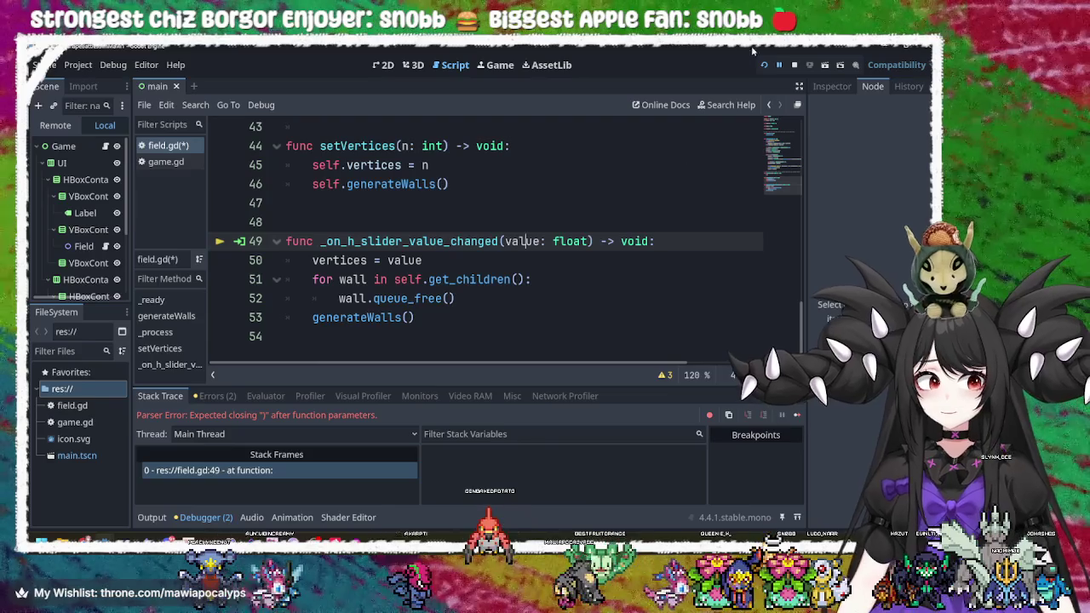
pyautogui.click(766, 66)
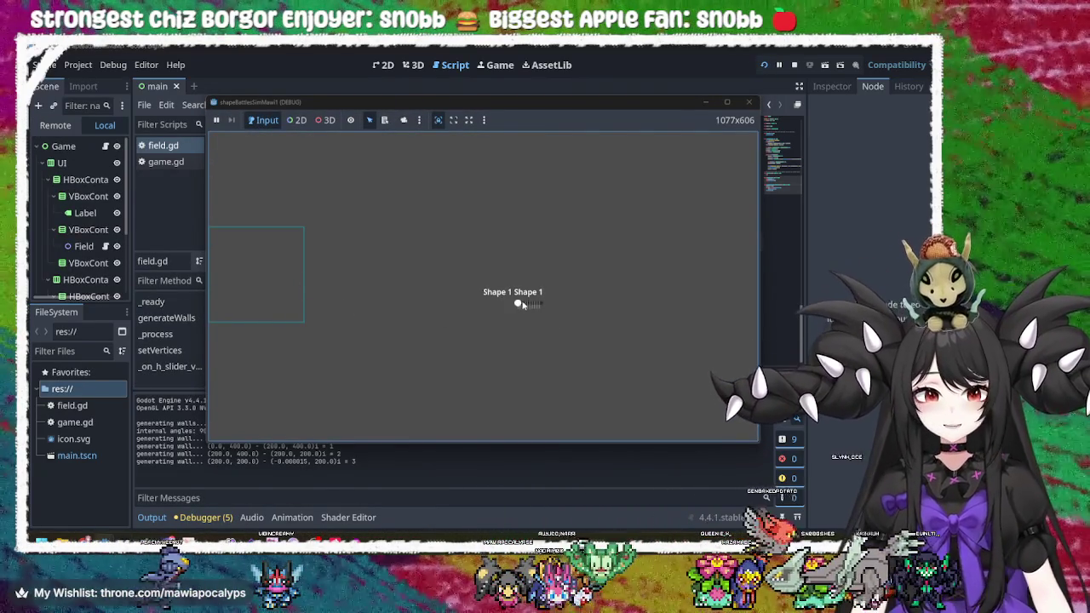
pyautogui.moveTo(522, 305)
pyautogui.mouseDown()
pyautogui.moveTo(548, 303)
pyautogui.moveTo(509, 302)
pyautogui.moveTo(556, 304)
pyautogui.moveTo(501, 304)
pyautogui.moveTo(562, 302)
pyautogui.moveTo(473, 298)
pyautogui.moveTo(533, 304)
pyautogui.mouseUp()
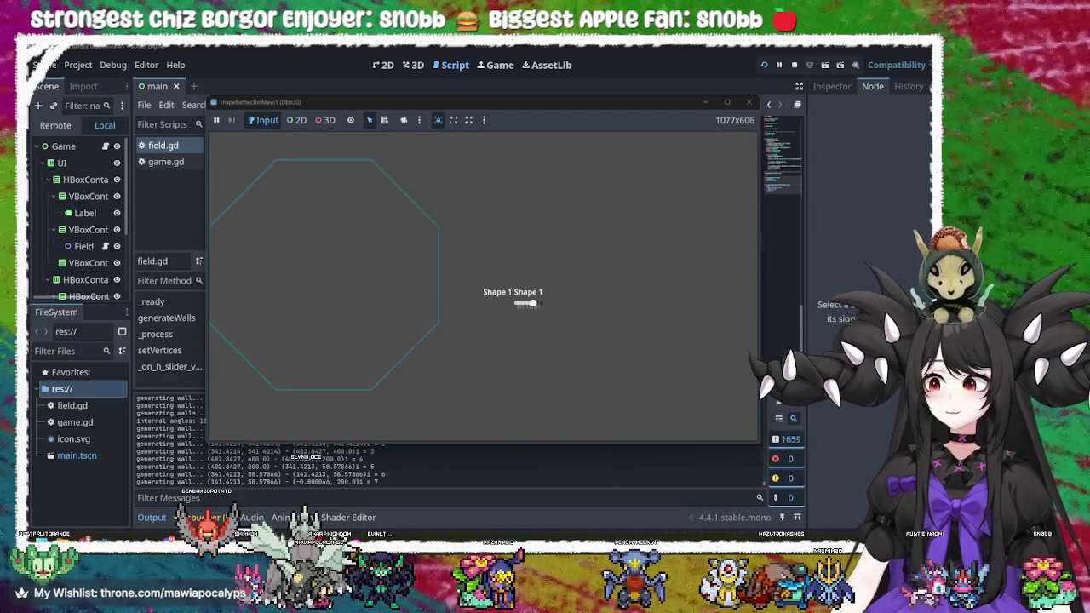
# - Minimize the running game to return to field.gd's slider handler
pyautogui.click(710, 102)
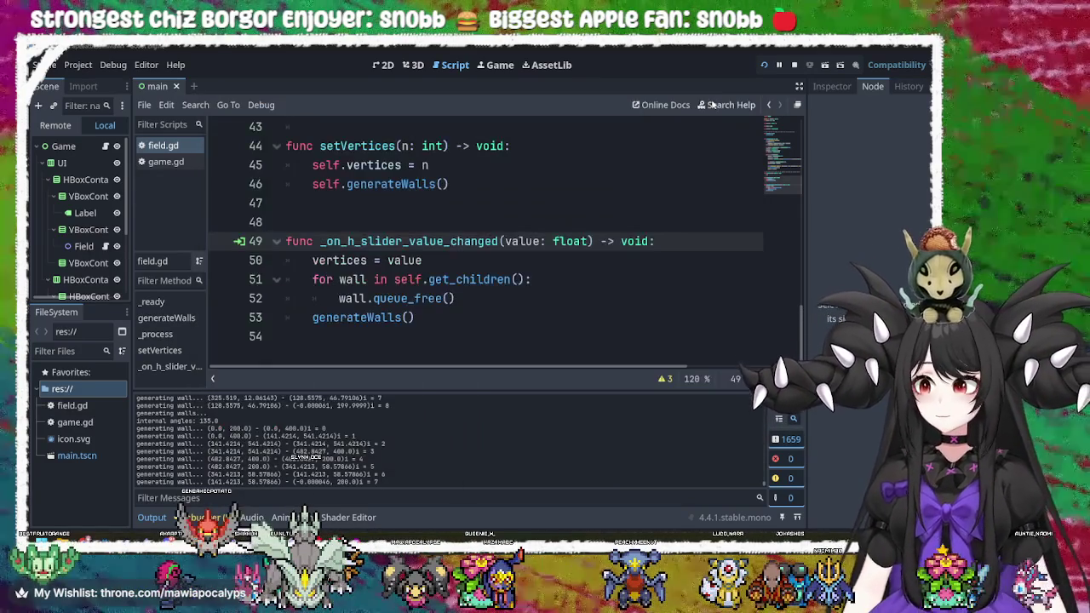
# - Review the wall-freeing loop and slider function on lines 49–51, then switch to Steam
pyautogui.click(612, 283)
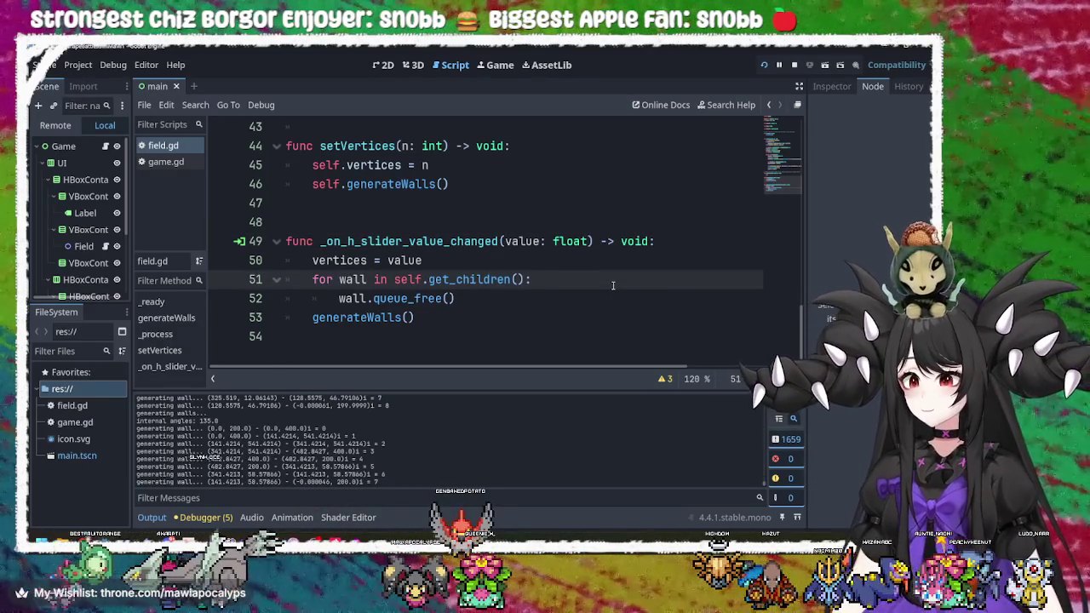
pyautogui.click(634, 261)
pyautogui.click(656, 242)
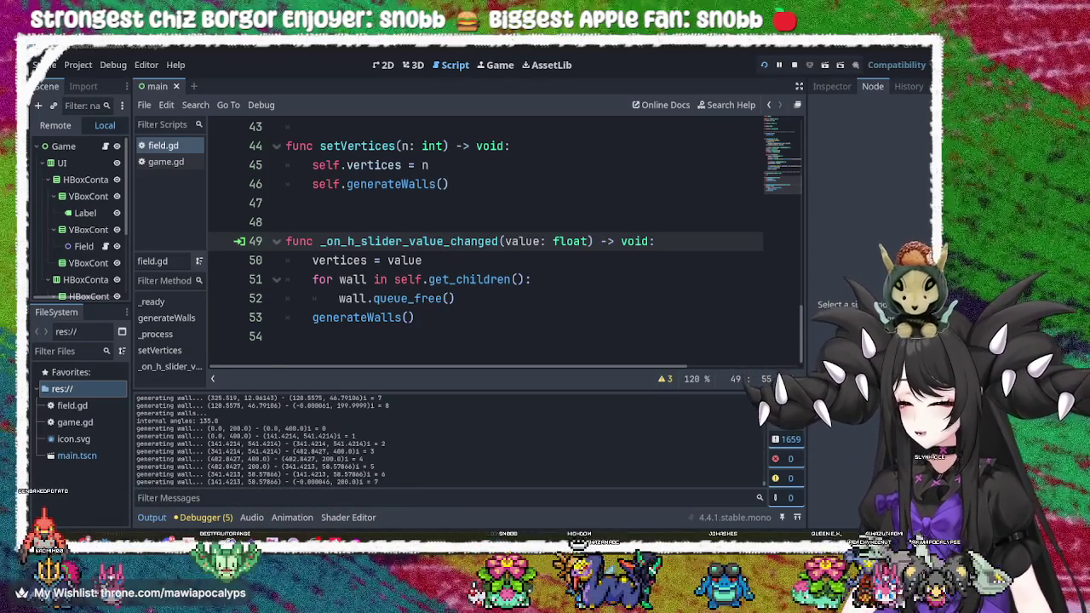
pyautogui.hotkey('alt', 'Tab')
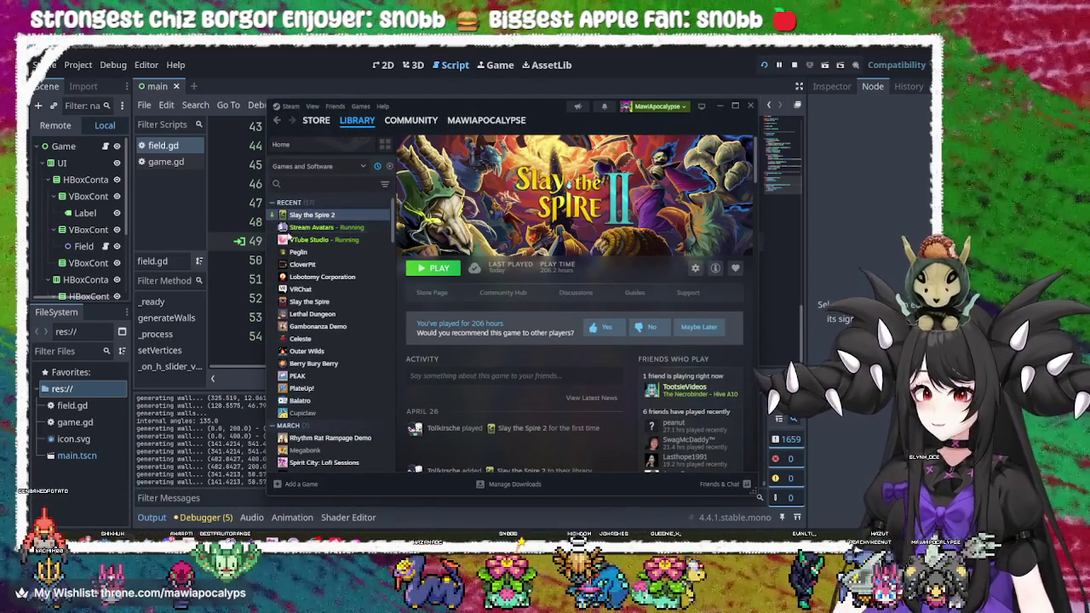
# - Select VRChat in the library and launch it in SteamVR mode
pyautogui.click(301, 289)
pyautogui.click(434, 269)
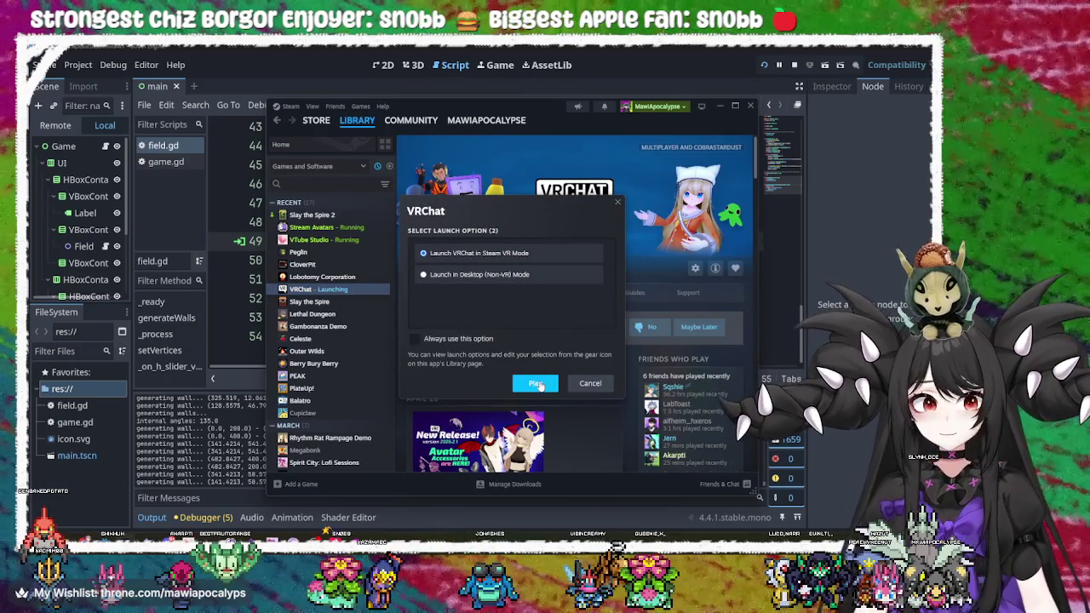
pyautogui.click(537, 385)
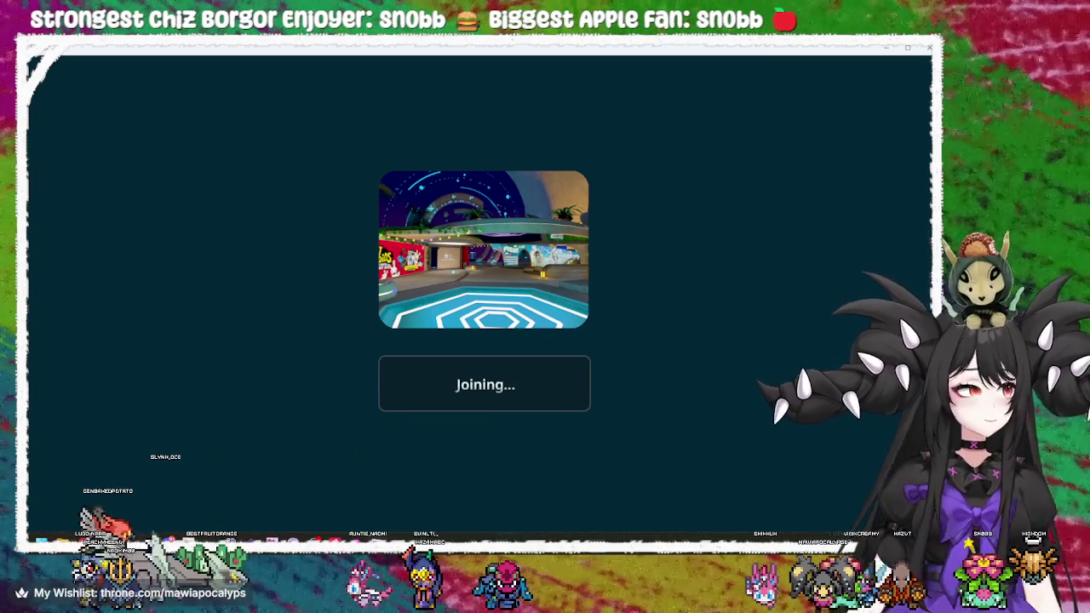
# - Switch to VRChat and walk the avatar up to the Avatar Mirror with WASD
pyautogui.hotkey('alt', 'Tab')
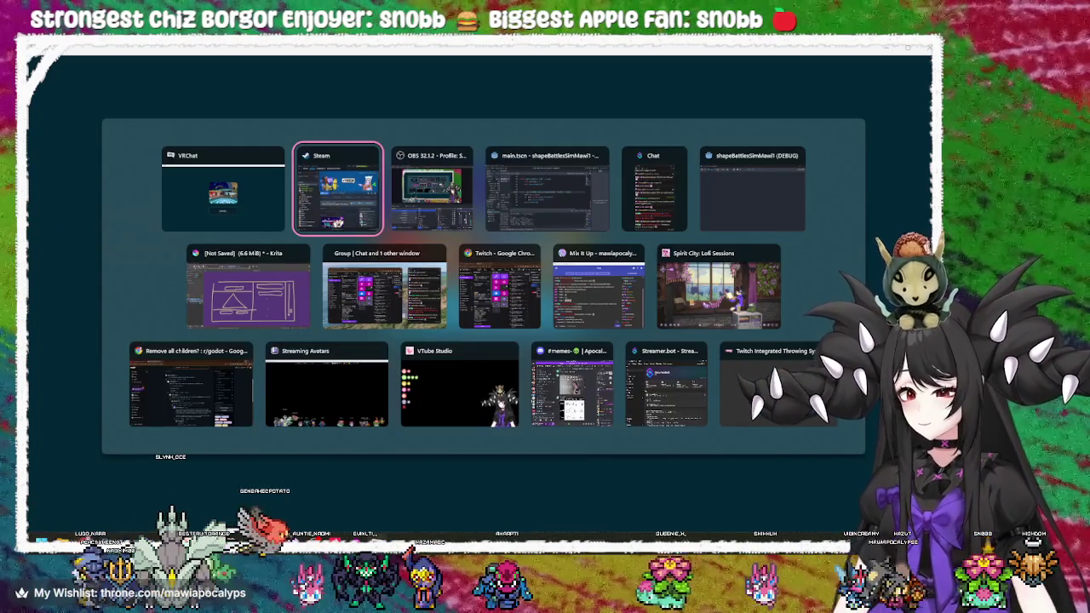
pyautogui.moveTo(154, 503)
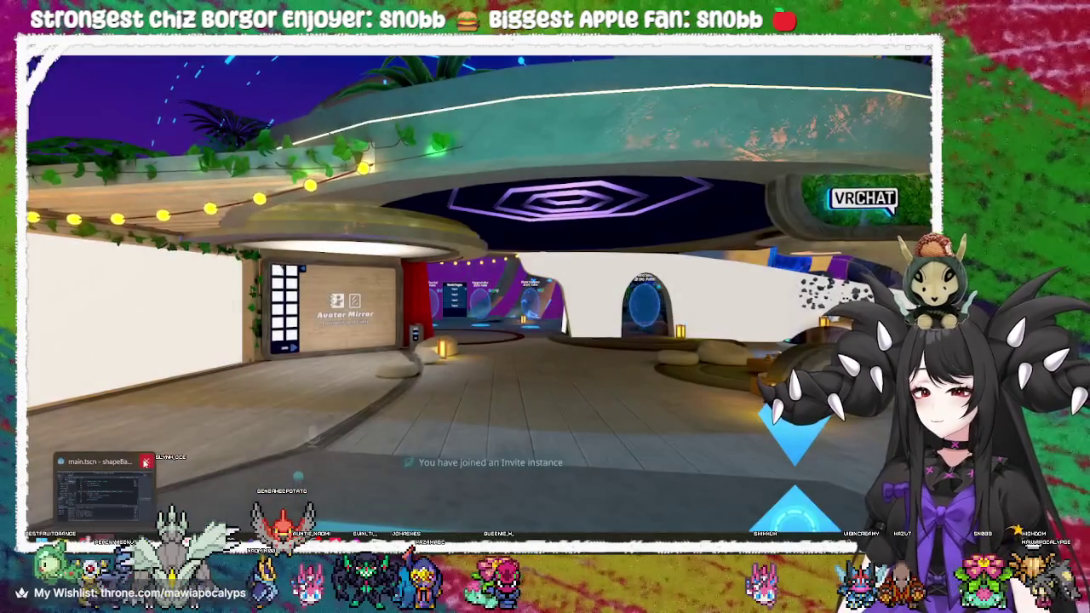
pyautogui.click(122, 477)
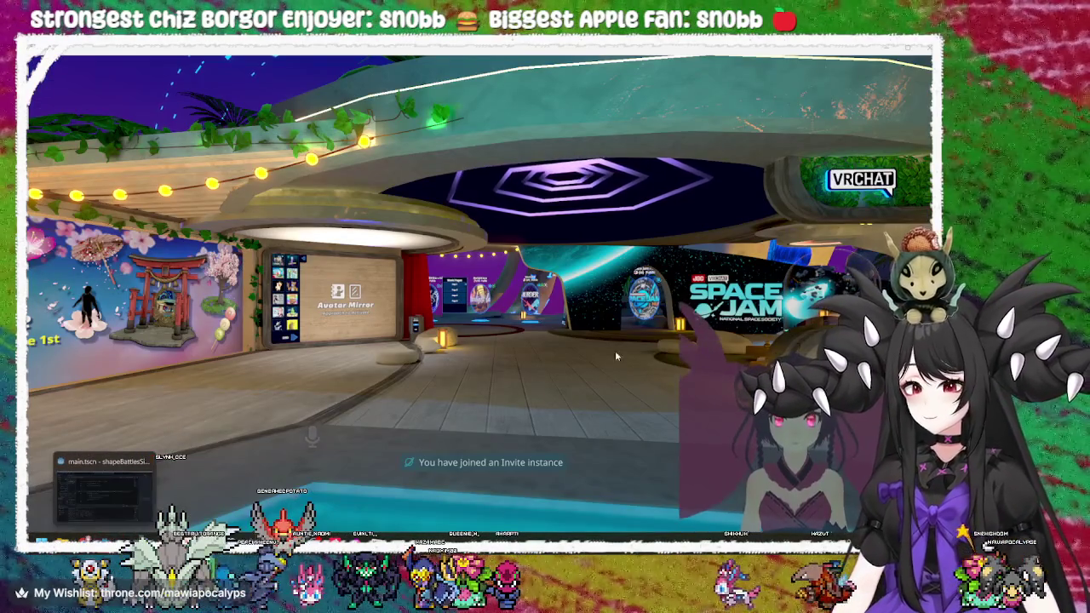
pyautogui.press('w')
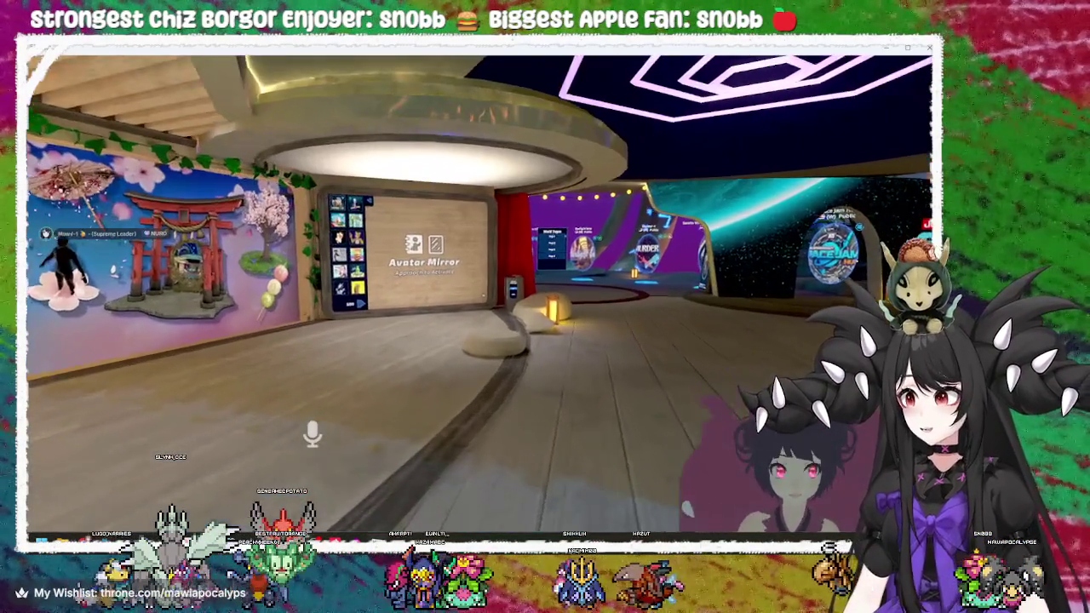
pyautogui.press('w')
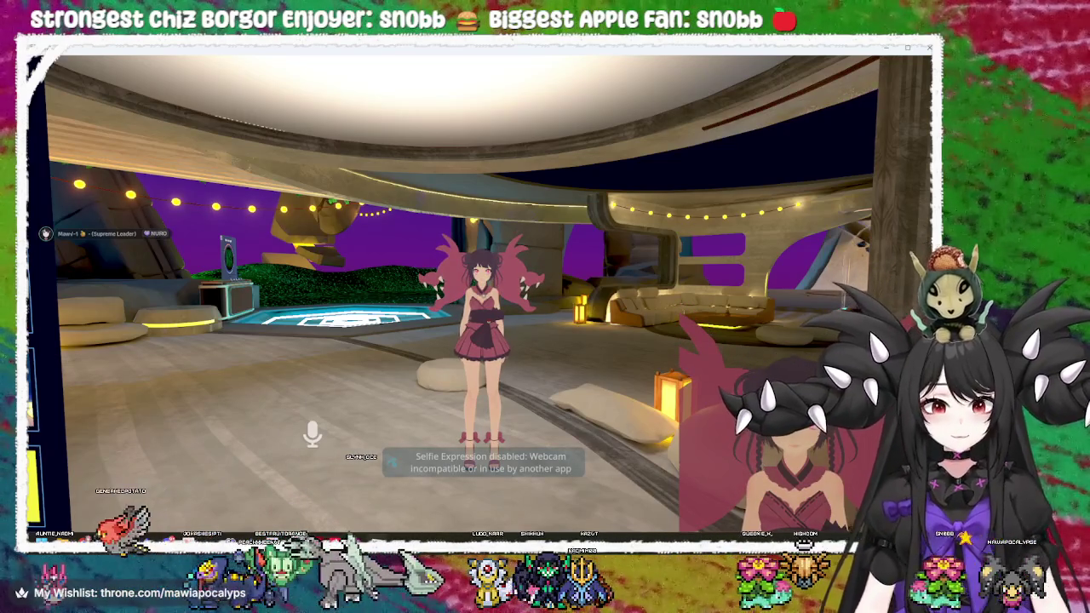
pyautogui.press('d')
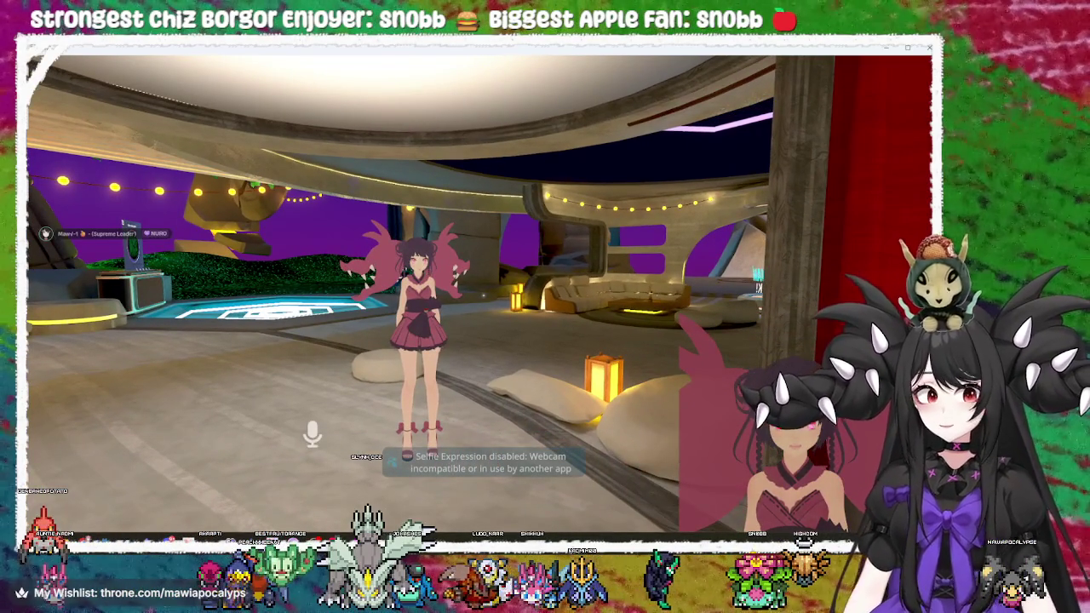
pyautogui.press('a')
pyautogui.press('w')
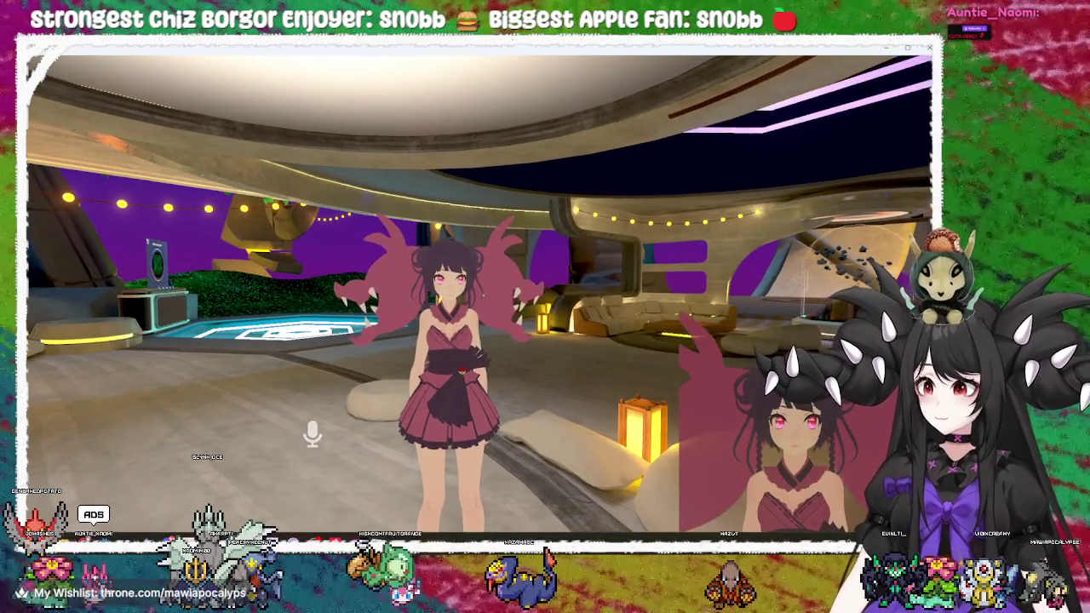
# - Briefly bring Steam forward, then return to the VRChat world
pyautogui.hotkey('alt', 'Tab')
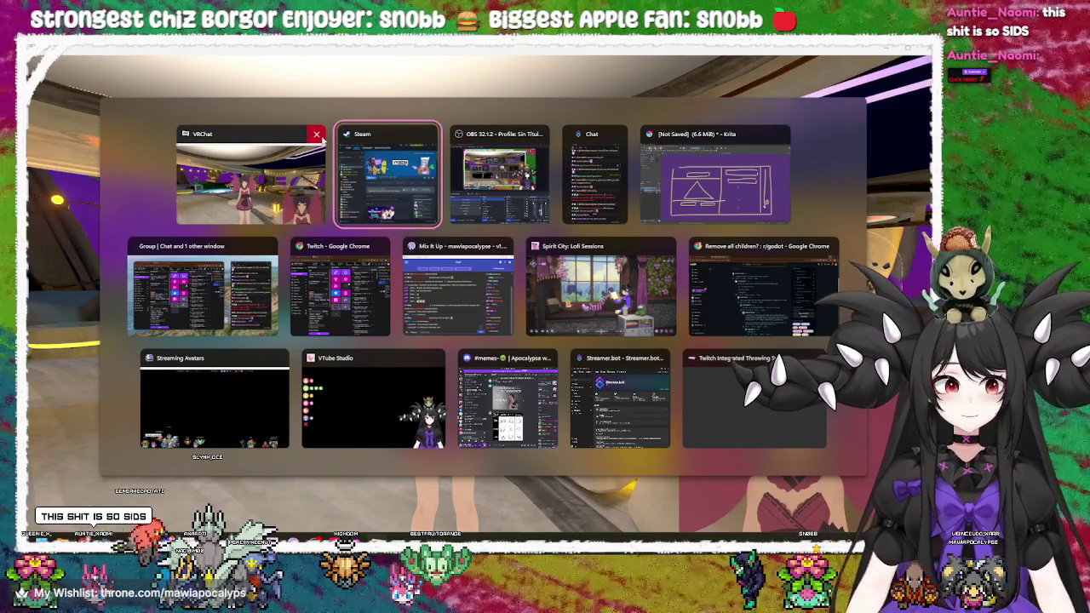
pyautogui.click(381, 168)
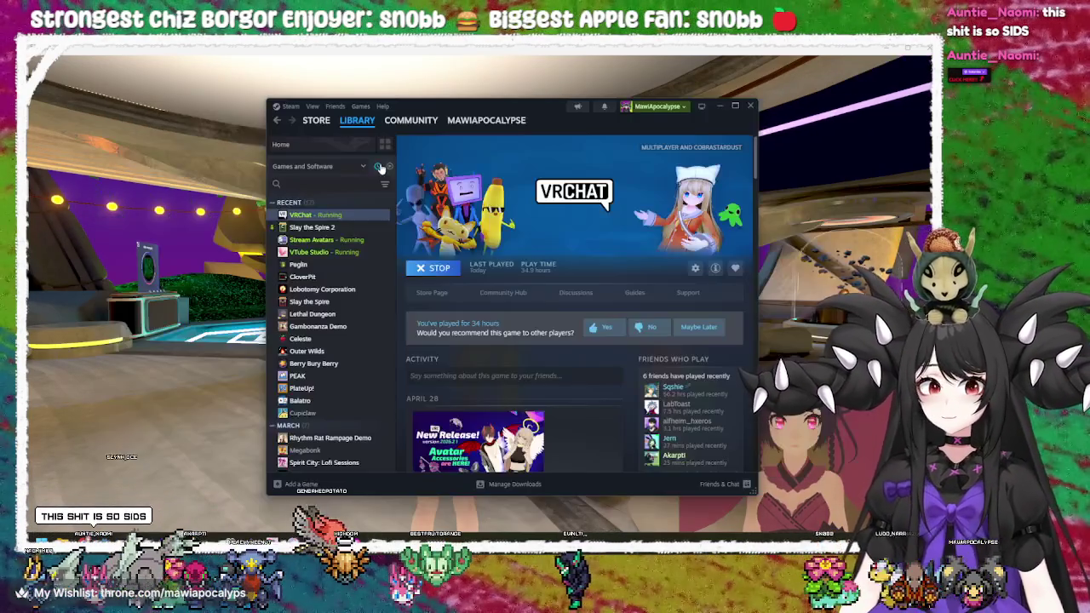
pyautogui.click(750, 105)
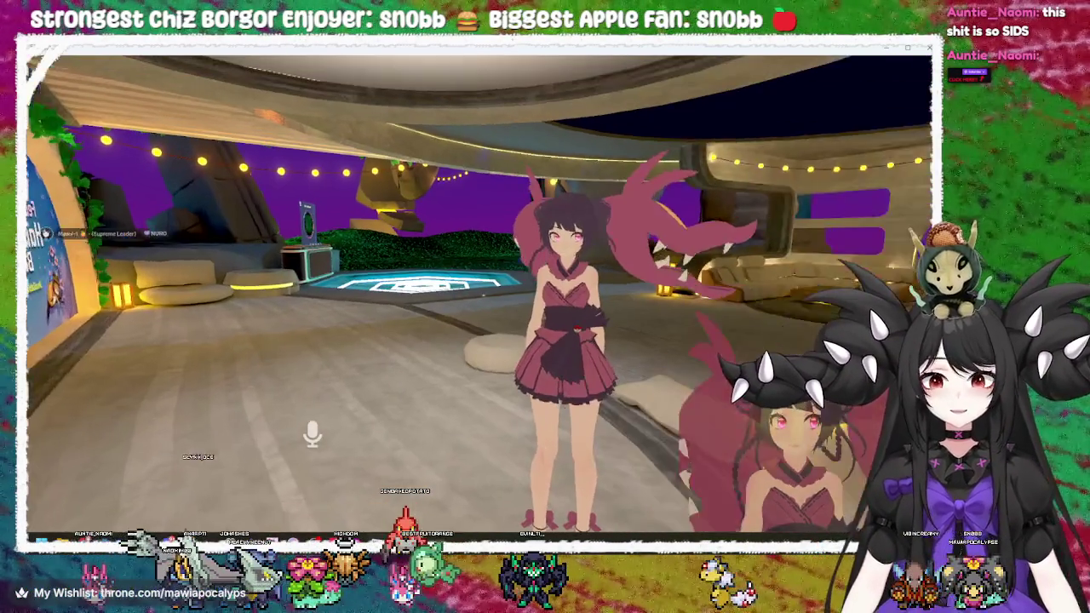
pyautogui.hotkey('alt', 'Tab')
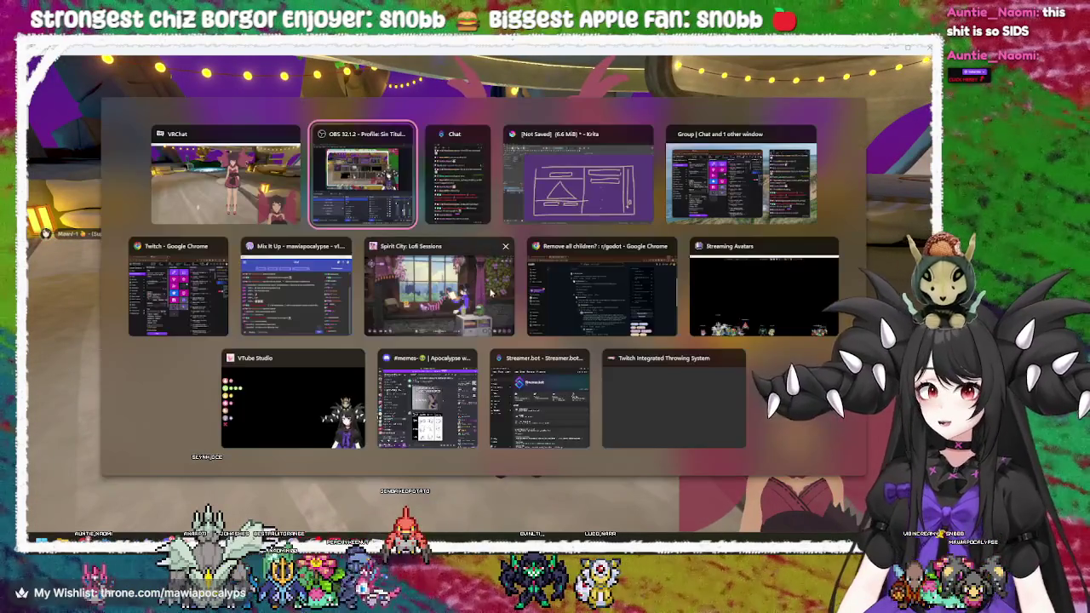
pyautogui.press('Escape')
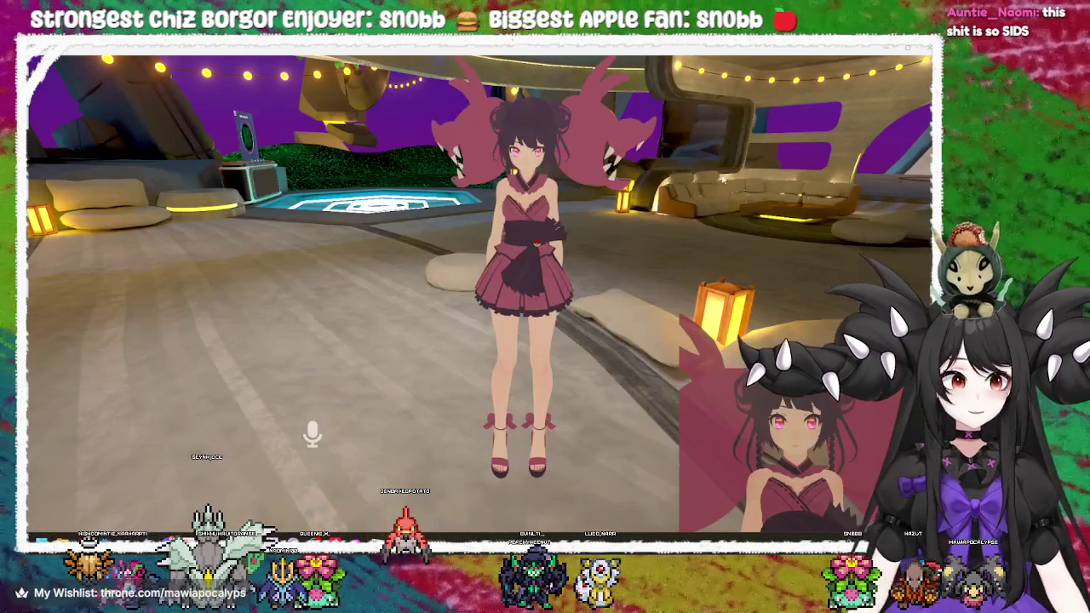